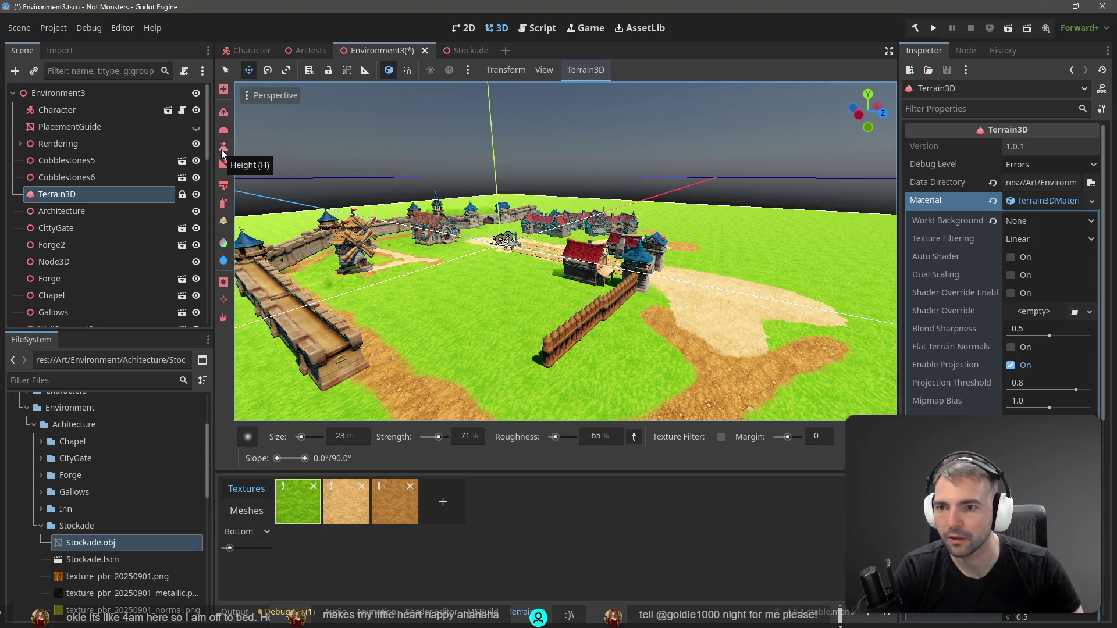
Switch to another Terrain3D tool and enlarge the brush size from 23 m to 100 m
left_click(222, 148)
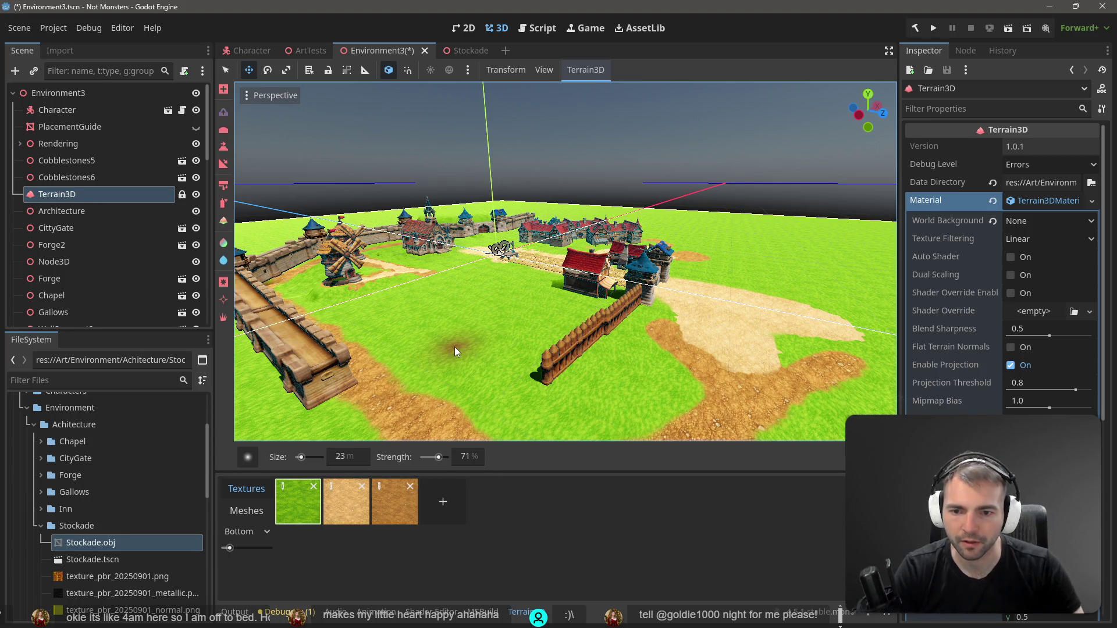
mouse_move(454, 369)
left_mouse_down()
mouse_move(372, 355)
mouse_move(416, 403)
left_mouse_up()
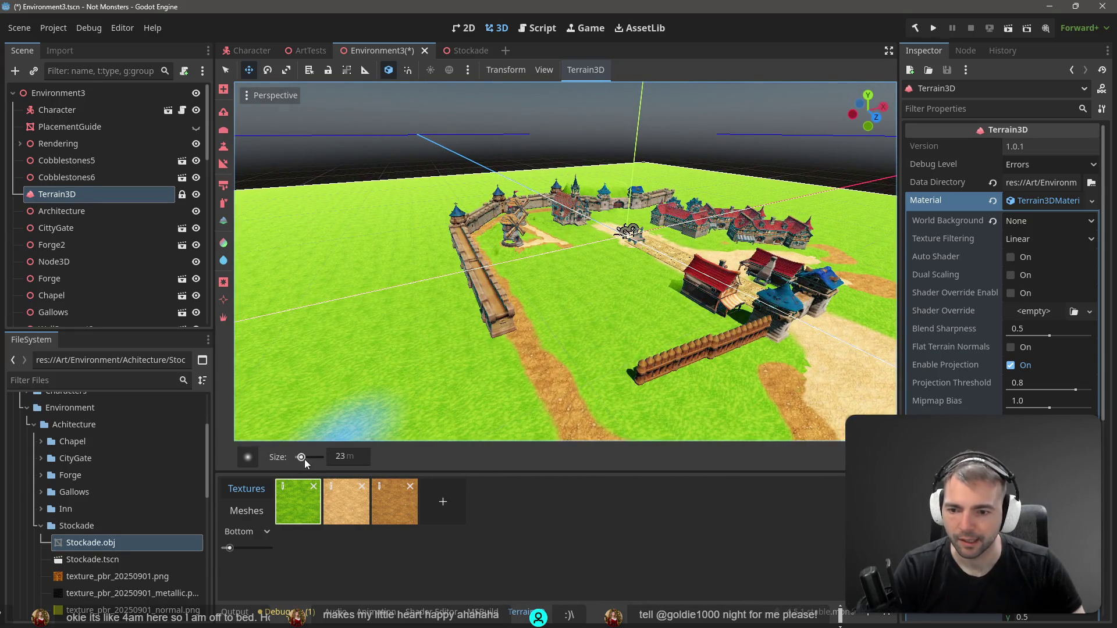
left_click_drag(301, 457, 309, 457)
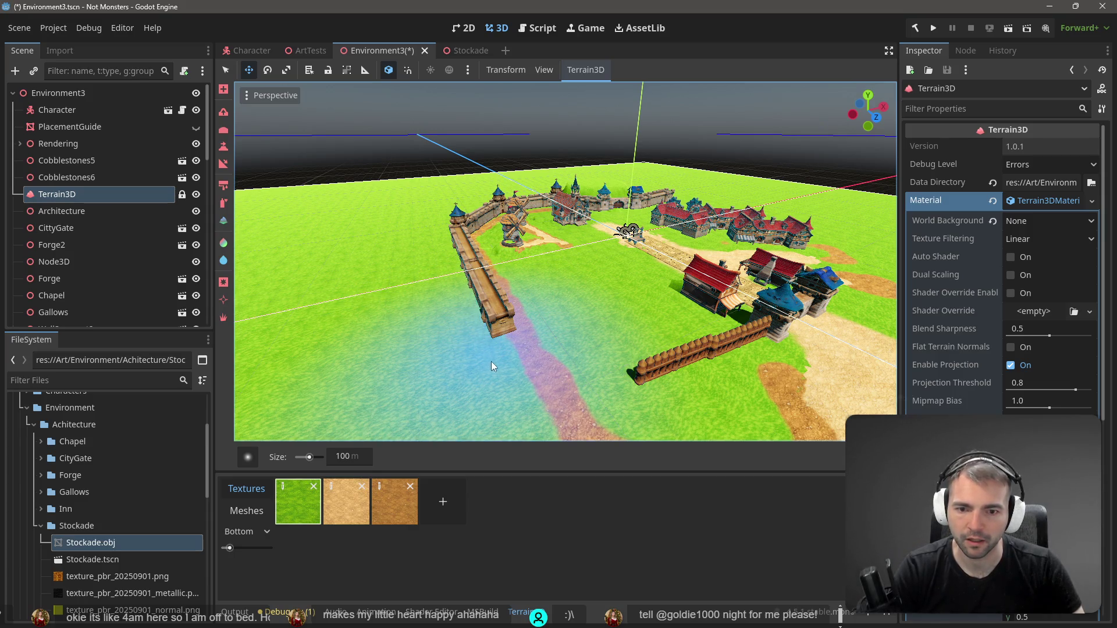
mouse_move(491, 361)
left_mouse_down()
mouse_move(481, 359)
mouse_move(507, 358)
left_mouse_up()
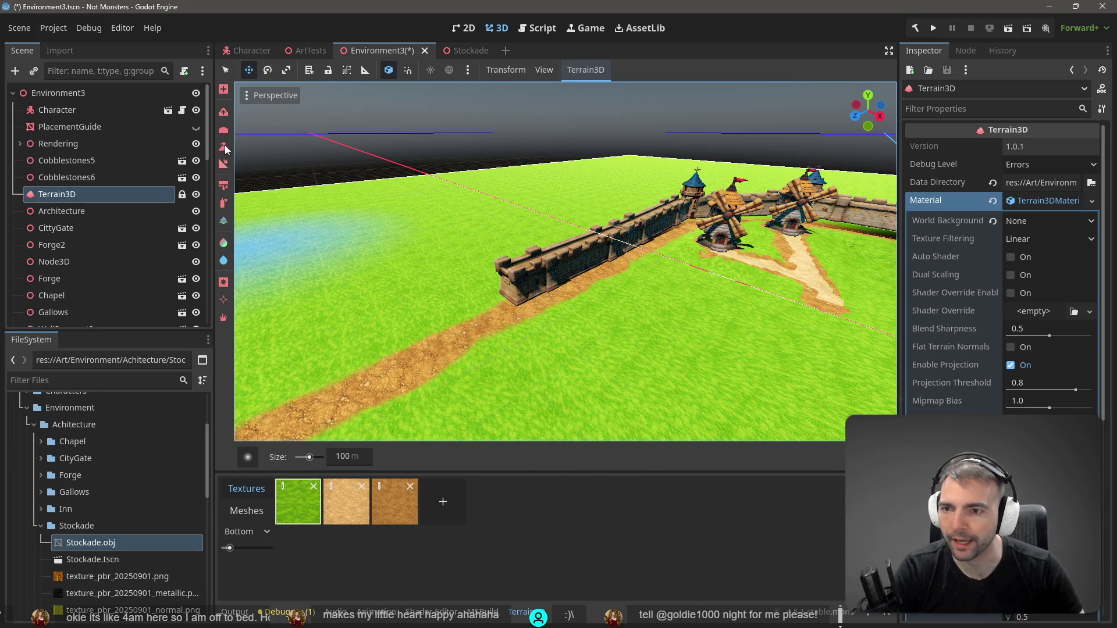
Cycle through Terrain3D tools and settle on a sculpt brush at 71% strength, 100 m size
left_click(224, 113)
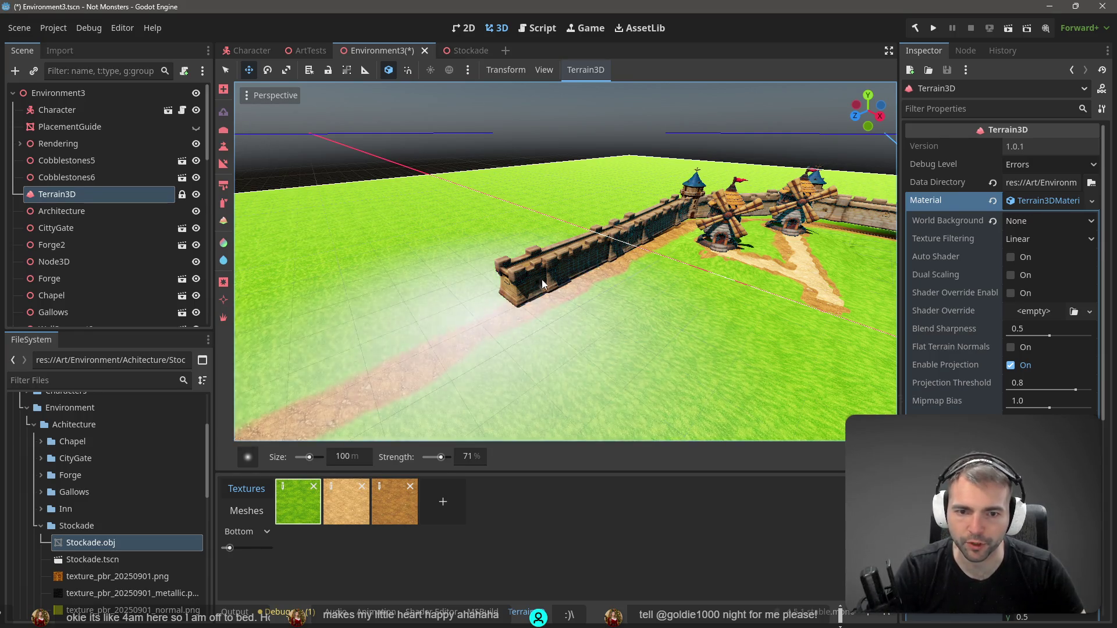
key("e")
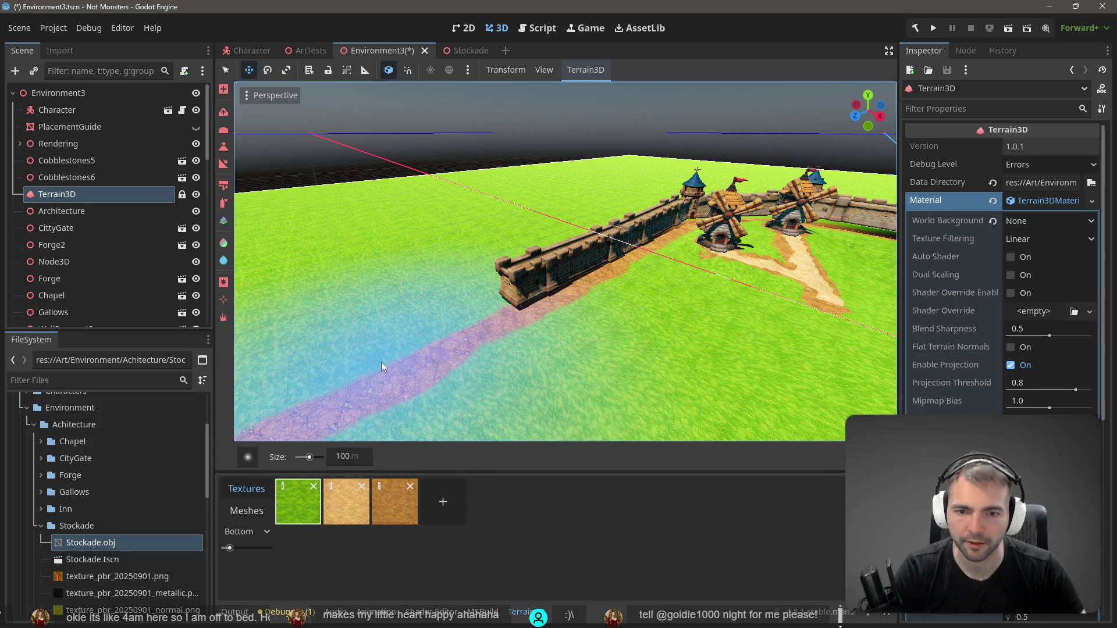
scroll(382, 362, "down", 5)
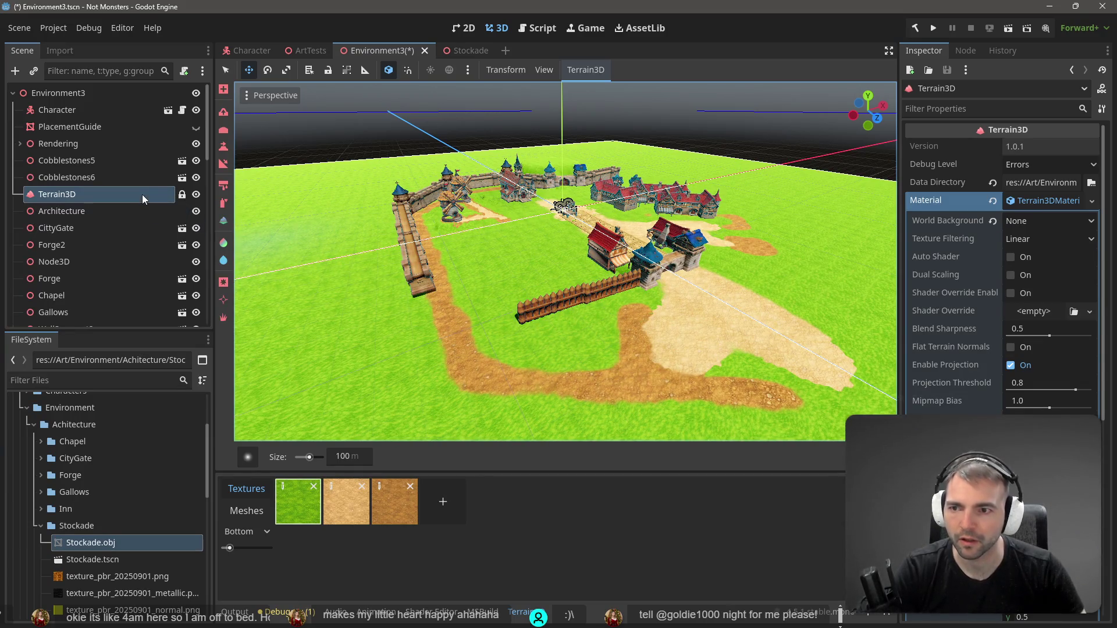
left_click(223, 111)
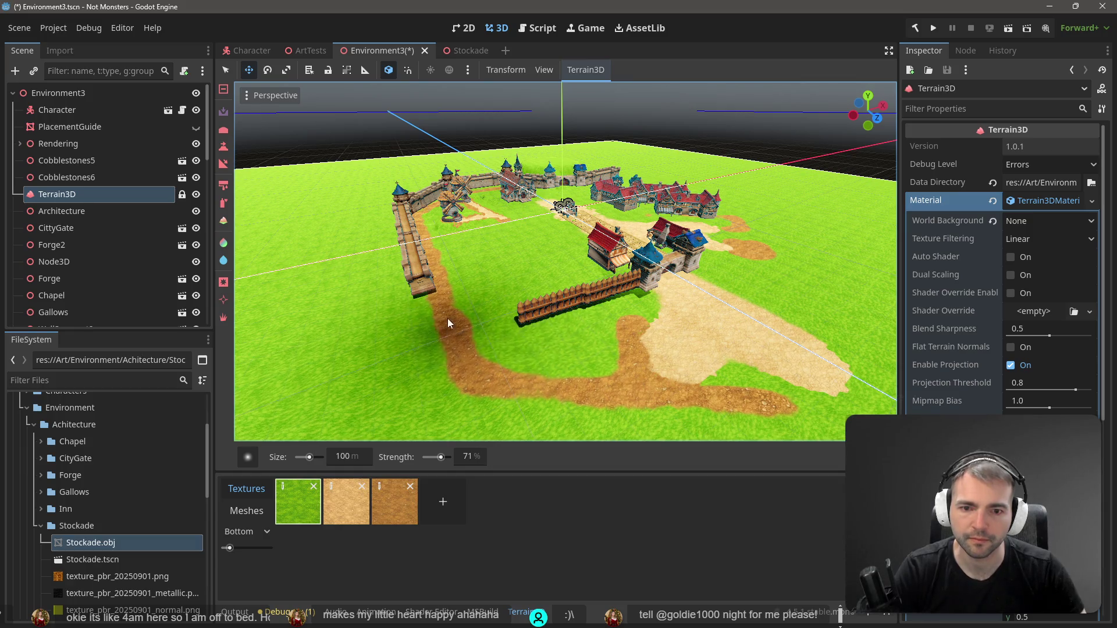
Fly over to the fortress and brush the ground around the windmills
scroll(448, 319, "up", 5)
key("w")
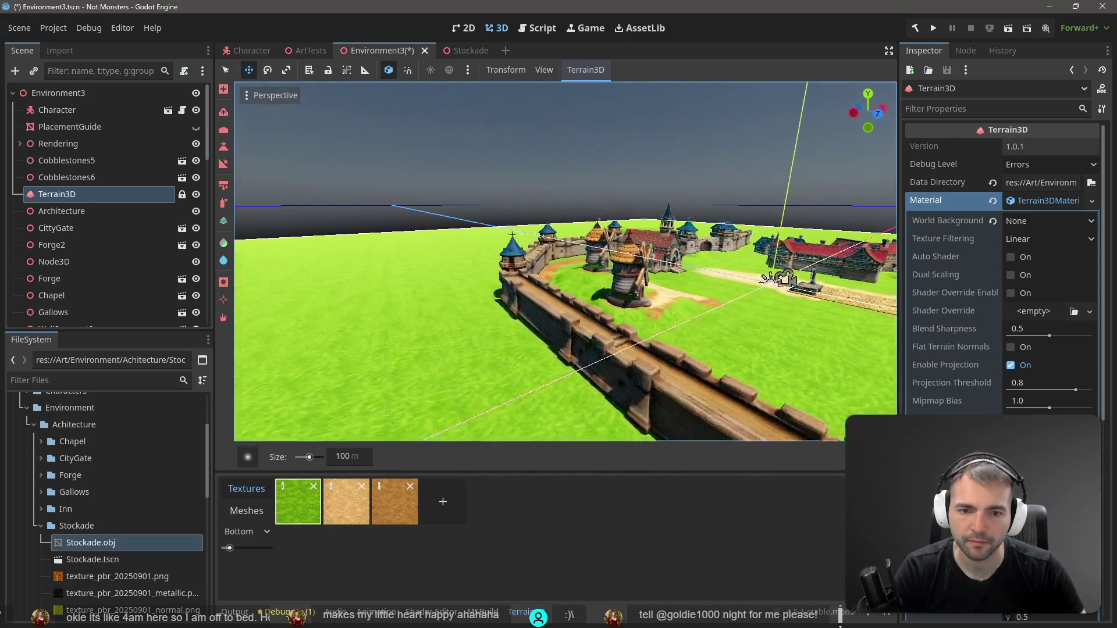
key("w")
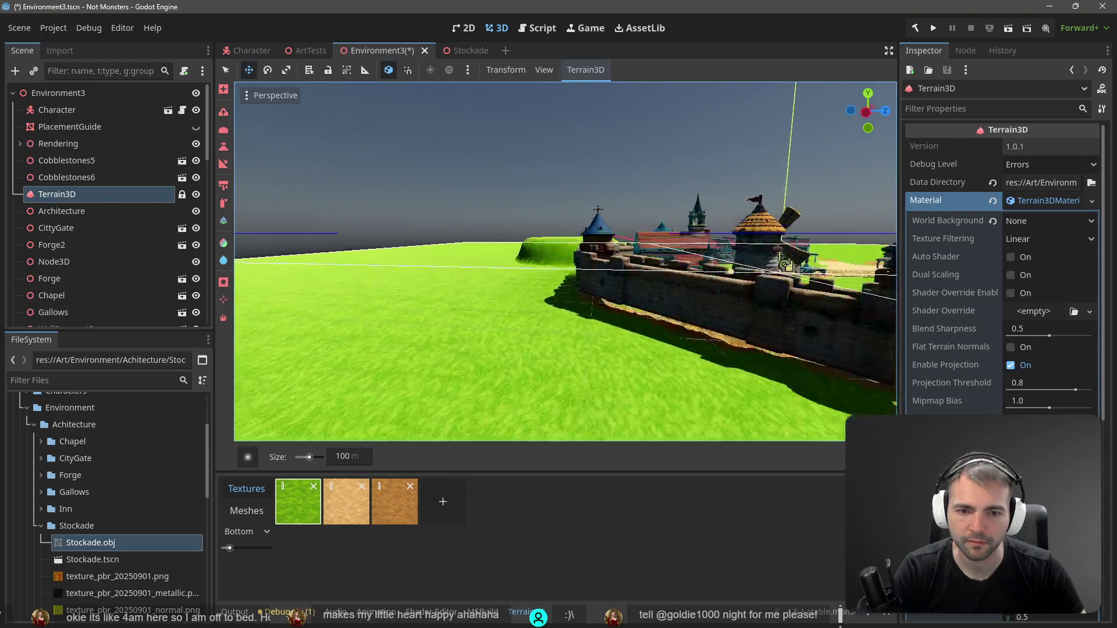
key("s")
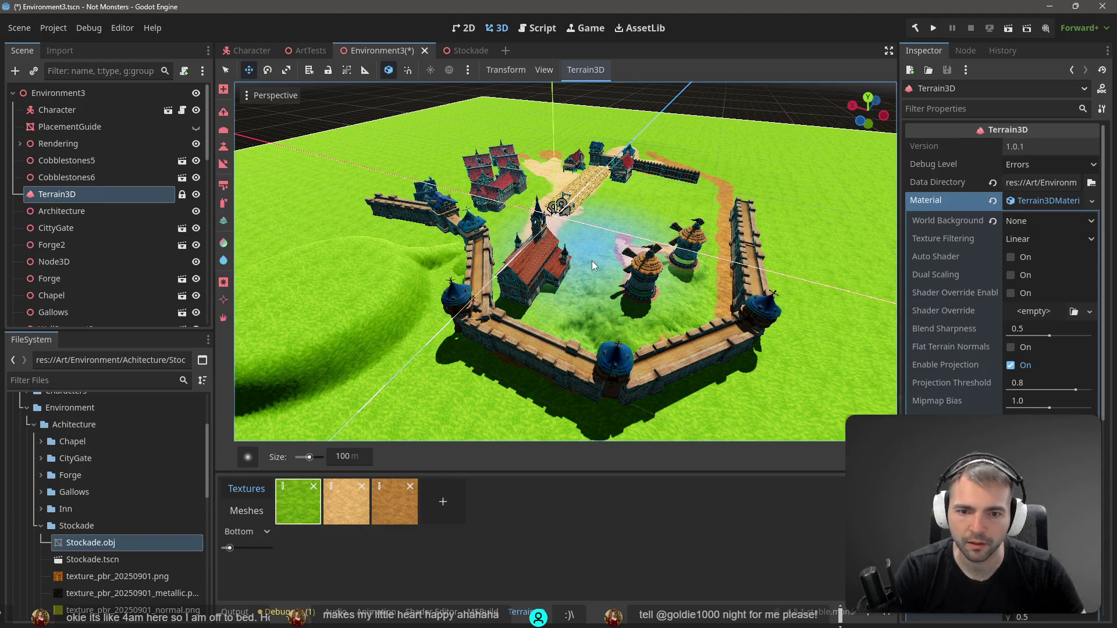
key("w")
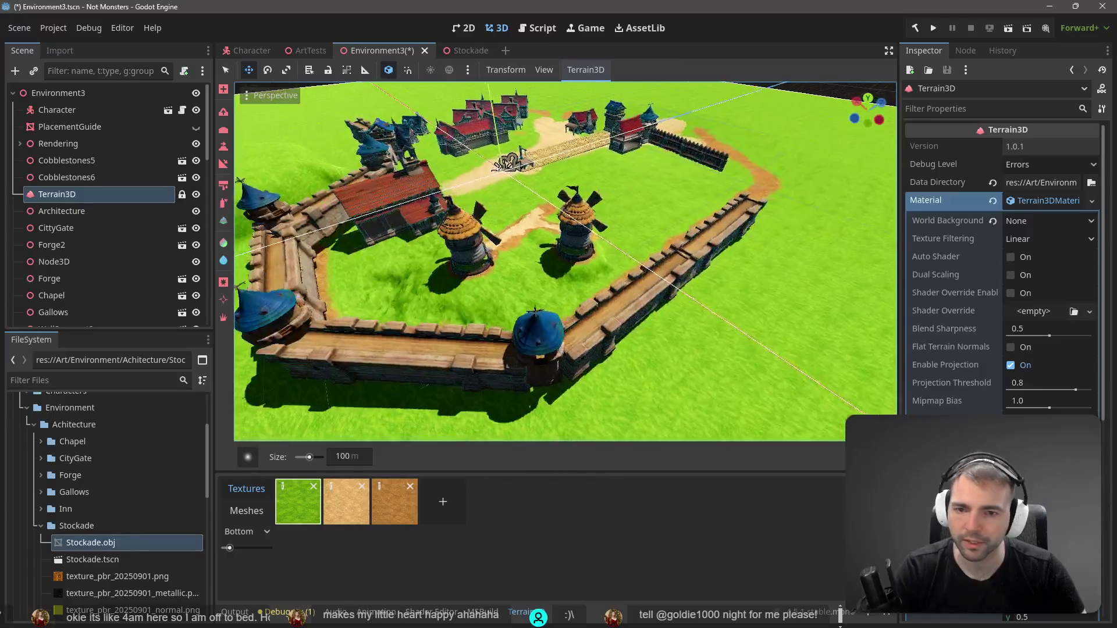
key("s")
left_click(224, 129)
left_click_drag(442, 175, 503, 224)
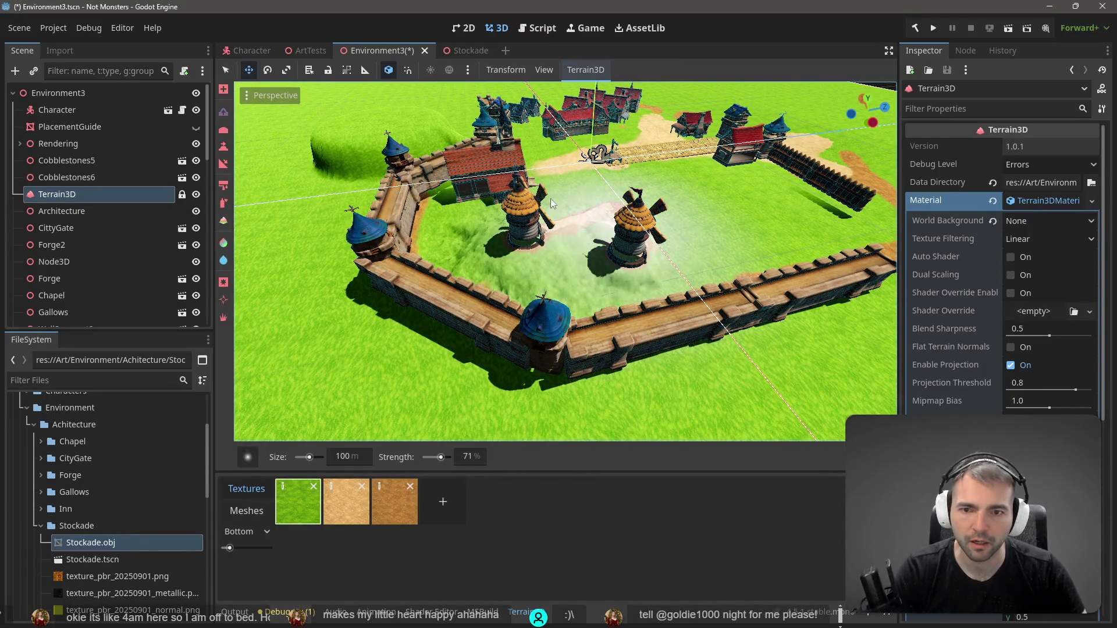
Raise the ground inside the fort's left wall, then switch the brush to lowering
key("e")
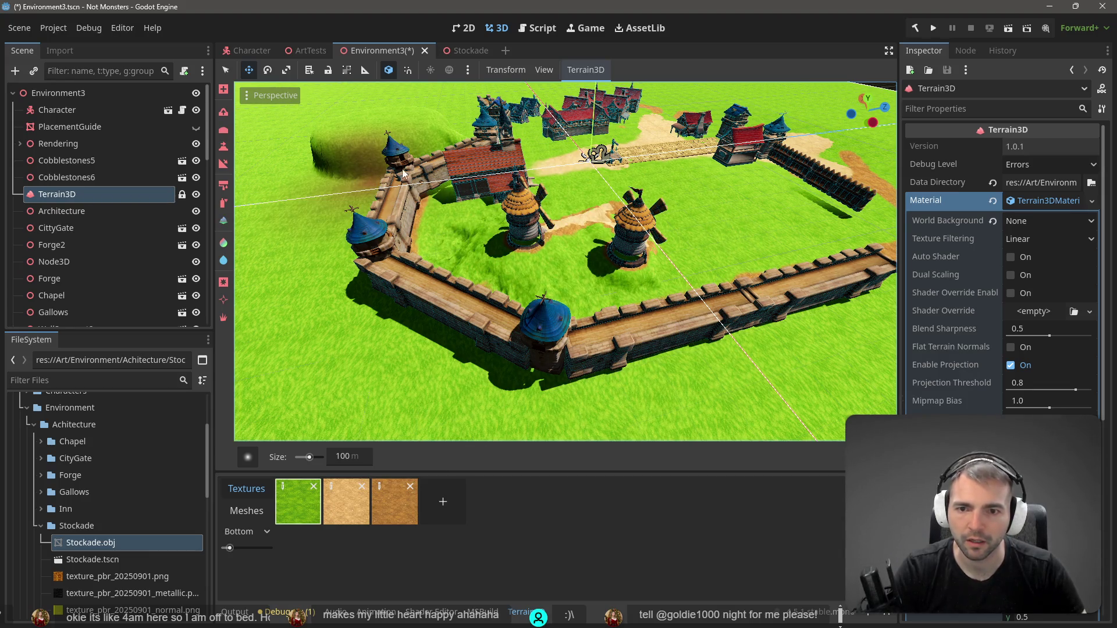
scroll(386, 221, "up", 5)
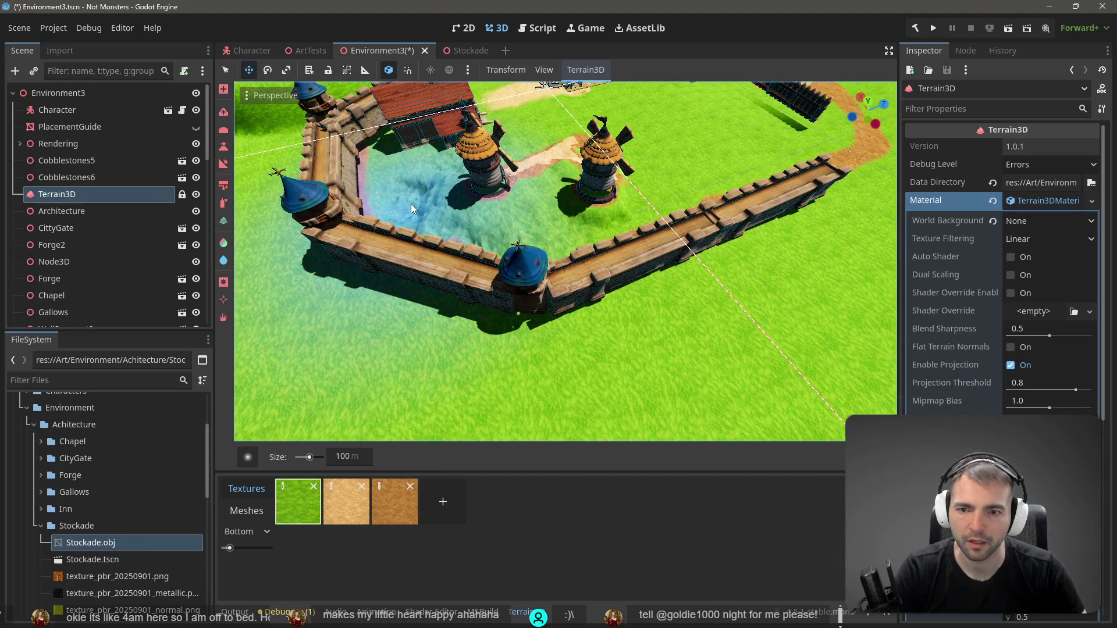
key("s")
scroll(411, 207, "down", 5)
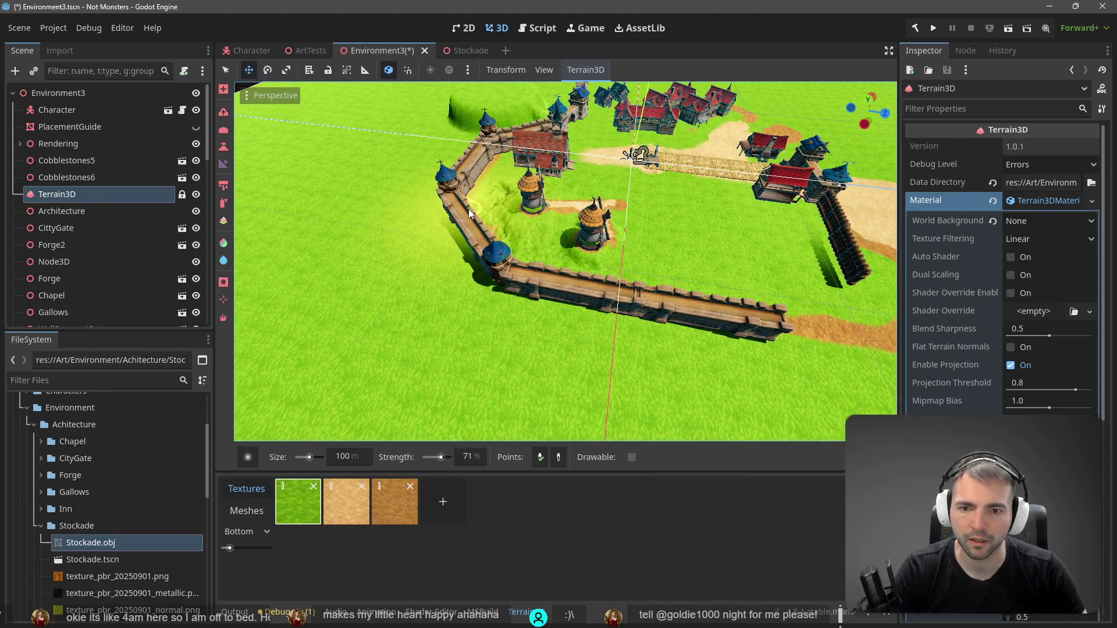
left_click_drag(483, 206, 518, 247)
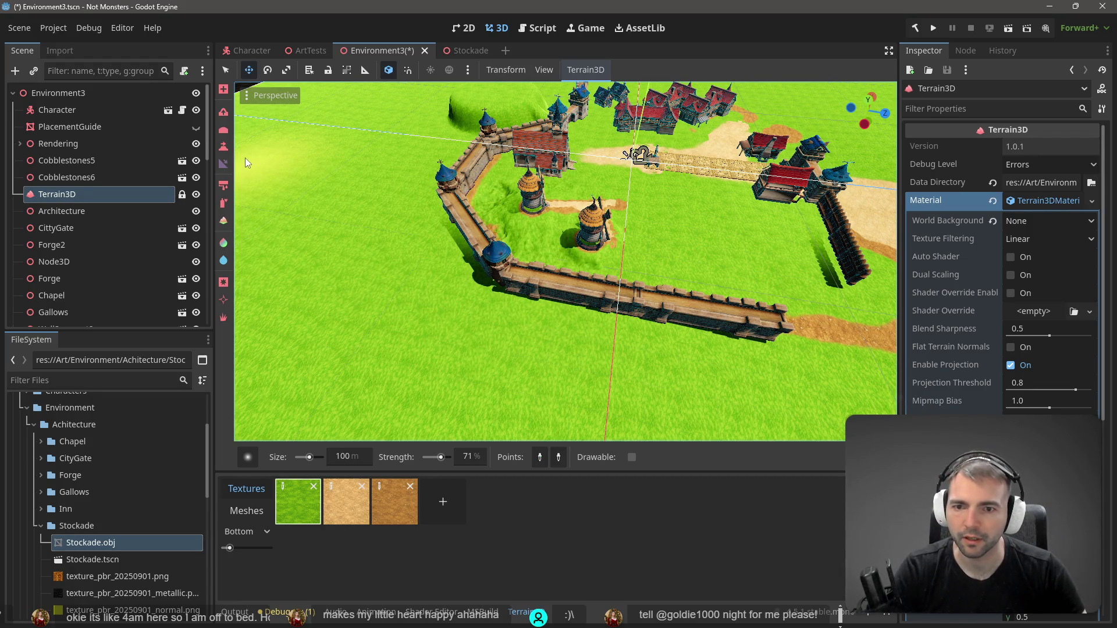
key("ctrl")
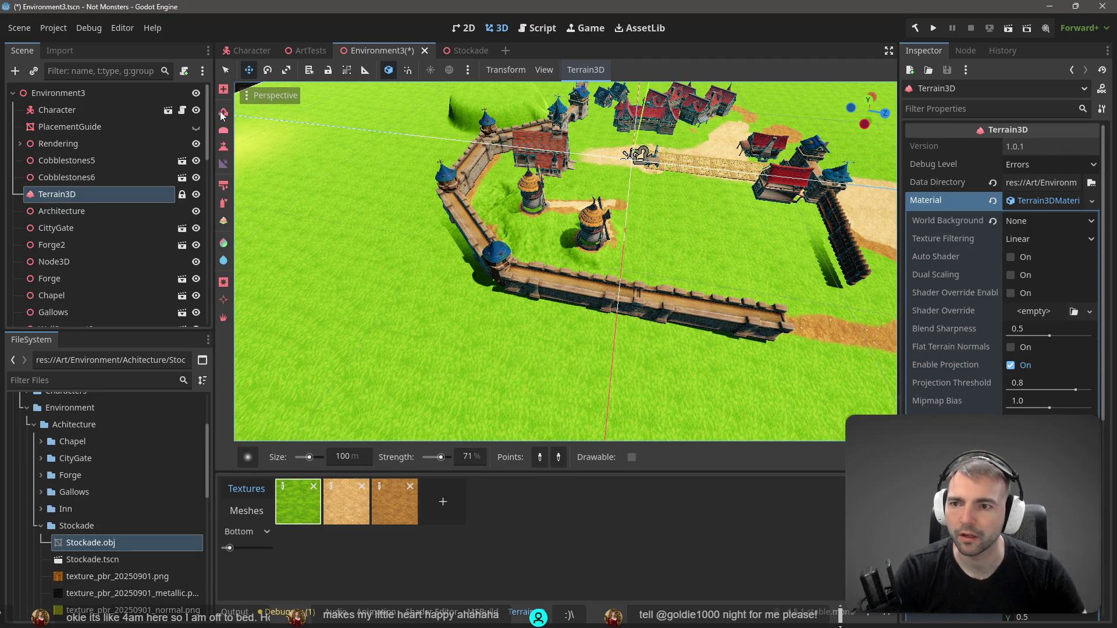
Lower the ground along the fort's inner left wall, then orbit out to the whole town
left_click_drag(273, 163, 450, 211)
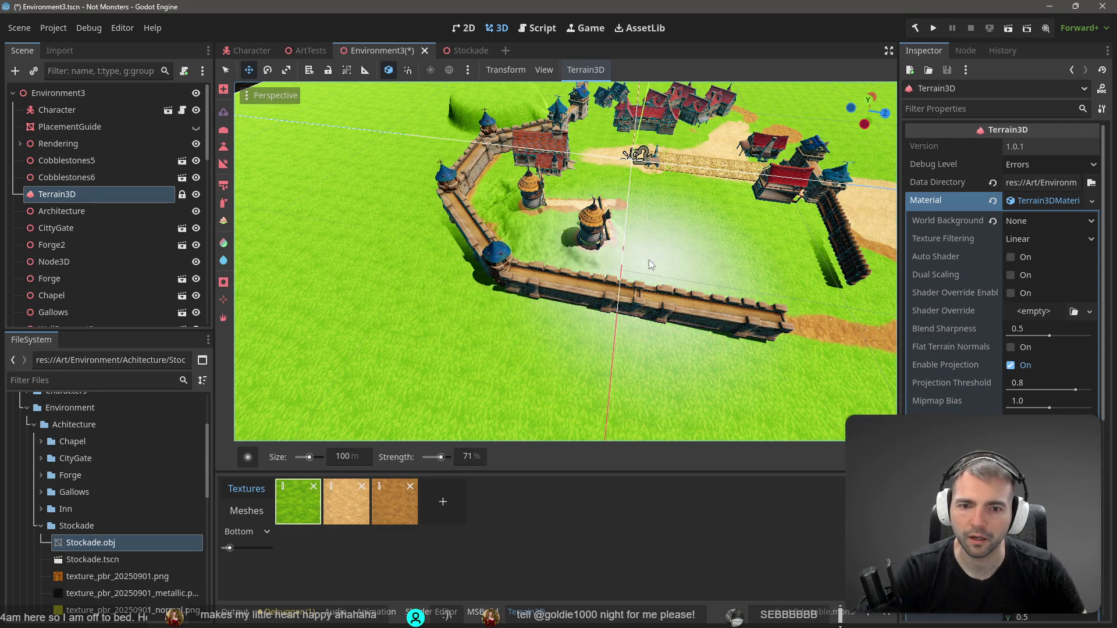
scroll(648, 260, "up", 3)
mouse_move(648, 259)
left_mouse_down()
mouse_move(644, 215)
mouse_move(692, 218)
left_mouse_up()
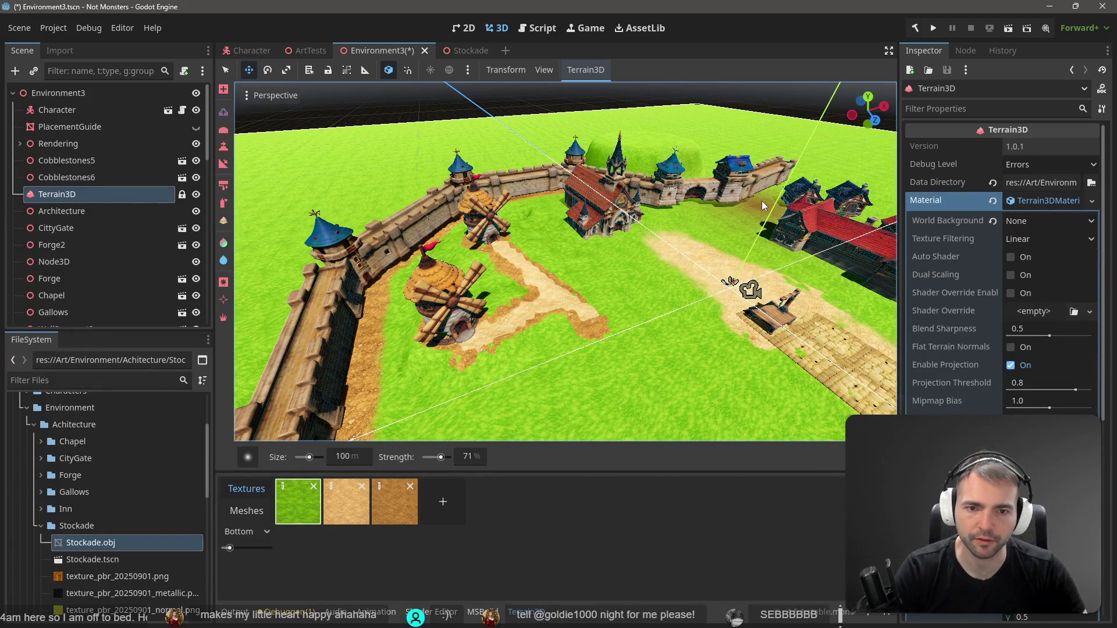
left_click_drag(762, 201, 757, 202)
left_click_drag(558, 326, 567, 317)
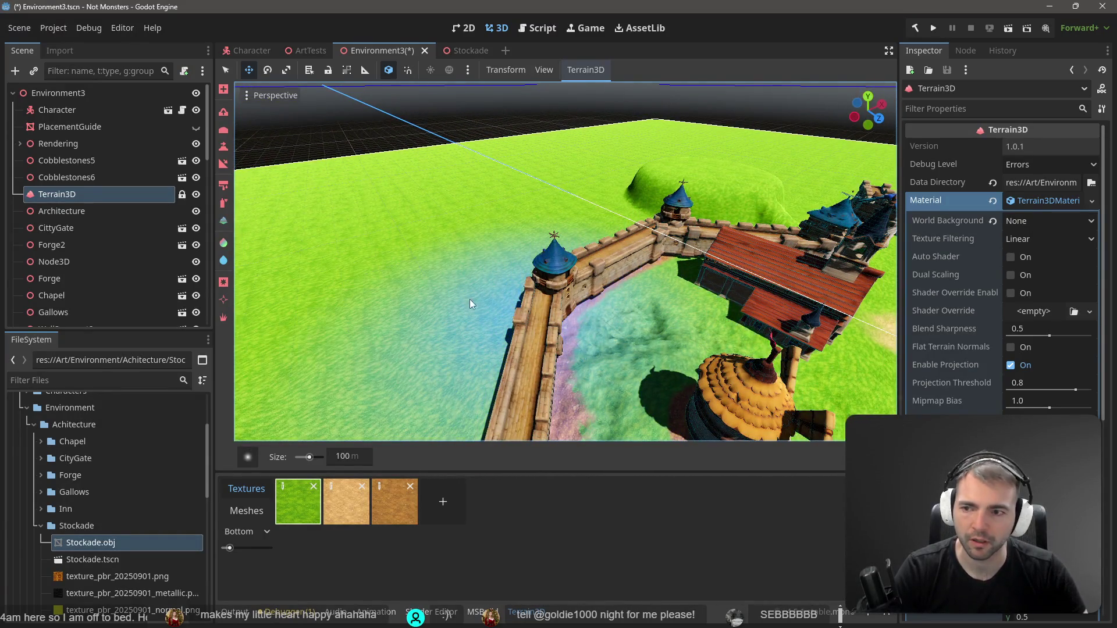
left_click(224, 114)
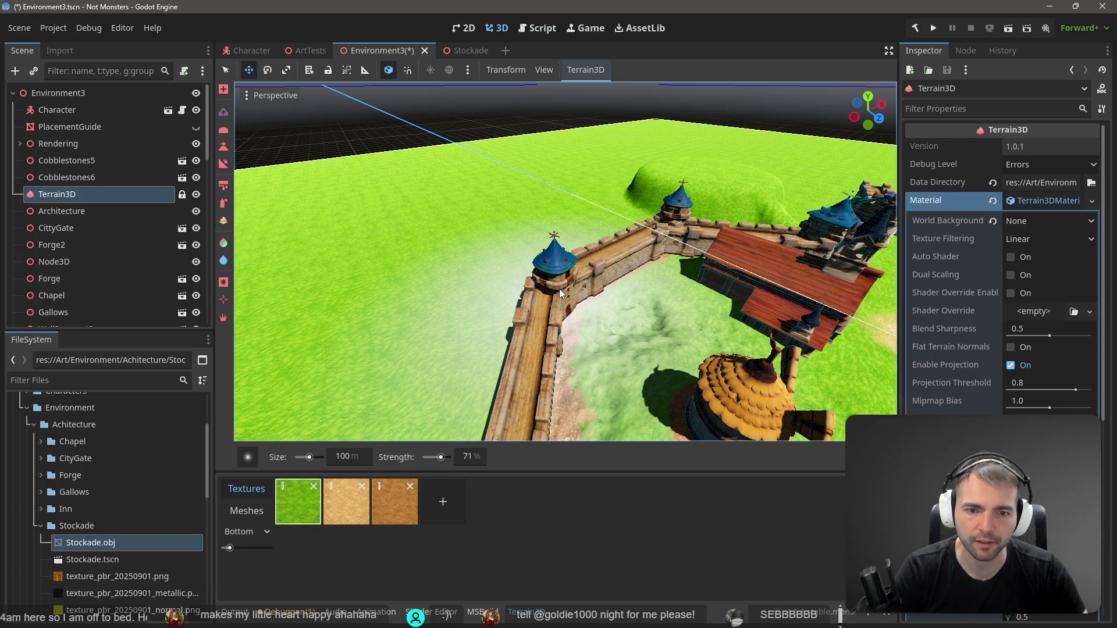
scroll(559, 321, "down", 5)
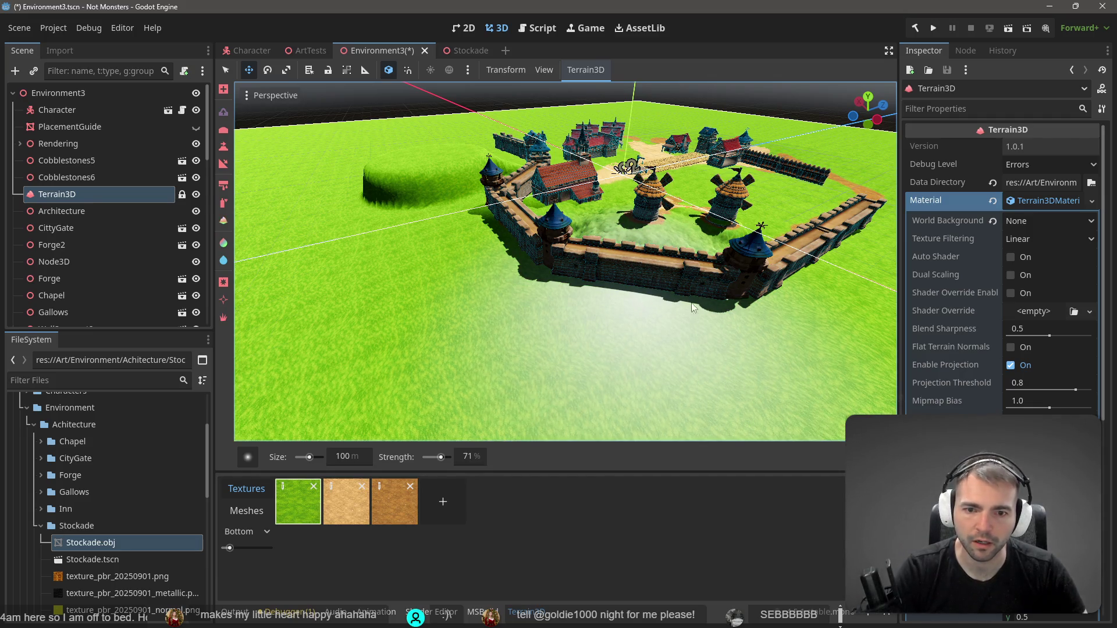
Descend to ground level at the town wall and paint along its base
key("w")
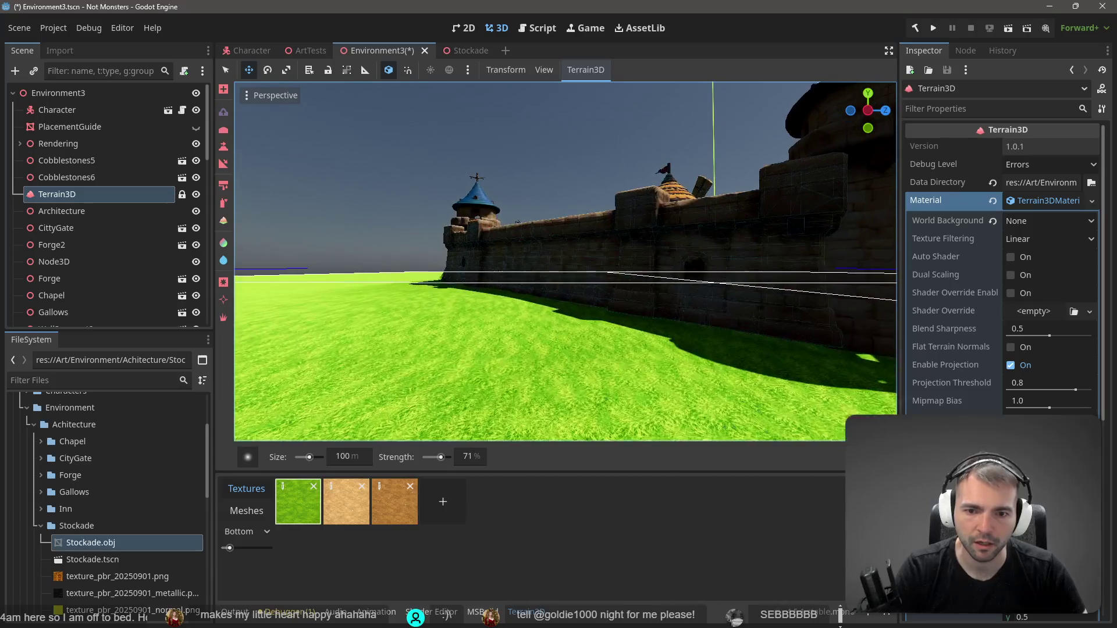
key("w")
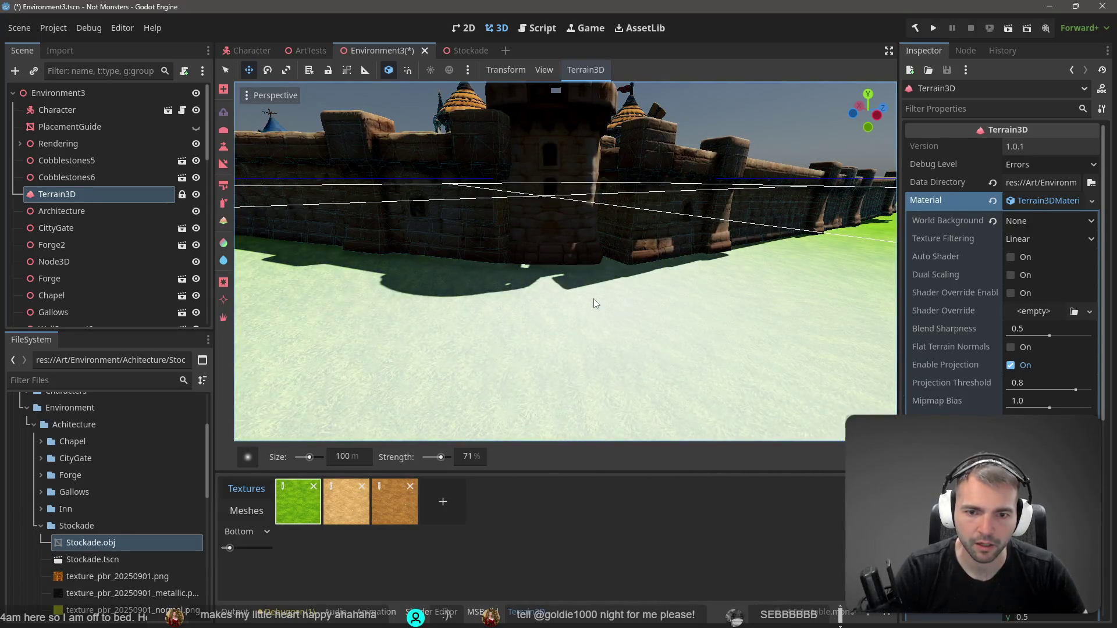
key("w")
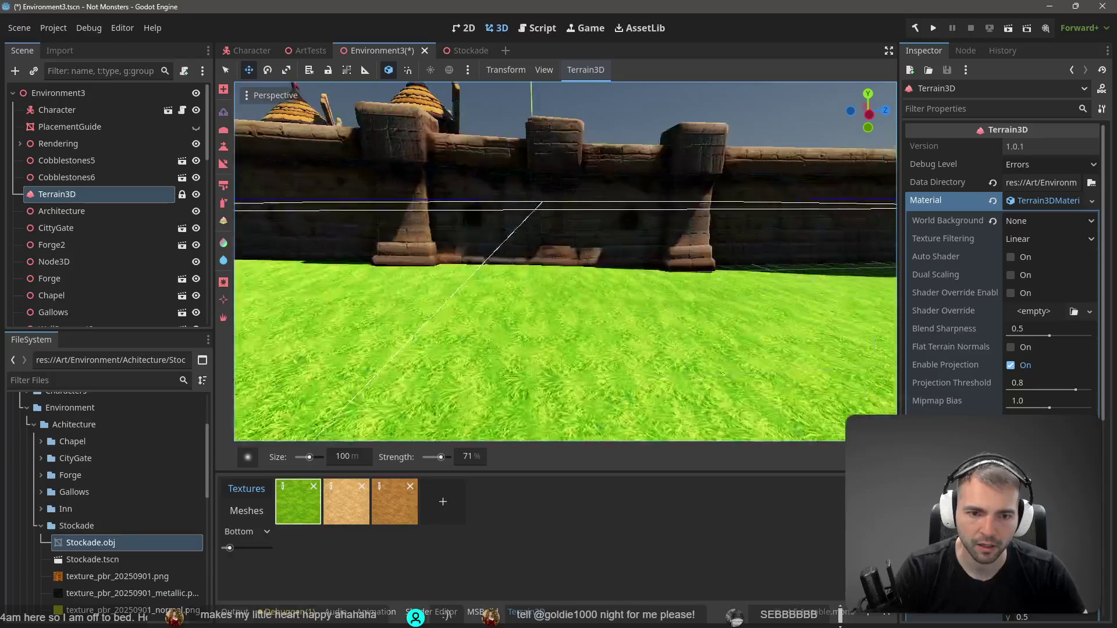
mouse_move(743, 280)
left_mouse_down()
mouse_move(776, 274)
mouse_move(547, 292)
mouse_move(494, 278)
left_mouse_up()
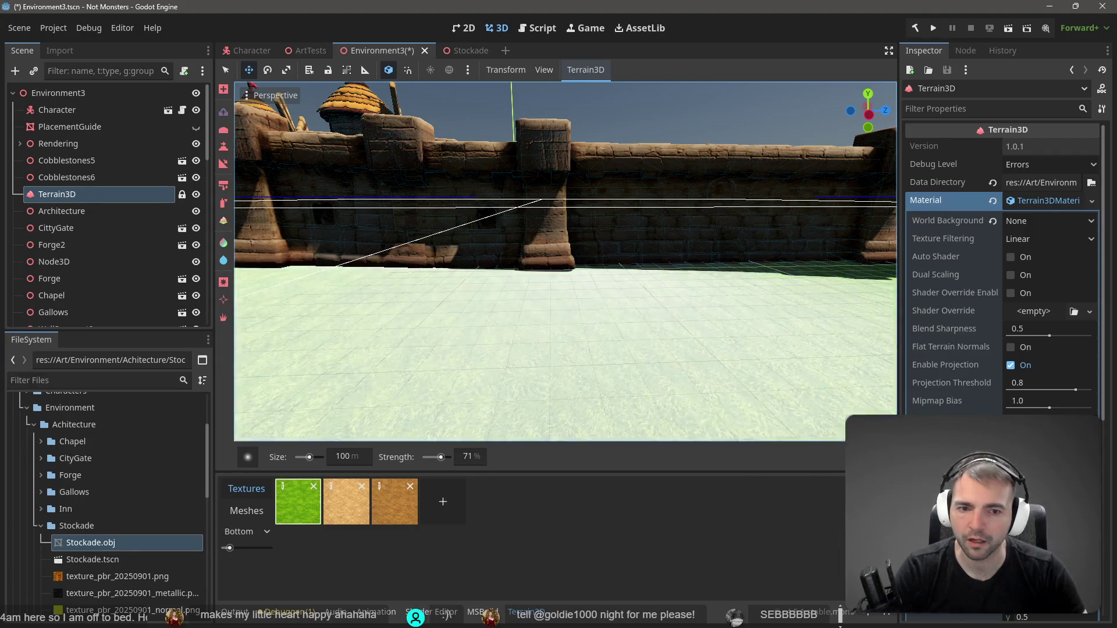
key("s")
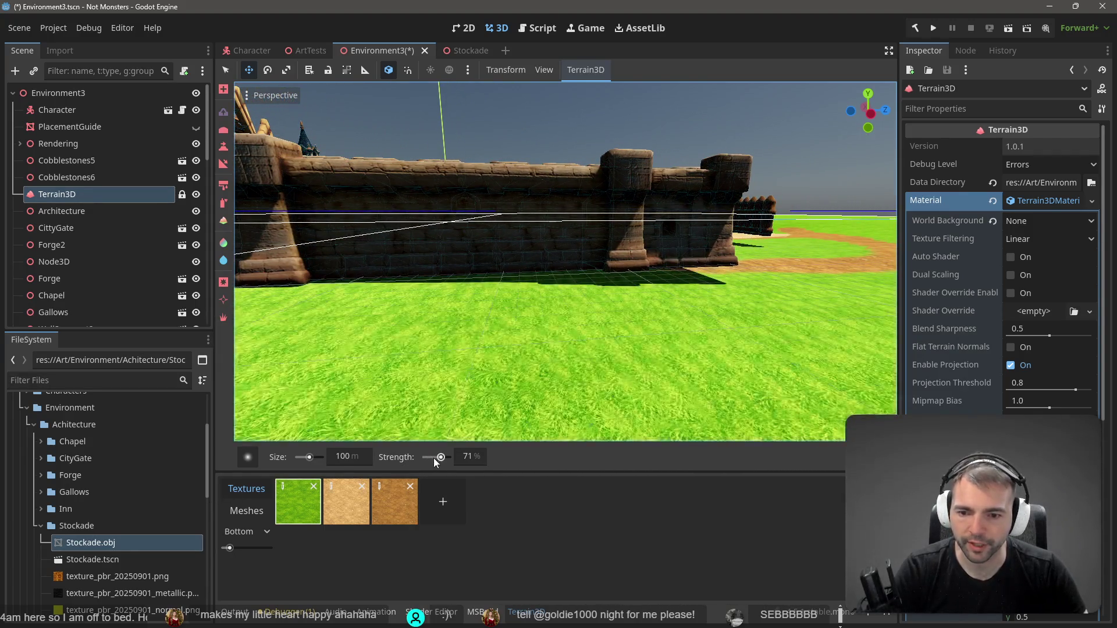
Set the terrain brush strength to 56% and pull the camera back
left_click(431, 458)
left_click_drag(431, 458, 437, 458)
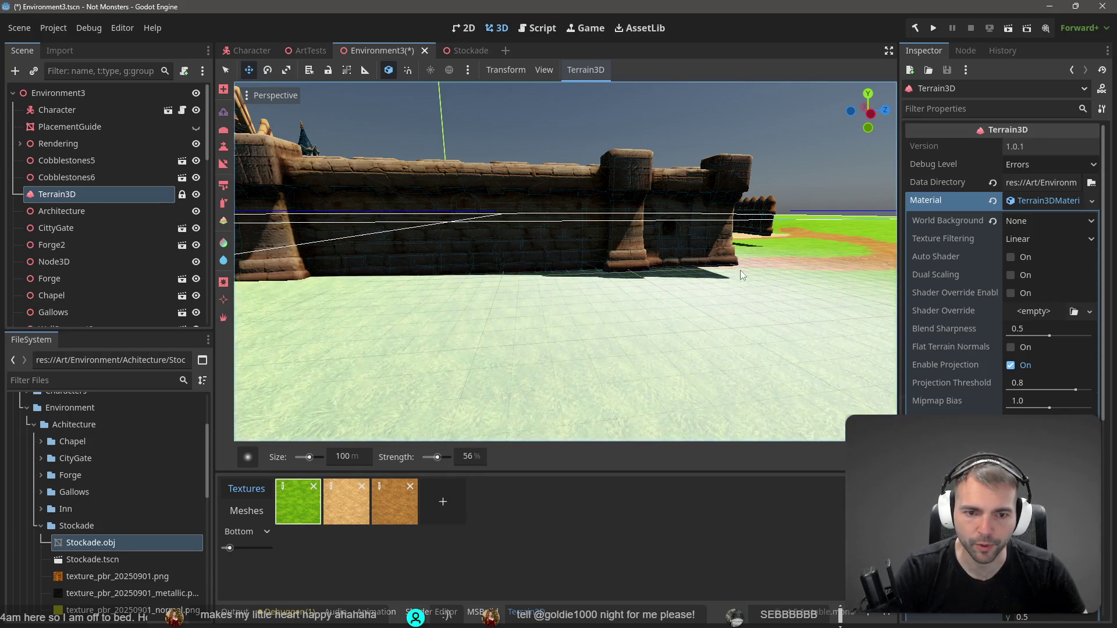
key("s")
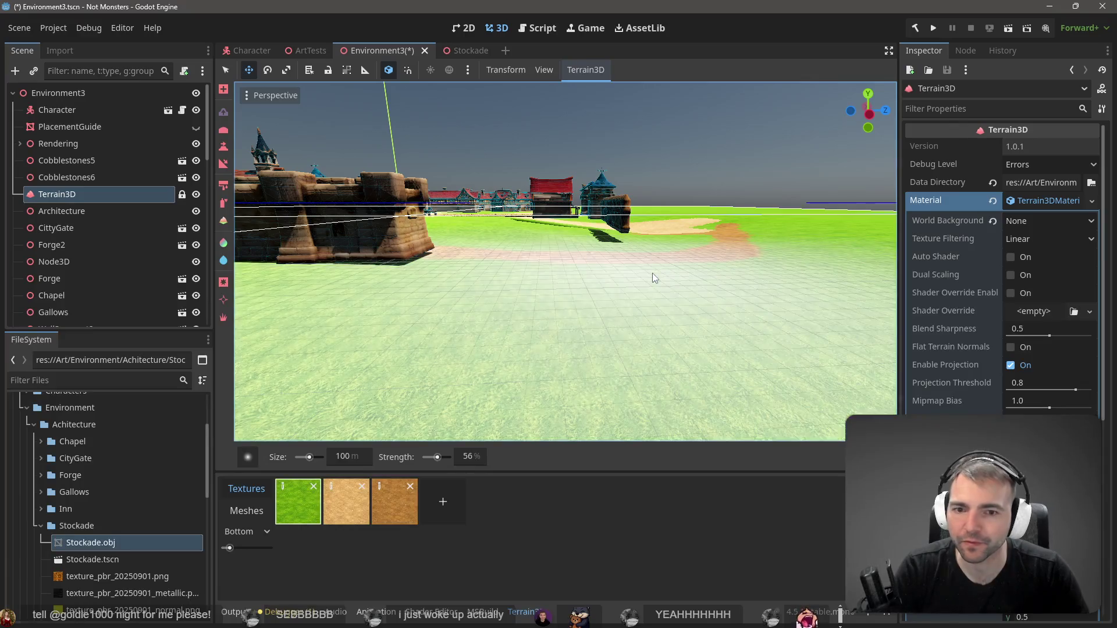
Fly the camera past the fort wall and gate tower along the dirt path
right_click(651, 273)
key("w")
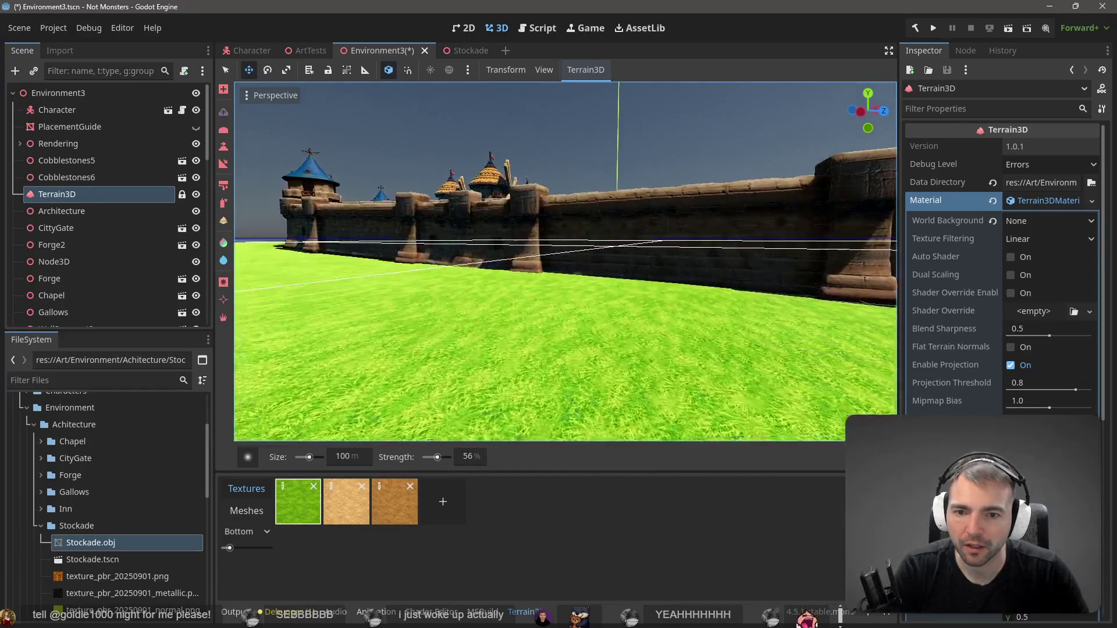
right_click(610, 285)
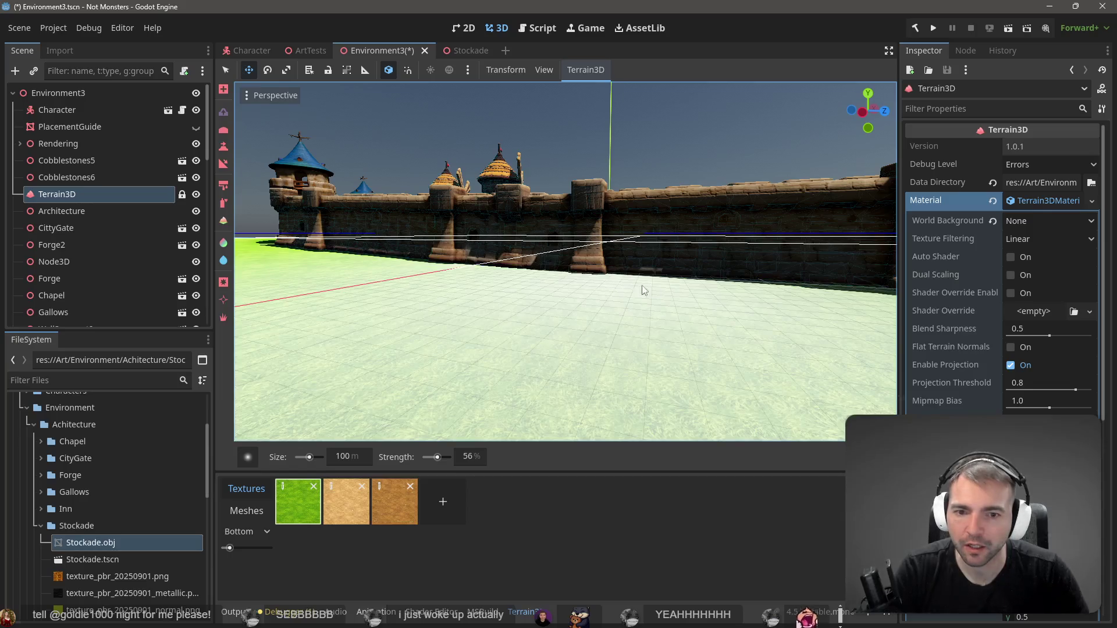
key("s")
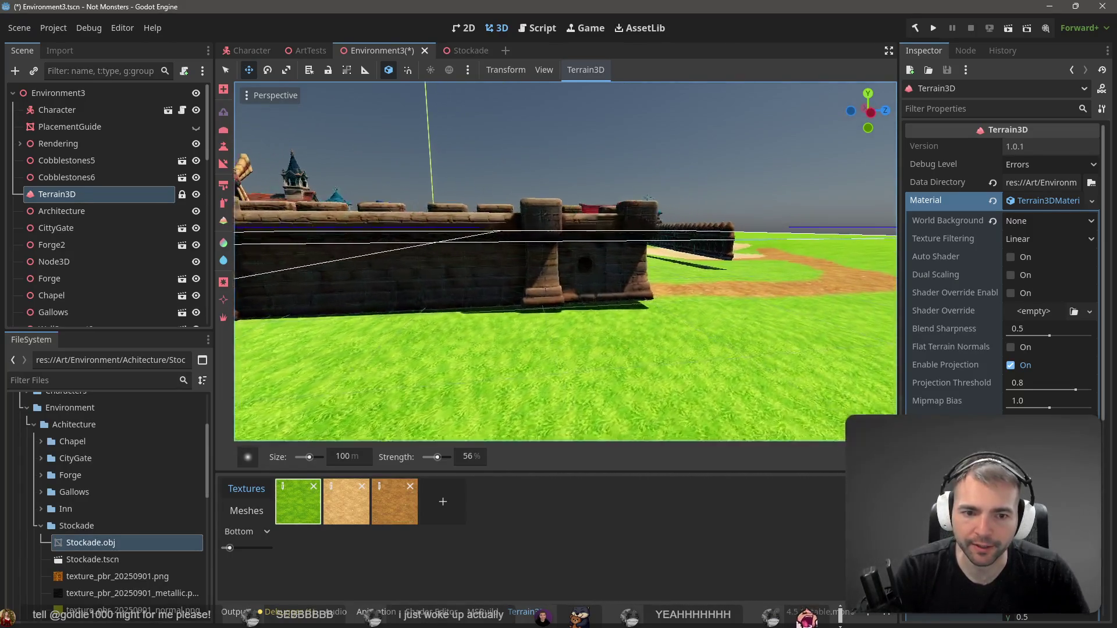
key("w")
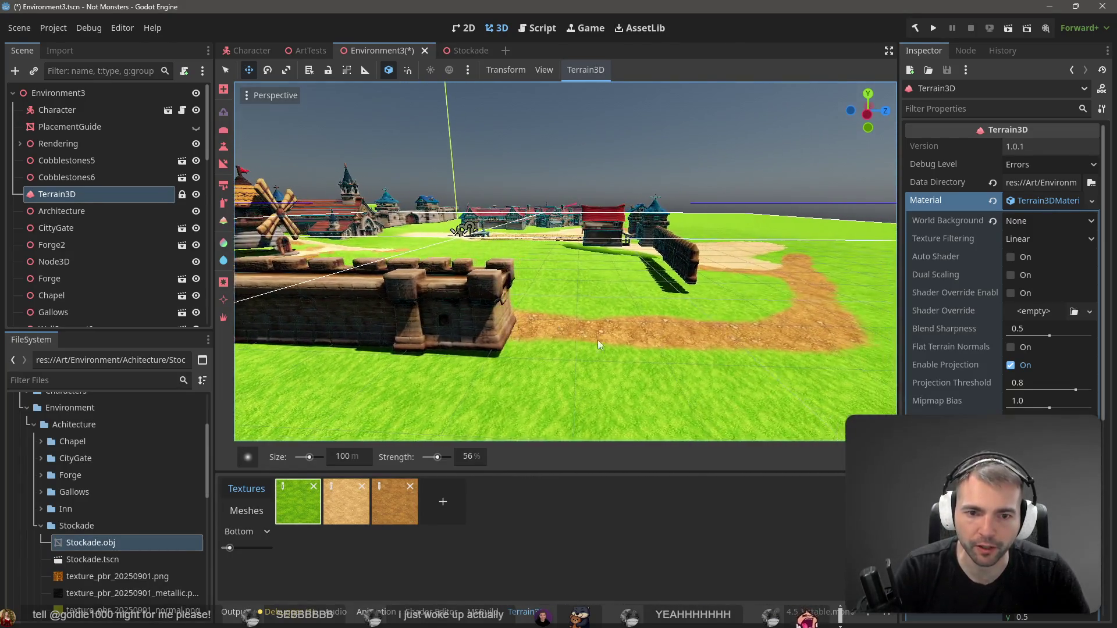
key("w")
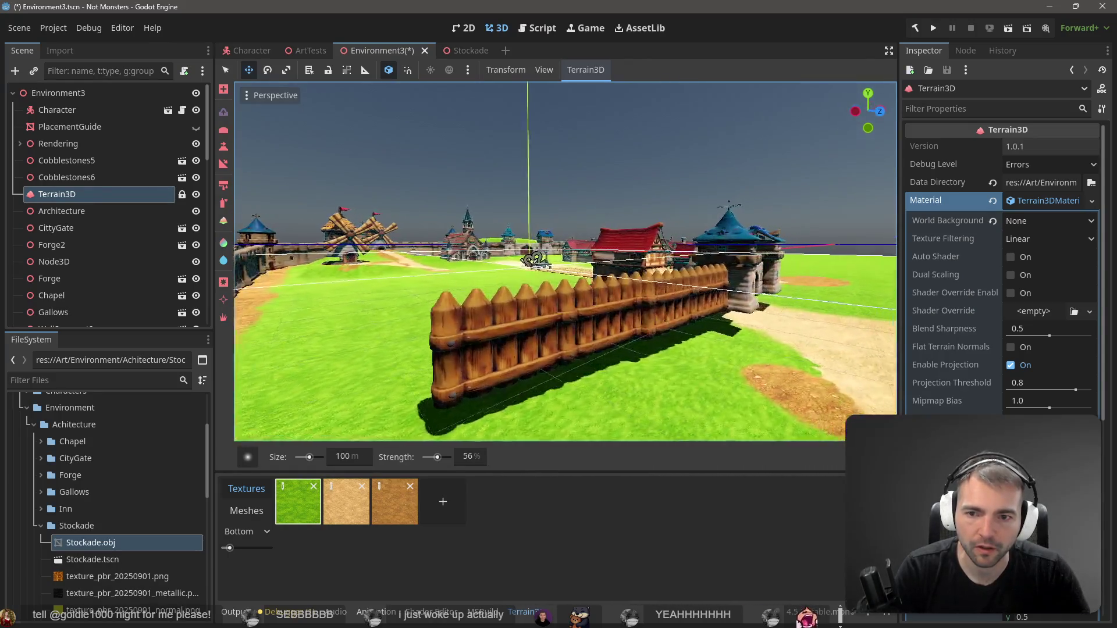
key("d")
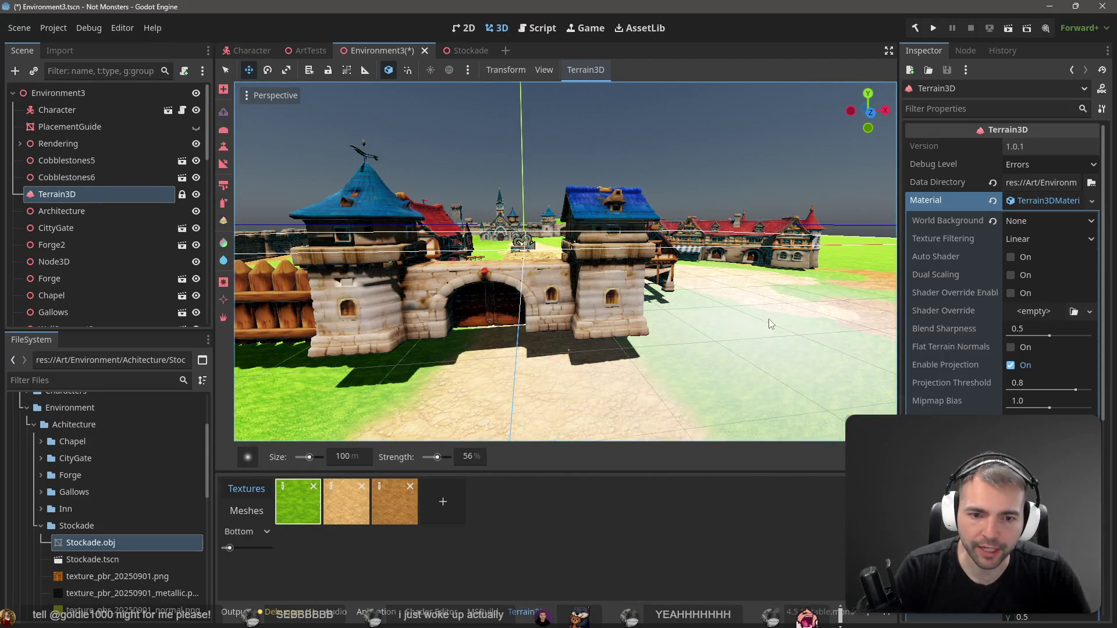
key("w")
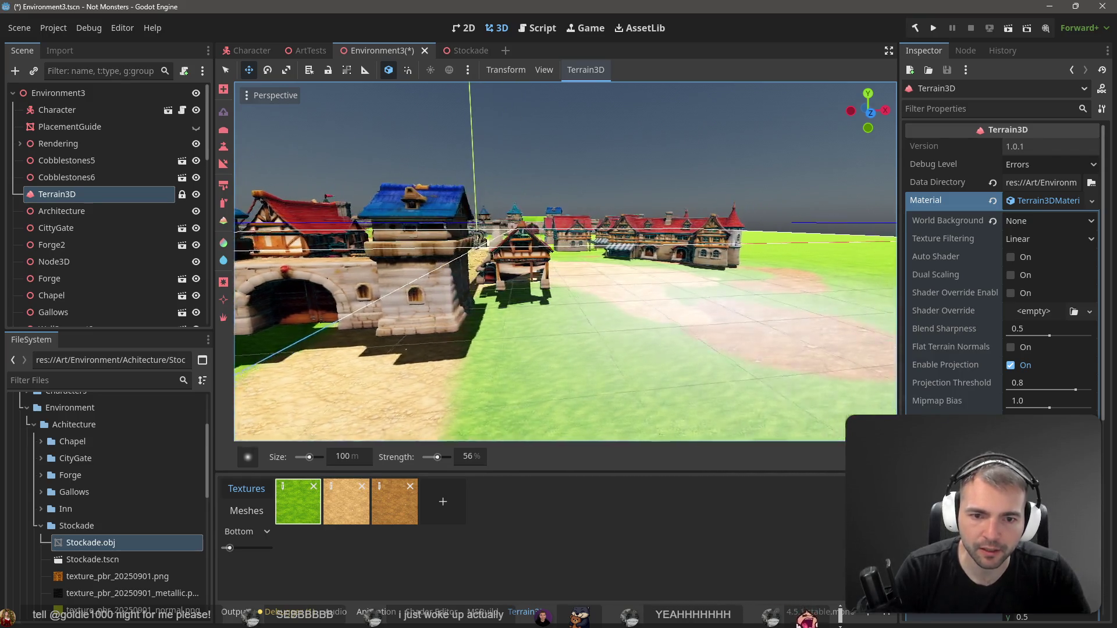
Duplicate the Terrain3D node to create Terrain3D2
key("w")
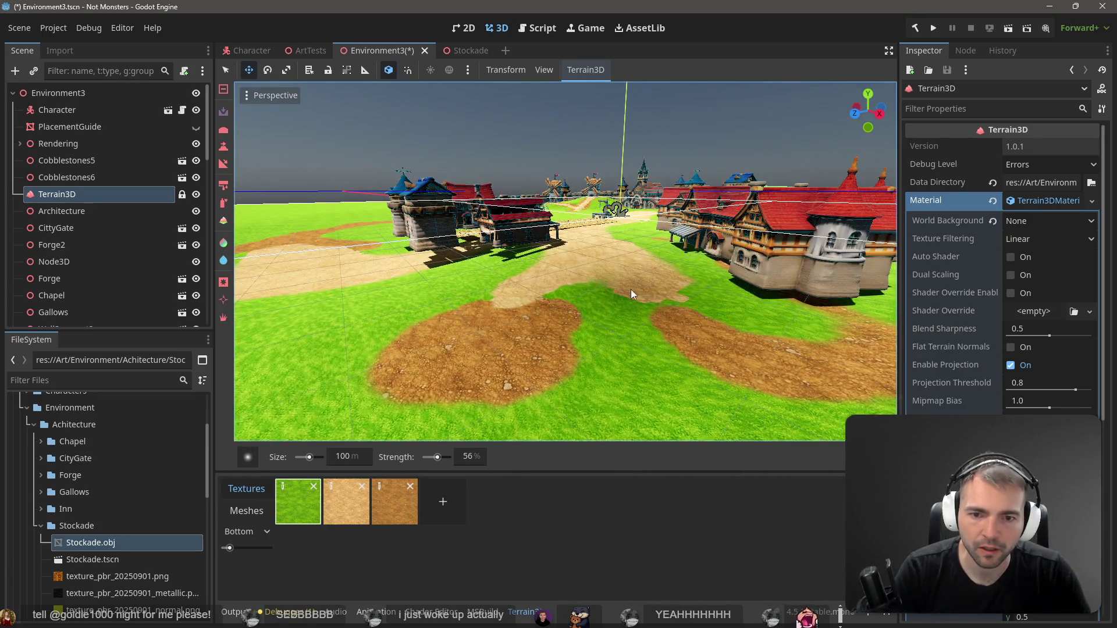
key("w")
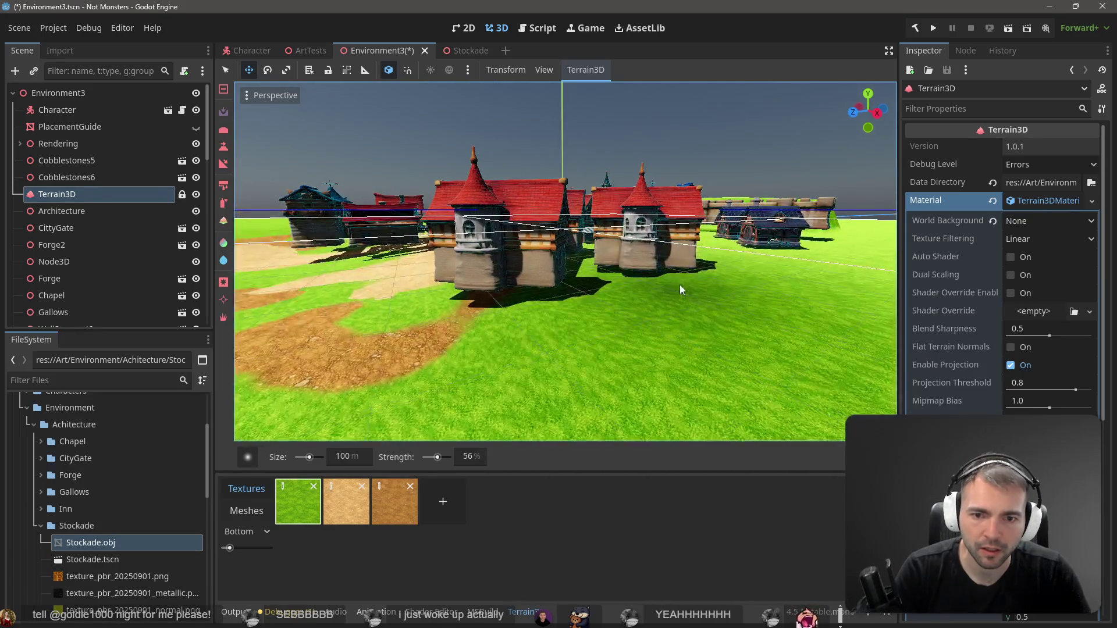
key("ctrl+d")
Fly toward the tower and green hill and switch the Terrain3D tool to Raise
key("w")
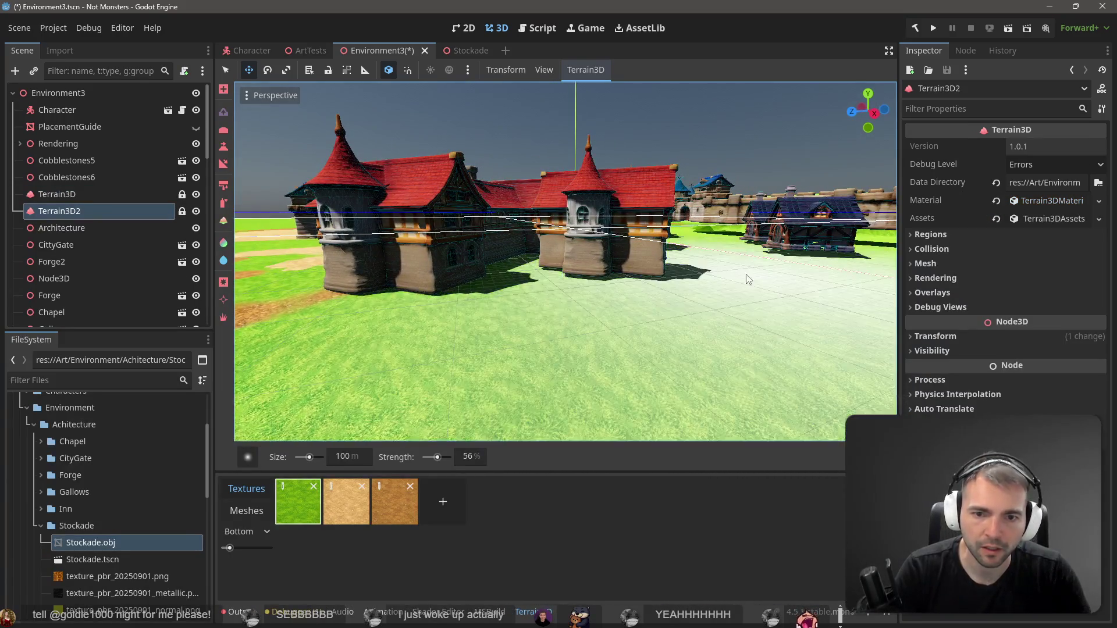
key("w")
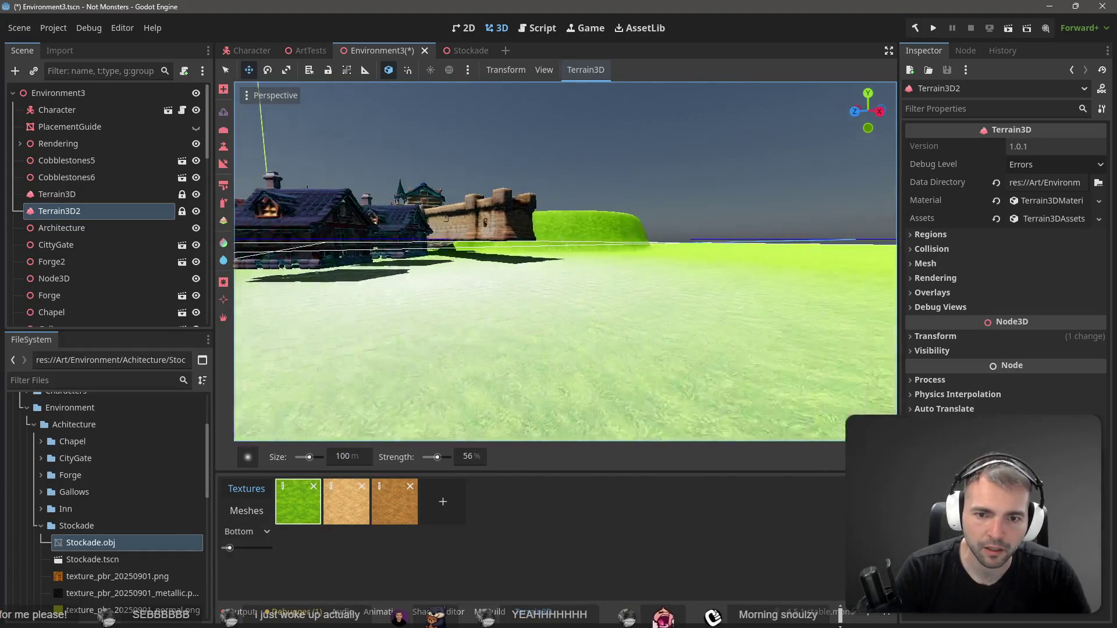
key("w")
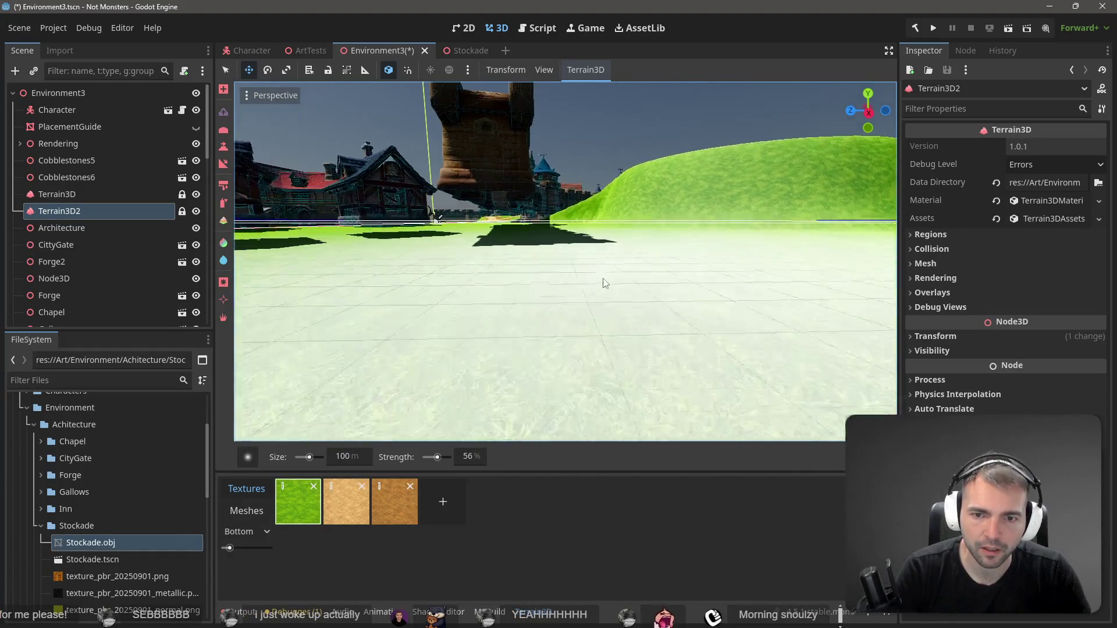
key("e")
key("q")
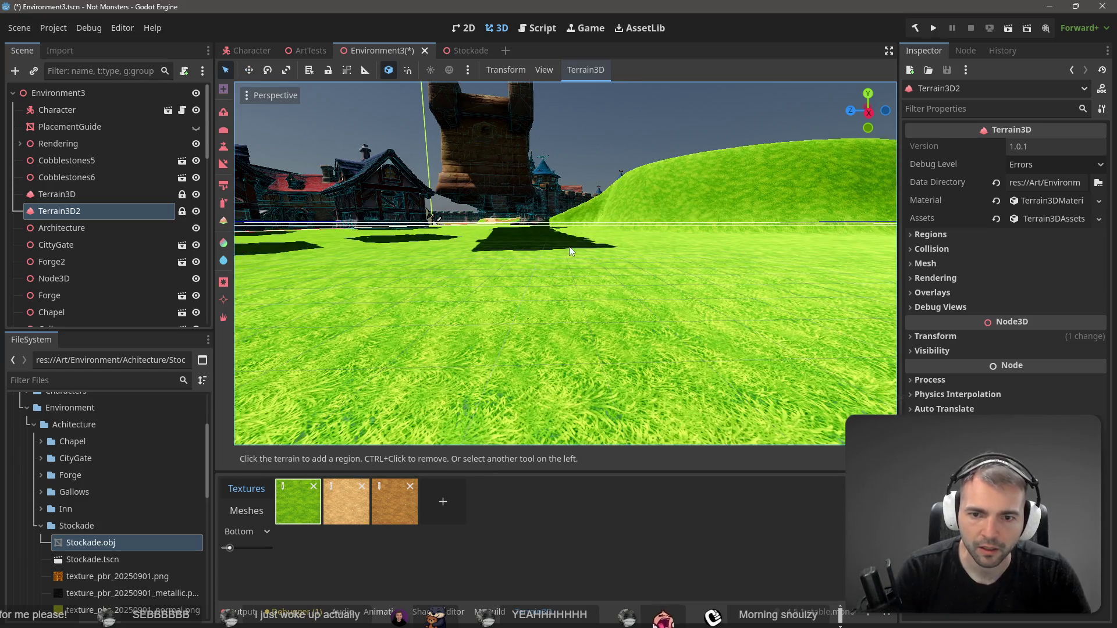
key("r")
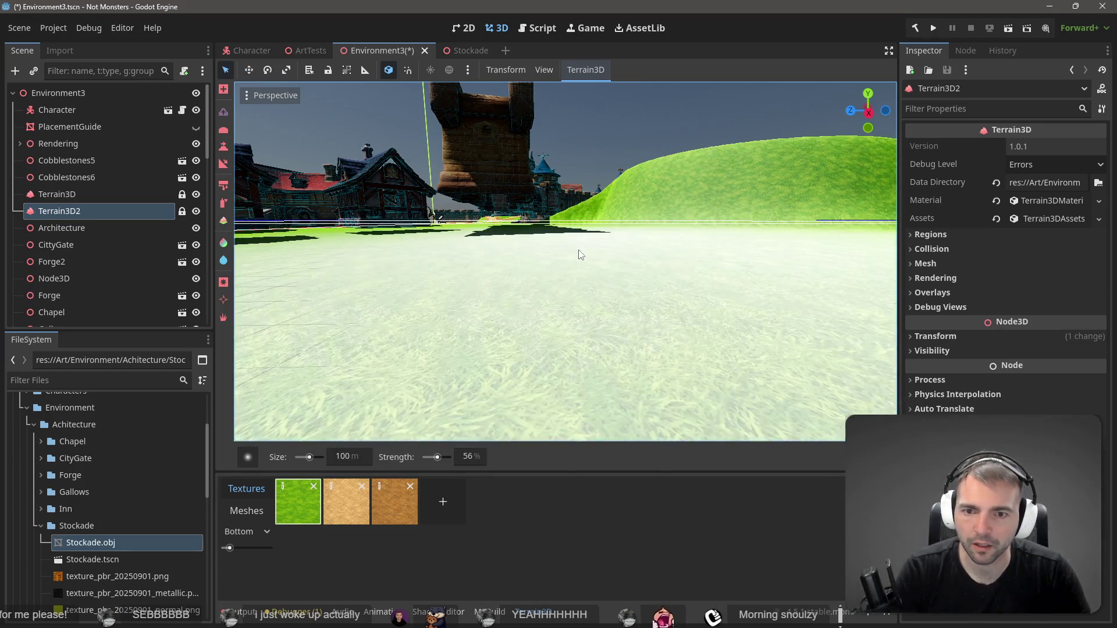
key("e")
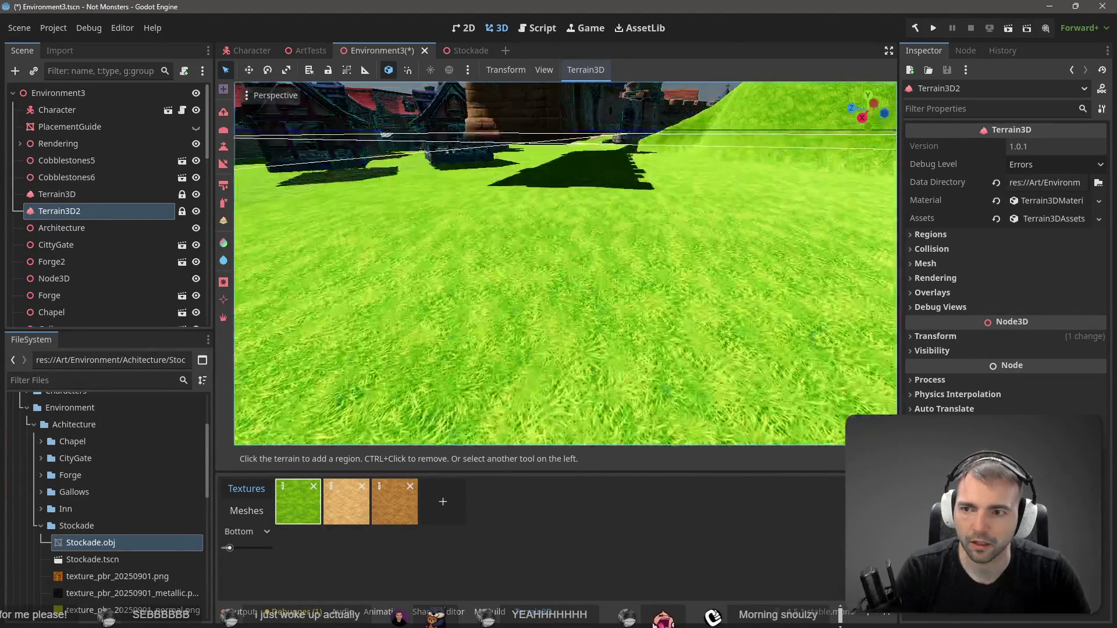
key("r")
Raise the ground beside the buildings and look down on the houses and wall
left_click_drag(605, 178, 433, 181)
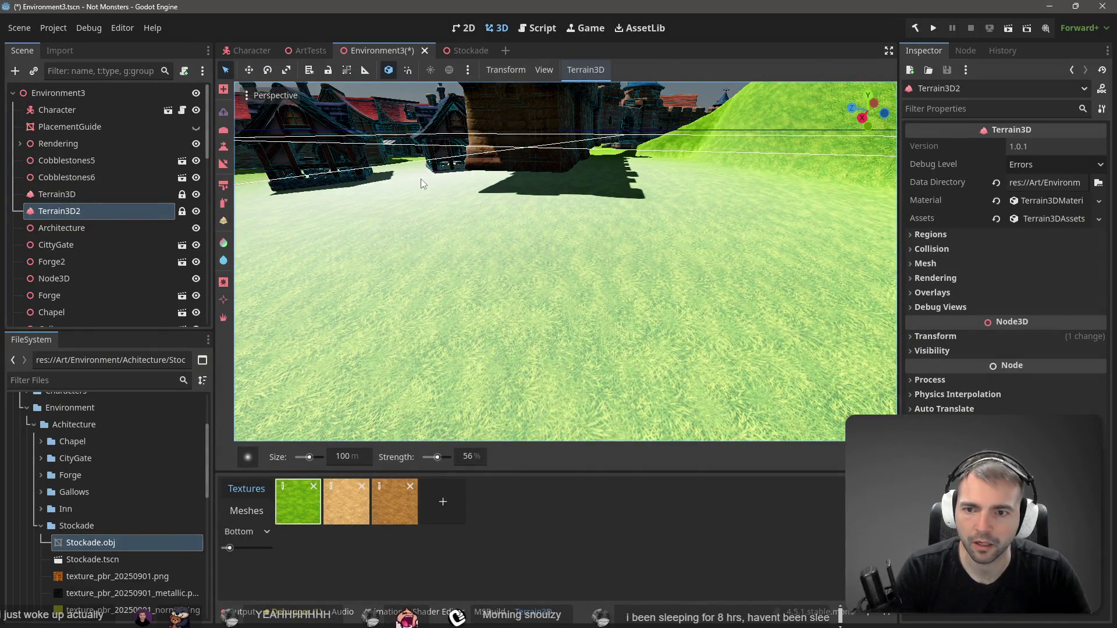
key("e")
mouse_move(430, 180)
left_mouse_down()
mouse_move(419, 149)
mouse_move(516, 226)
mouse_move(559, 222)
mouse_move(591, 191)
mouse_move(555, 231)
left_mouse_up()
key("r")
key("i")
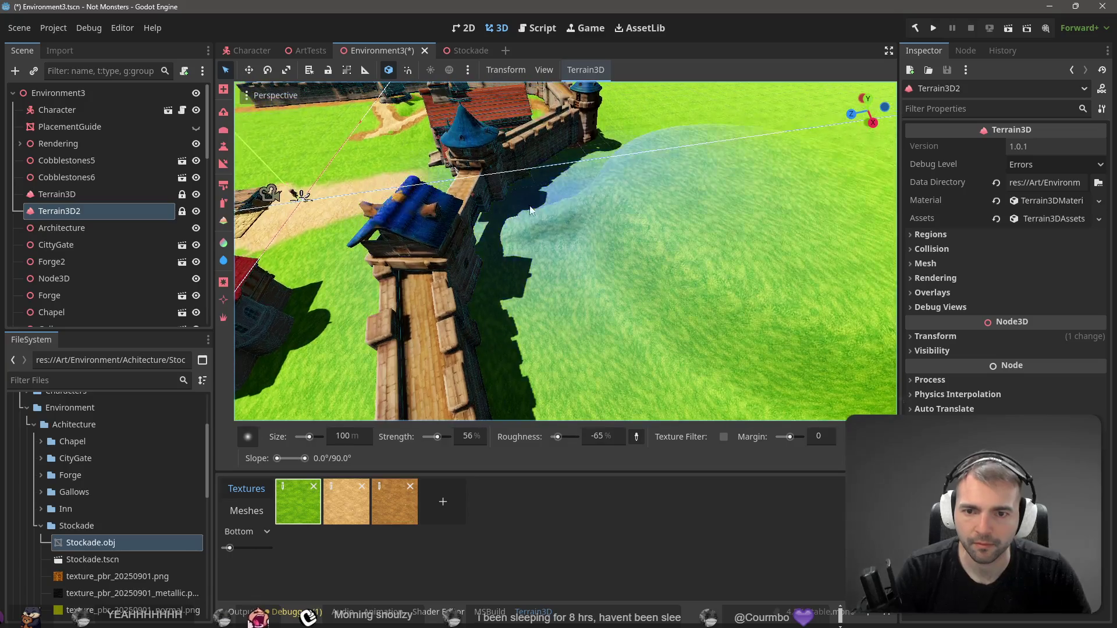
key("shift")
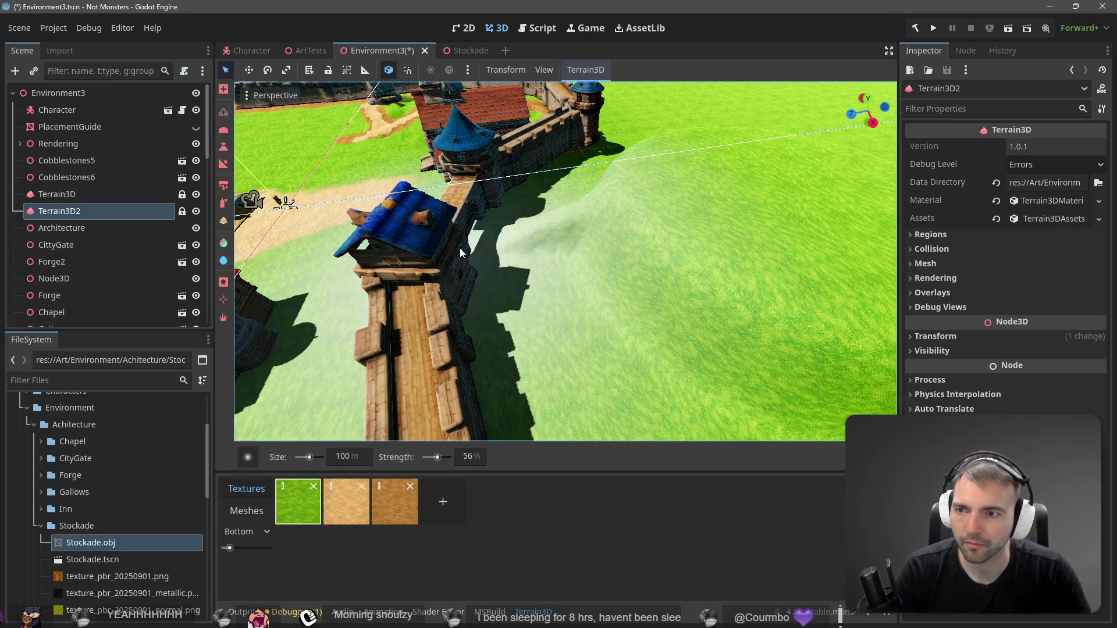
Build up a hill next to the stockade wall, checking it from an angled view
mouse_move(482, 240)
left_mouse_down()
mouse_move(515, 217)
mouse_move(531, 219)
mouse_move(545, 196)
mouse_move(590, 206)
mouse_move(560, 197)
mouse_move(676, 186)
mouse_move(563, 214)
left_mouse_up()
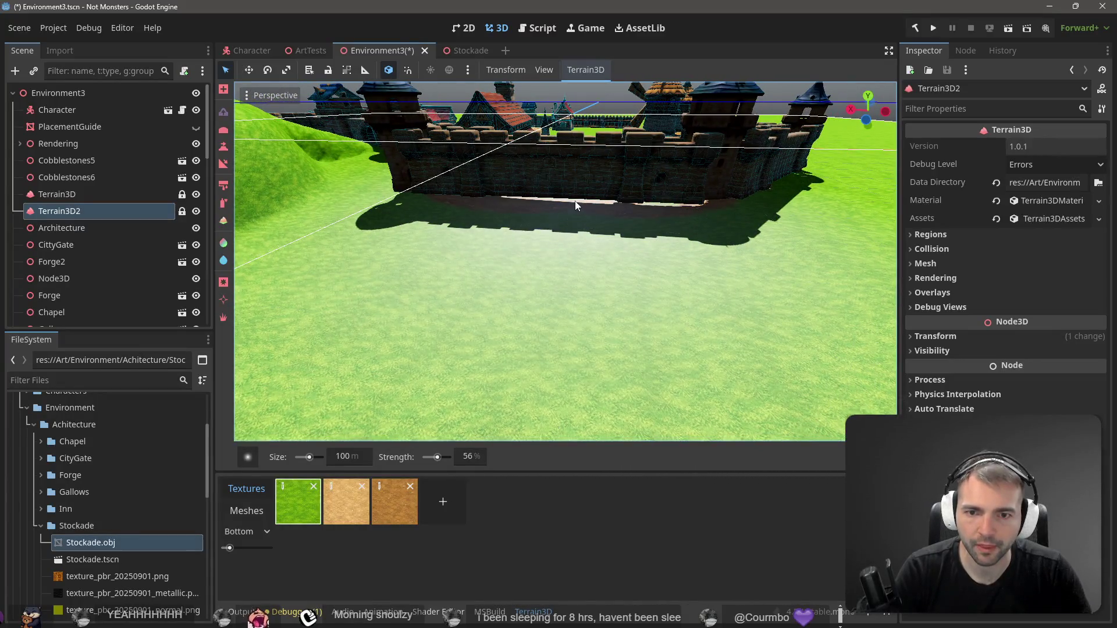
mouse_move(651, 195)
left_mouse_down()
mouse_move(669, 198)
mouse_move(604, 314)
mouse_move(715, 208)
mouse_move(768, 208)
mouse_move(760, 239)
left_mouse_up()
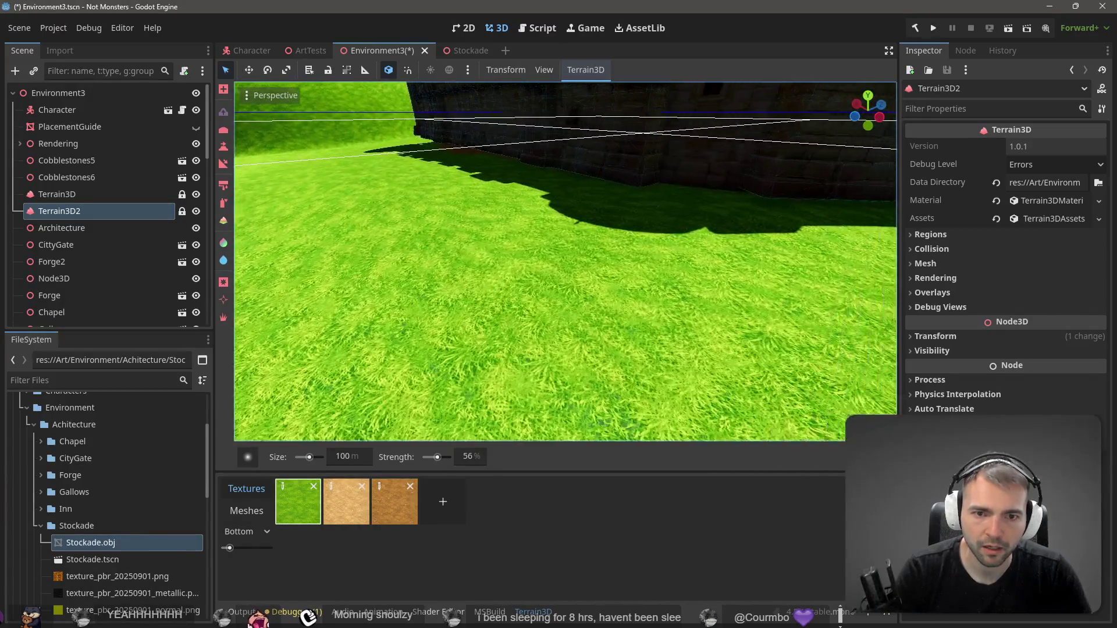
mouse_move(659, 222)
left_mouse_down()
mouse_move(696, 244)
mouse_move(654, 241)
mouse_move(635, 221)
mouse_move(675, 229)
left_mouse_up()
key("w")
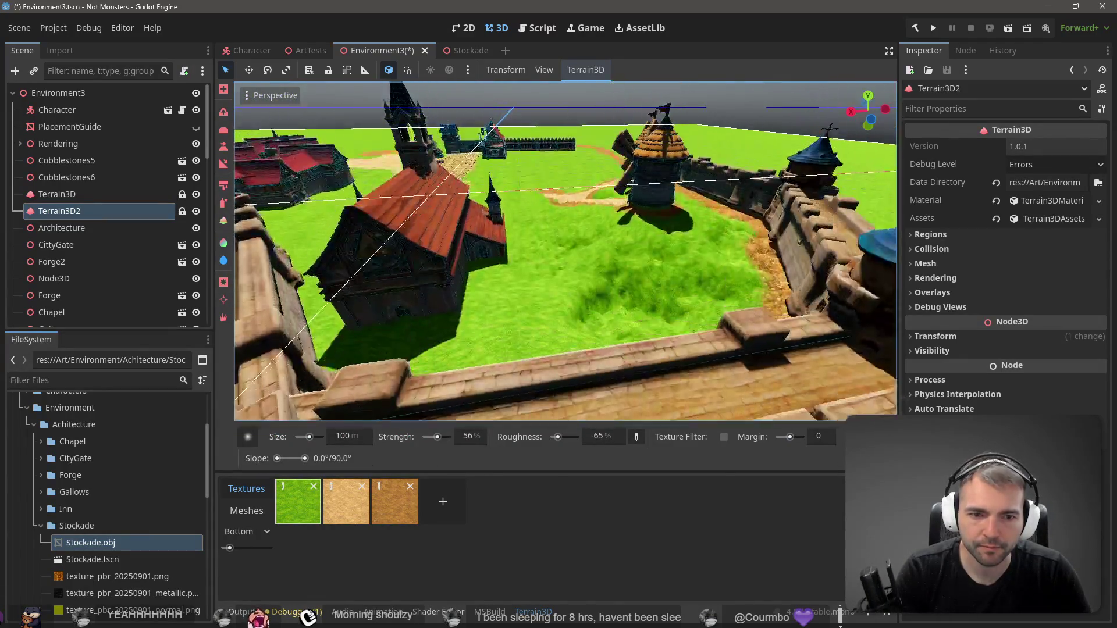
Fly toward the windmill and wall and try the terrain sculpting brush there
left_click_drag(603, 225, 602, 225)
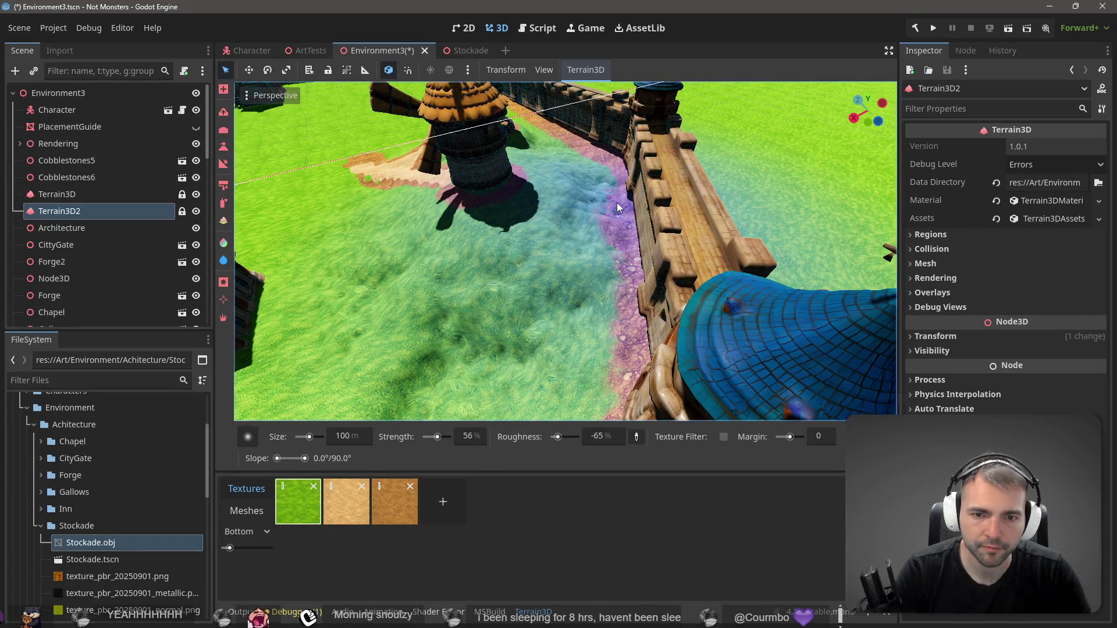
mouse_move(674, 201)
left_mouse_down()
mouse_move(626, 181)
mouse_move(661, 180)
left_mouse_up()
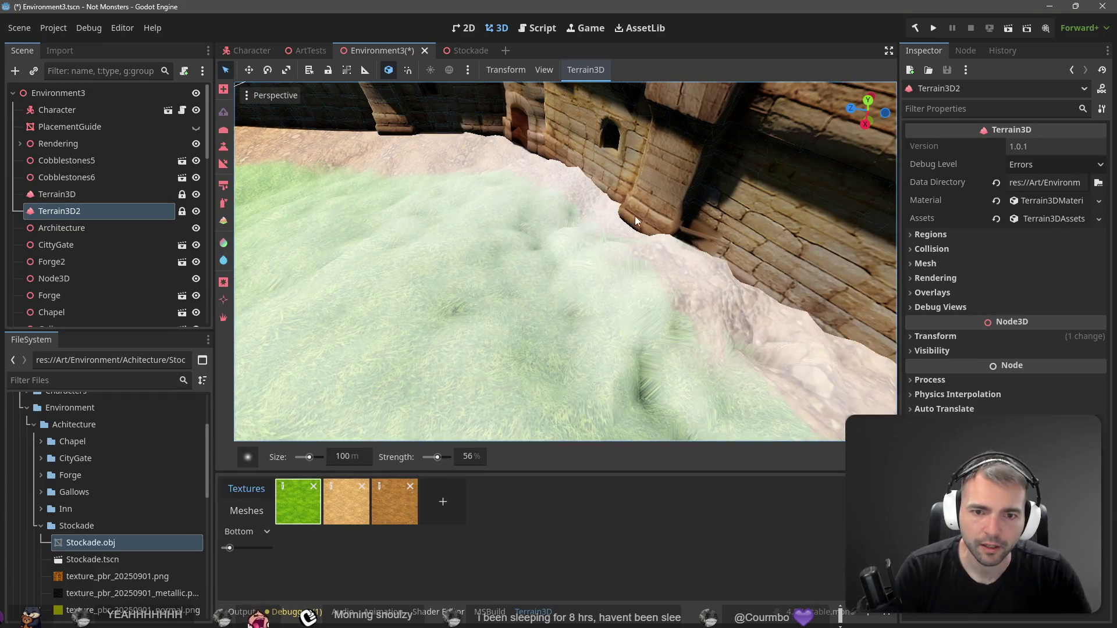
key("e")
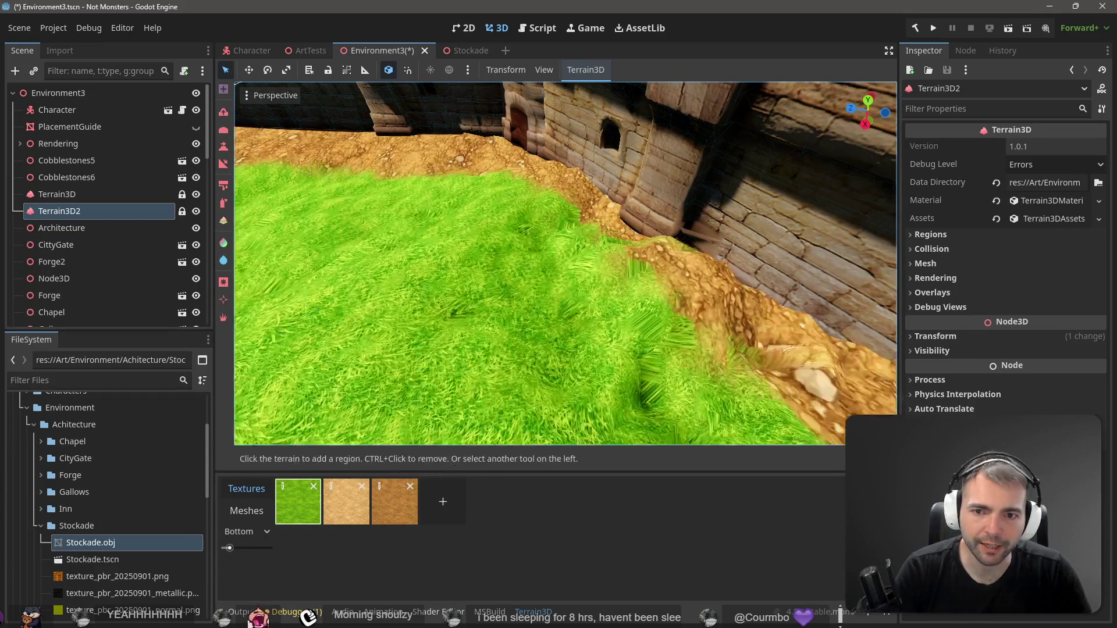
key("r")
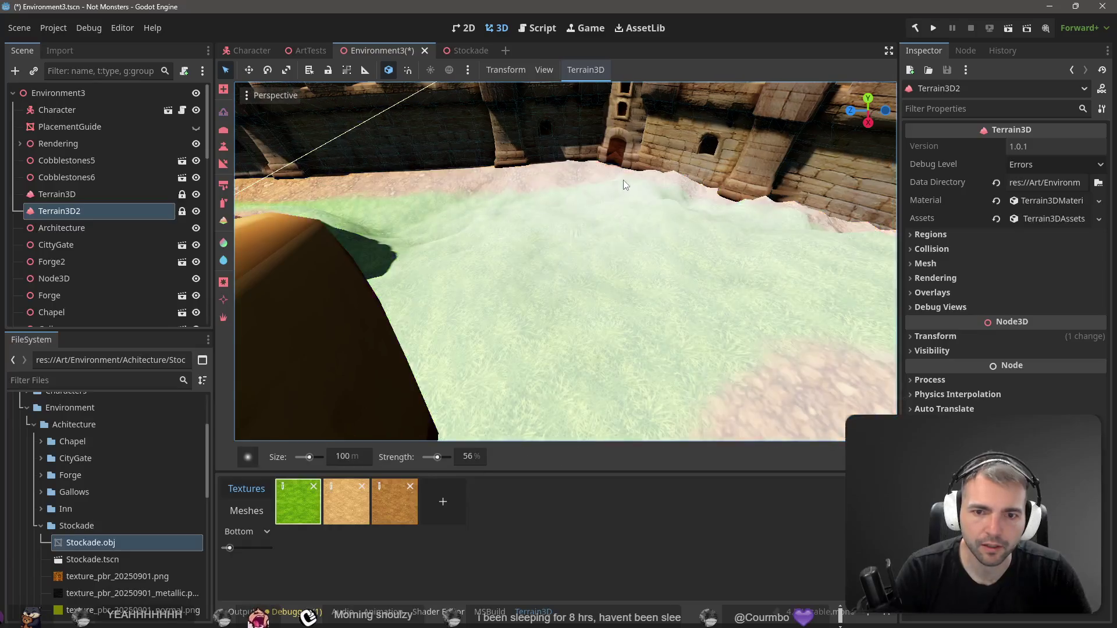
left_click_drag(623, 179, 643, 180)
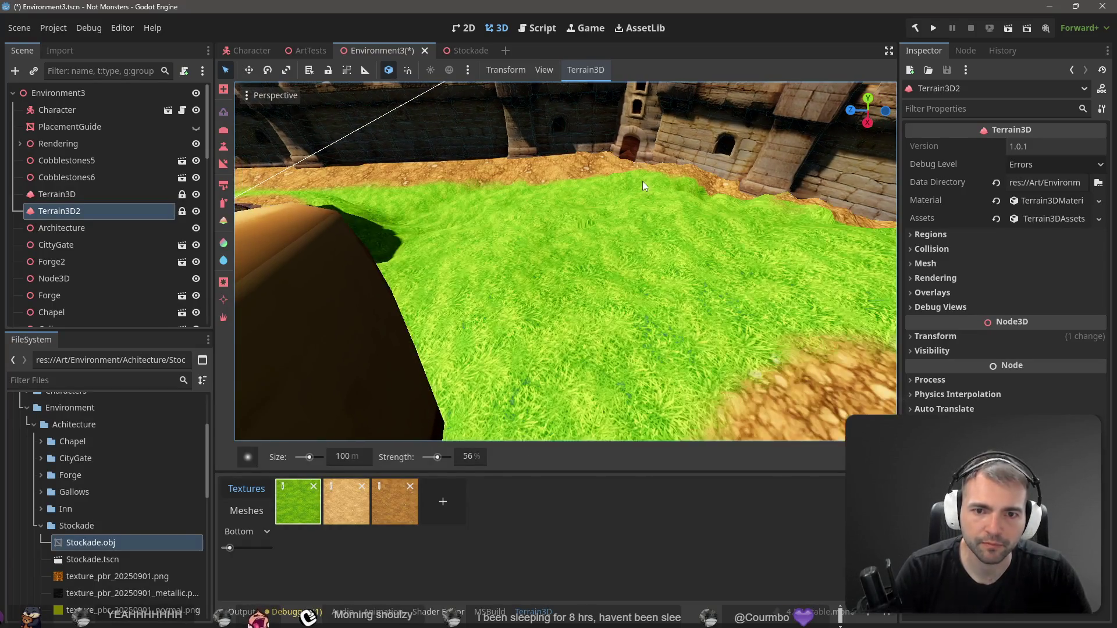
key("e")
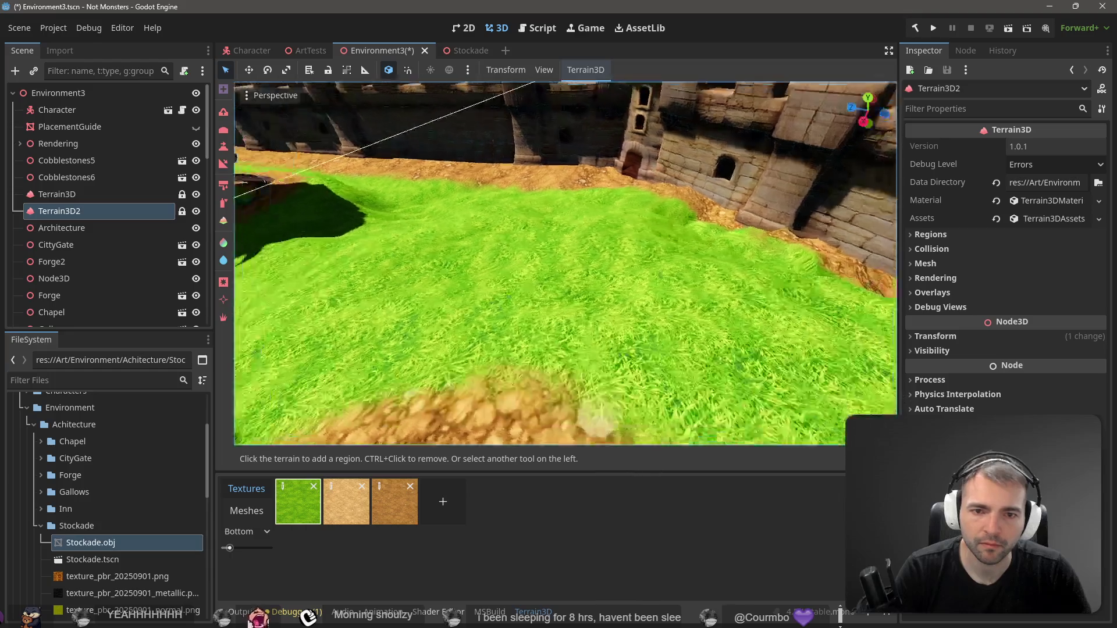
Use the height sculpt tool in subtract mode to lower the ground along the wall base
key("s")
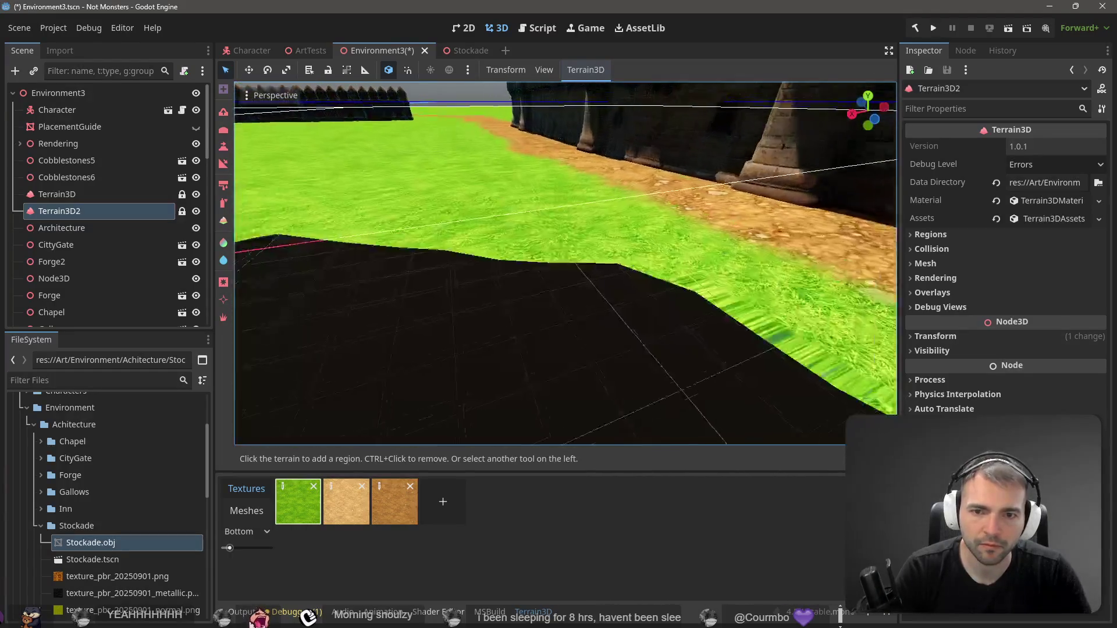
key("w")
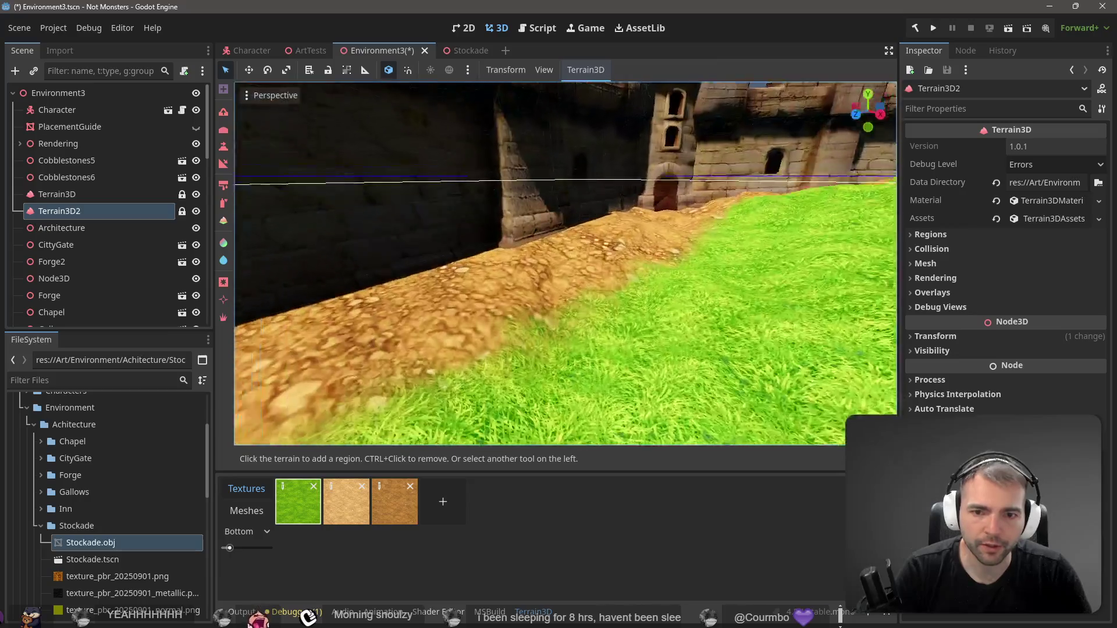
key("w")
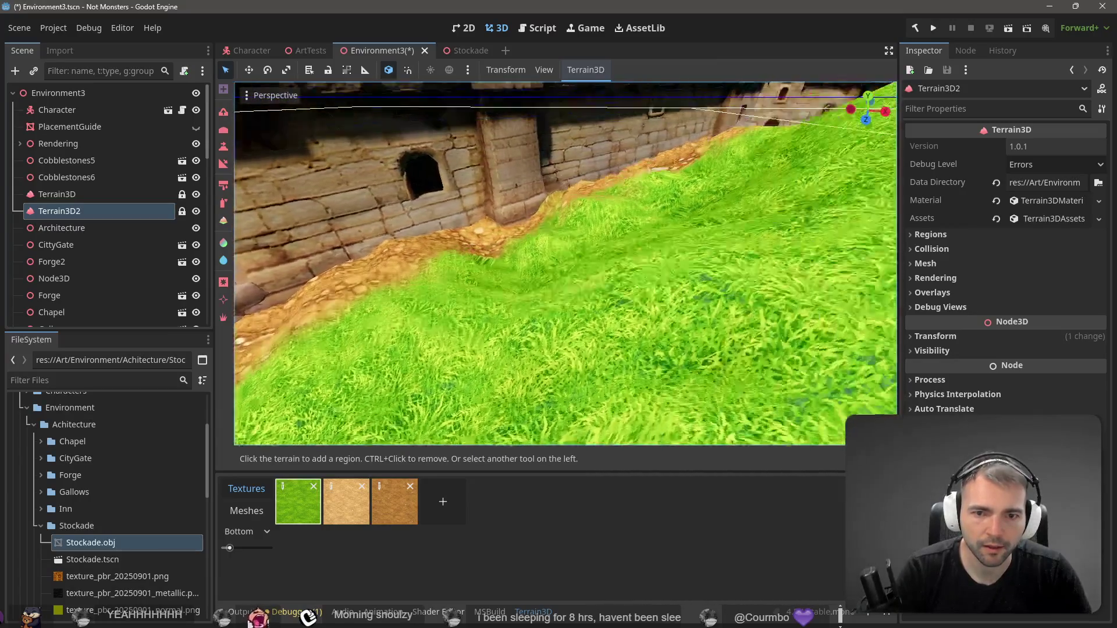
key("w")
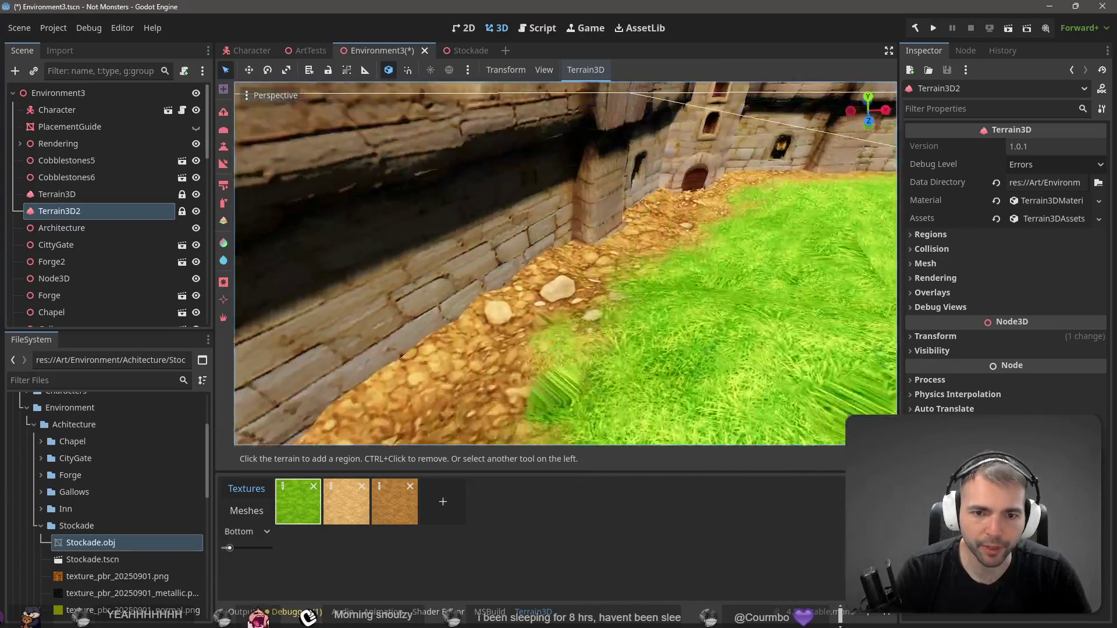
key("s")
key("c")
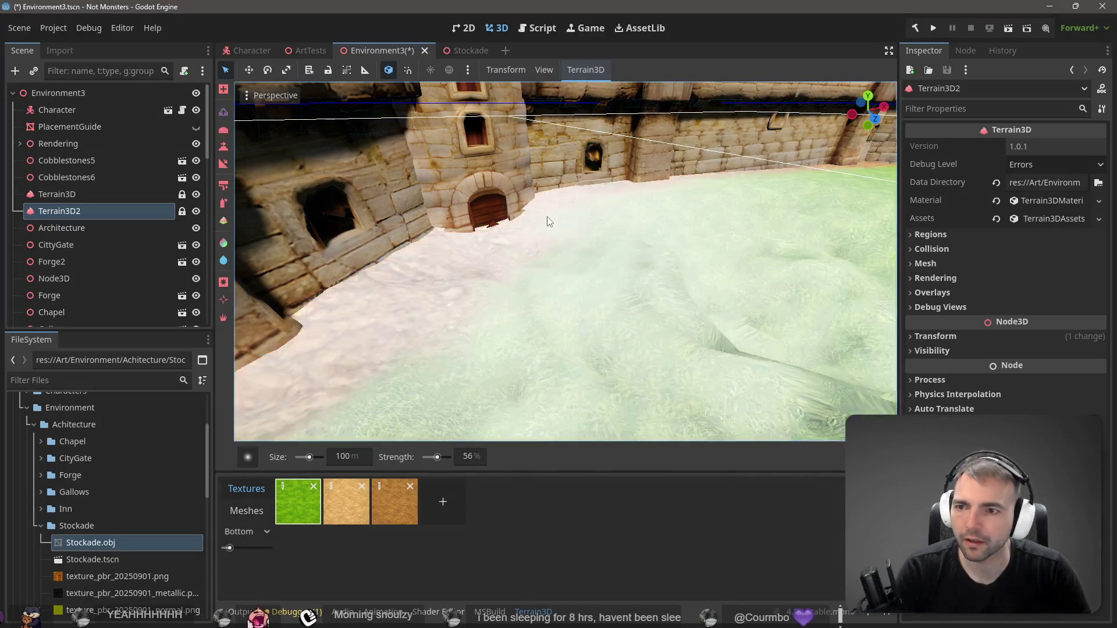
key("ctrl")
left_click_drag(547, 220, 633, 201)
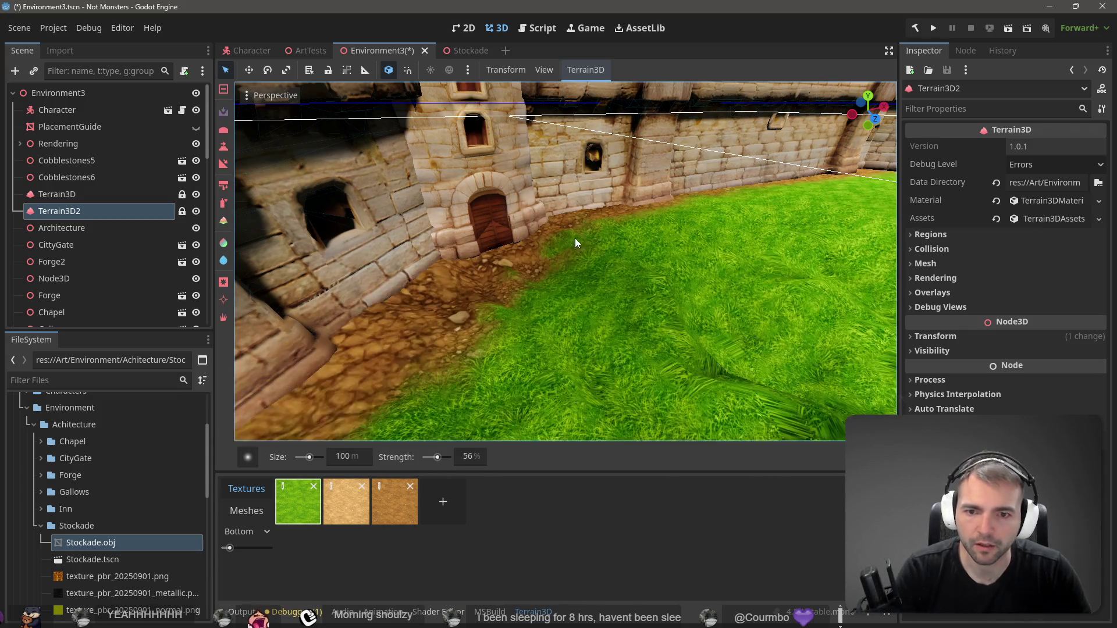
mouse_move(575, 238)
left_mouse_down()
mouse_move(698, 227)
mouse_move(640, 233)
mouse_move(582, 215)
mouse_move(484, 276)
left_mouse_up()
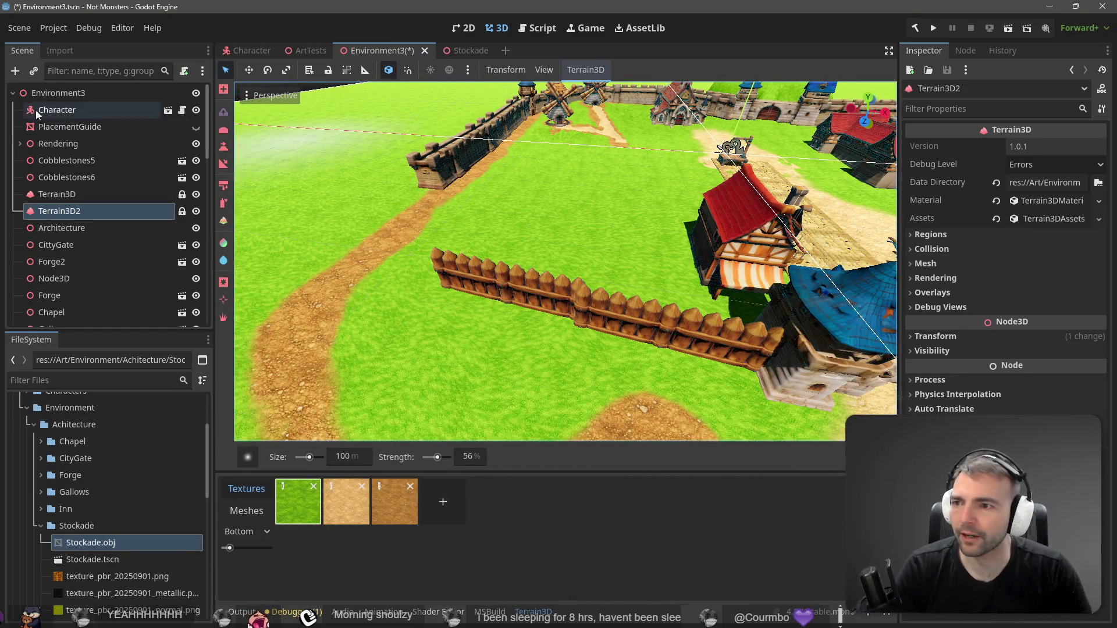
left_click(124, 139)
Select Stockade2 and rotate it about -5.6 degrees around the Y axis
scroll(76, 250, "down", 10)
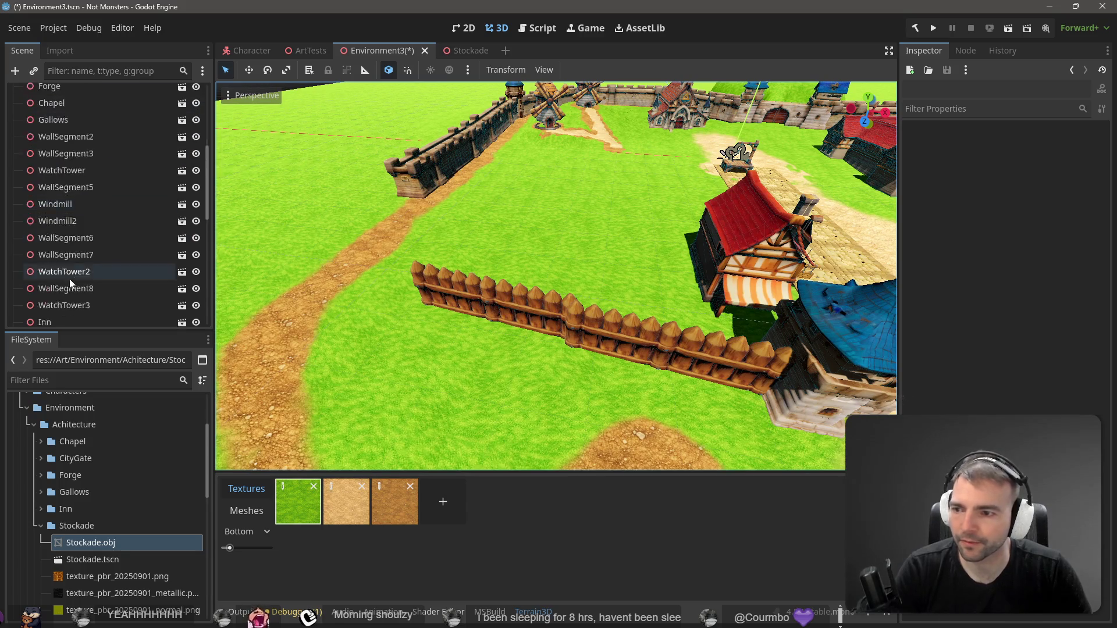
left_click(70, 315)
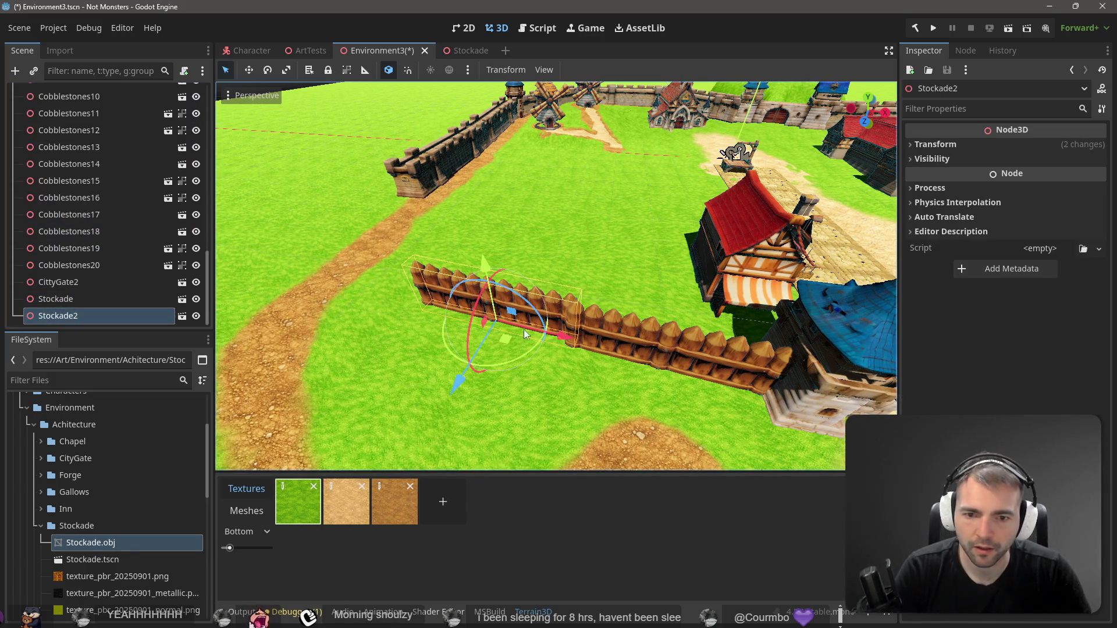
left_click_drag(527, 352, 564, 343)
key("w")
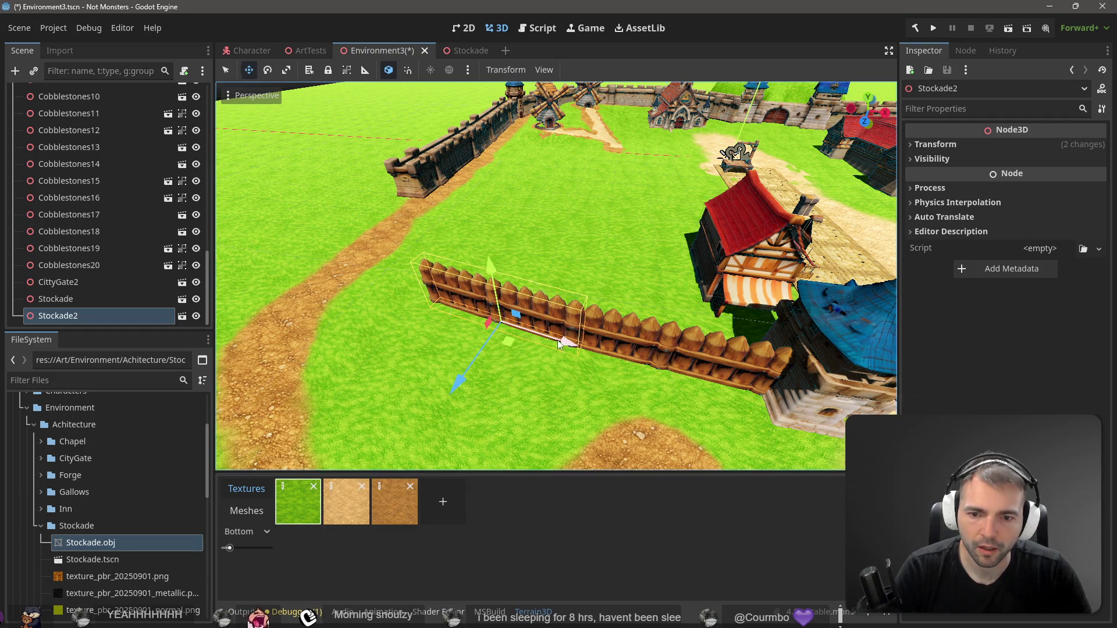
key("e")
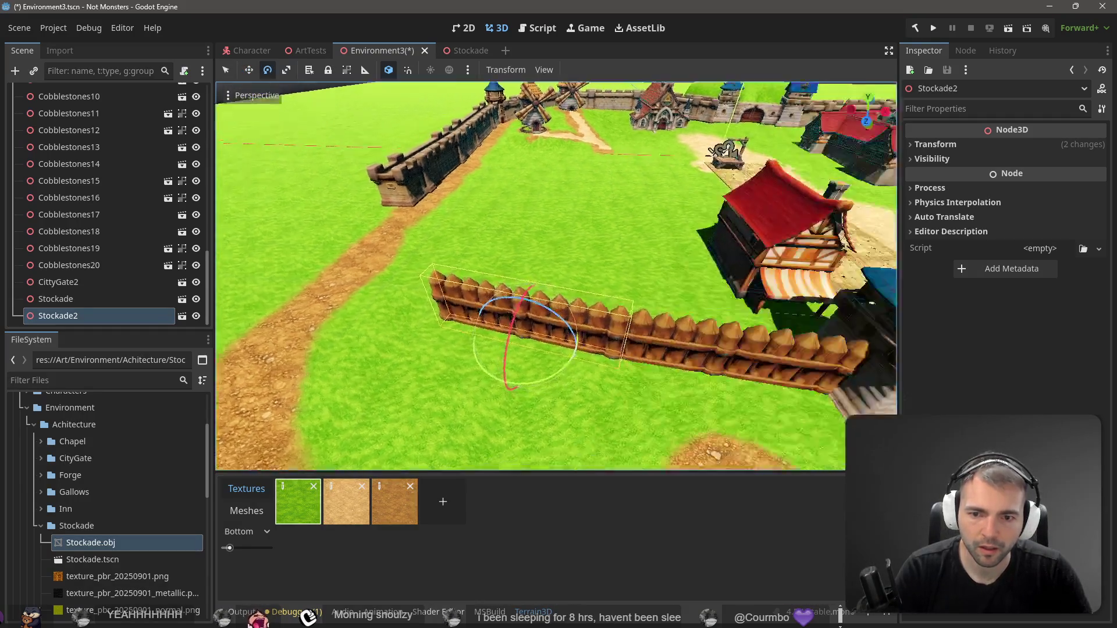
Make the PlacementGuide layout visible in the scene
scroll(778, 347, "down", 5)
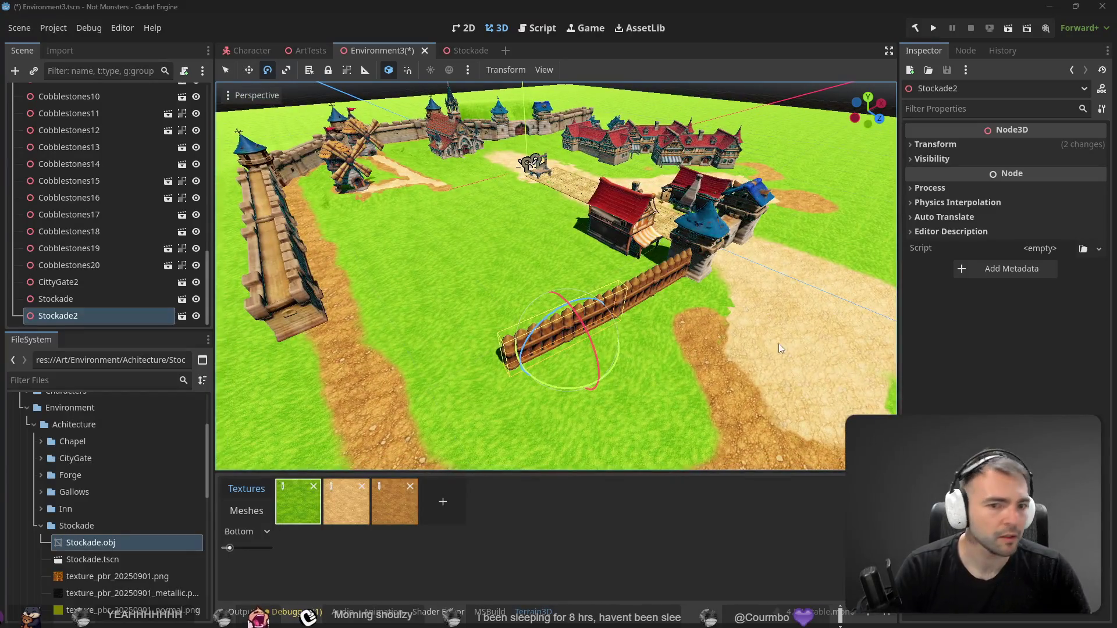
scroll(636, 325, "up", 4)
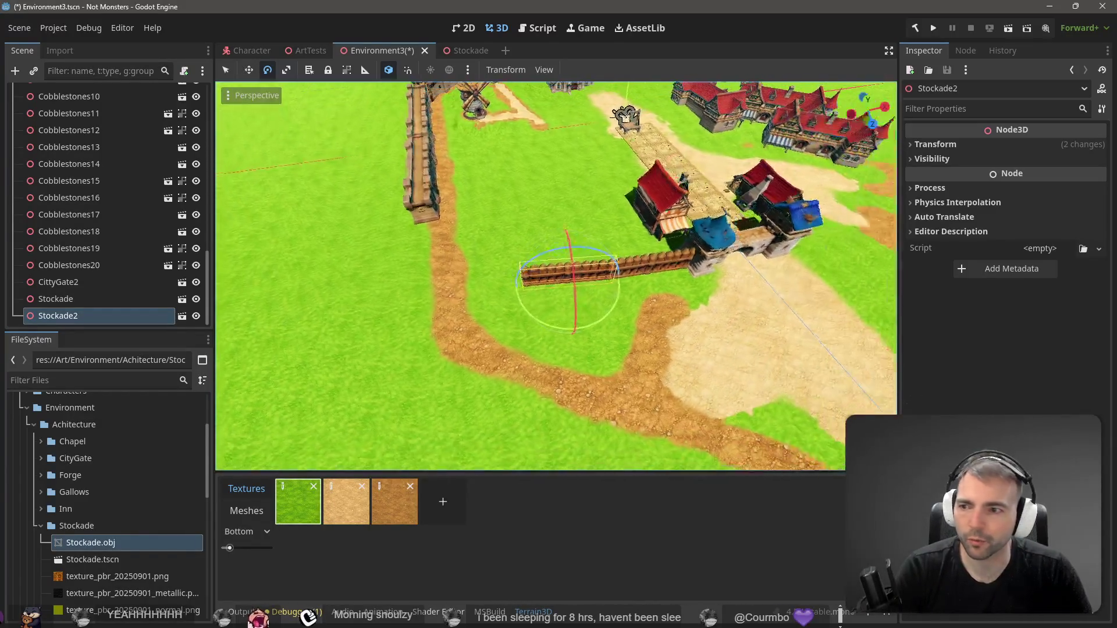
scroll(146, 125, "up", 10)
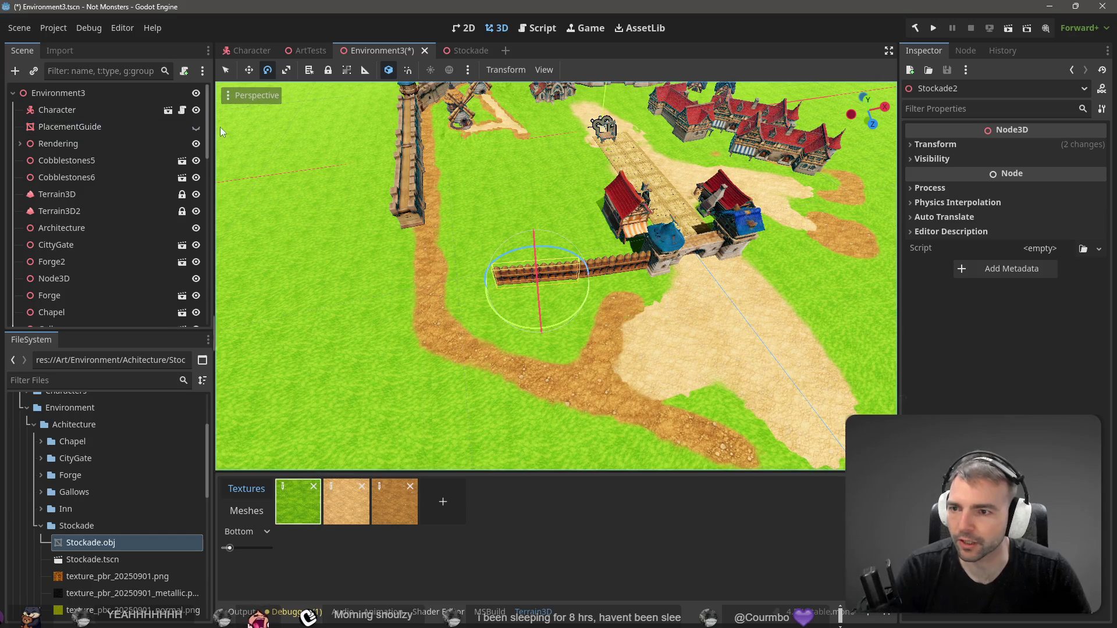
left_click(196, 127)
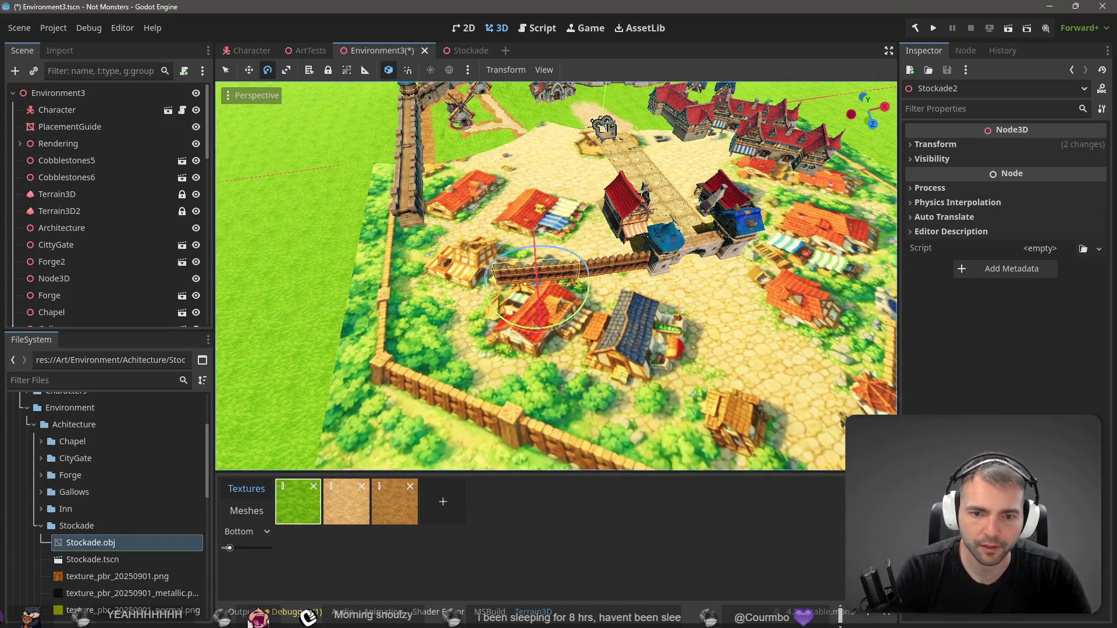
Orbit around the town and rotate Stockade2 to follow the guide's fence line
left_click_drag(508, 212, 508, 211)
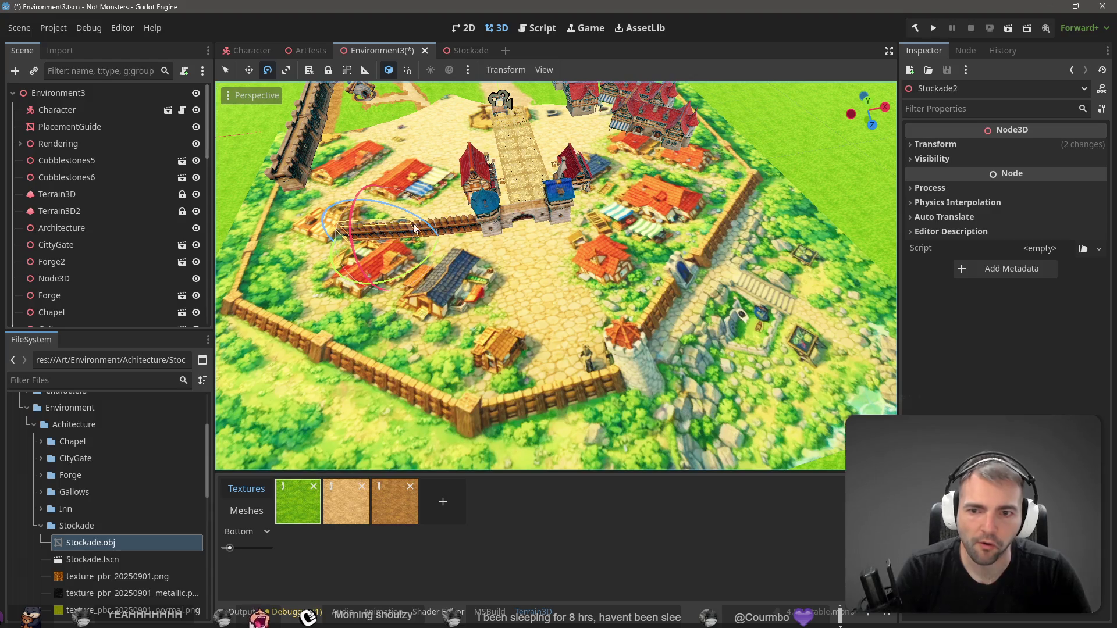
left_click_drag(434, 250, 434, 250)
scroll(564, 323, "up", 4)
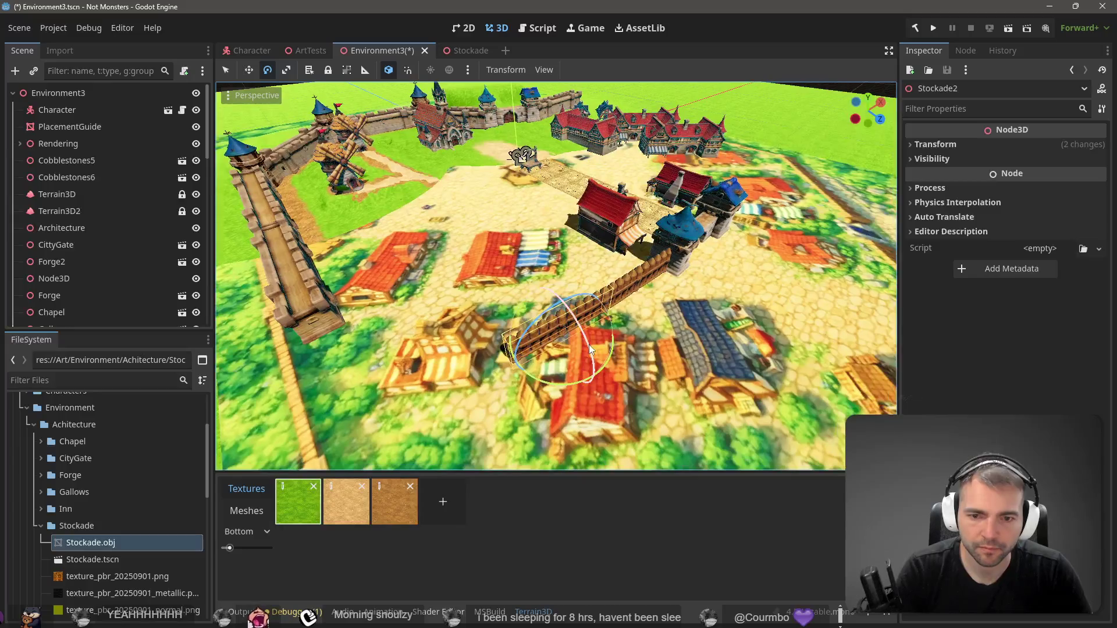
mouse_move(605, 366)
left_mouse_down()
mouse_move(585, 368)
mouse_move(578, 336)
left_mouse_up()
key("w")
key("e")
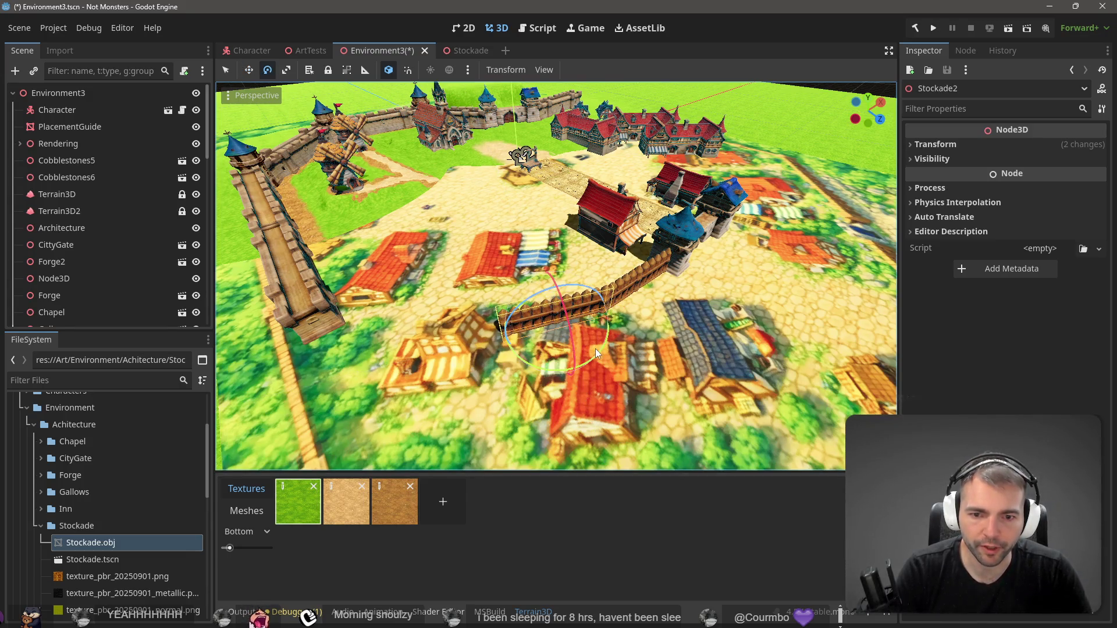
Reselect Stockade2 and rotate it level so it runs straight along the houses
left_click(588, 353)
left_click(584, 306)
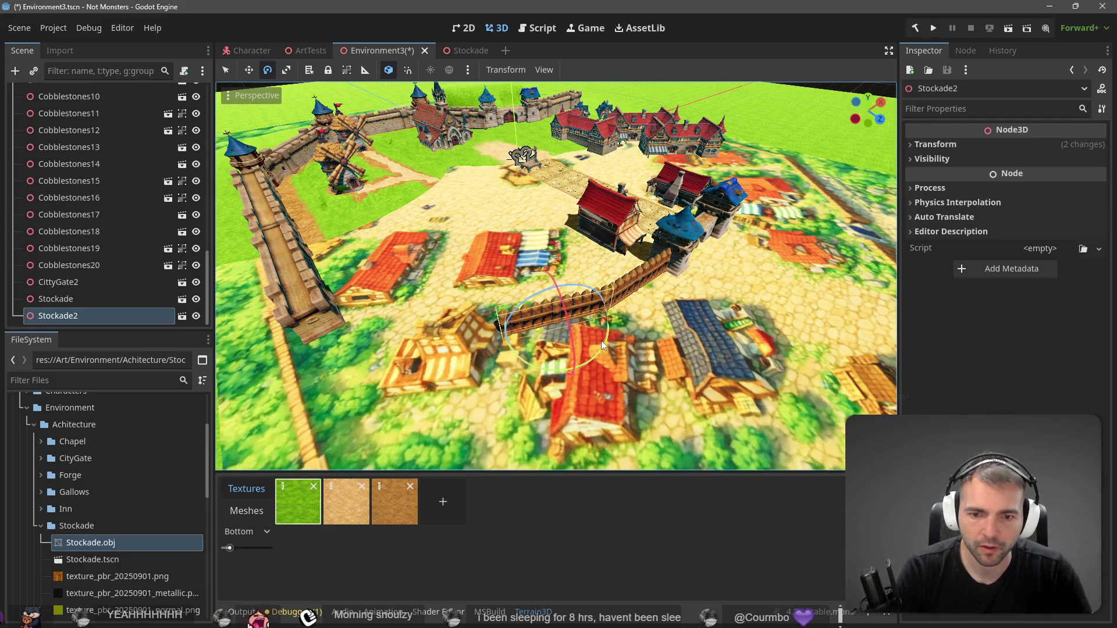
mouse_move(602, 341)
left_mouse_down()
mouse_move(590, 347)
mouse_move(579, 330)
left_mouse_up()
key("w")
scroll(578, 330, "down", 10)
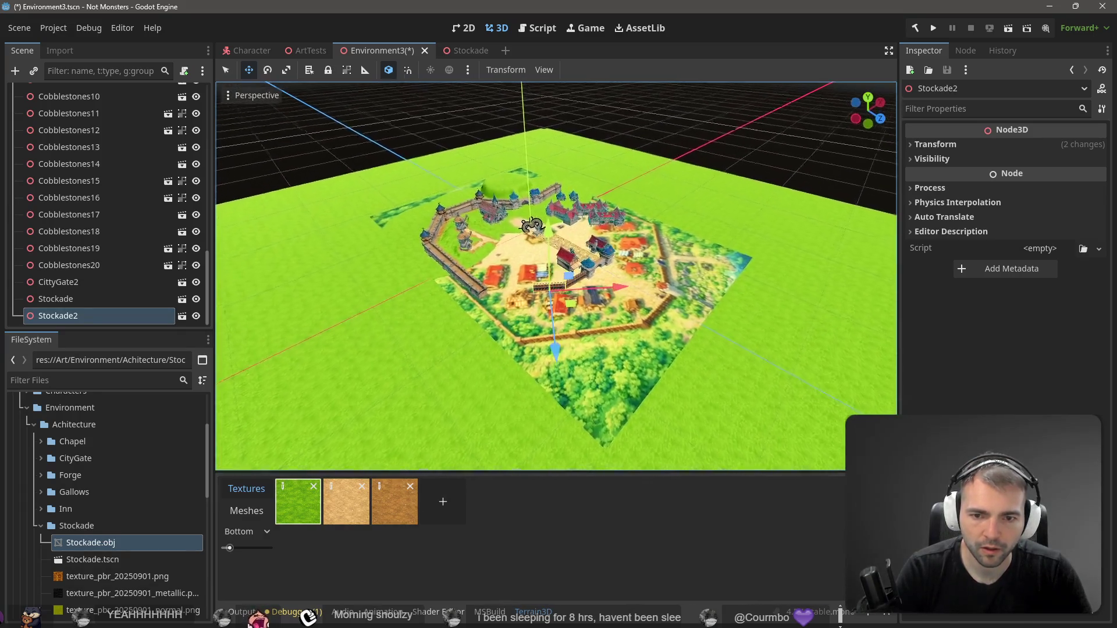
Nudge the Stockade2 fence slightly left on the ground
key("w")
scroll(555, 277, "up", 3)
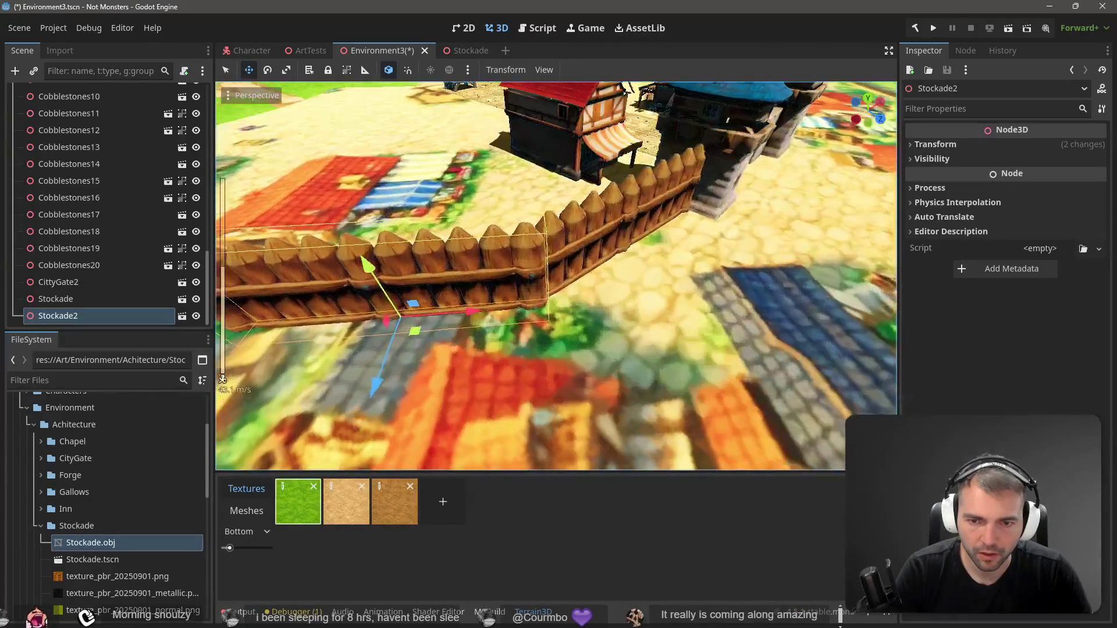
left_click_drag(431, 306, 427, 308)
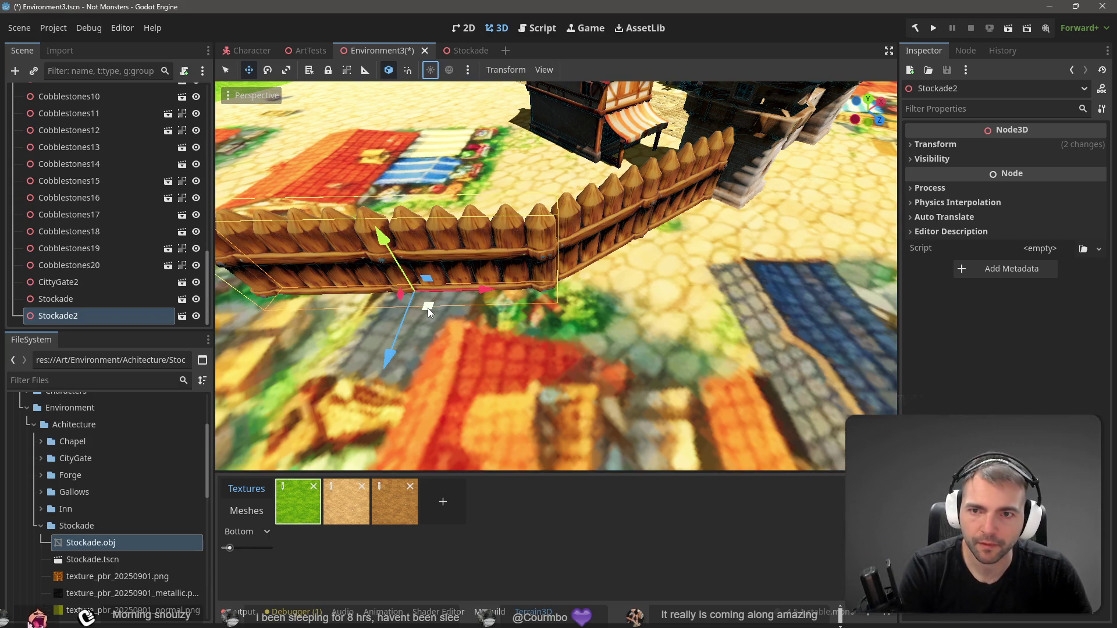
scroll(443, 310, "down", 5)
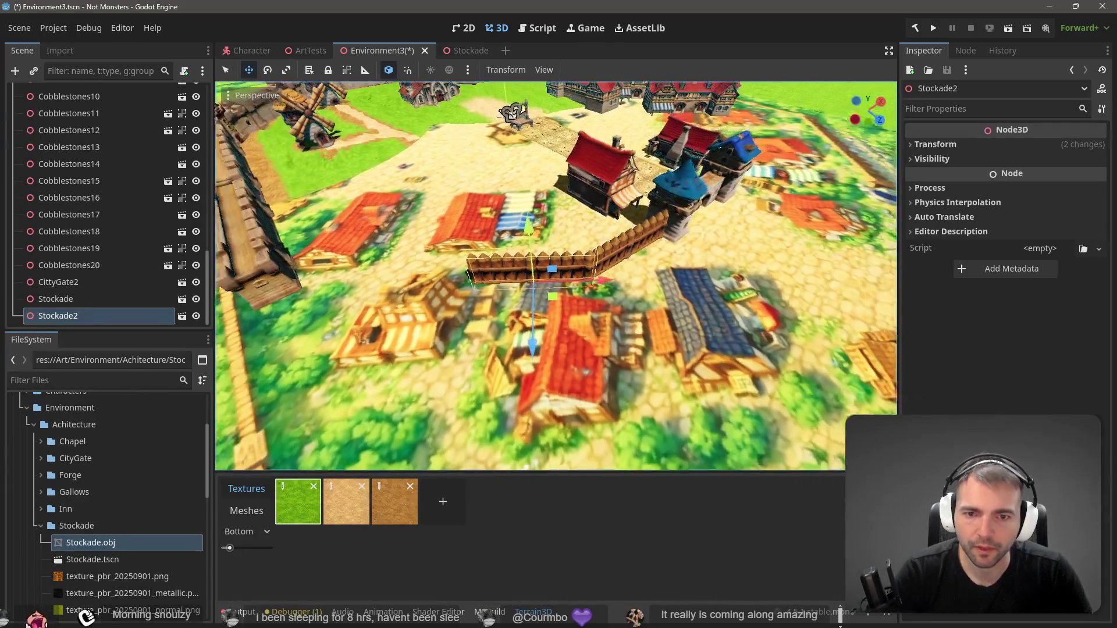
left_click_drag(92, 315, 377, 298)
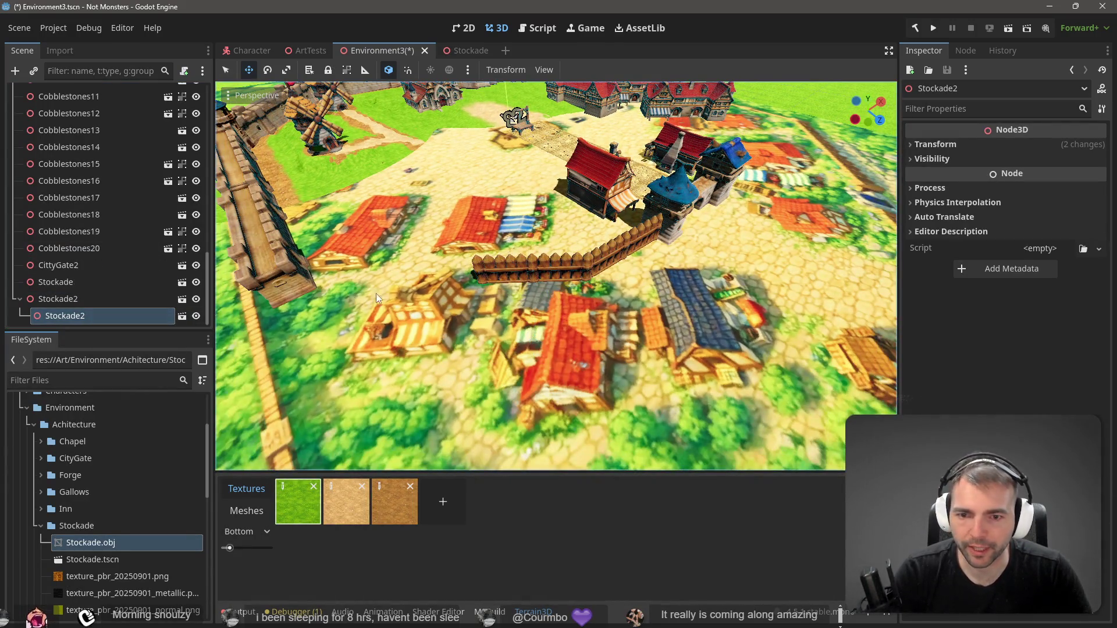
Undo the accidental nested Stockade2 copy and remove the stray one under PlacementGuide
key("ctrl+z")
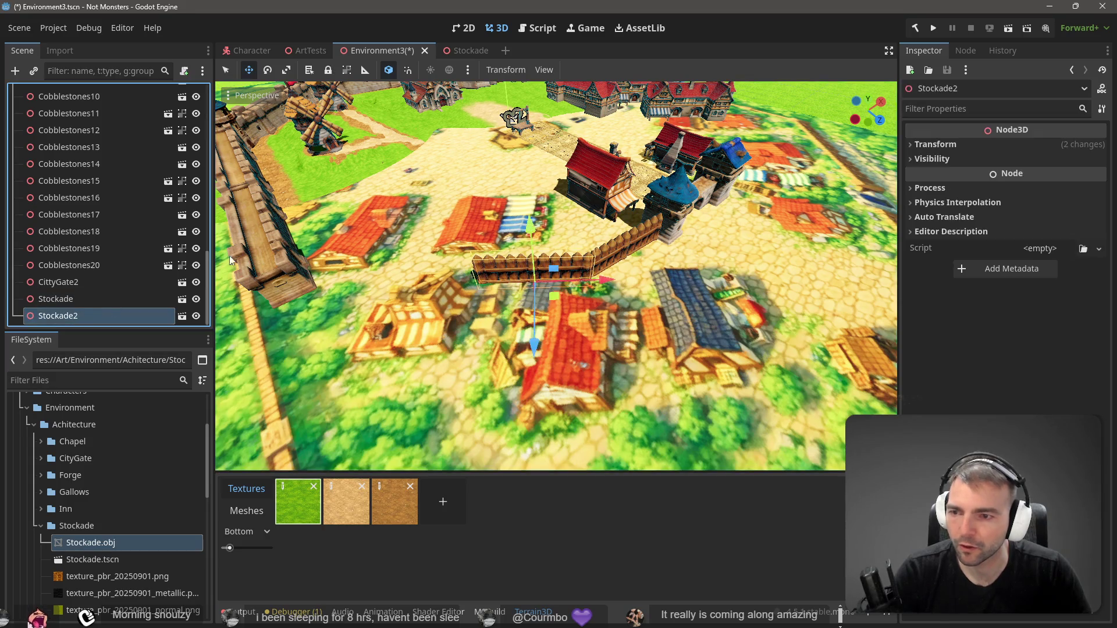
left_click(399, 175)
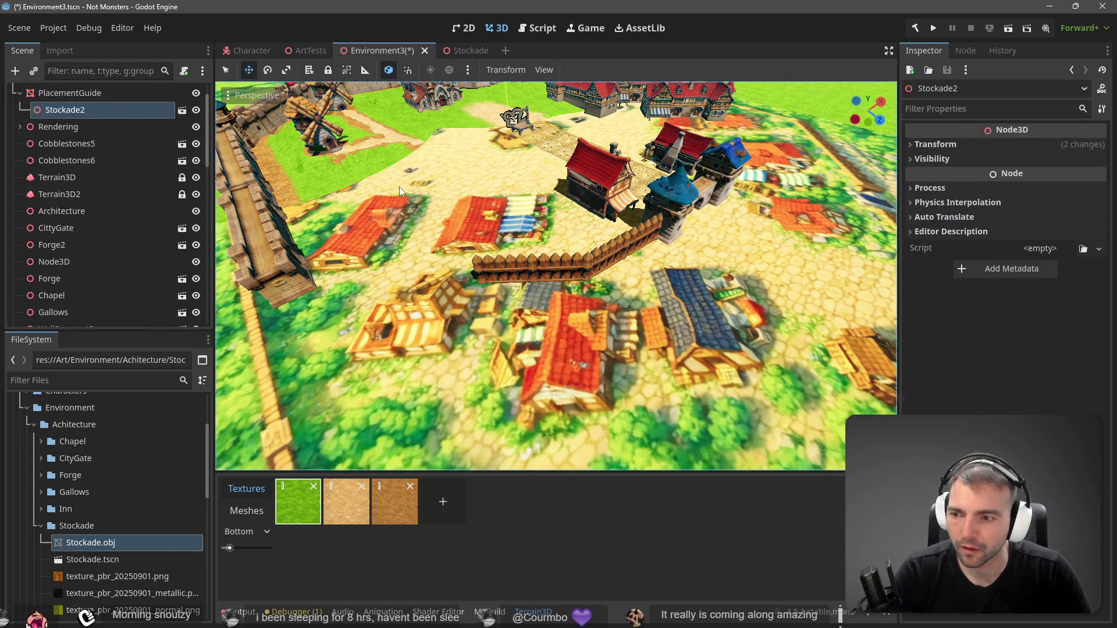
key("ctrl+z")
scroll(556, 277, "down", 10)
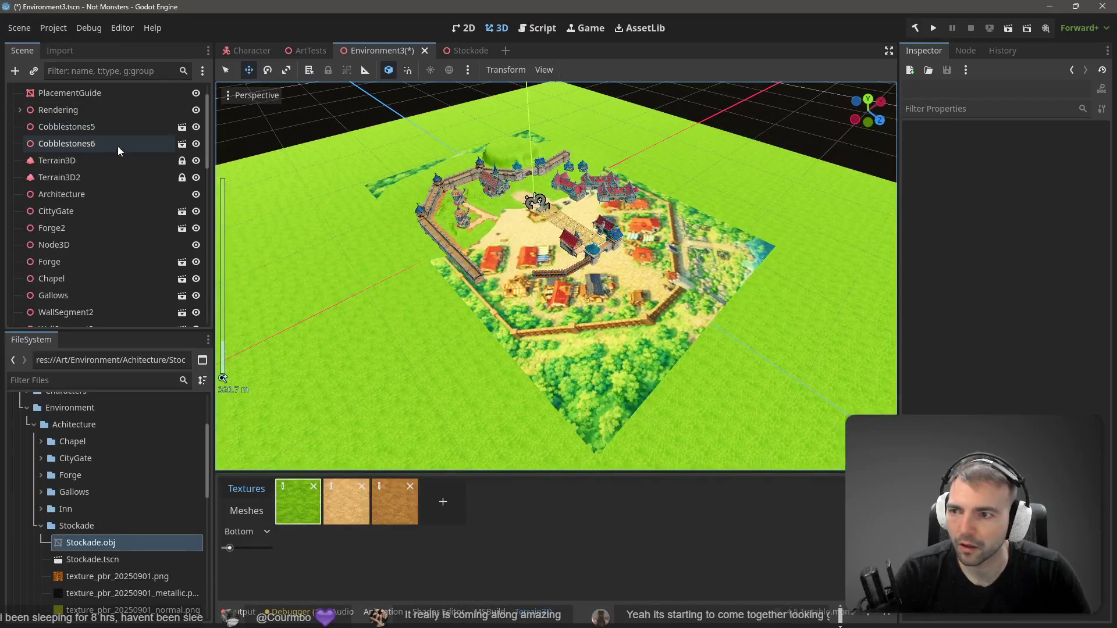
Duplicate the fence as Stockade3, slide it along the palisade, then duplicate as Stockade4
left_click(68, 89)
key("ctrl+v")
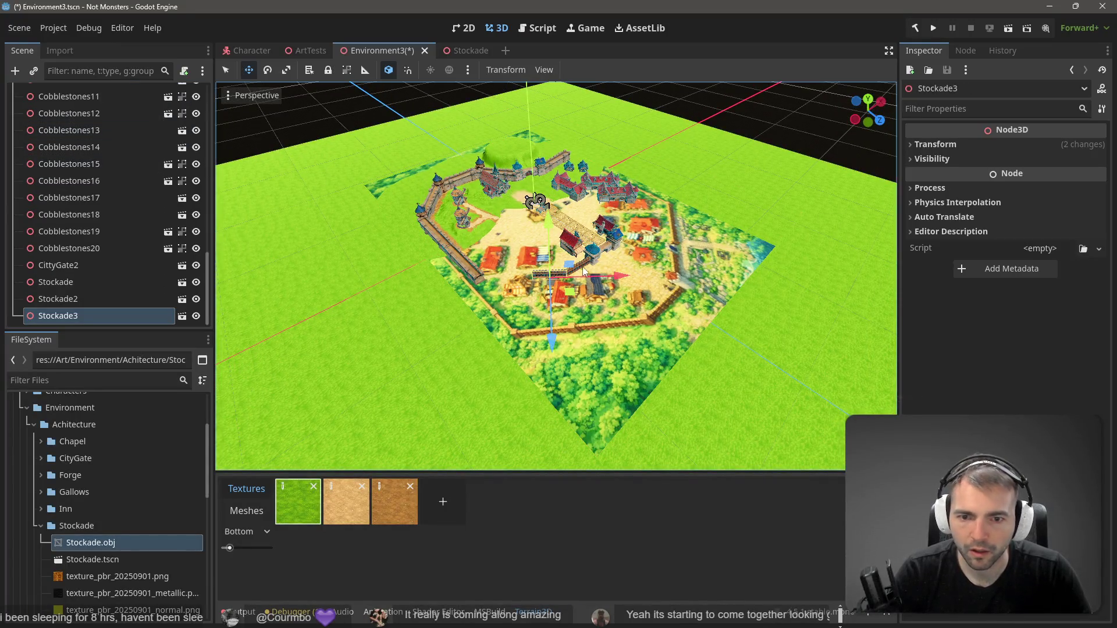
key("f")
scroll(582, 267, "down", 5)
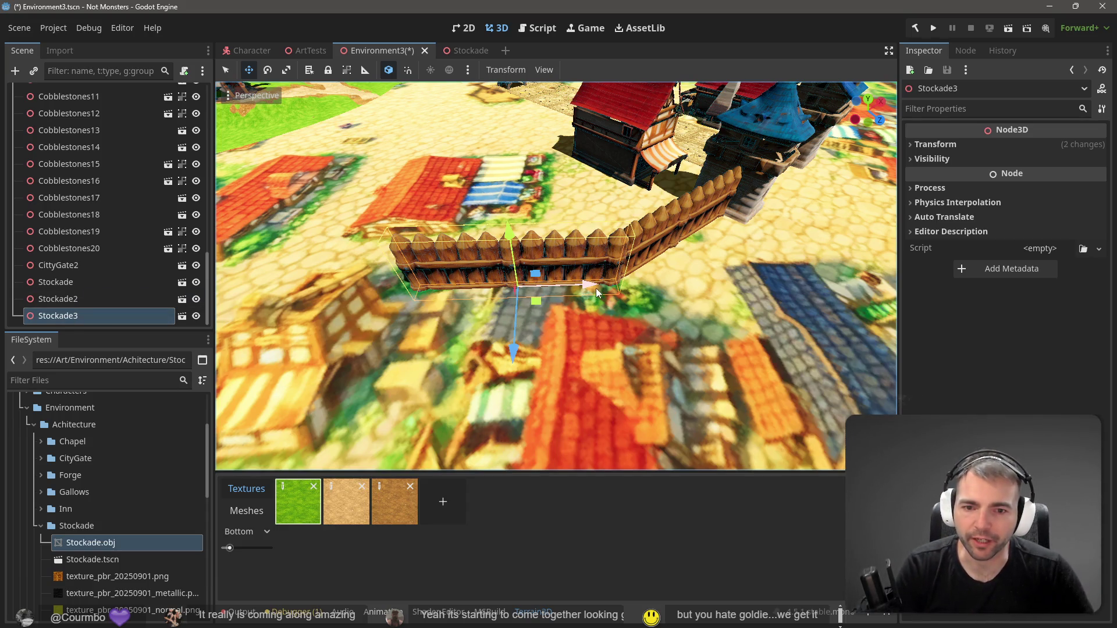
mouse_move(598, 292)
left_mouse_down()
mouse_move(381, 292)
mouse_move(407, 294)
left_mouse_up()
scroll(407, 294, "down", 6)
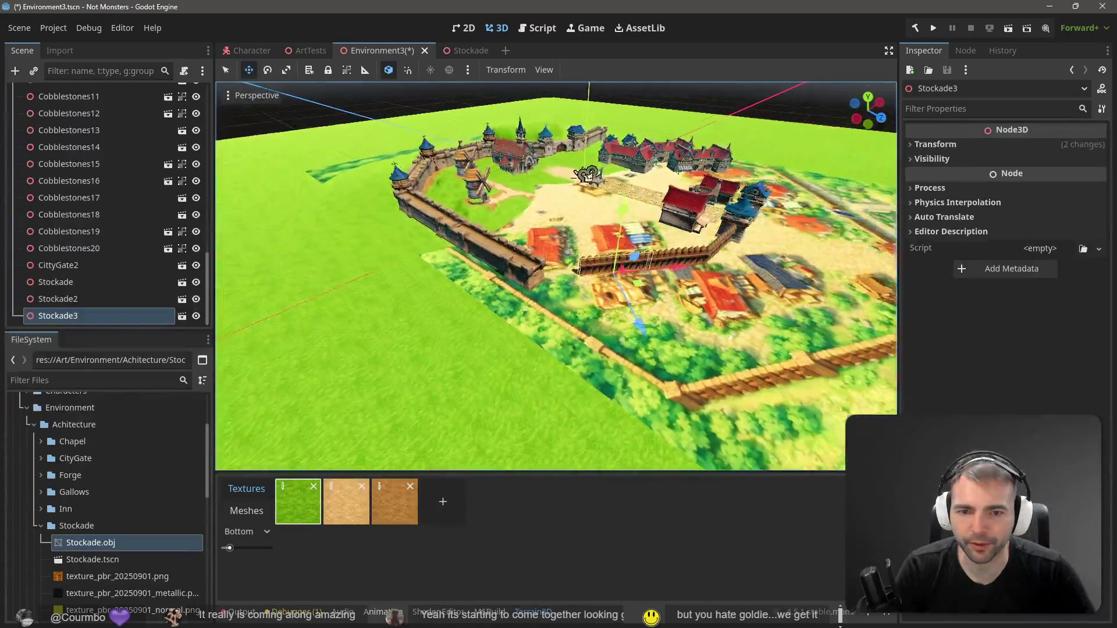
scroll(556, 276, "down", 3)
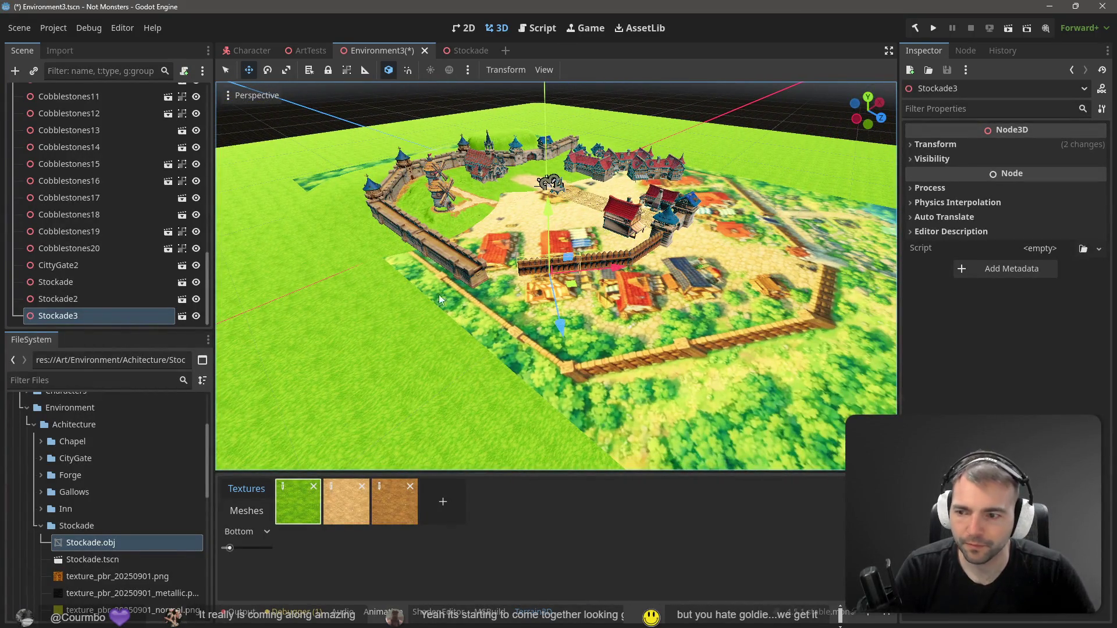
key("ctrl+d")
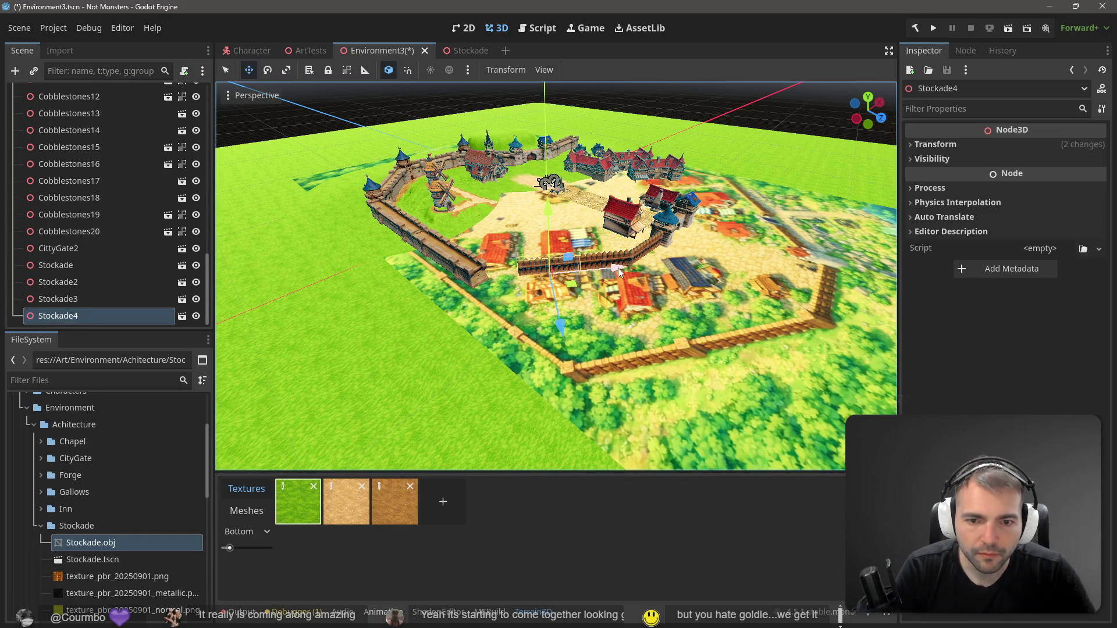
Slide Stockade4 further along the palisade line and nudge it into place
left_click_drag(618, 267, 564, 275)
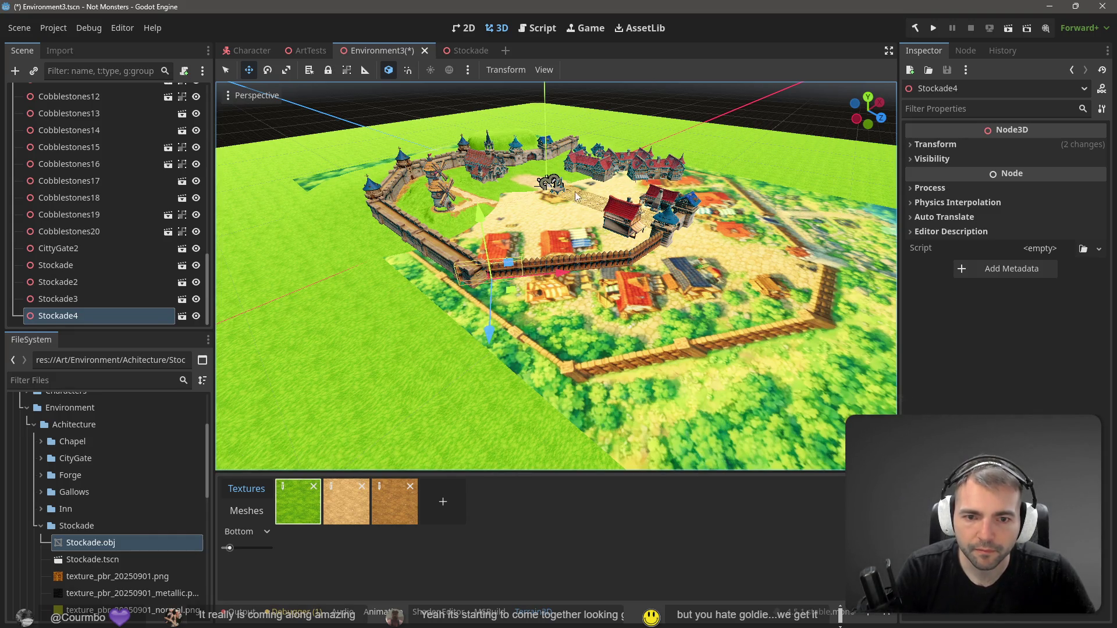
scroll(567, 255, "up", 3)
key("f")
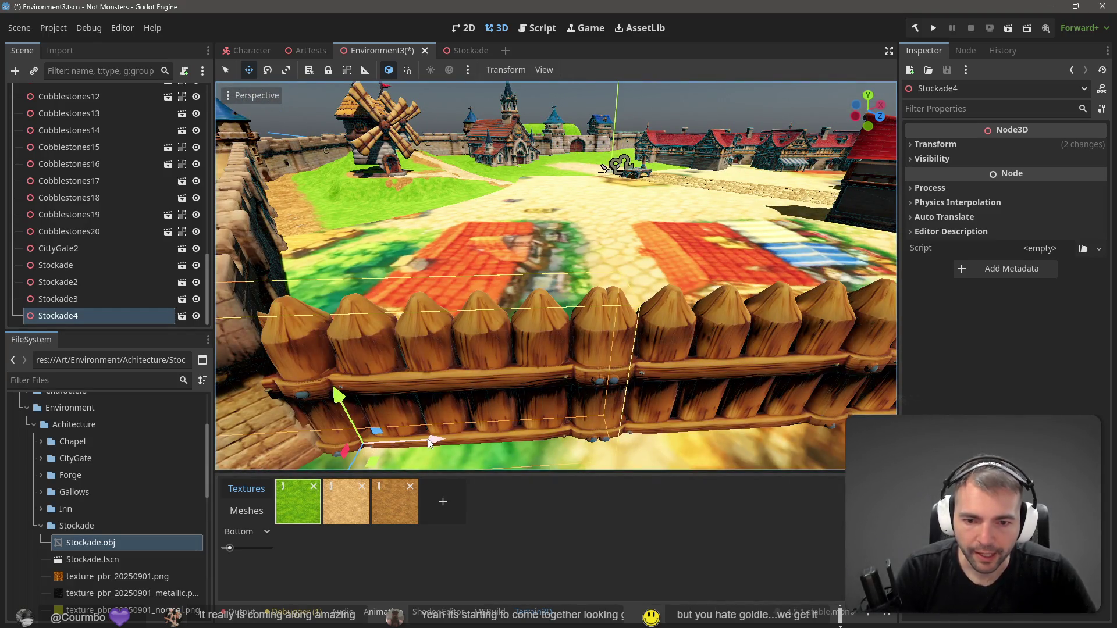
left_click_drag(429, 442, 438, 439)
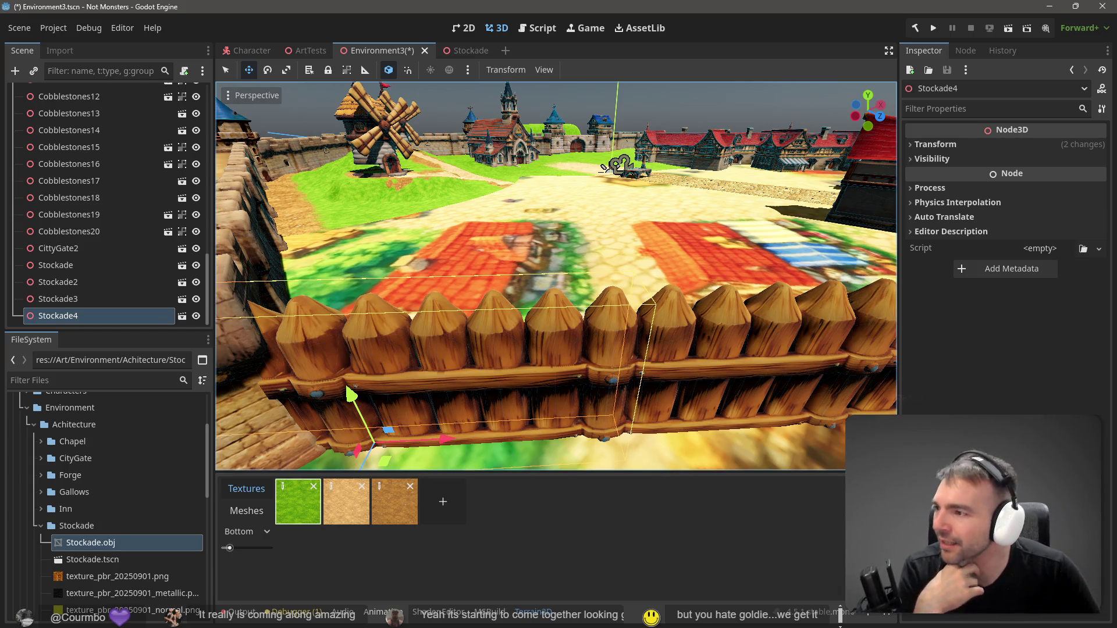
Orbit the view around the town to review it from the opposite side
scroll(392, 281, "down", 10)
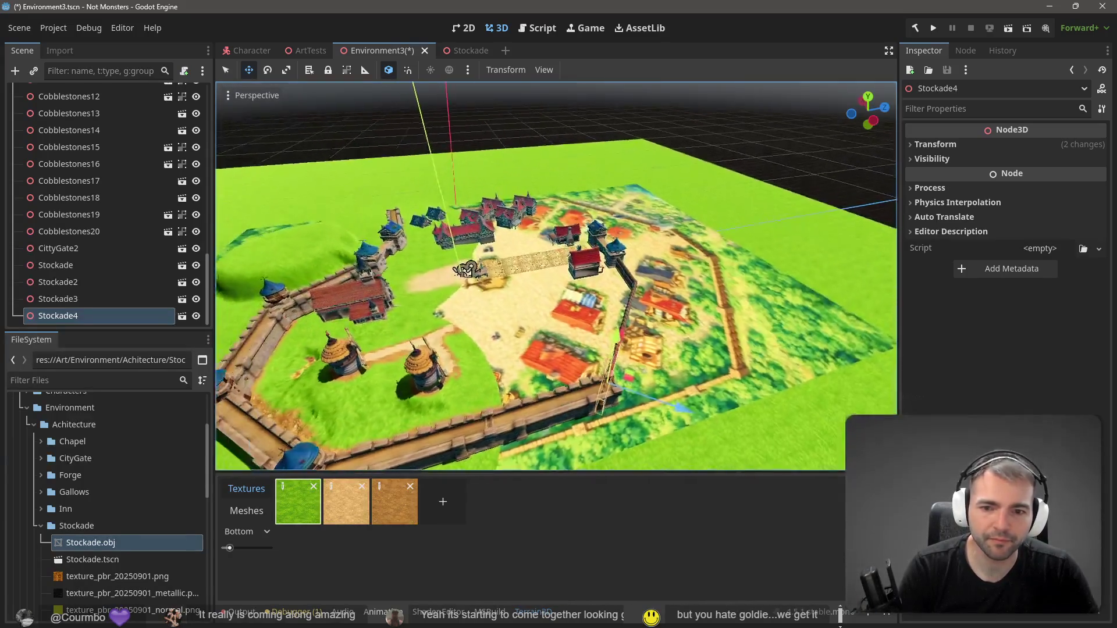
mouse_move(466, 269)
left_mouse_down()
mouse_move(458, 288)
mouse_move(480, 289)
left_mouse_up()
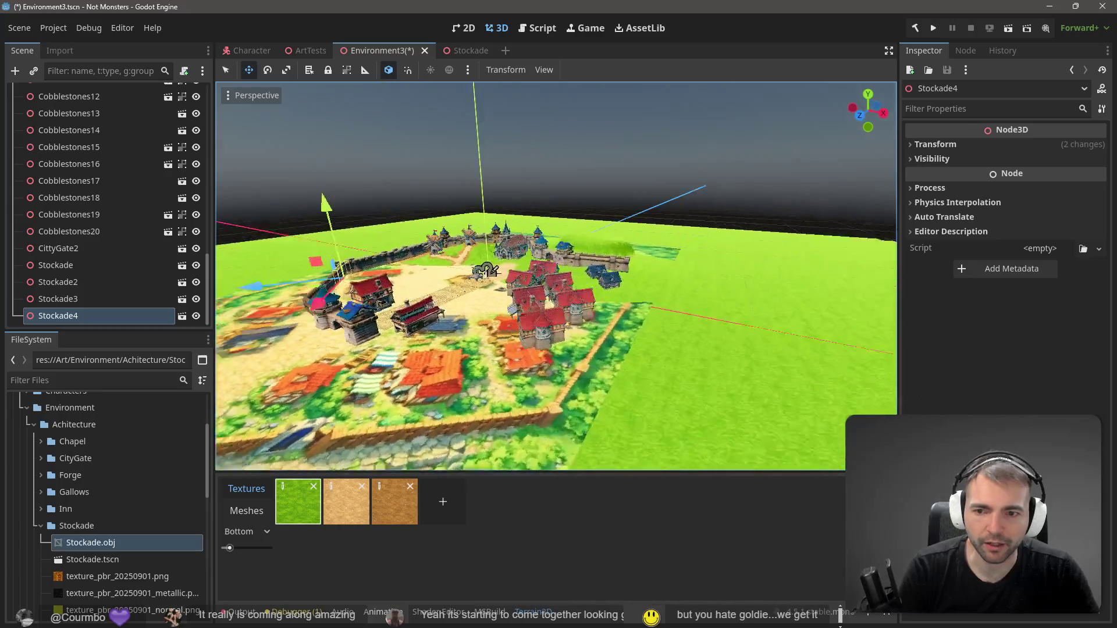
scroll(555, 277, "down", 5)
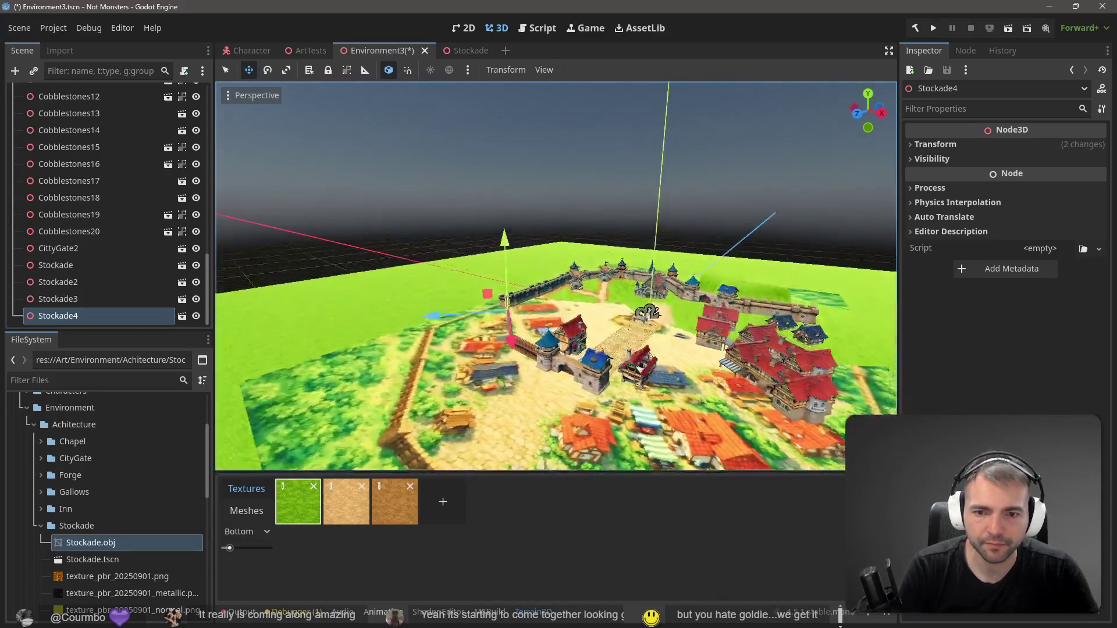
mouse_move(666, 372)
left_mouse_down()
mouse_move(647, 236)
mouse_move(526, 219)
mouse_move(576, 264)
mouse_move(294, 285)
mouse_move(422, 281)
mouse_move(396, 275)
left_mouse_up()
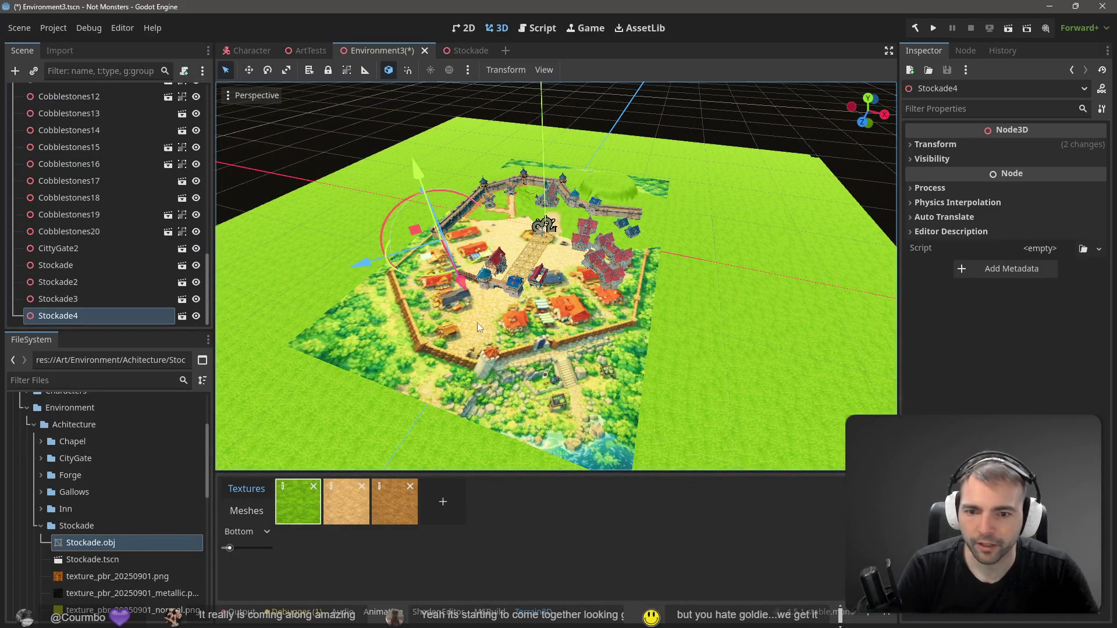
Shift the PlacementGuide map plane about -51 units back along Z
left_click(495, 357)
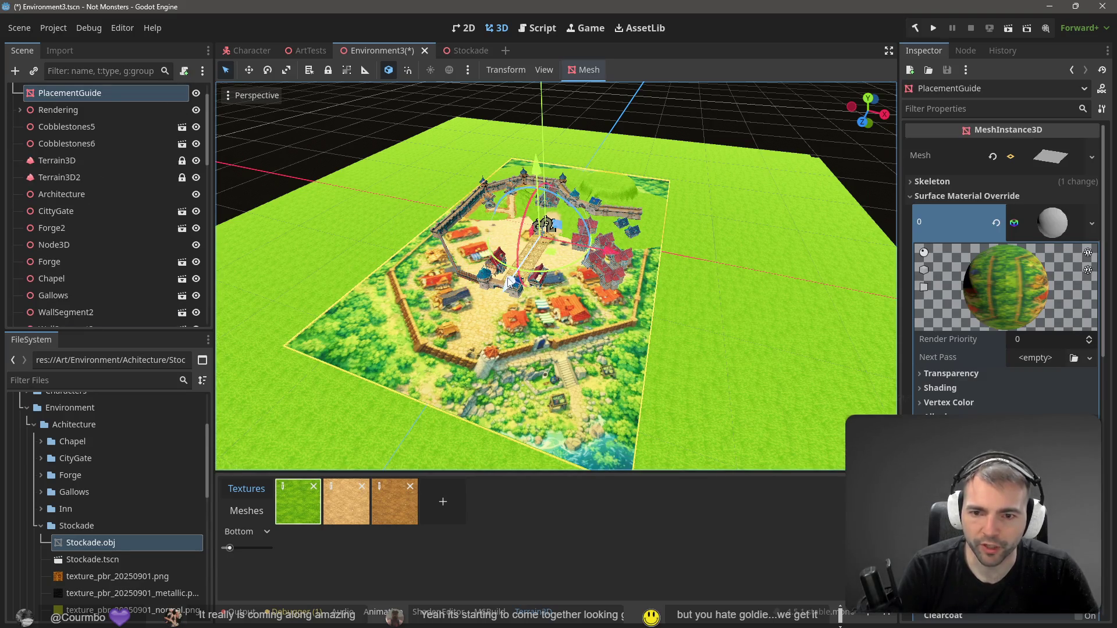
left_click_drag(509, 283, 536, 239)
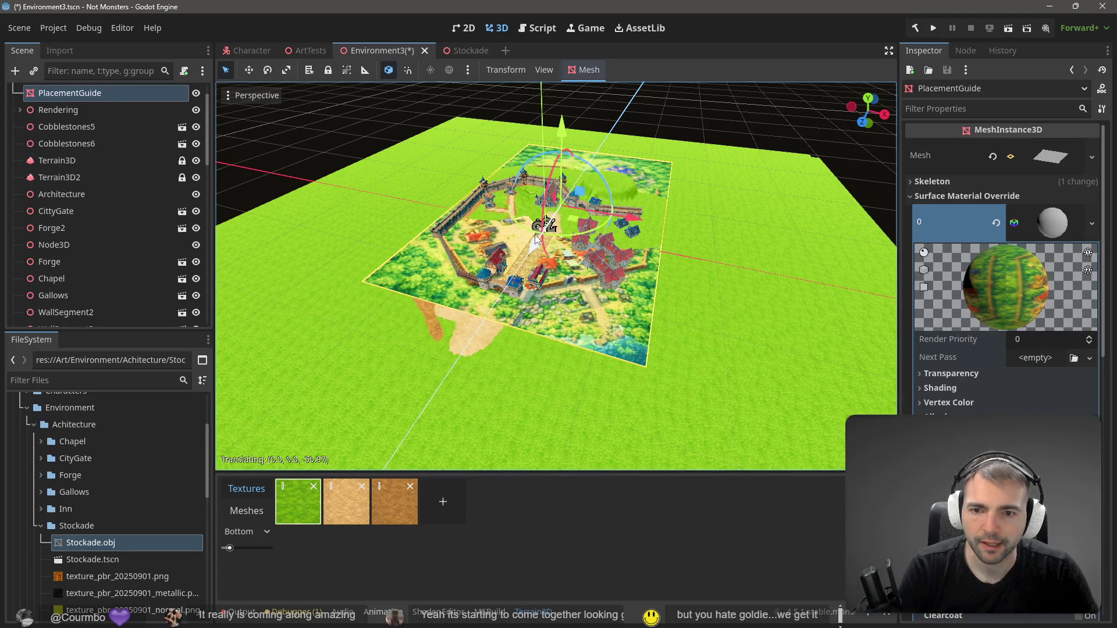
scroll(628, 283, "up", 6)
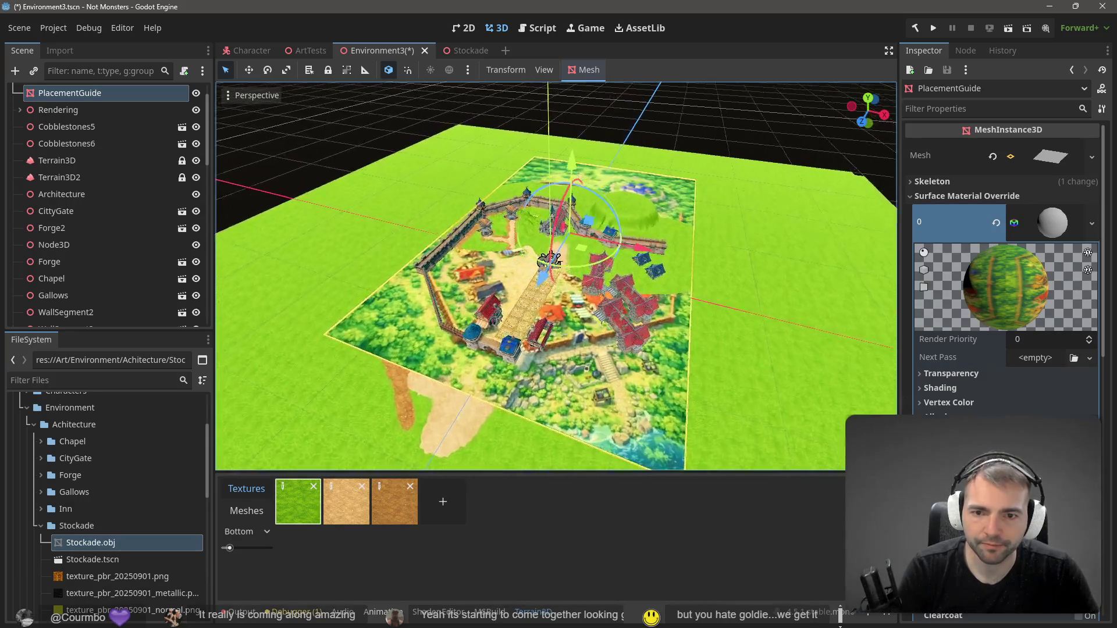
scroll(557, 276, "down", 5)
scroll(558, 276, "up", 3)
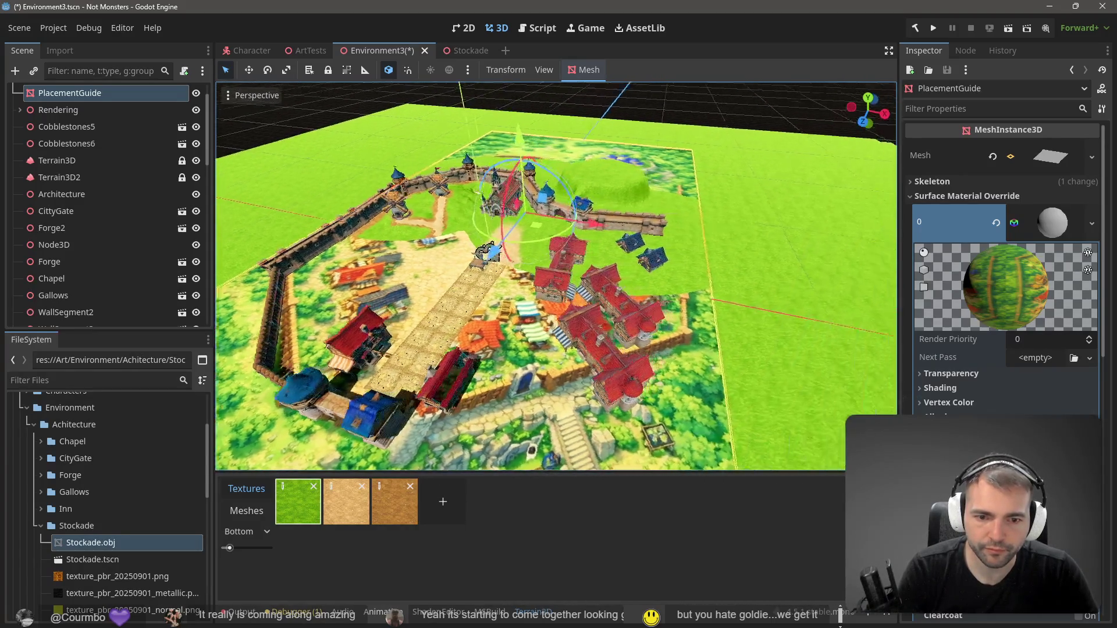
scroll(522, 382, "up", 2)
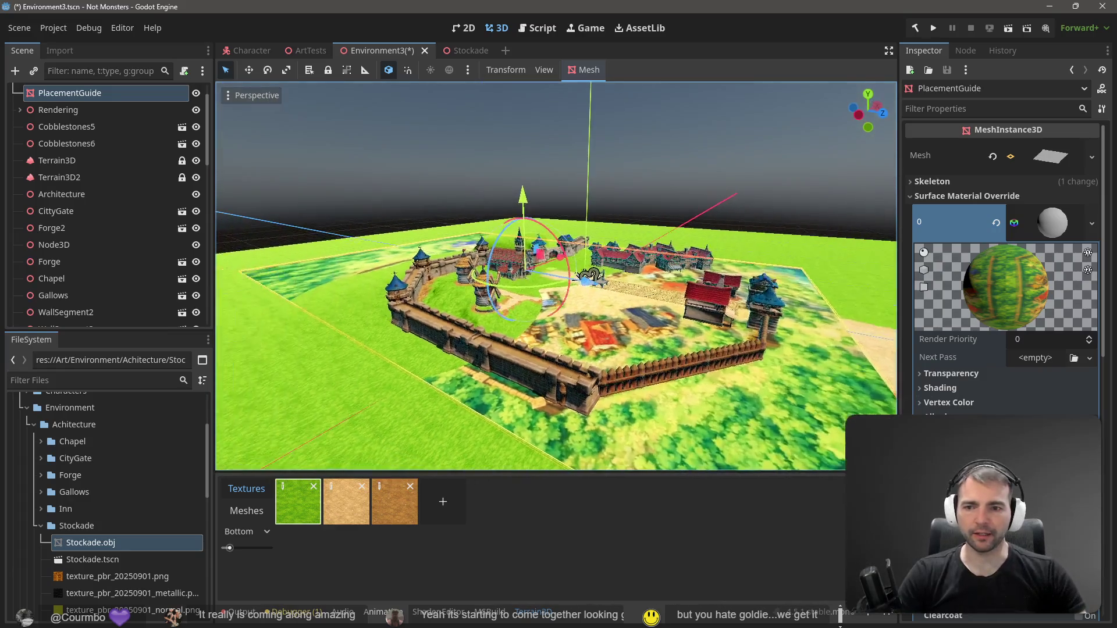
left_click(361, 278)
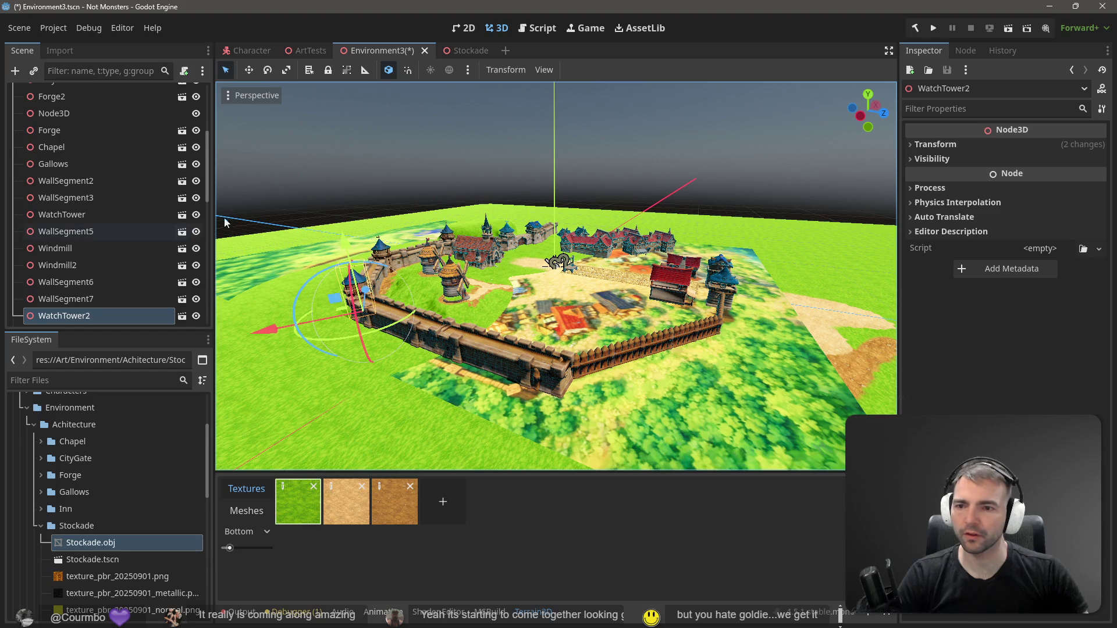
Duplicate WatchTower2 as WatchTower4 and place it at the stockade's near end
key("ctrl+d")
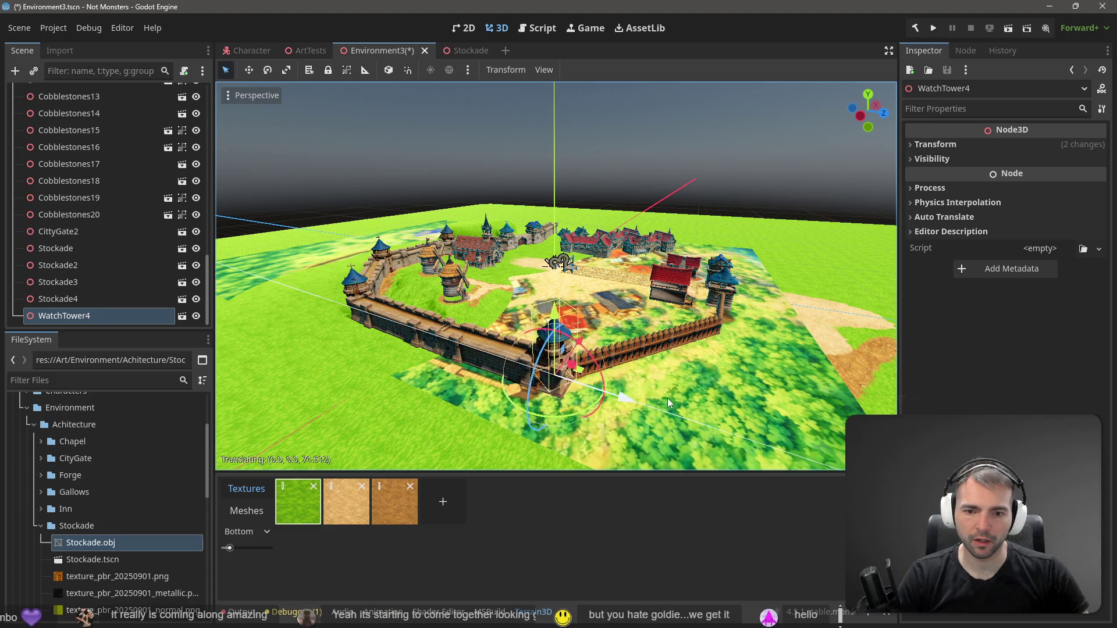
left_click_drag(668, 398, 681, 400)
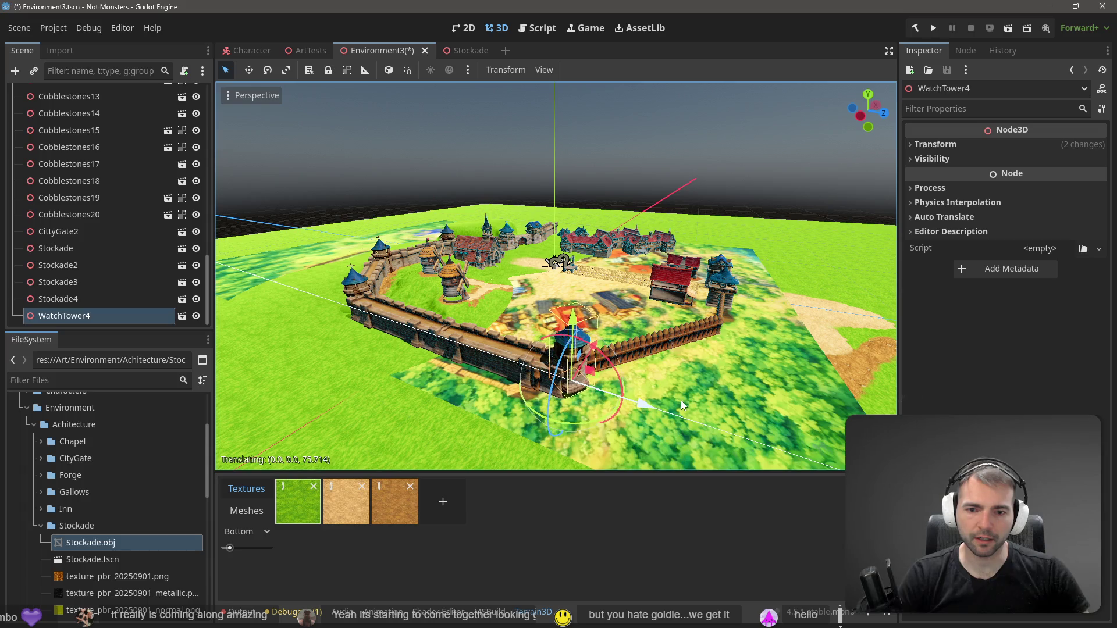
scroll(681, 400, "down", 5)
left_click(681, 383)
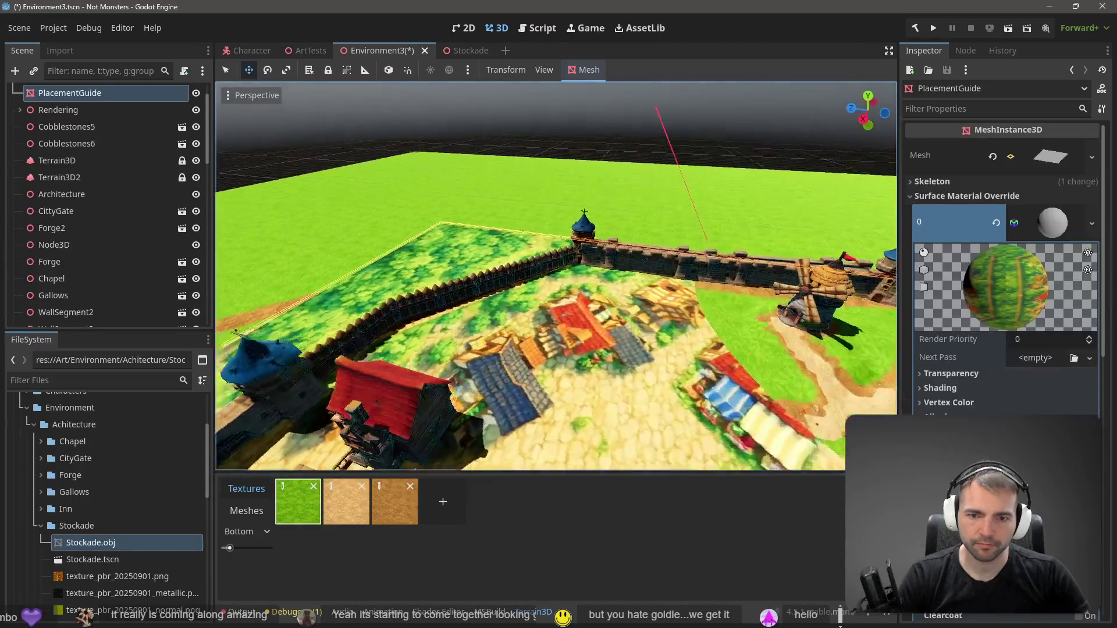
Select all four stockade fence sections, Stockade through Stockade4, together
key("w")
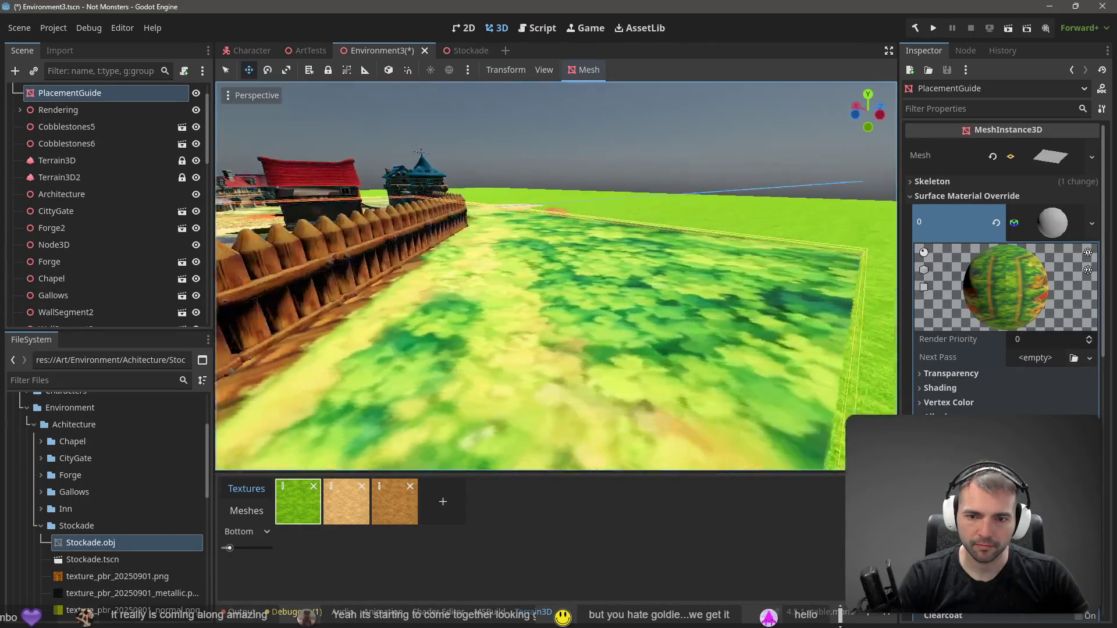
key("w")
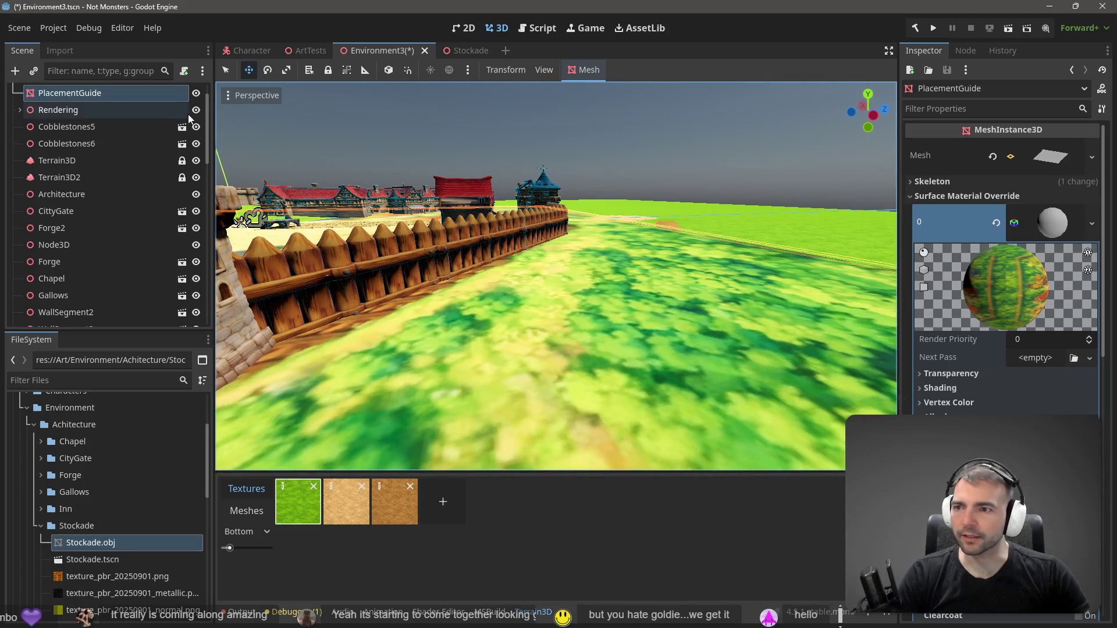
key("f")
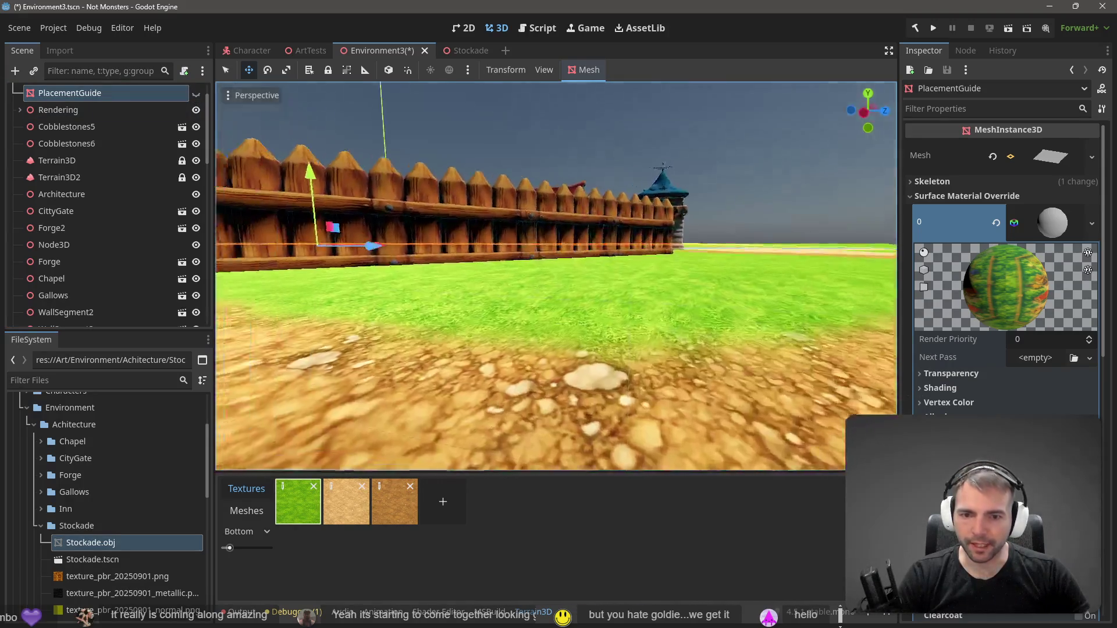
key("a")
key("d")
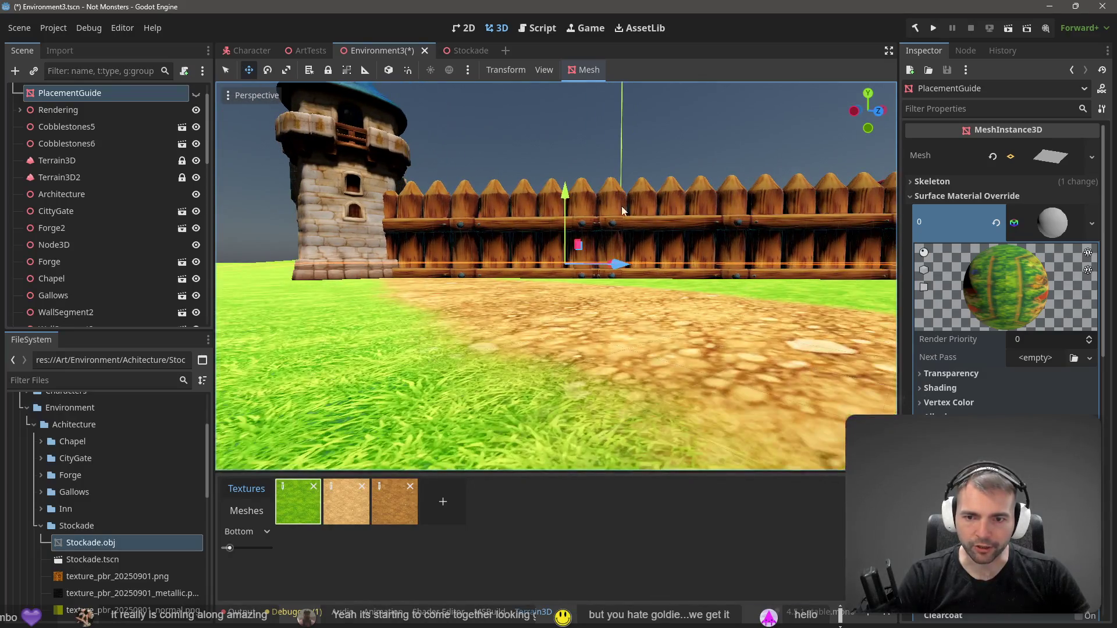
key("s")
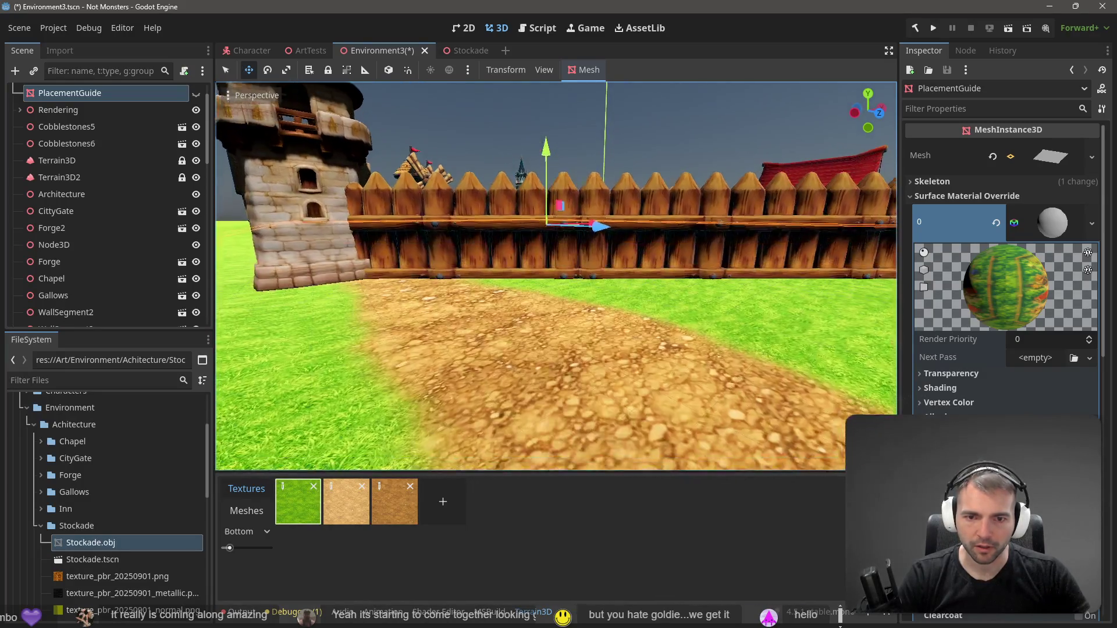
left_click(457, 235)
left_click(633, 234, "shift")
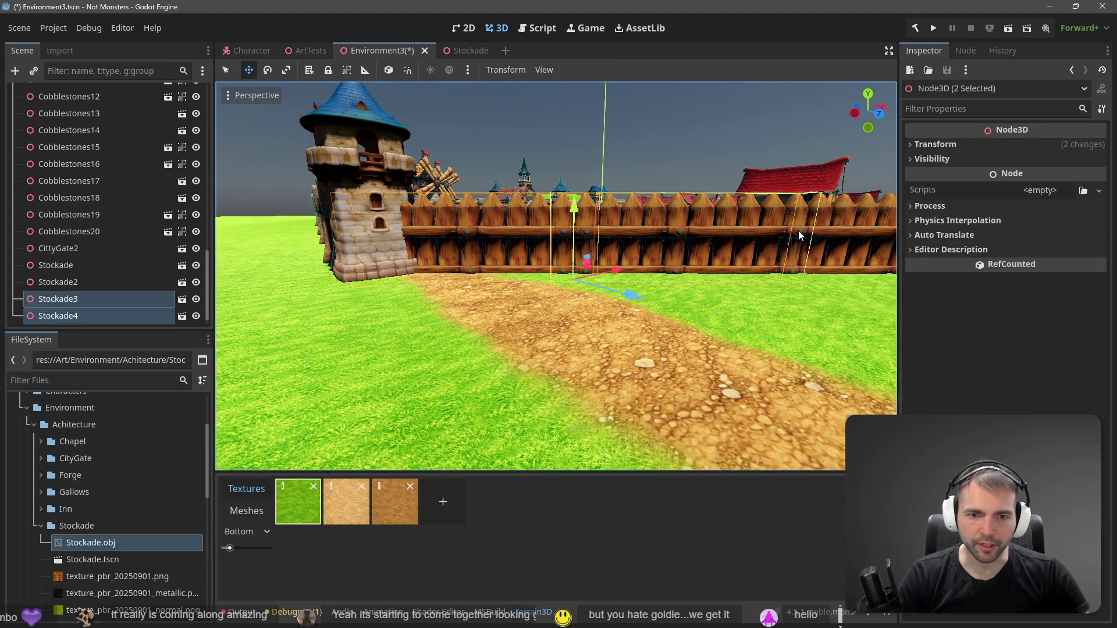
left_click(799, 230, "shift")
left_click(739, 233, "shift")
Raise the four stockade sections slightly above the grass, then deselect them
key("d")
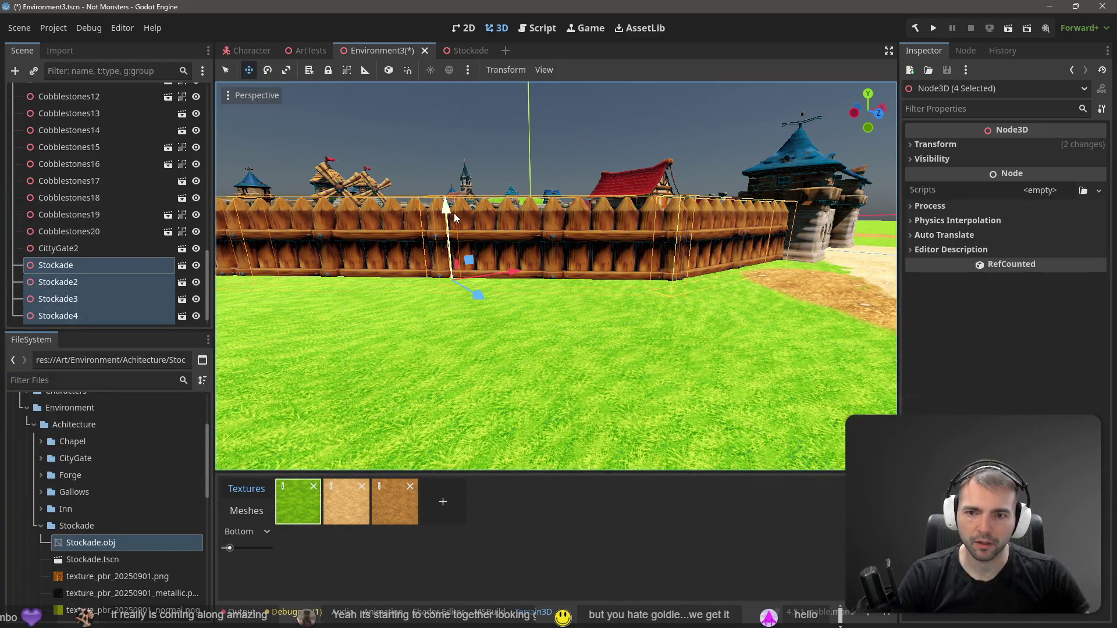
left_click_drag(449, 214, 452, 201)
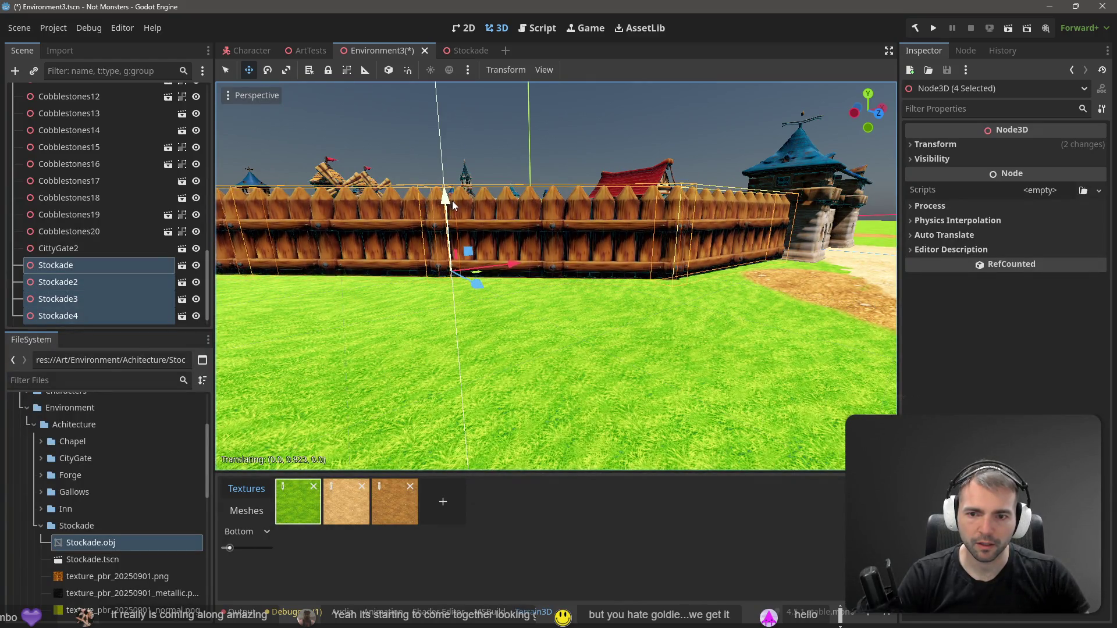
key("w")
key("s")
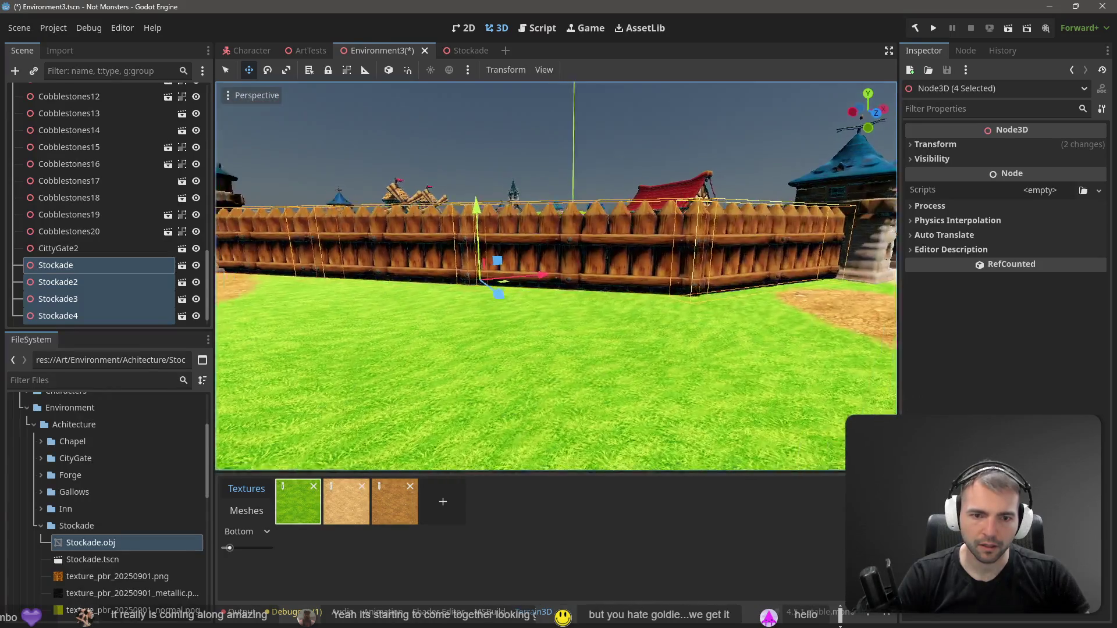
key("w")
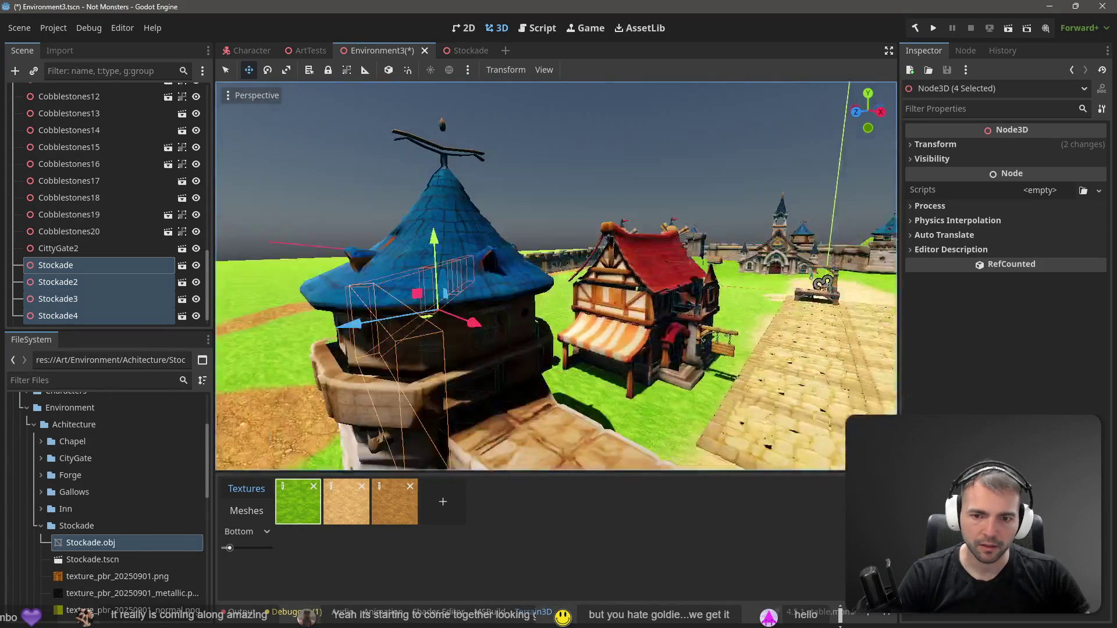
key("w")
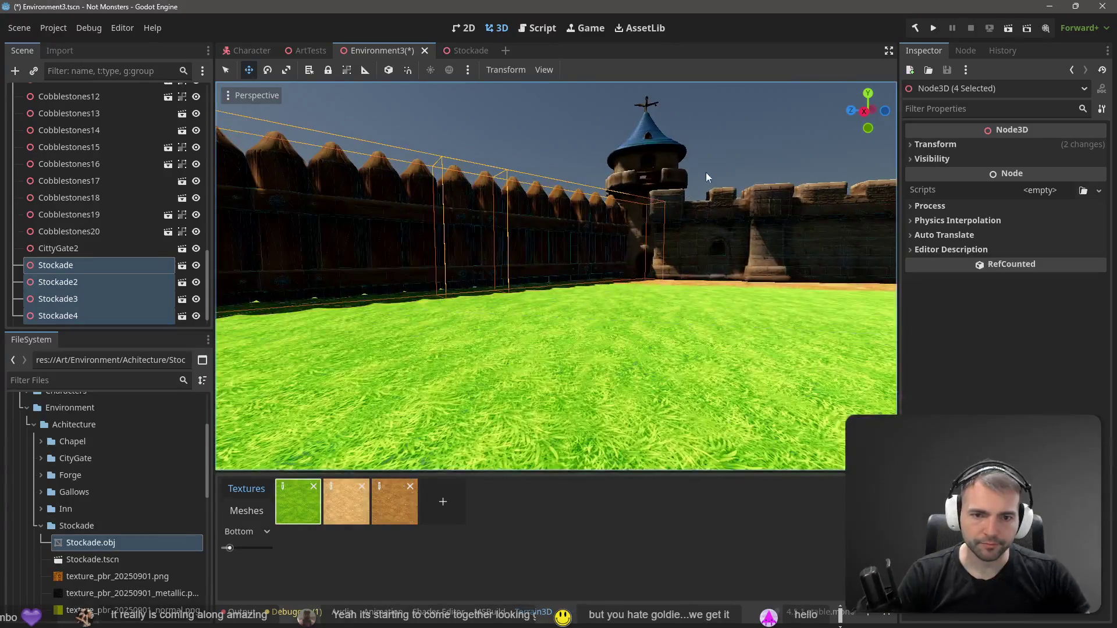
left_click(721, 159)
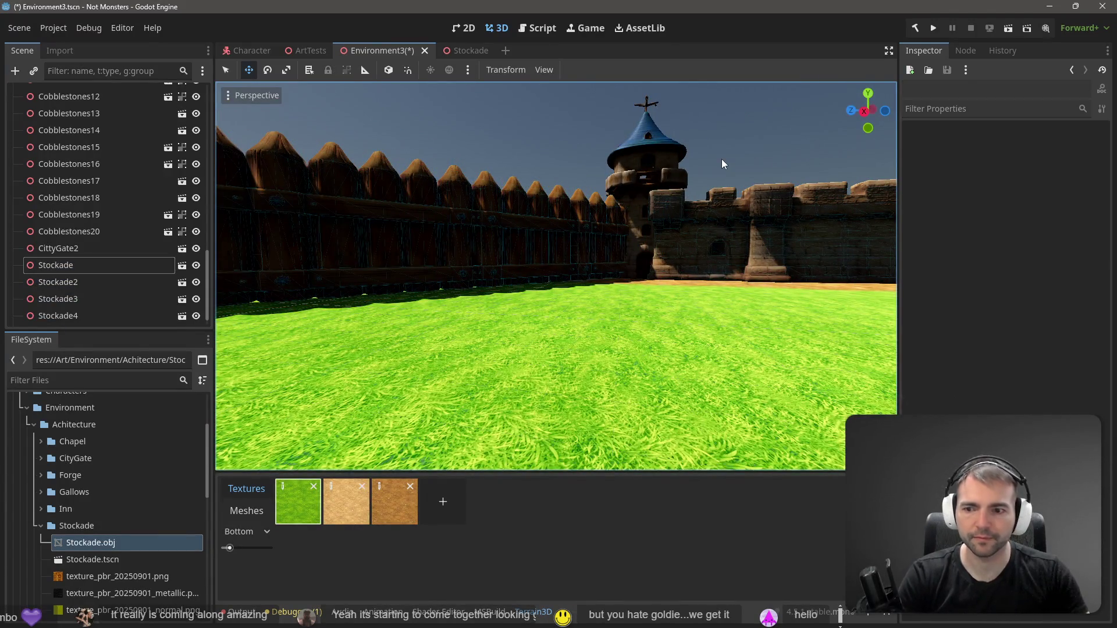
Check the WallSegment5 wall piece and the WatchTower4 tower by selecting each
left_click(674, 203)
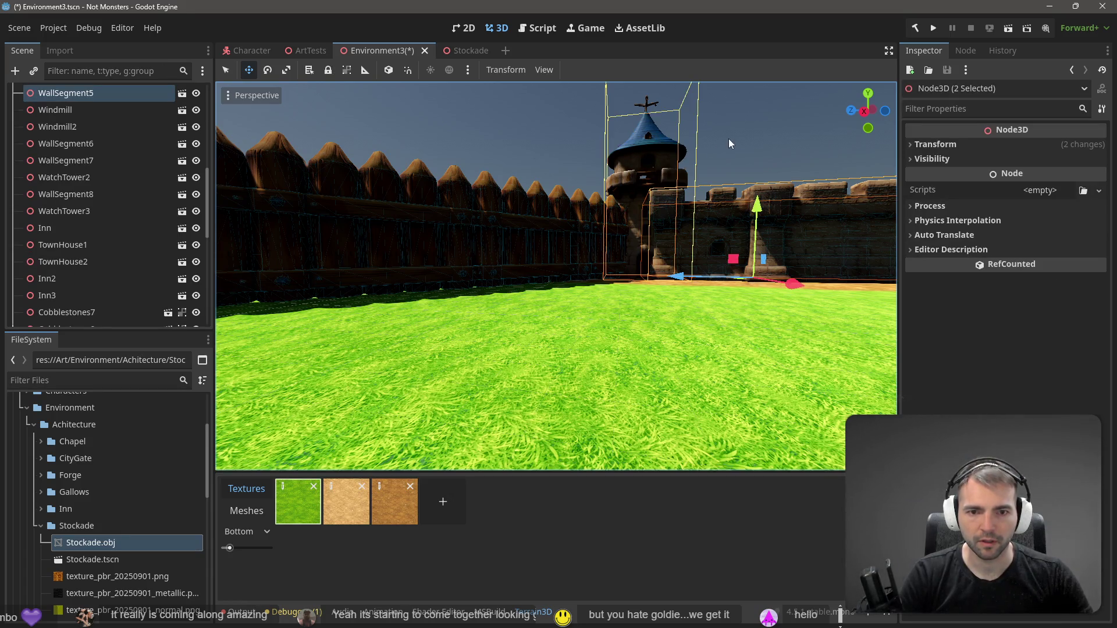
left_click(647, 153)
left_click(682, 262)
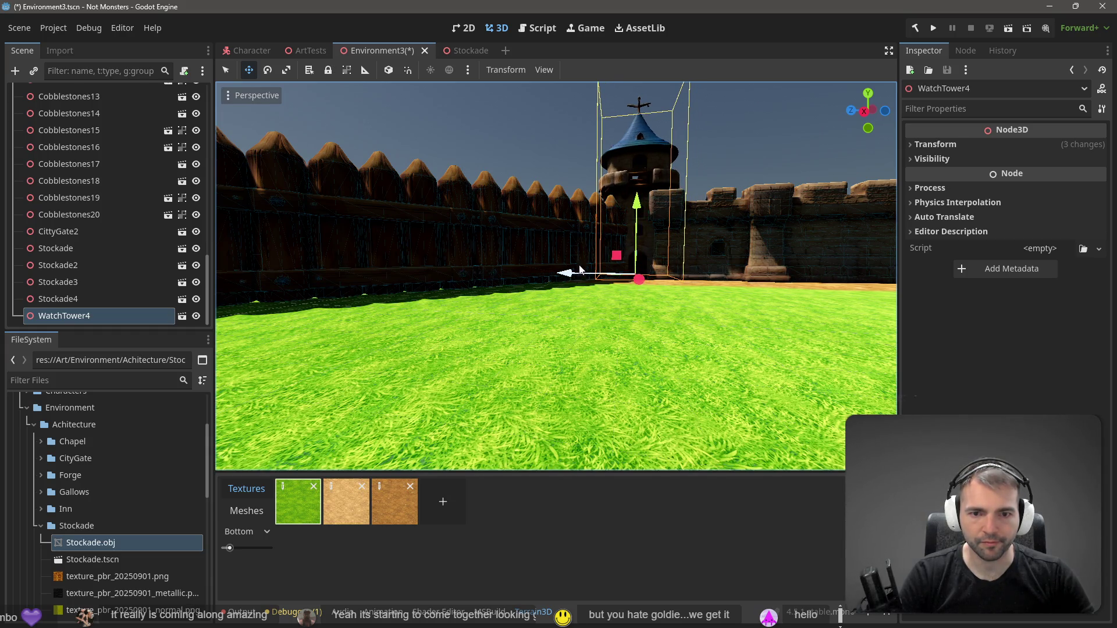
left_click(529, 137)
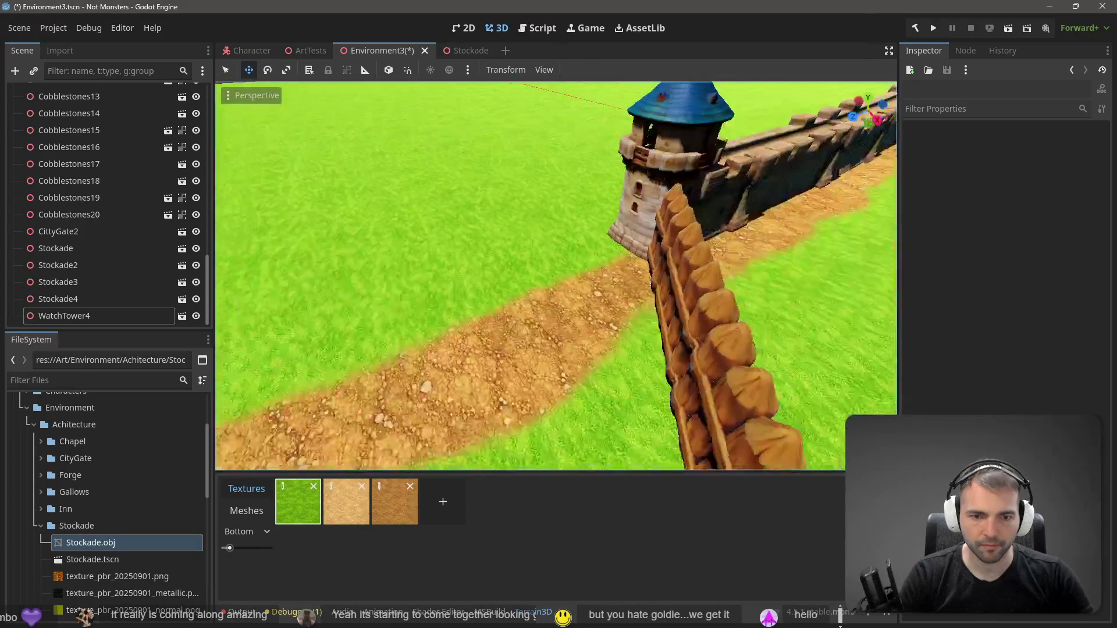
Pull back over the whole walled town and save the scene
key("s")
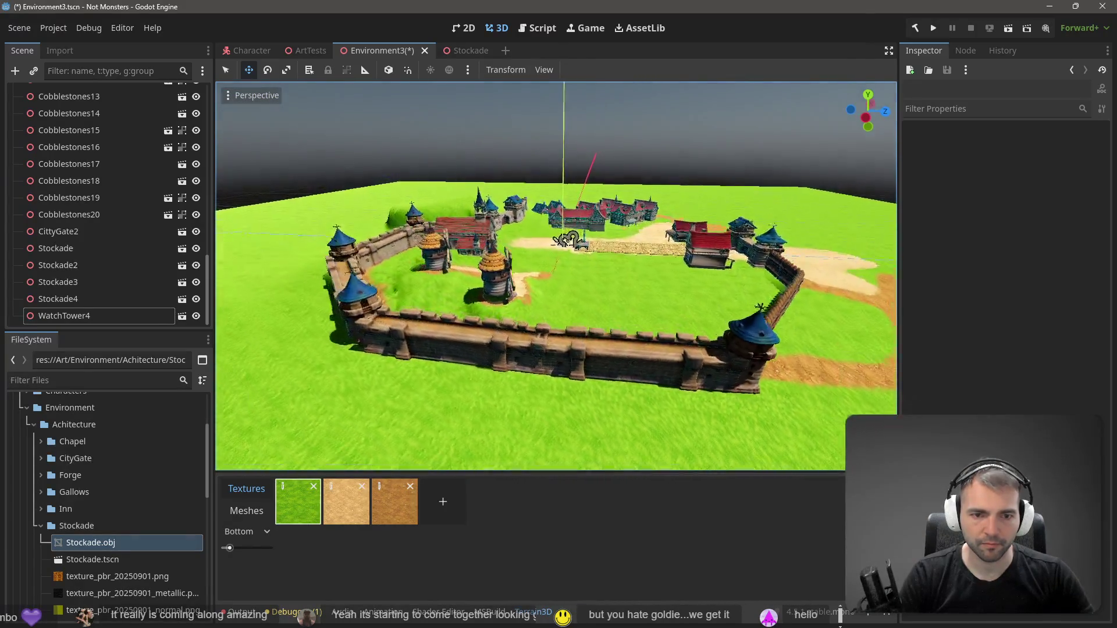
key("w")
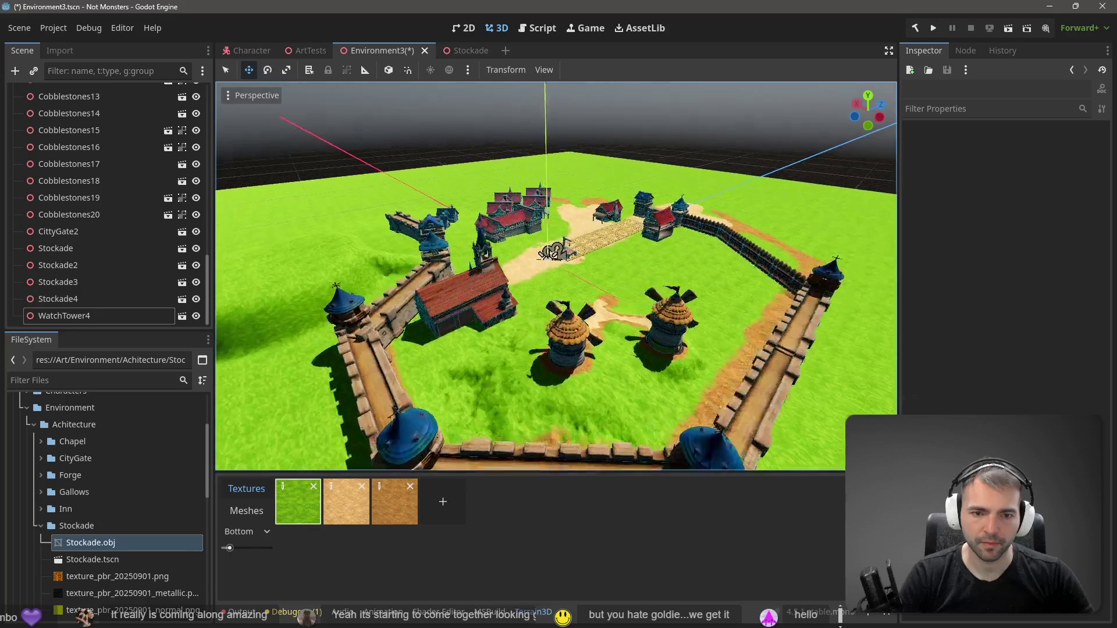
key("ctrl+s")
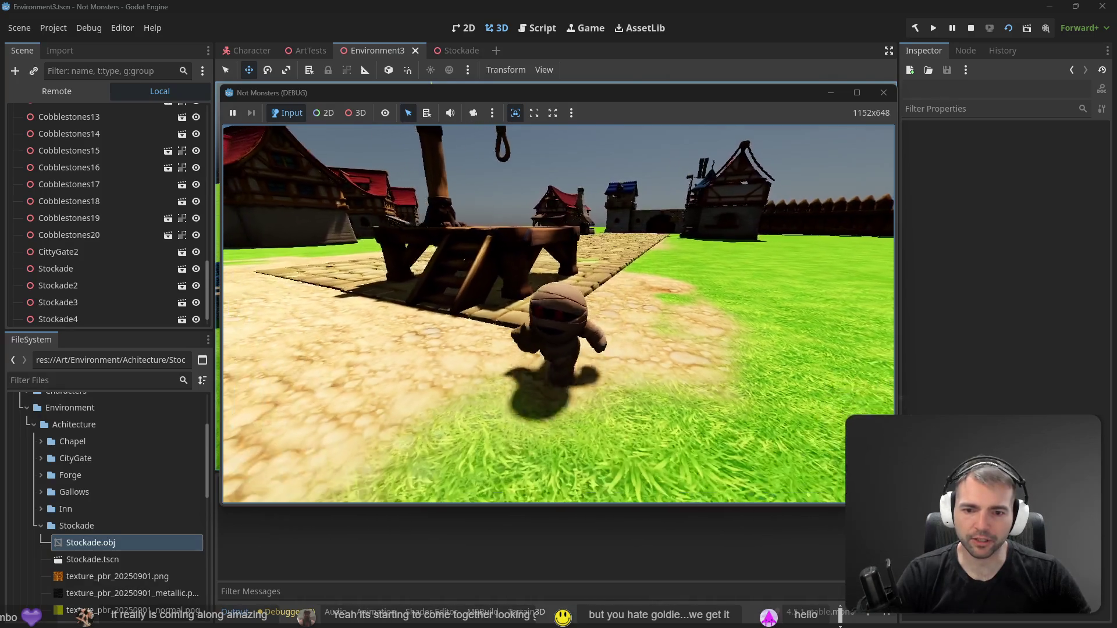
Stop the running game and expand the Character node's Floor settings in the Inspector
key("F8")
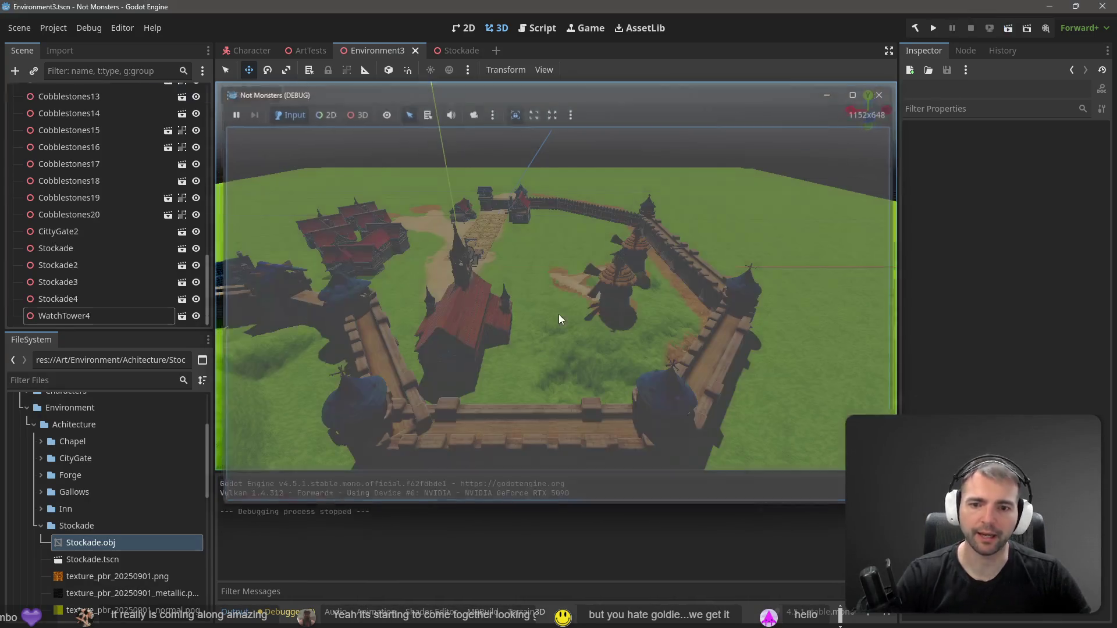
scroll(93, 145, "up", 10)
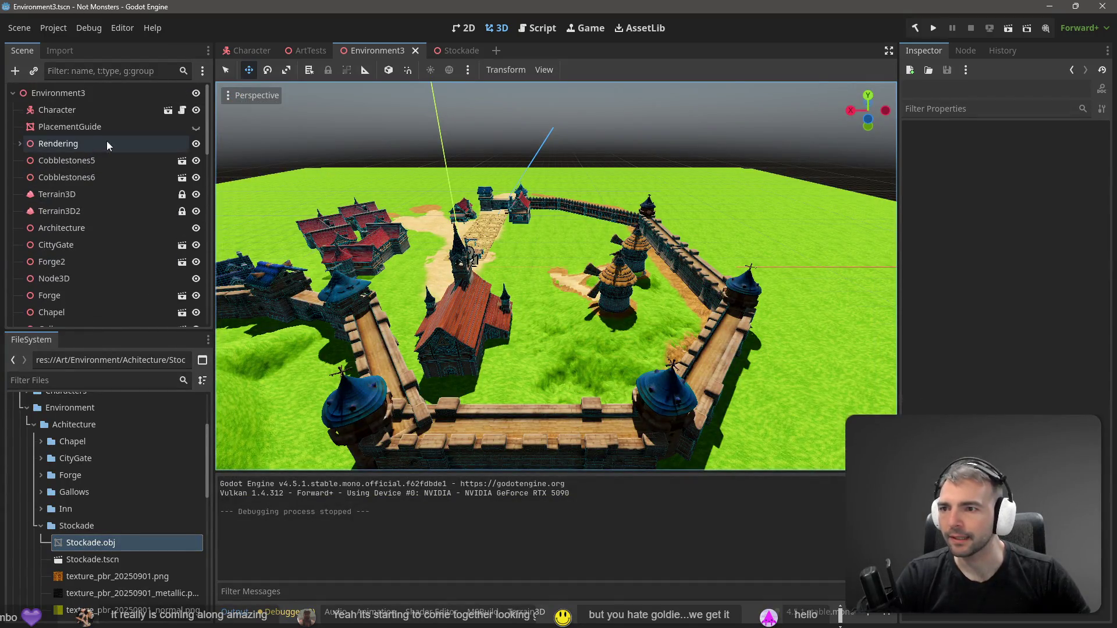
left_click(82, 109)
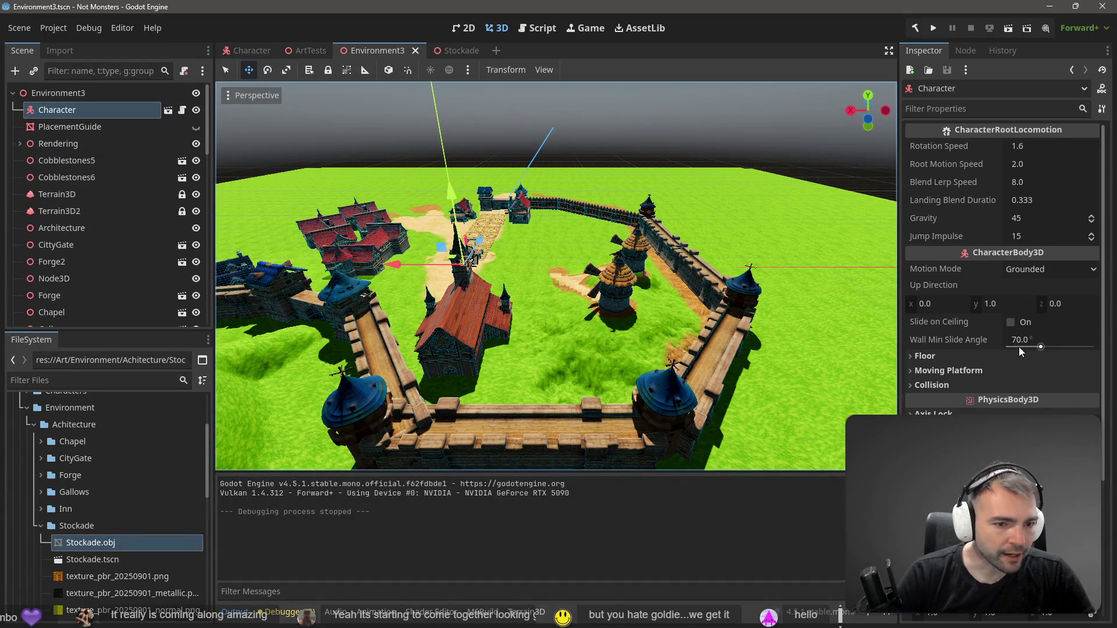
left_click(958, 357)
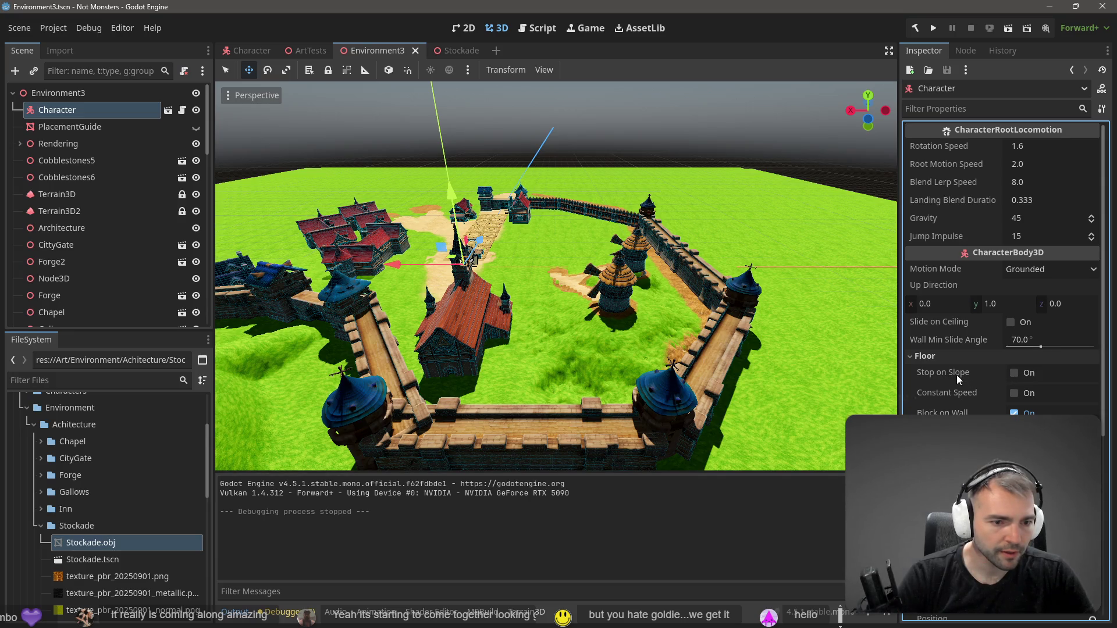
Turn on Stop on Slope for the Character and run the scene again
mouse_move(957, 375)
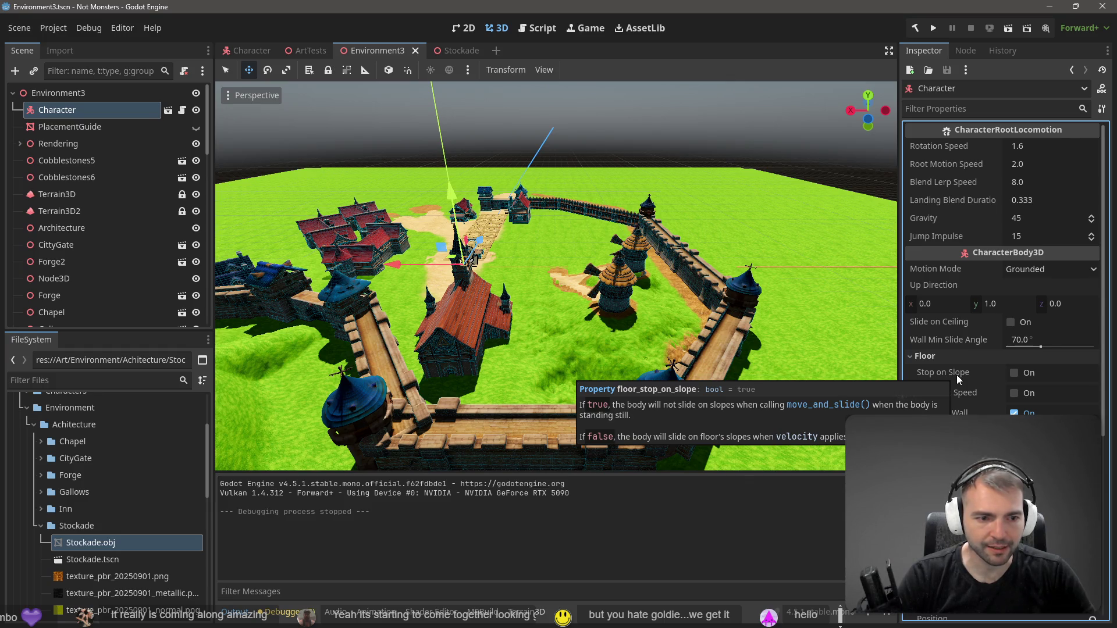
left_click(1014, 375)
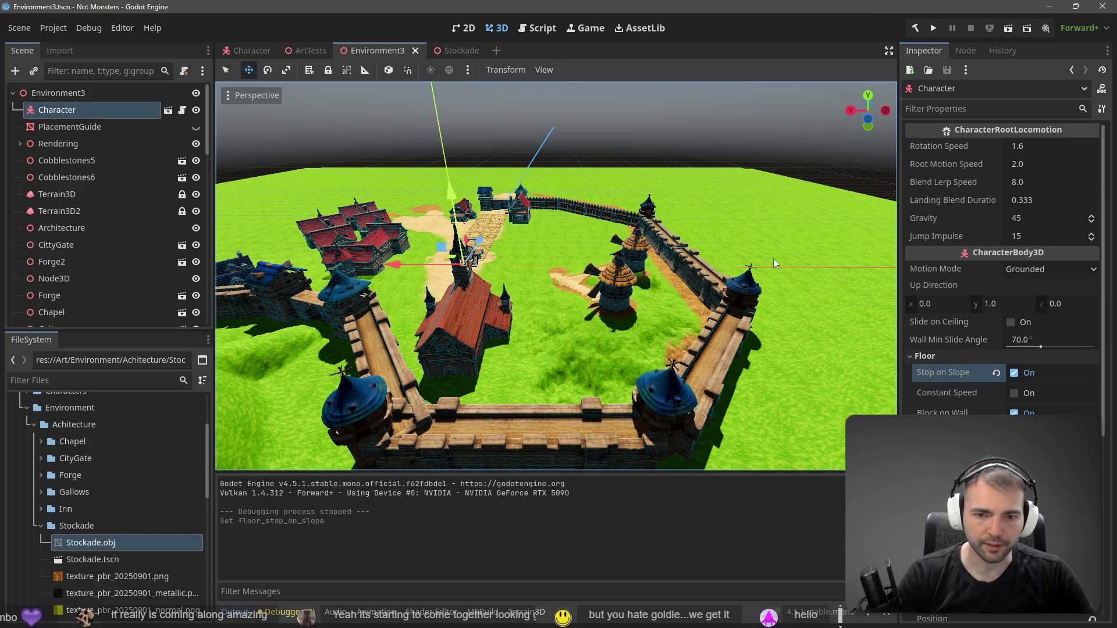
key("F6")
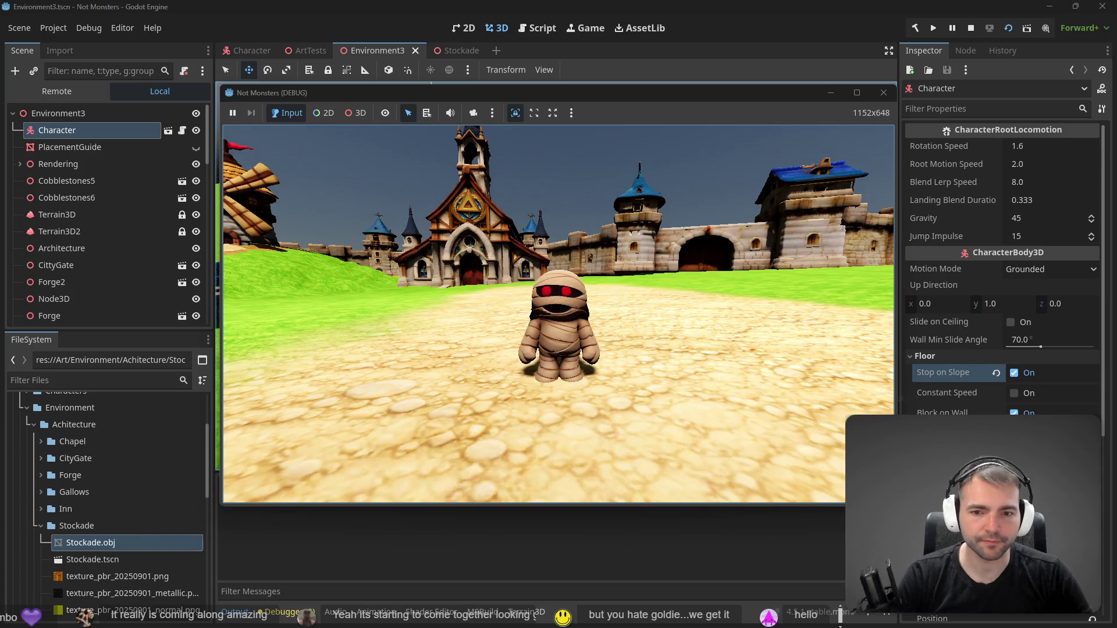
Walk the mummy onto the stockade platform, across the cobblestone path, and back
key("w")
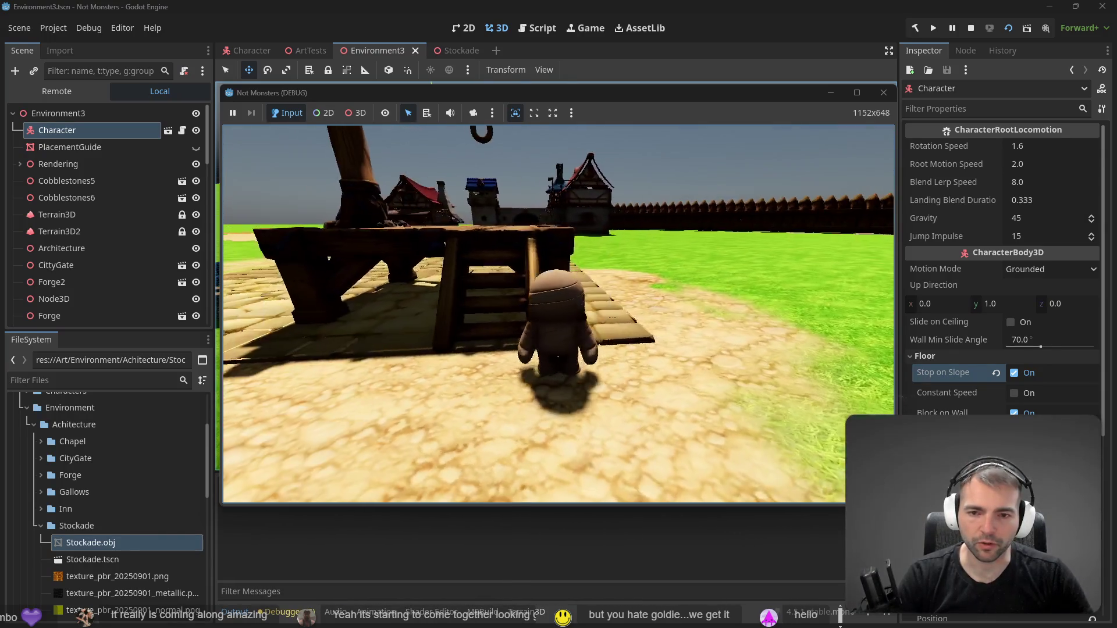
key("w")
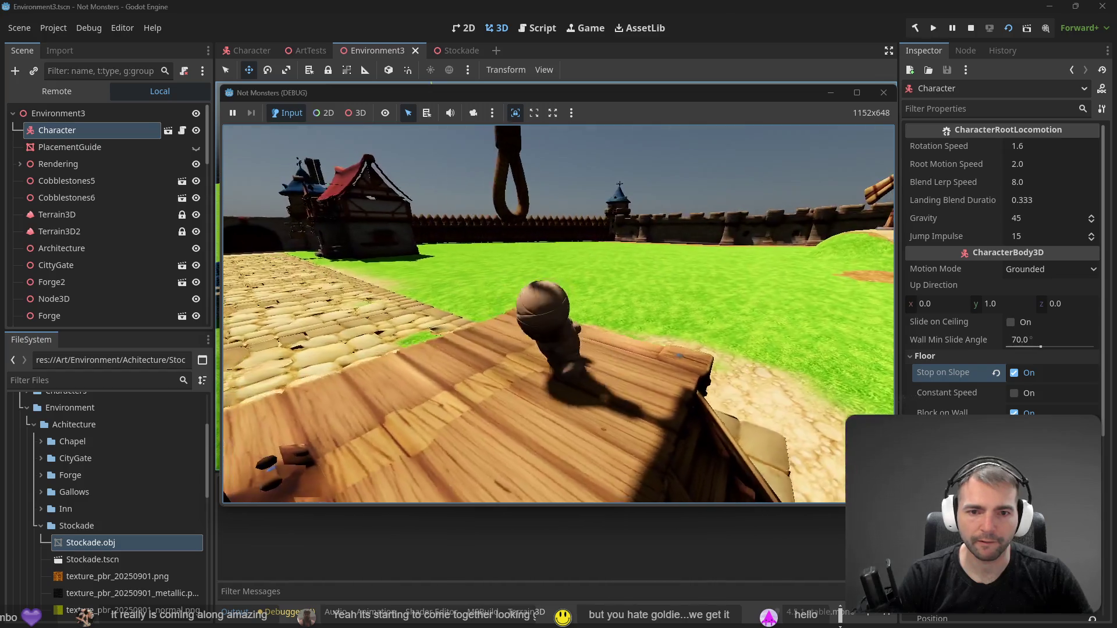
key("w")
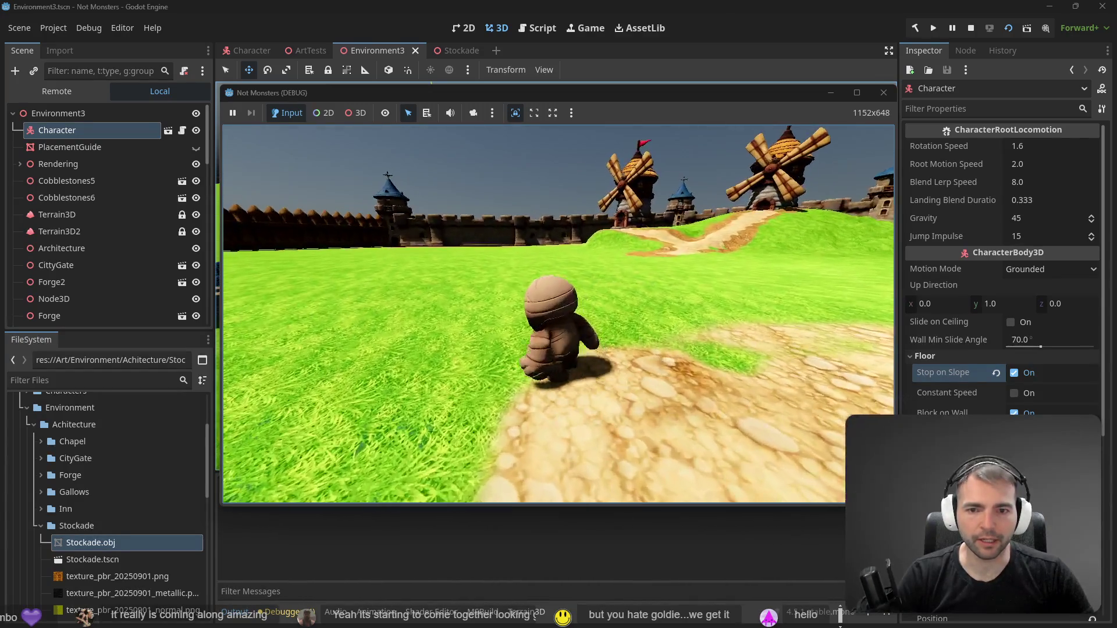
key("w")
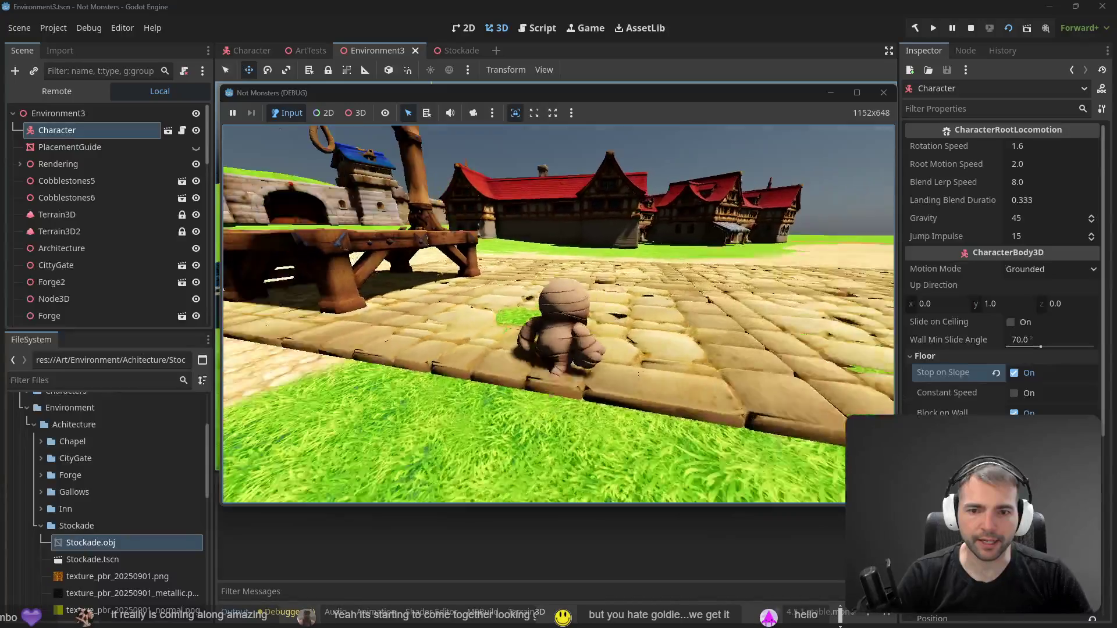
key("w")
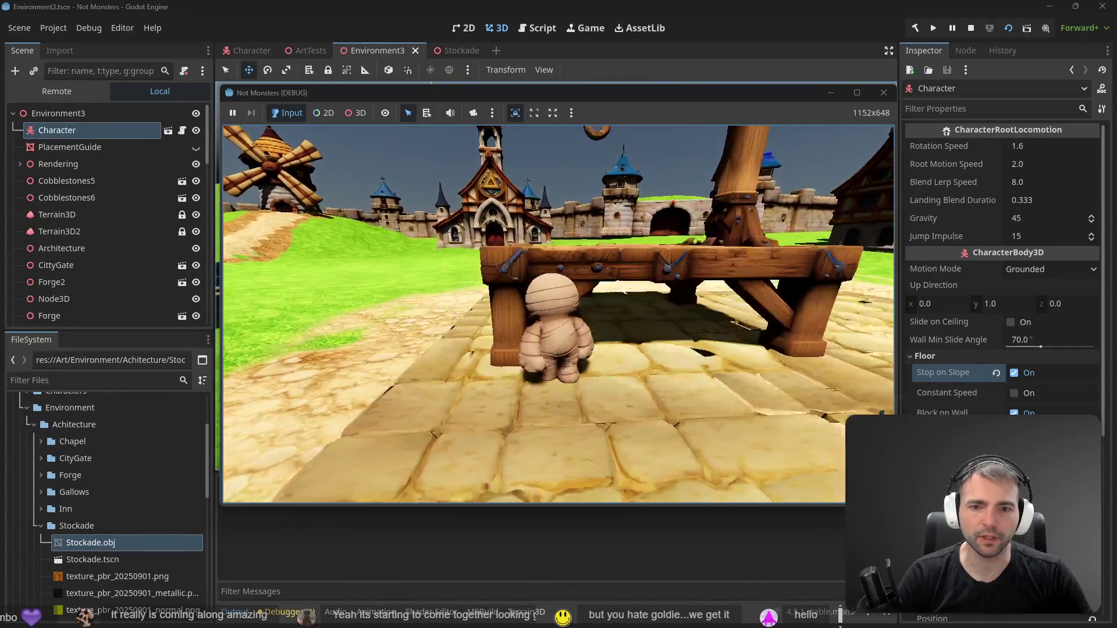
key("w")
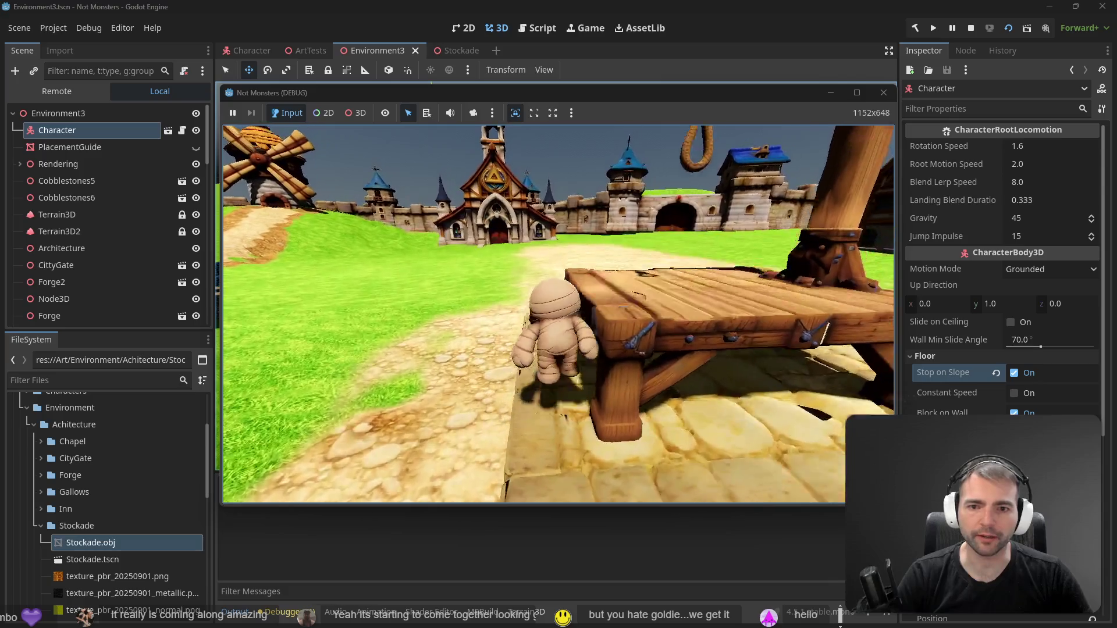
key("w")
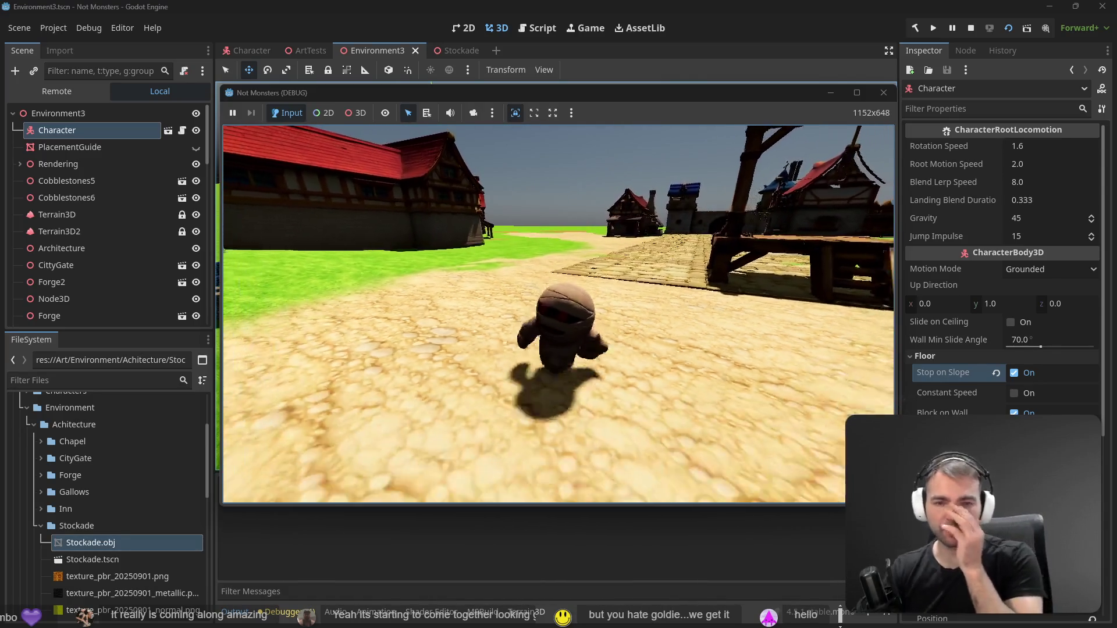
key("s")
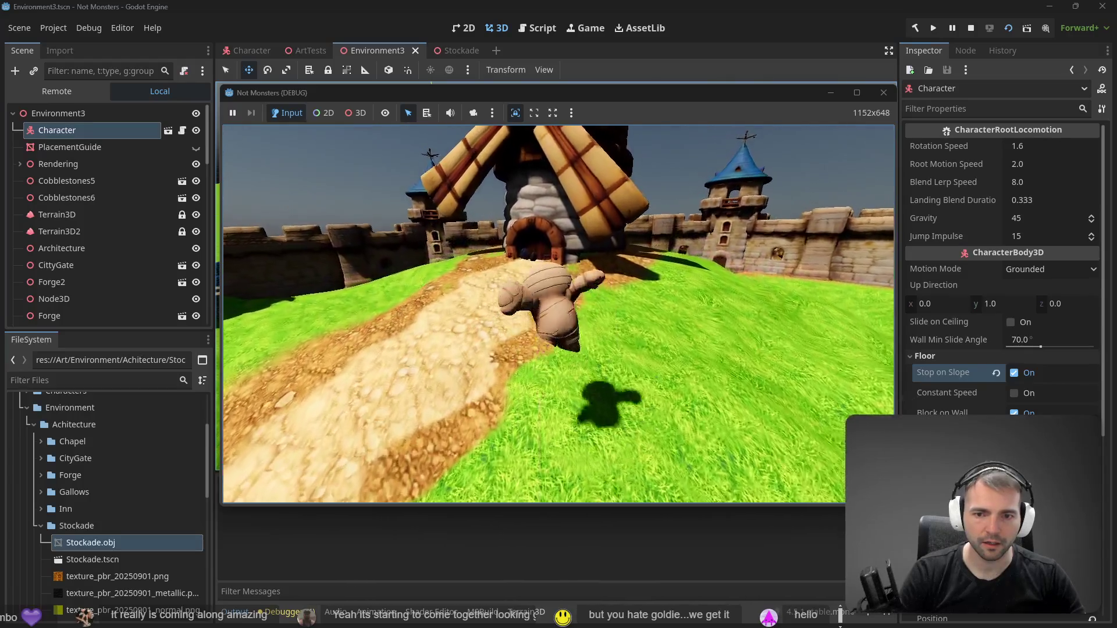
Walk past the windmill through the courtyard toward the village, then stop the playtest
key("a")
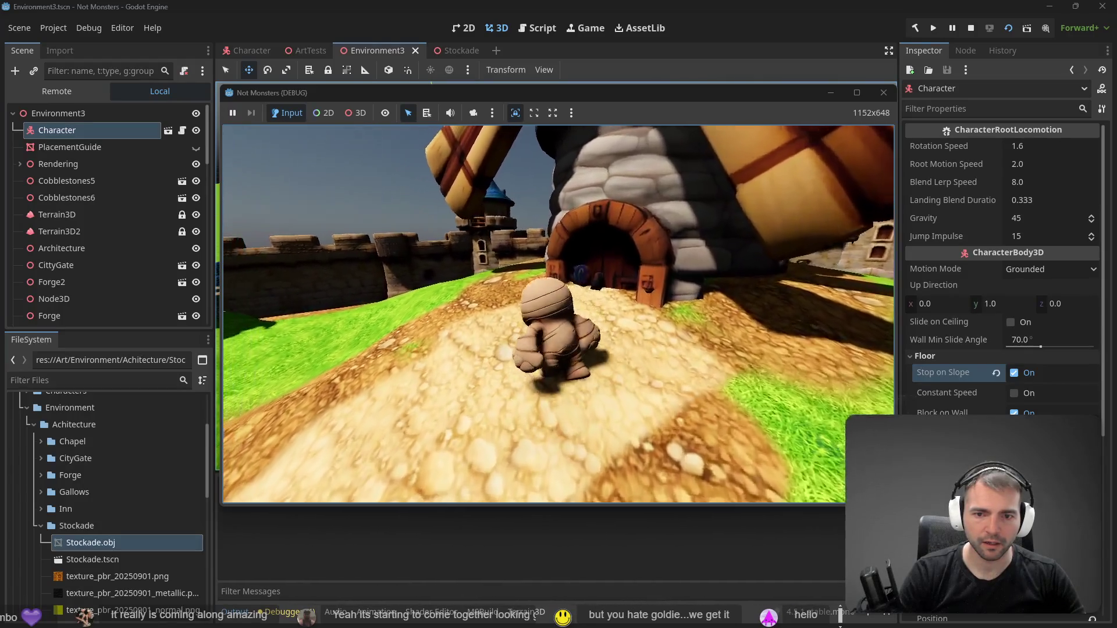
key("w")
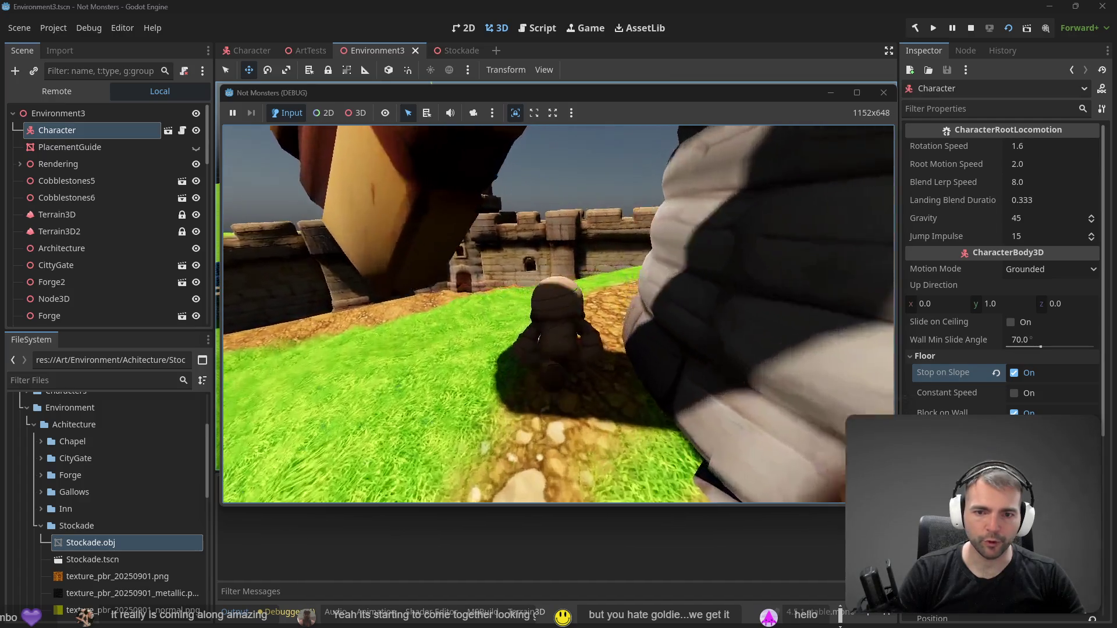
key("w")
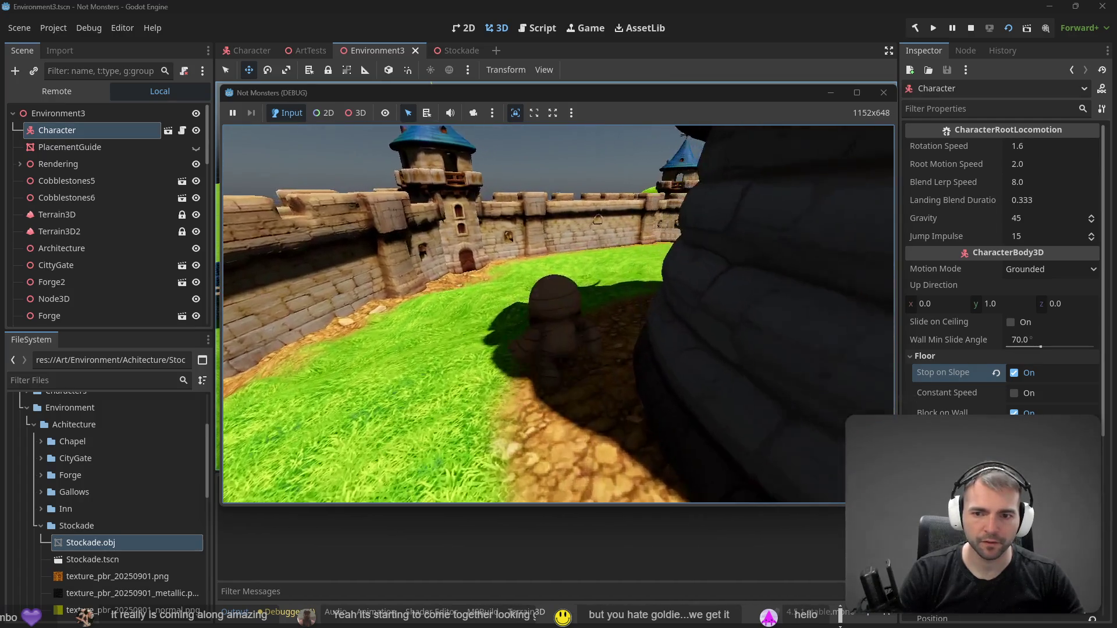
key("a")
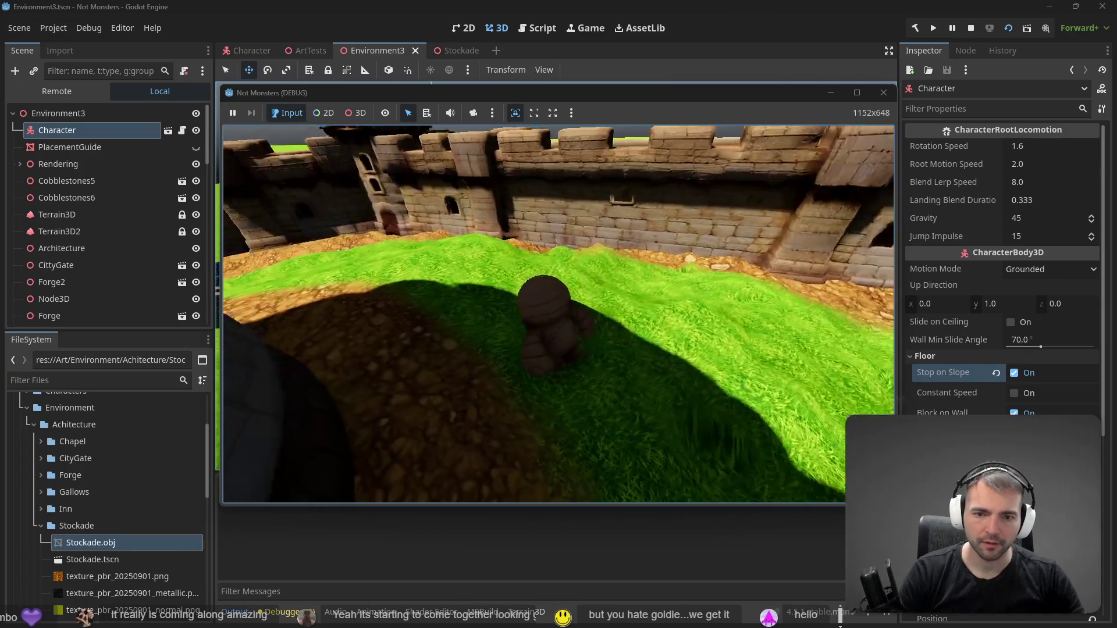
key("w")
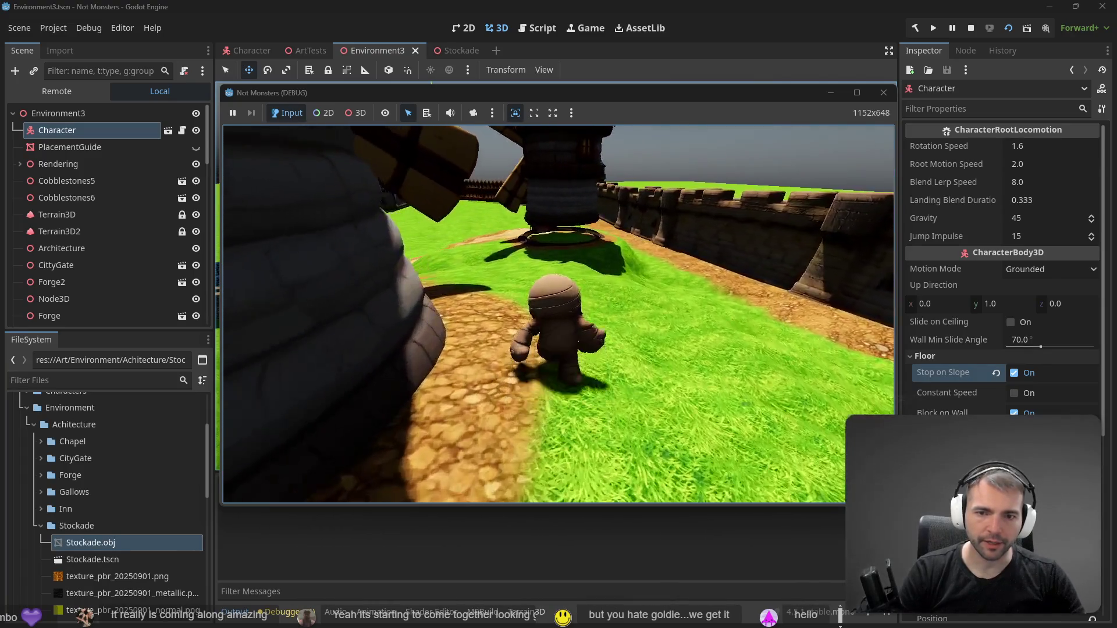
key("w")
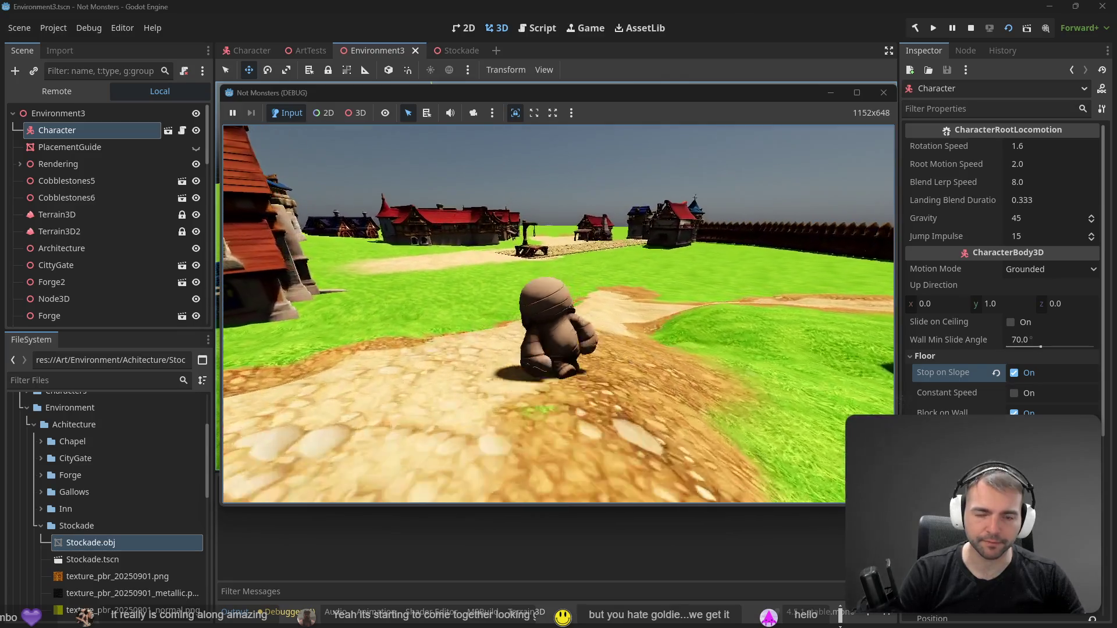
key("w")
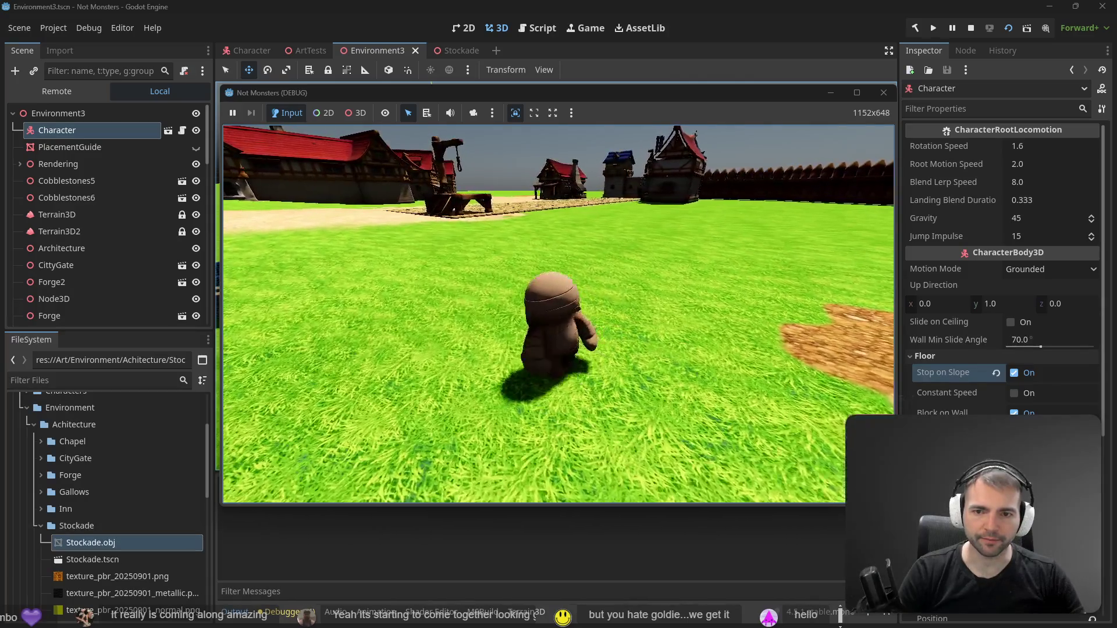
key("F8")
Cut Cobblestones7 from the scene root and paste it as a child of Inn3
key("f")
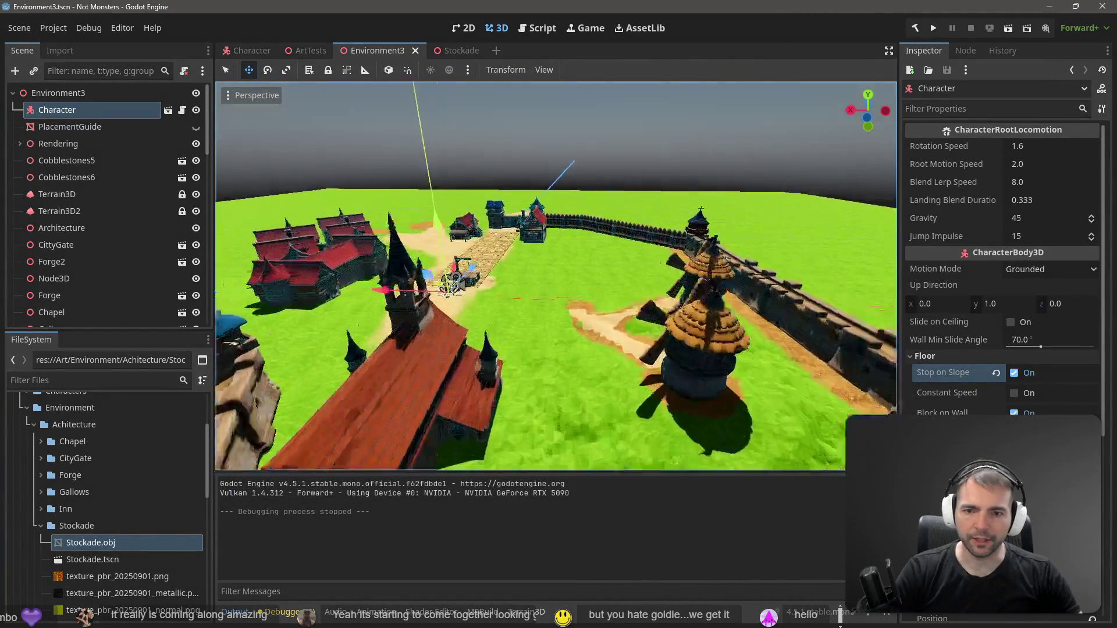
left_click(556, 263)
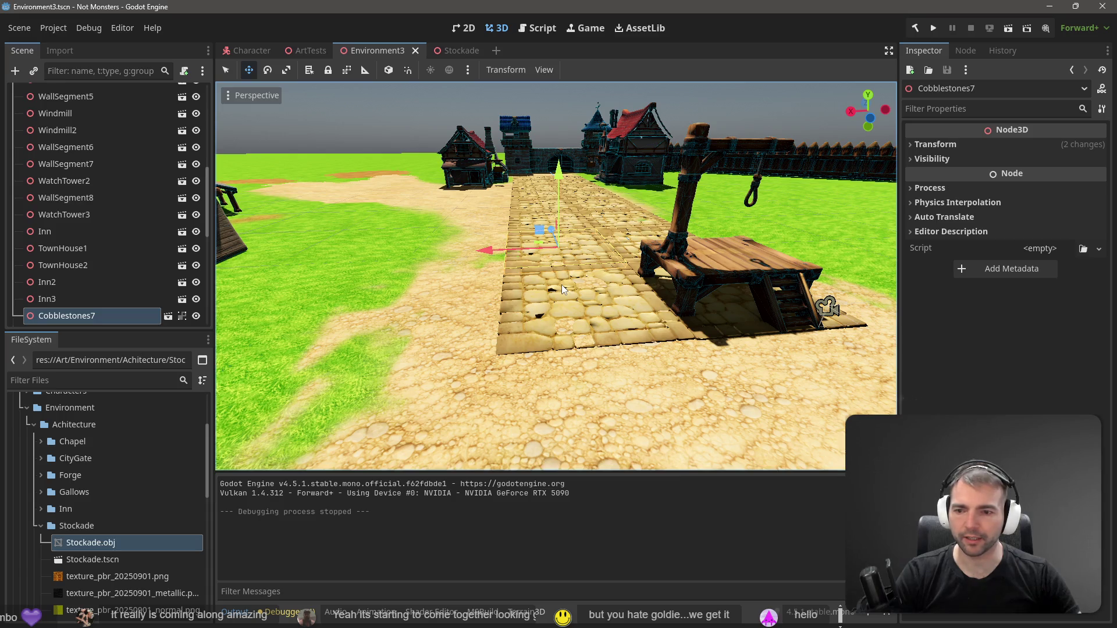
scroll(48, 481, "down", 2)
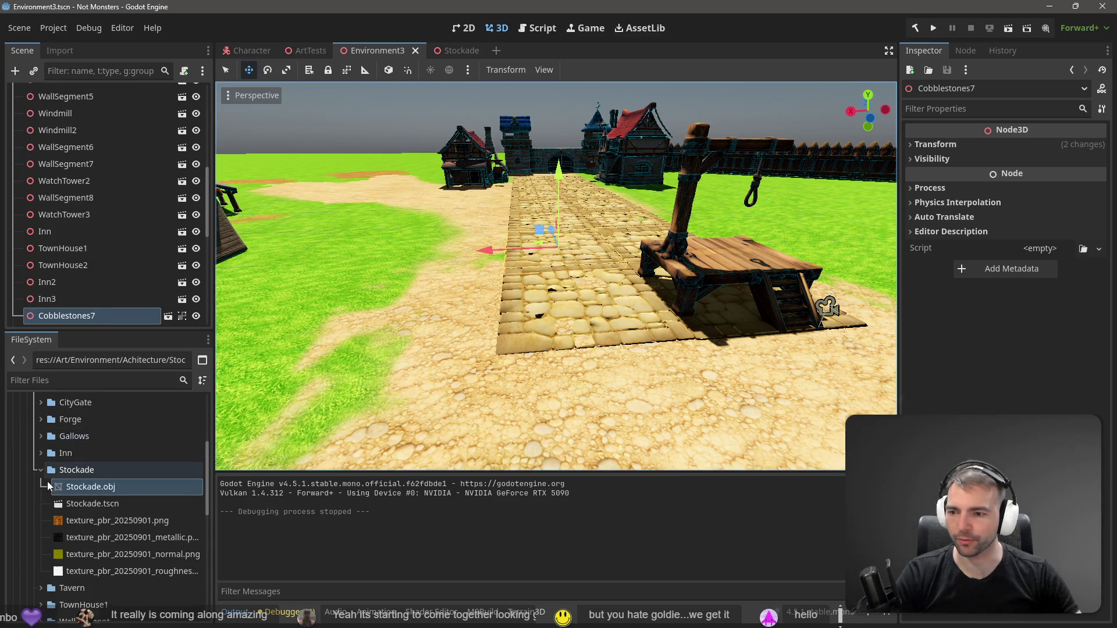
left_click(40, 469)
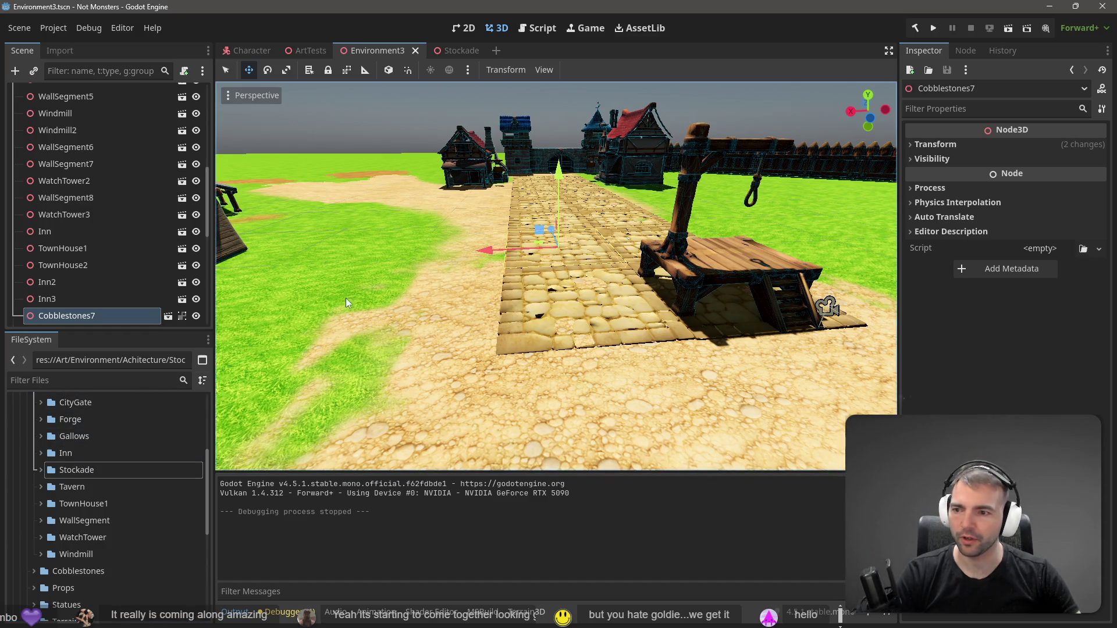
key("ctrl+x")
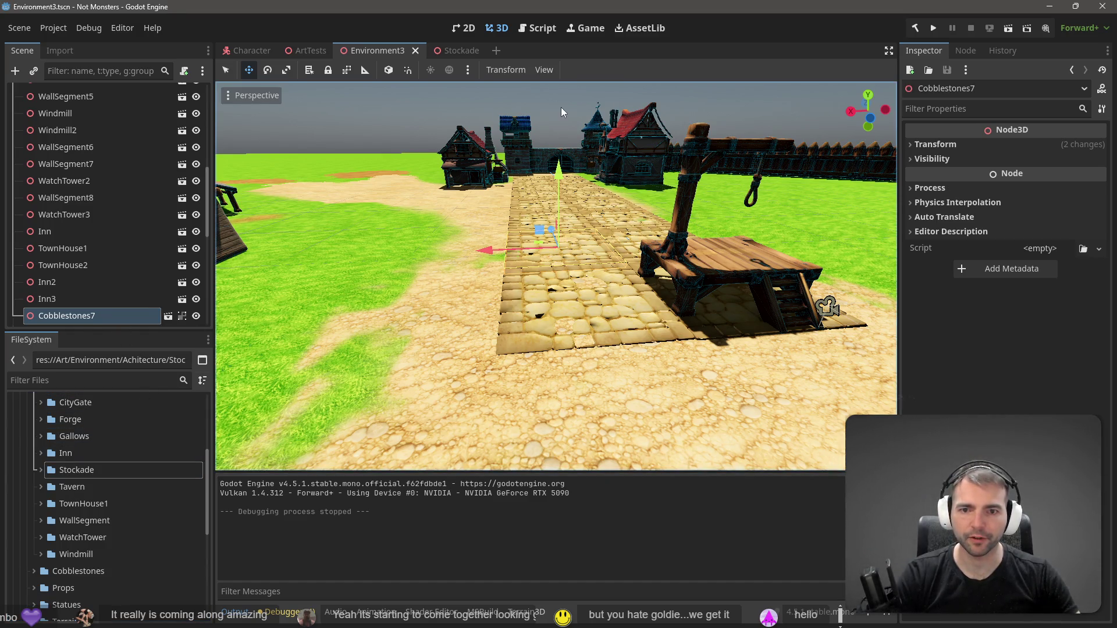
key("ctrl+v")
Undo that paste and the Stop on Slope change, then re-paste Cobblestones7 under Inn3
key("ctrl+z")
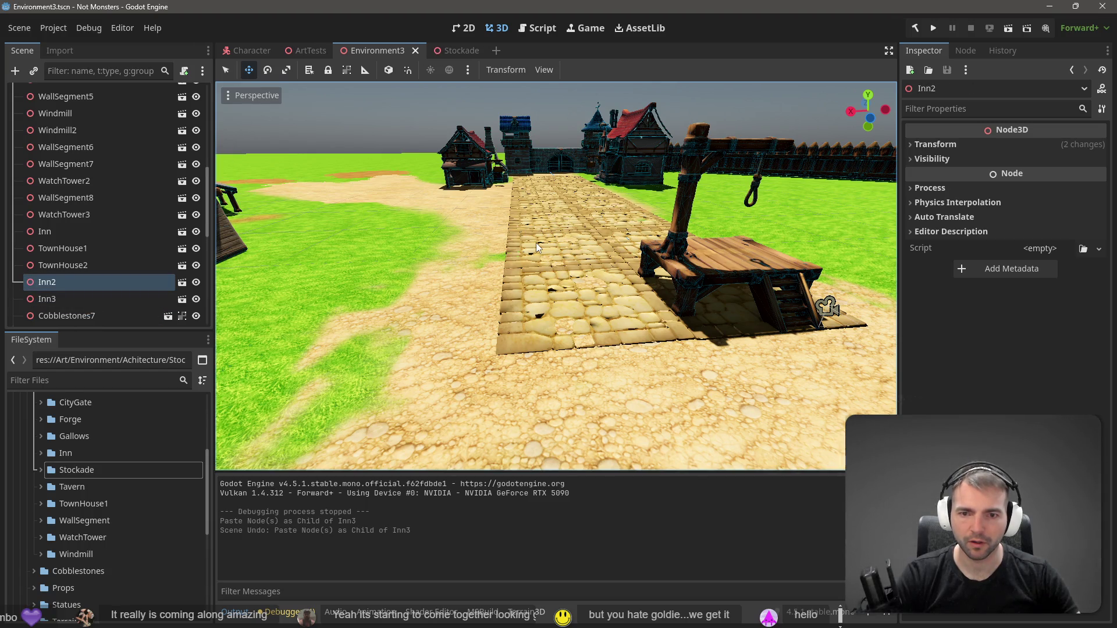
key("ctrl+z")
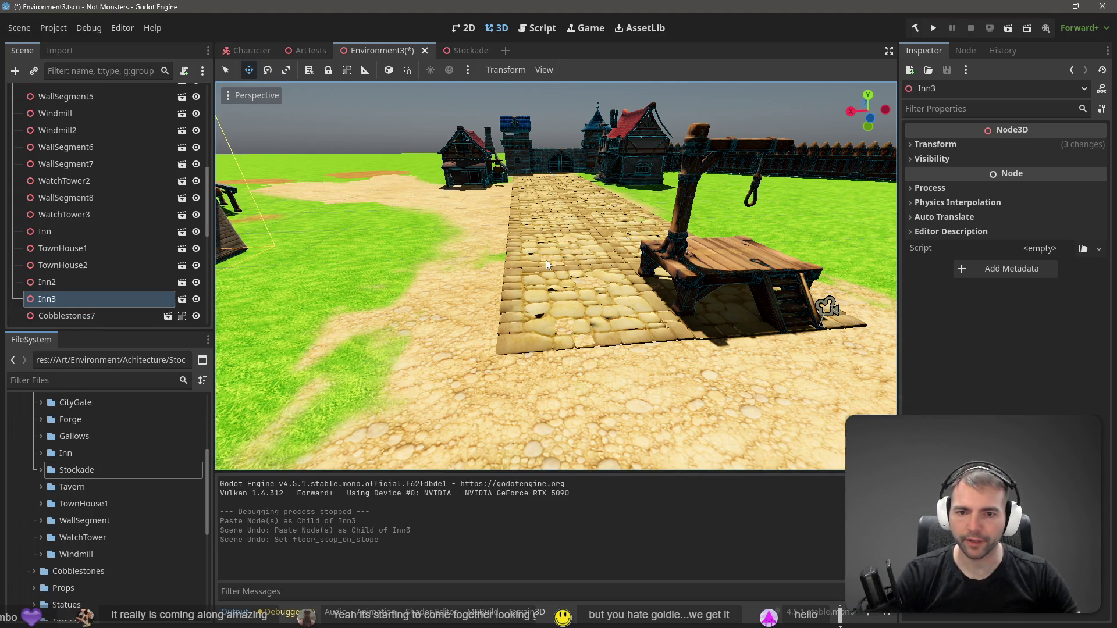
left_click(556, 250)
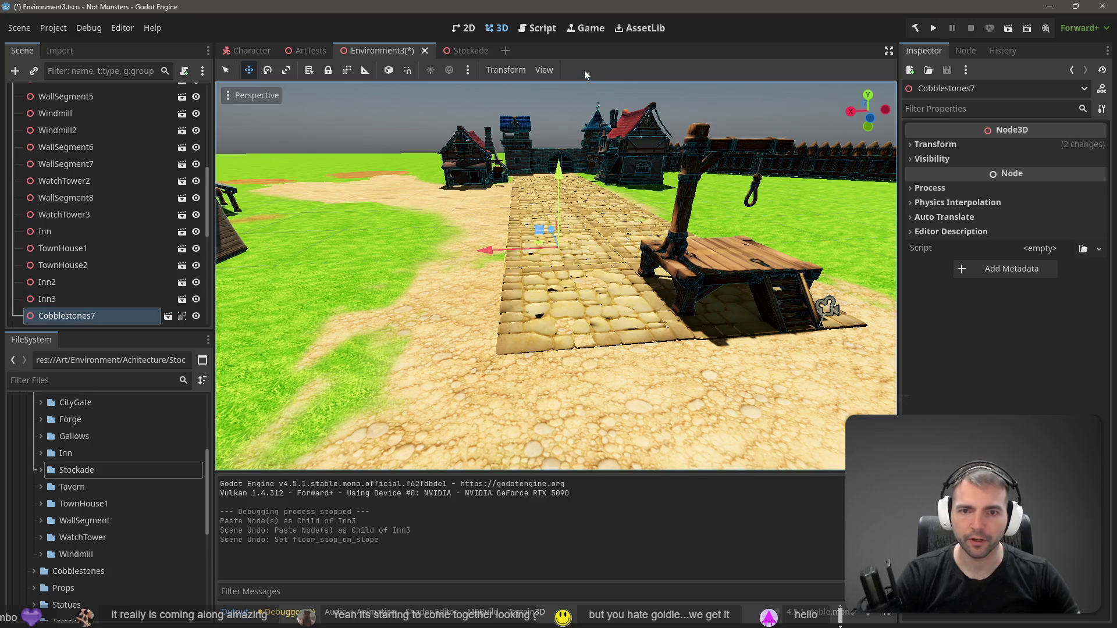
left_click(553, 103)
key("ctrl+v")
double_click(88, 317)
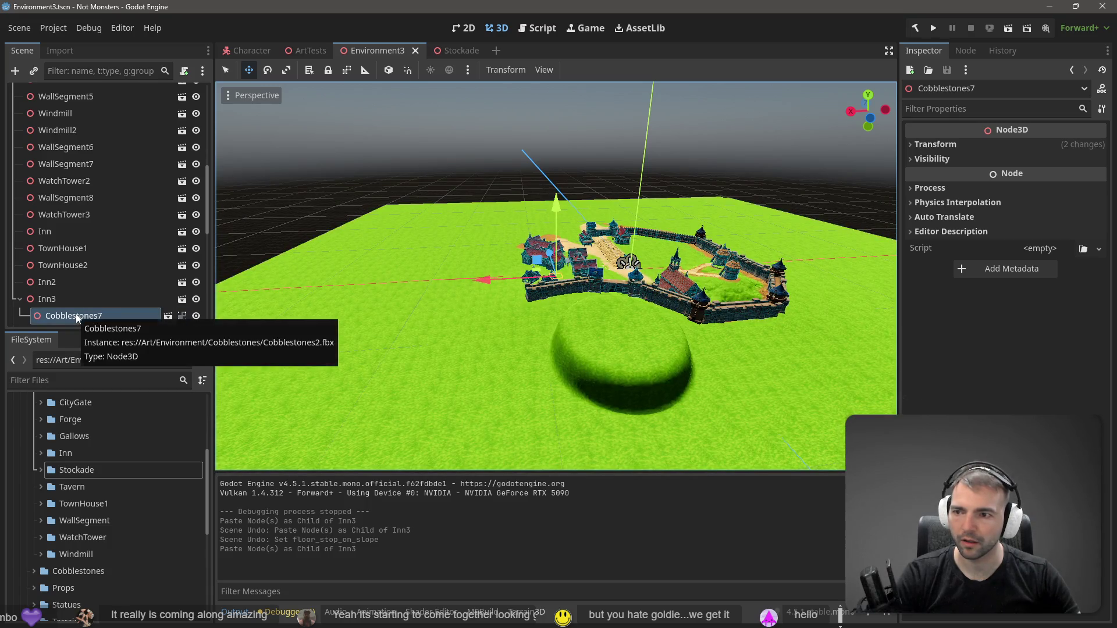
Reparent the pasted Cobblestones7 to the scene root as Cobblestones21 and lower it onto the town ground
mouse_move(75, 314)
left_mouse_down()
mouse_move(38, 208)
mouse_move(71, 93)
left_mouse_up()
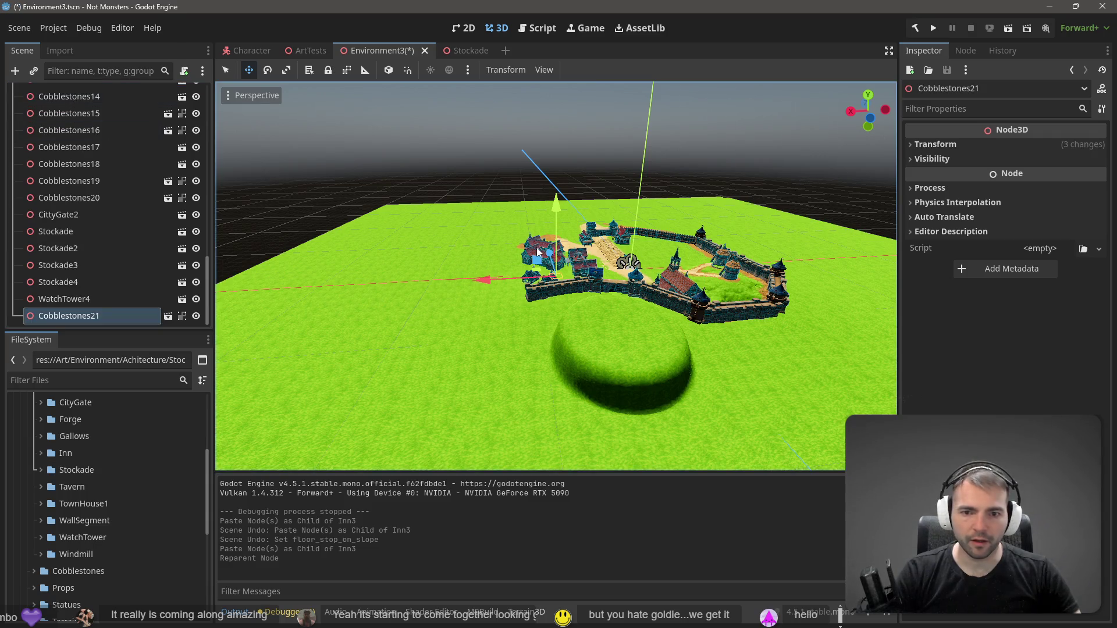
left_click_drag(556, 204, 558, 182)
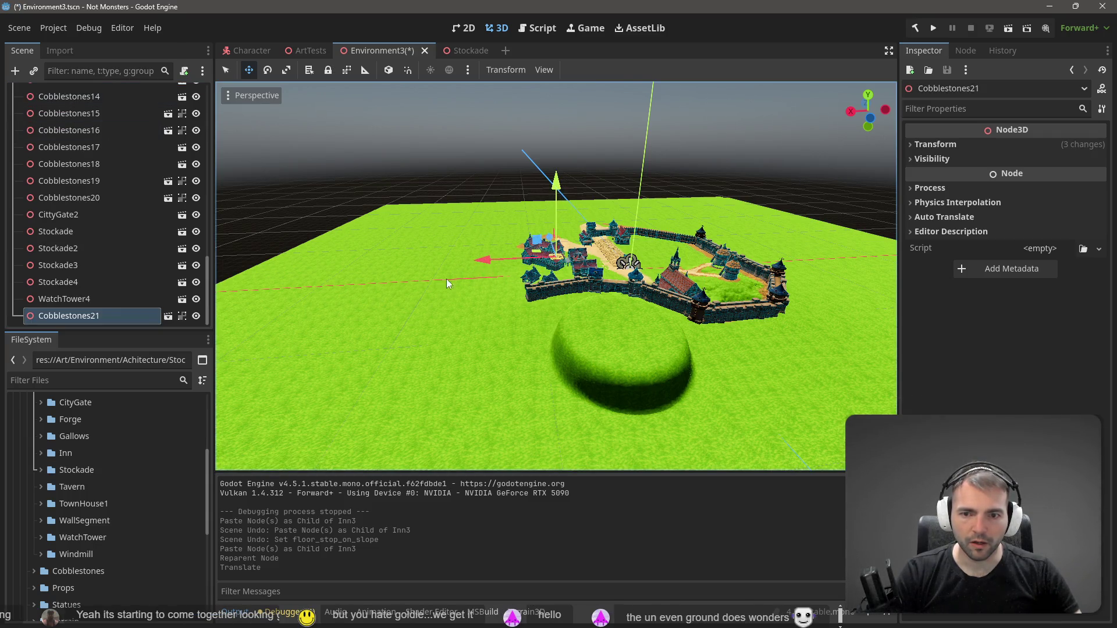
left_click_drag(477, 259, 553, 261)
key("f")
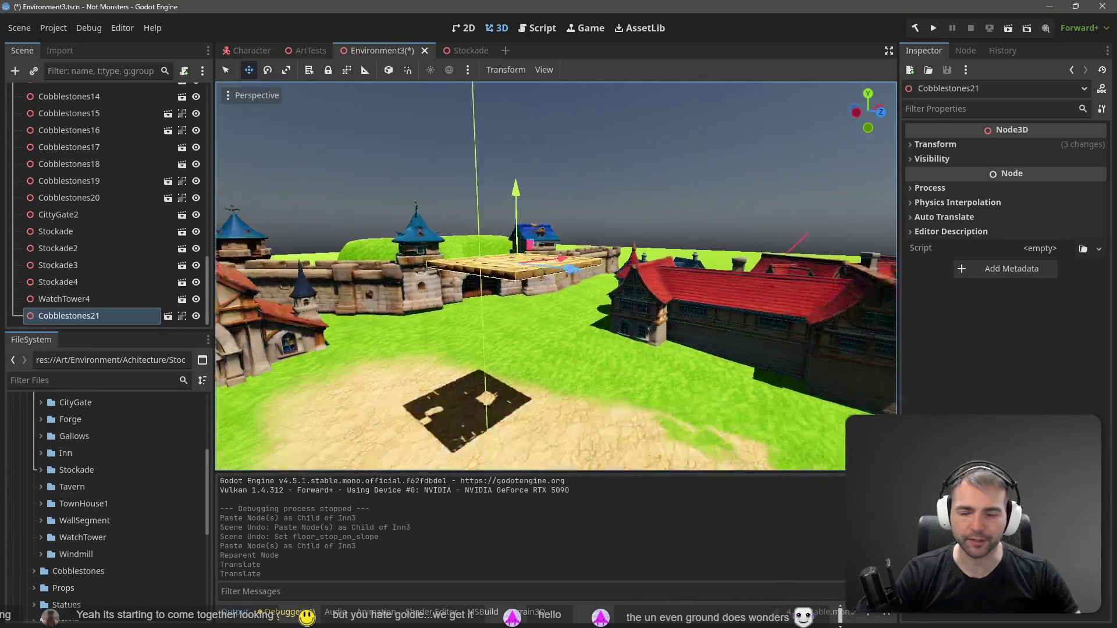
left_click_drag(534, 215, 533, 308)
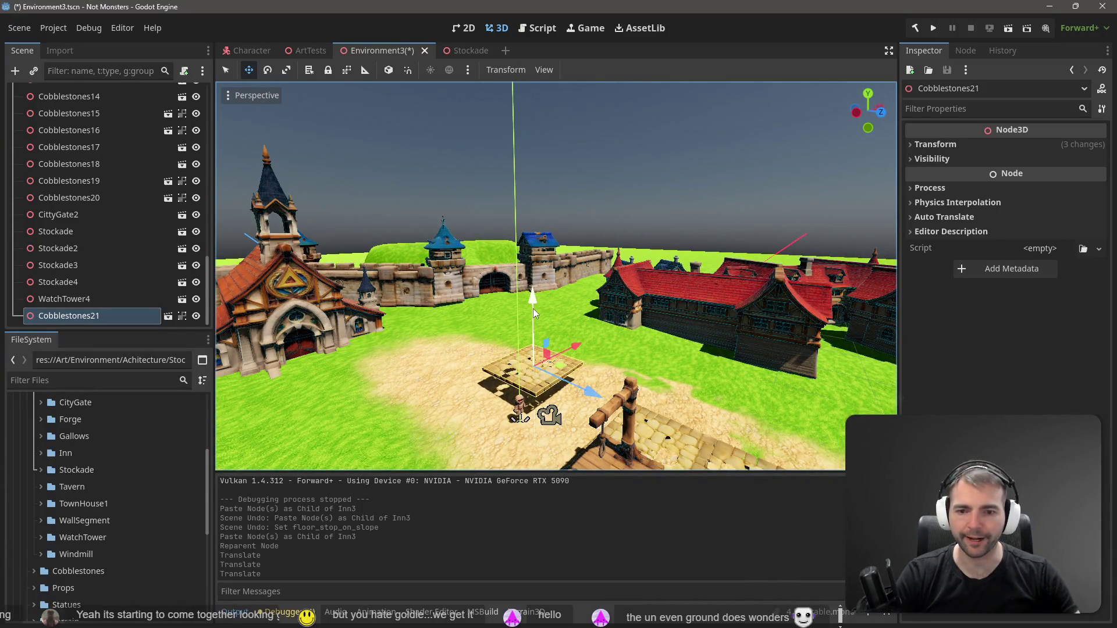
Set Cobblestones21's Transform scale to 2.0 on X, Y and Z
left_click(930, 145)
left_click(939, 252)
type("2")
key("Tab")
type("2")
key("Tab")
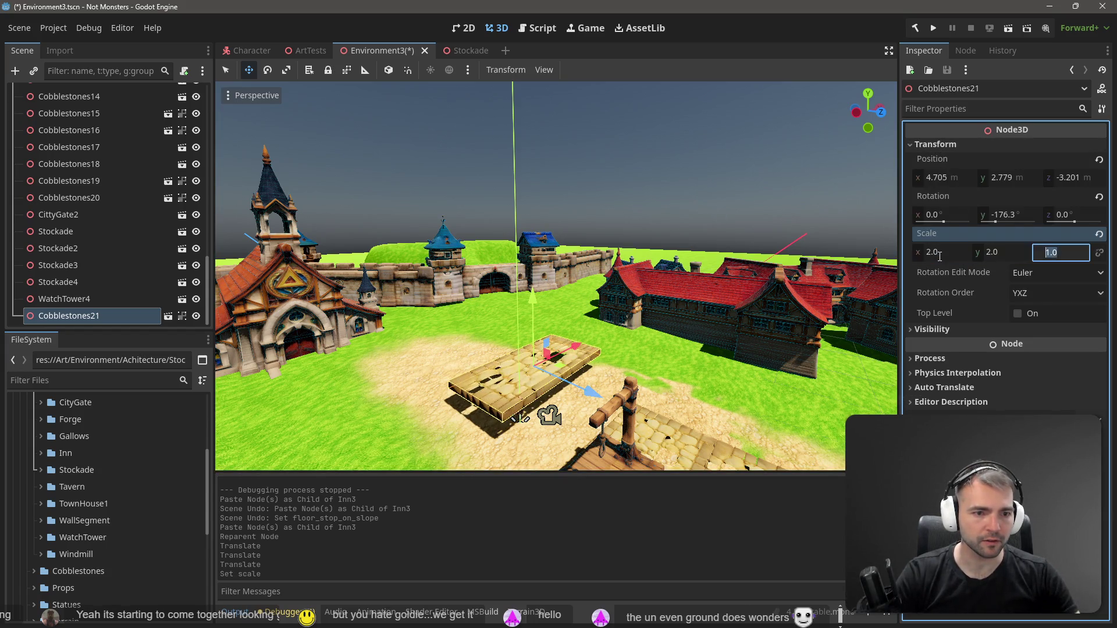
key("Return")
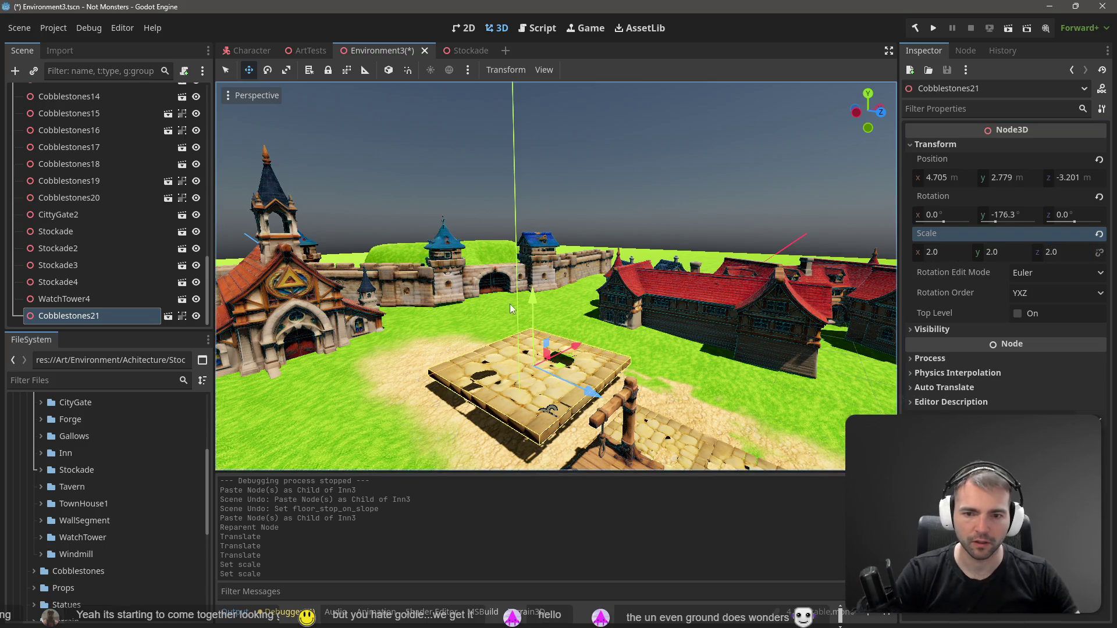
Slide the patch down and along the road, and set its Y rotation to 0°
left_click_drag(536, 306, 545, 326)
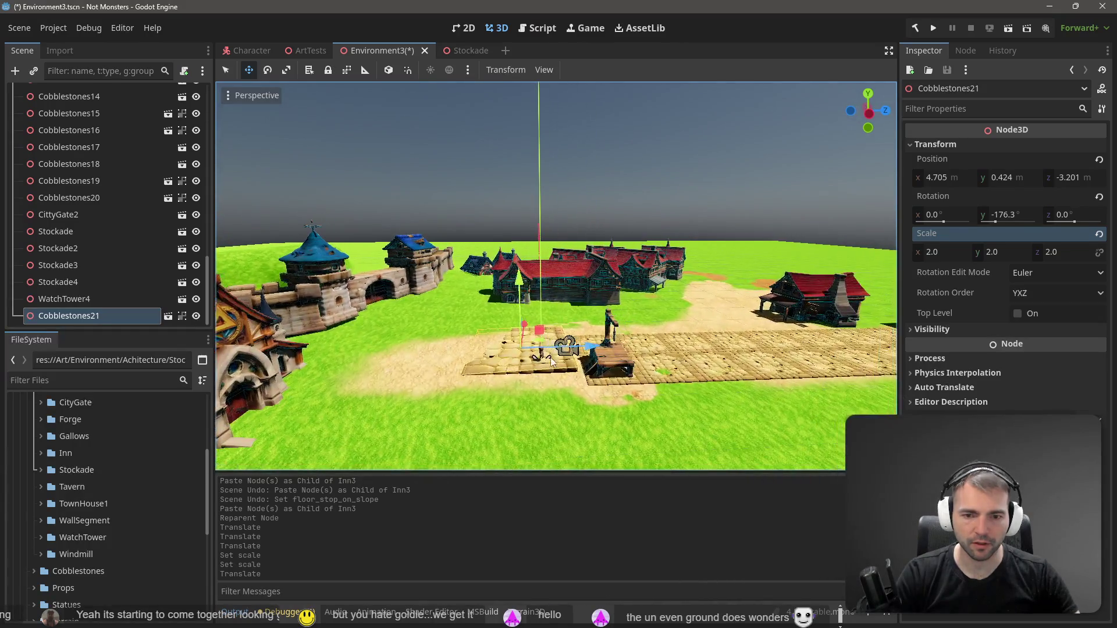
left_click_drag(629, 353, 716, 349)
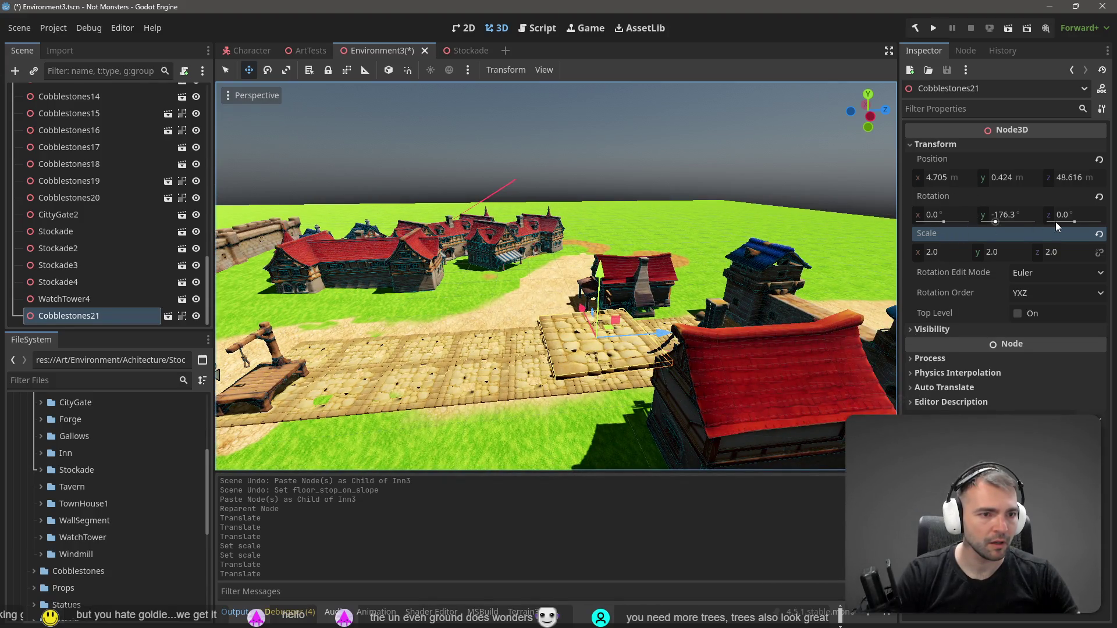
left_click(1008, 215)
type("0")
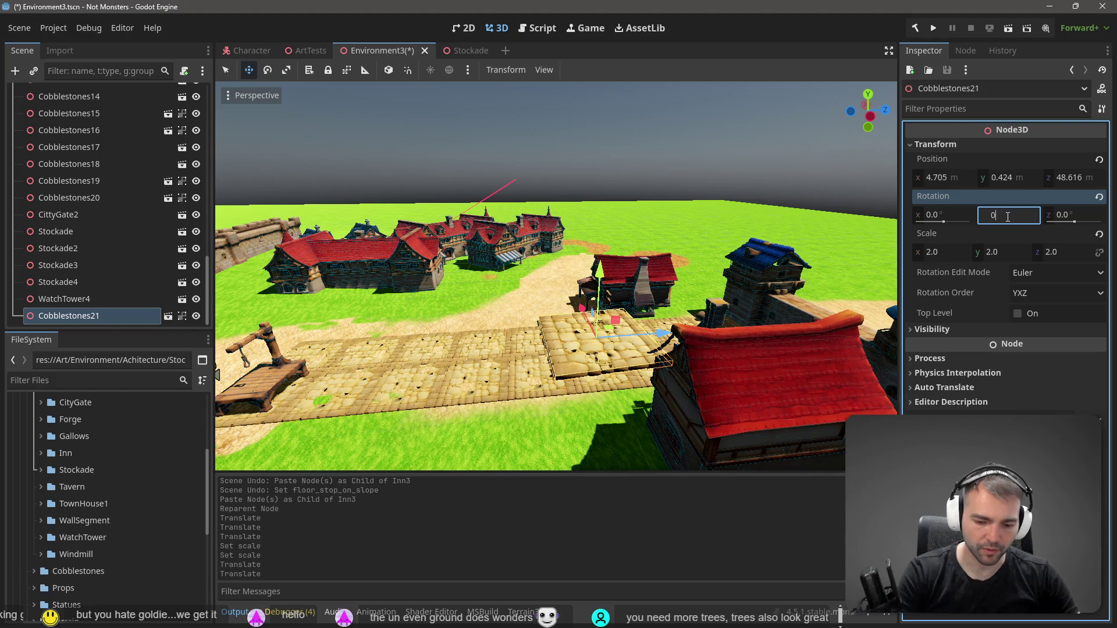
key("Return")
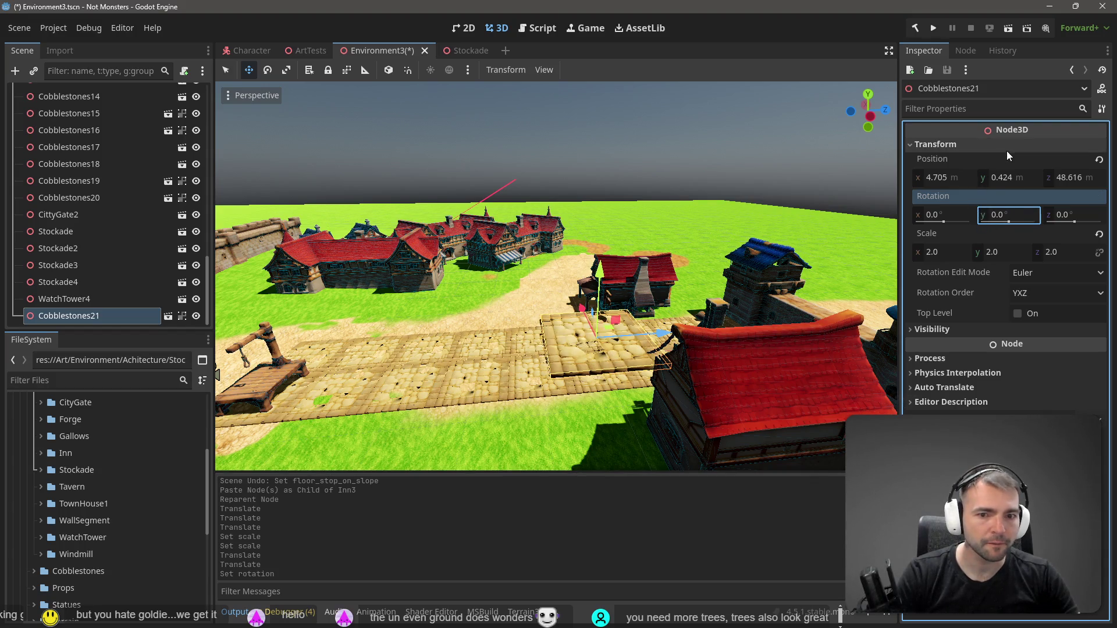
Fly the view down to the cobblestone road and select the Cobblestones15 patch
left_click(669, 237)
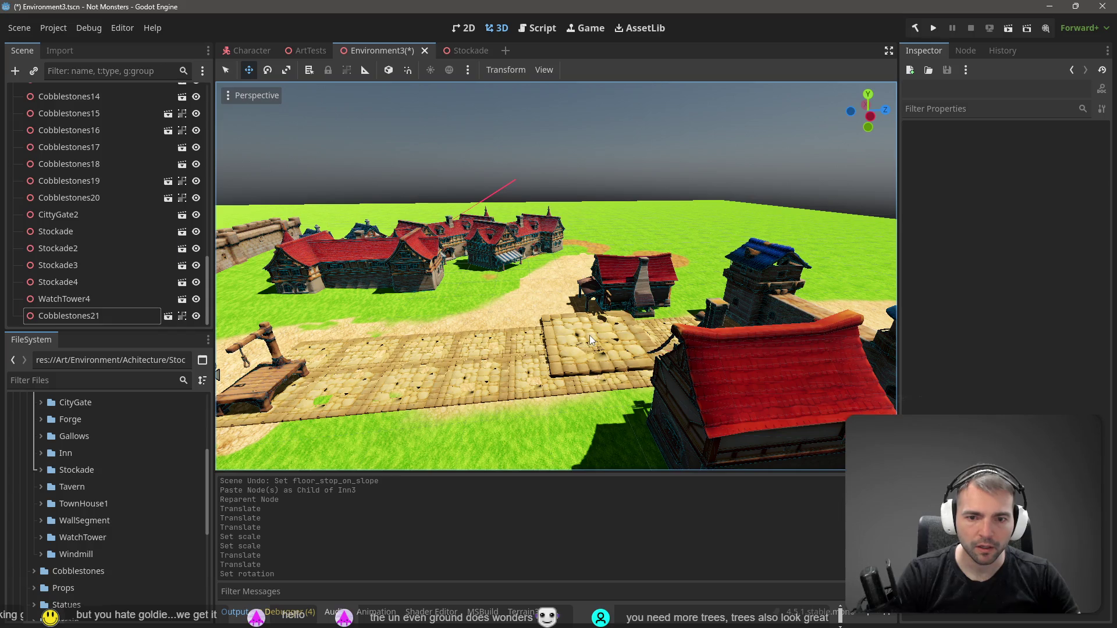
left_click(572, 333)
key("w")
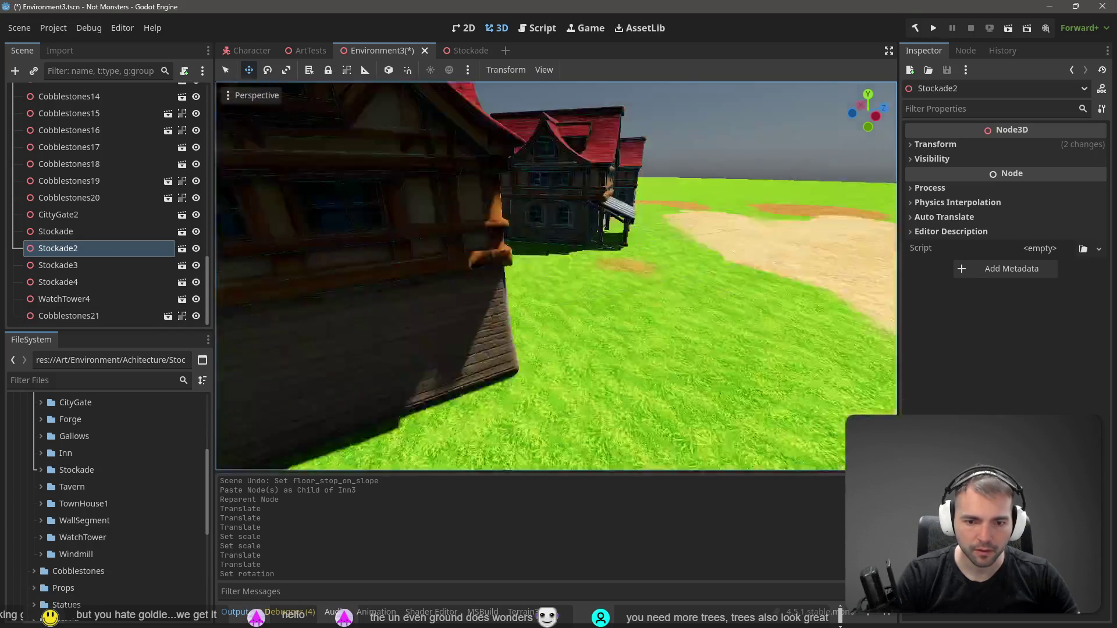
left_click(501, 278)
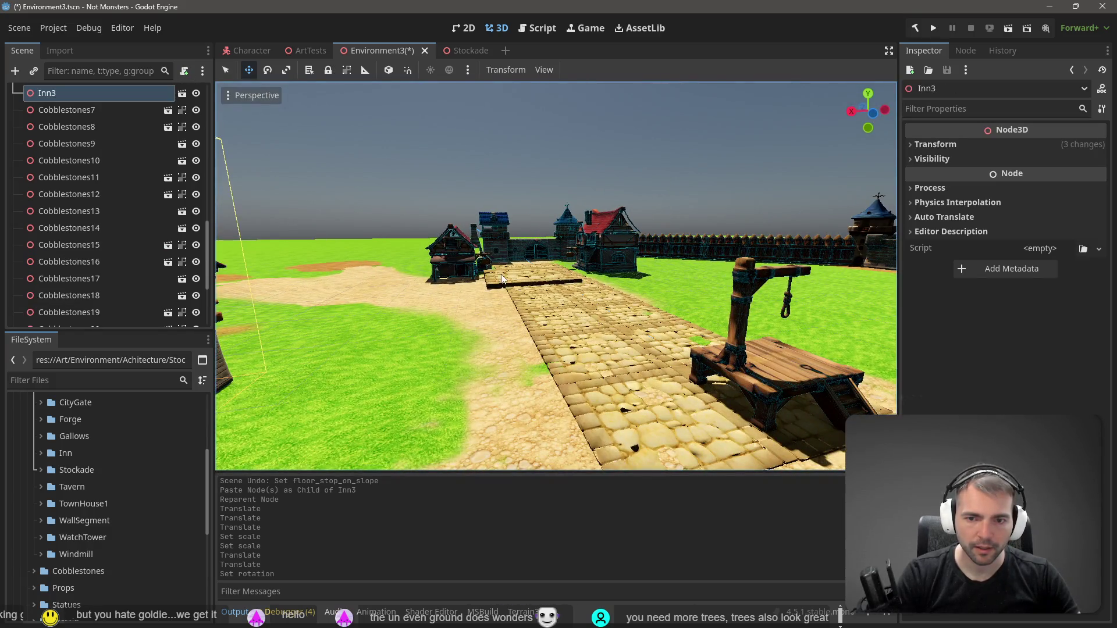
key("w")
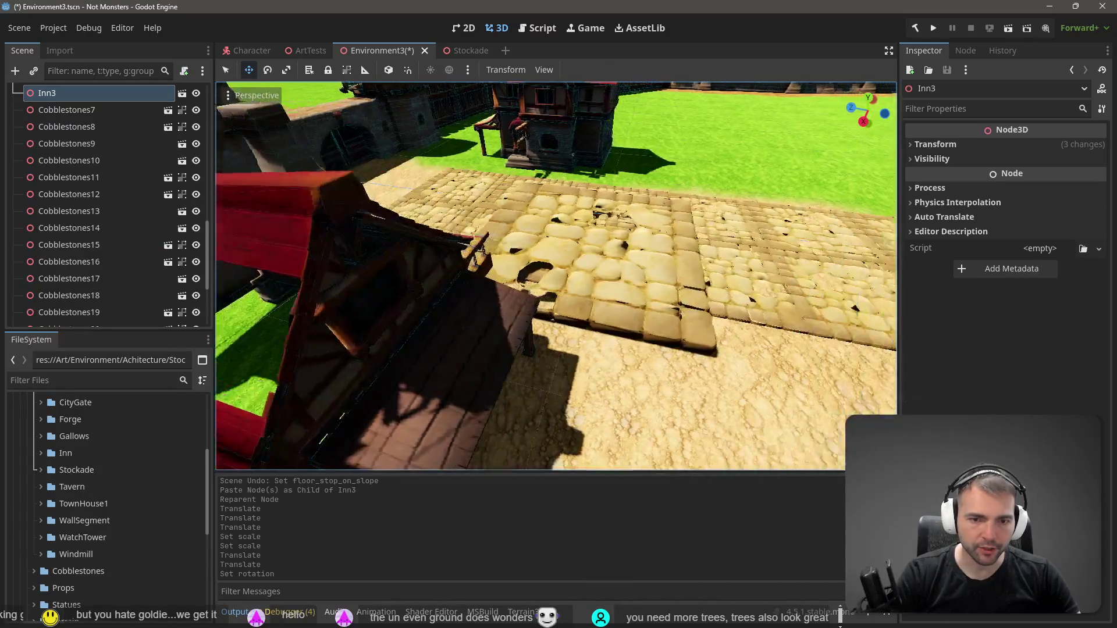
left_click(544, 284)
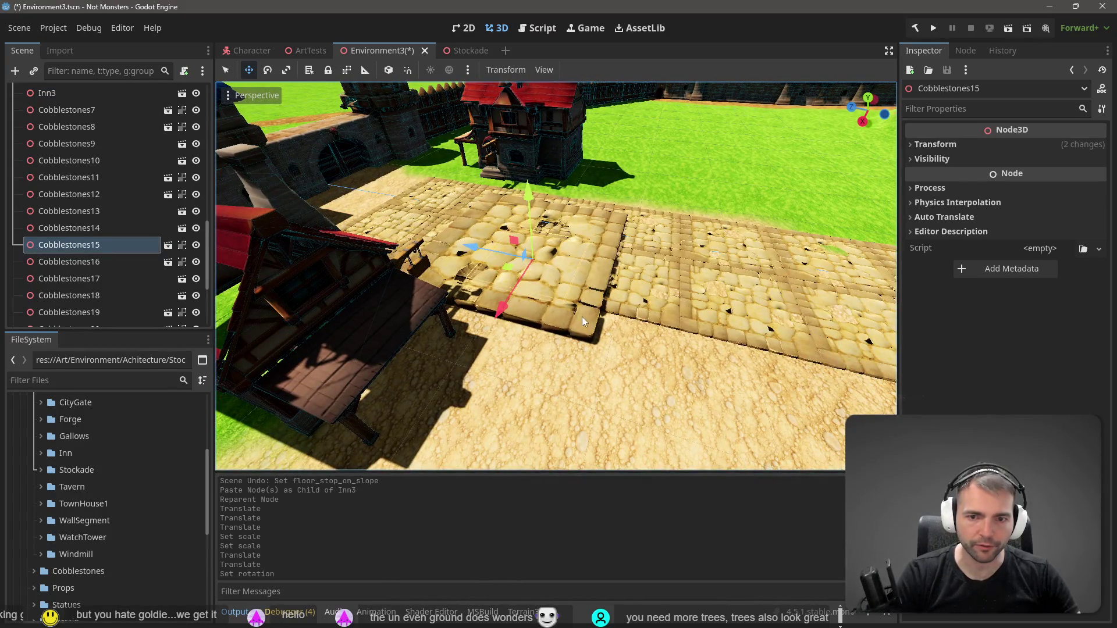
Duplicate Cobblestones15 into the middle of the path, settle it on the ground, then save and run
key("ctrl+d")
key("d")
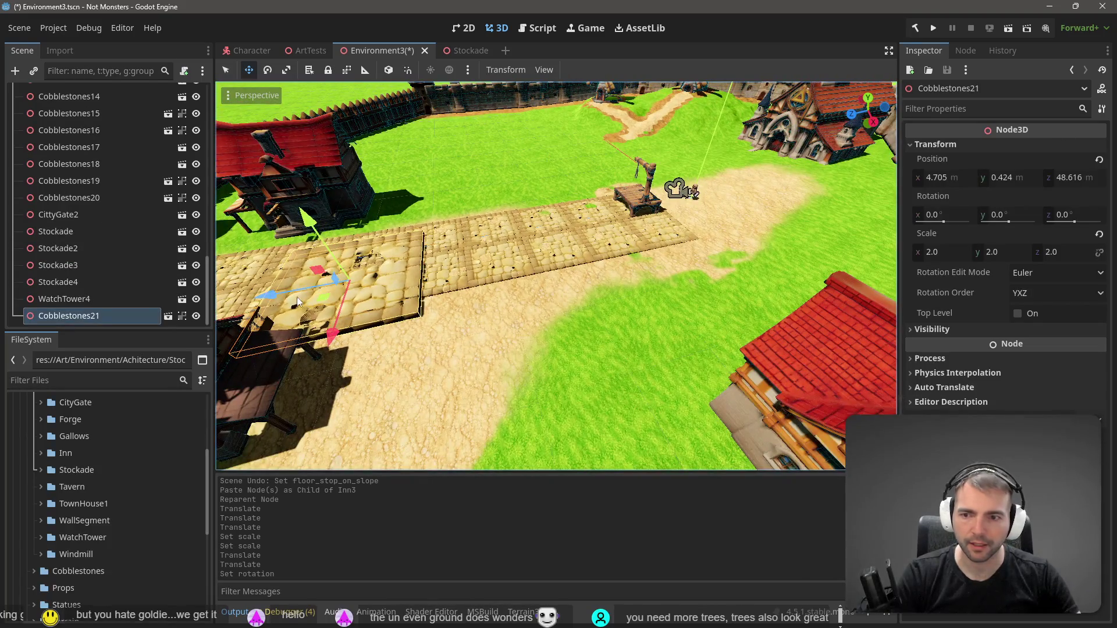
mouse_move(275, 289)
left_mouse_down()
mouse_move(483, 283)
mouse_move(557, 296)
mouse_move(609, 368)
mouse_move(622, 419)
mouse_move(617, 402)
left_mouse_up()
left_click_drag(575, 279, 578, 275)
key("F5")
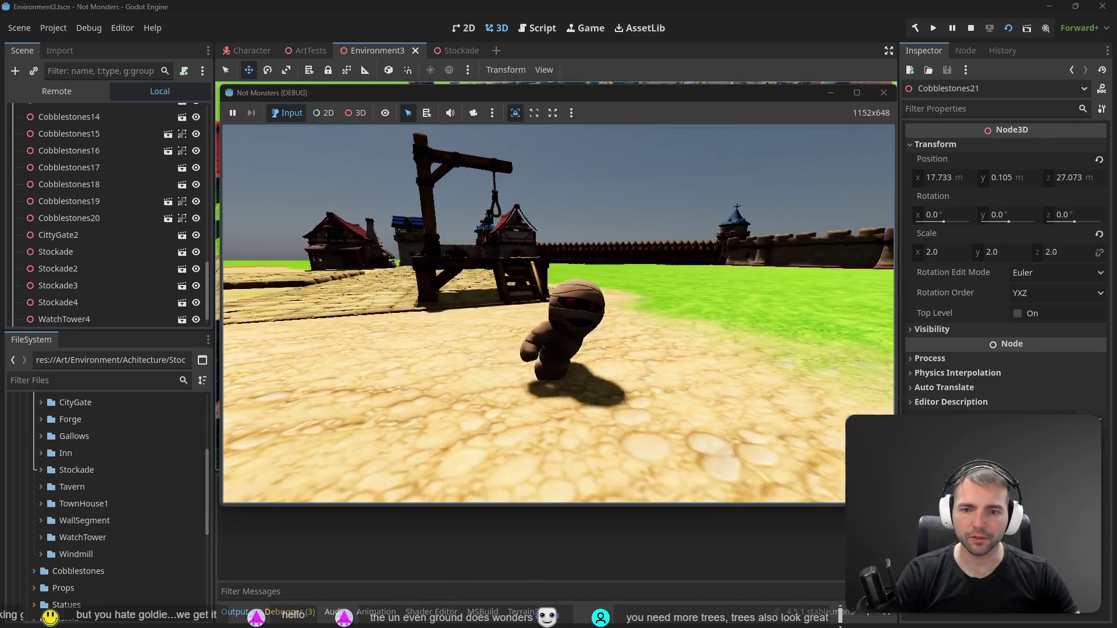
Stop the game and enable stop-on-slopes for the character in the Character scene
key("F8")
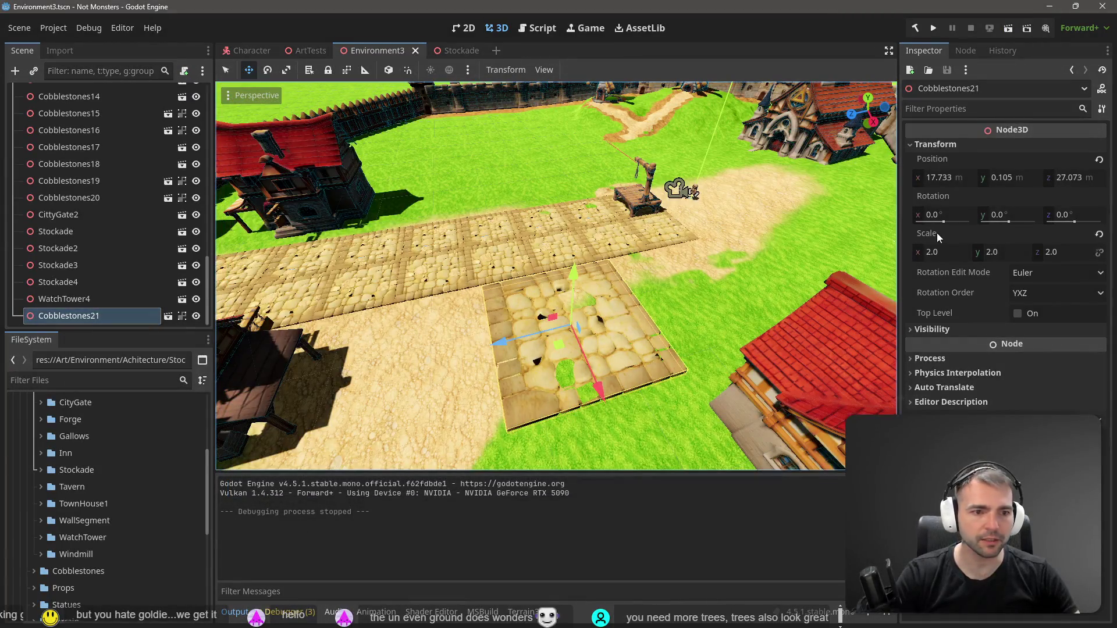
left_click(250, 50)
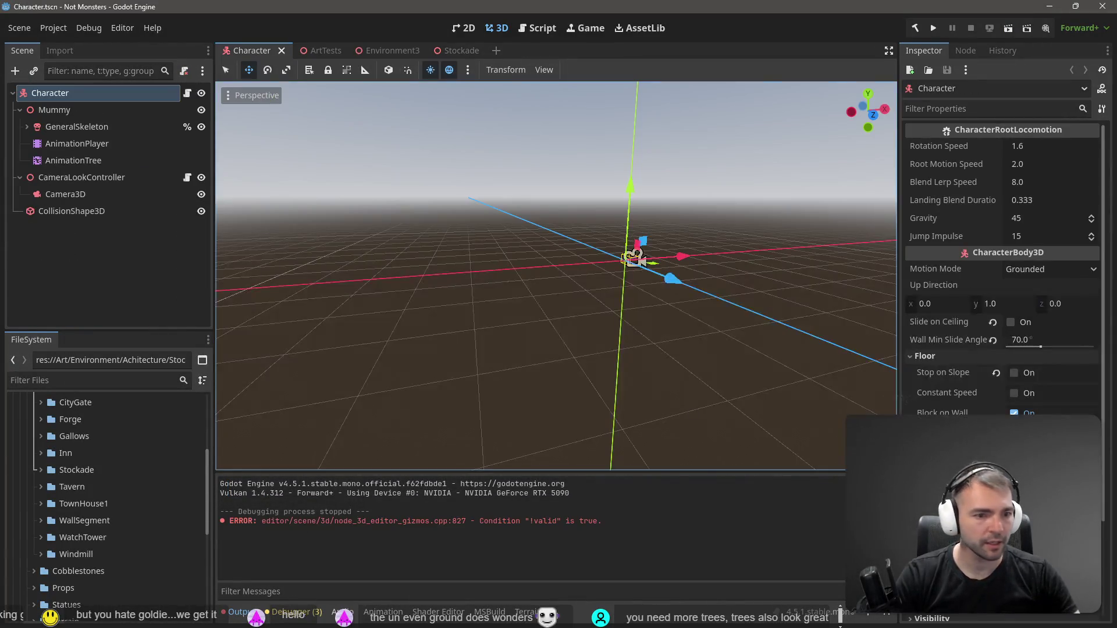
left_click(1016, 373)
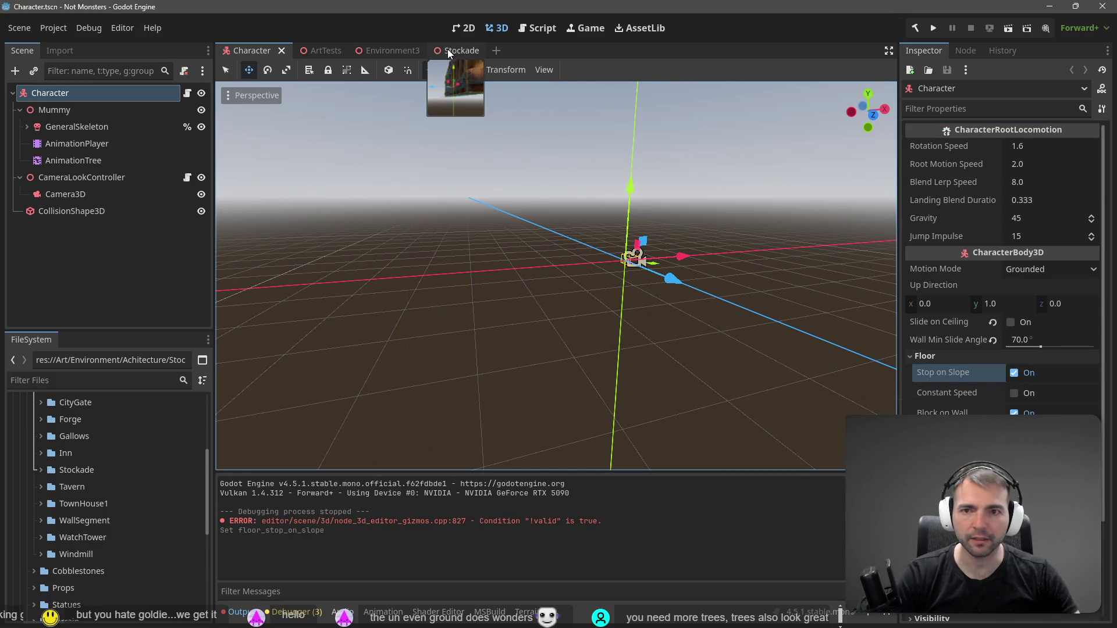
left_click(390, 58)
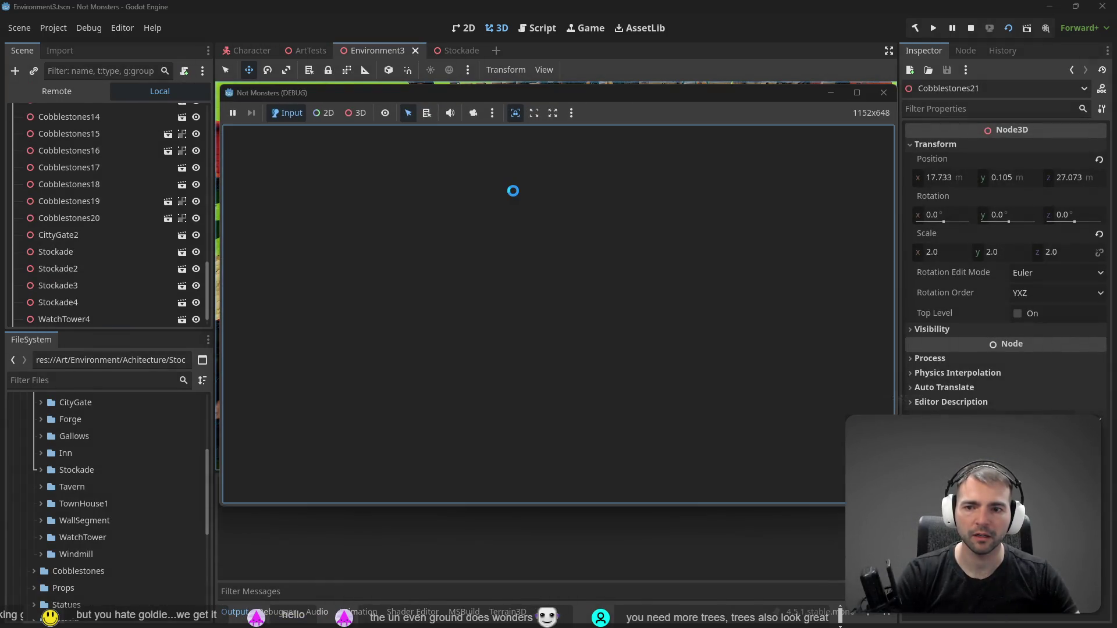
Walk the character past the gallows and across the cobblestone platform, then stop the test run
key("w")
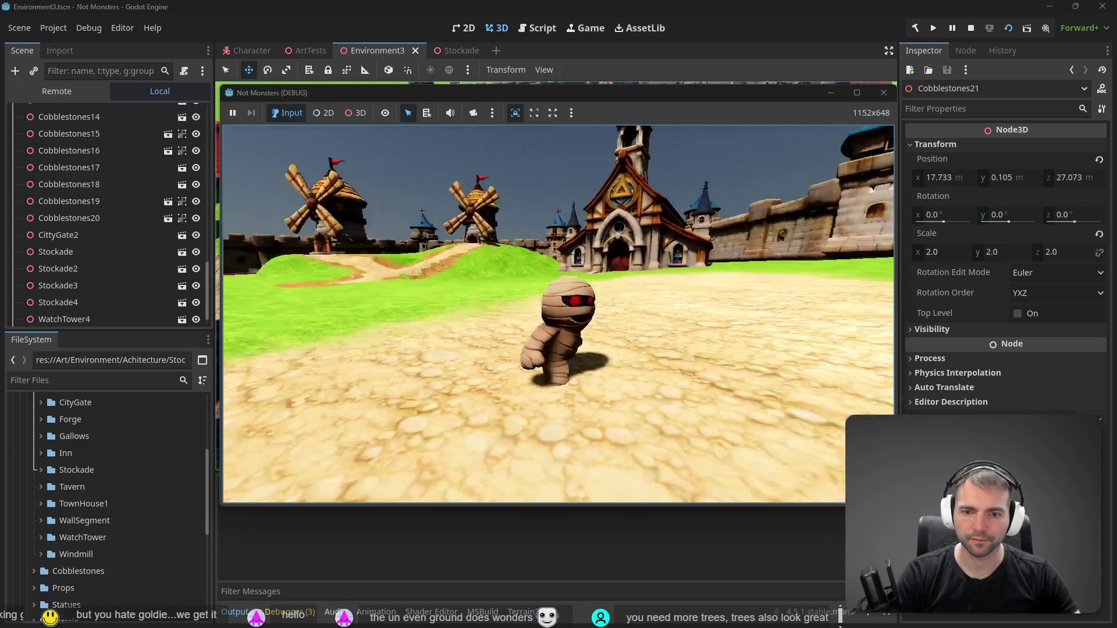
key("w")
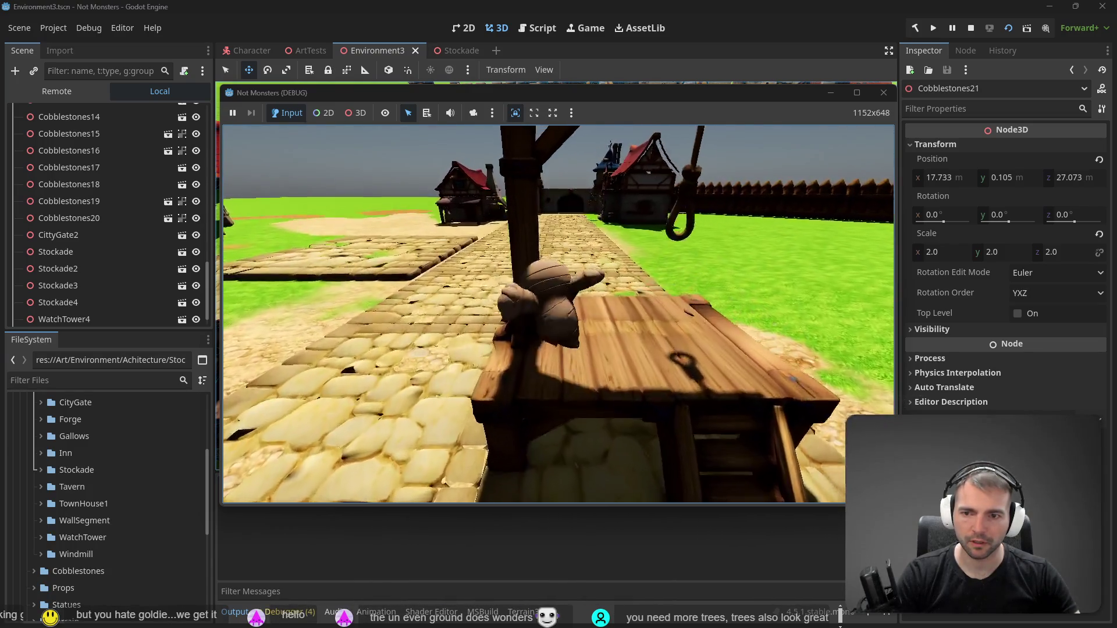
key("w")
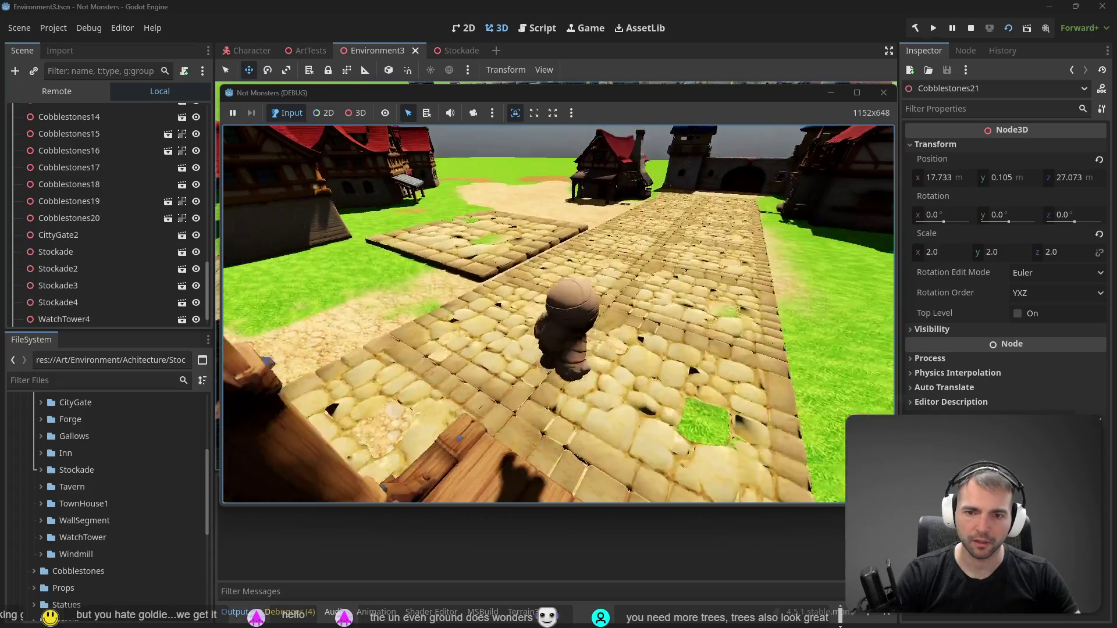
key("w")
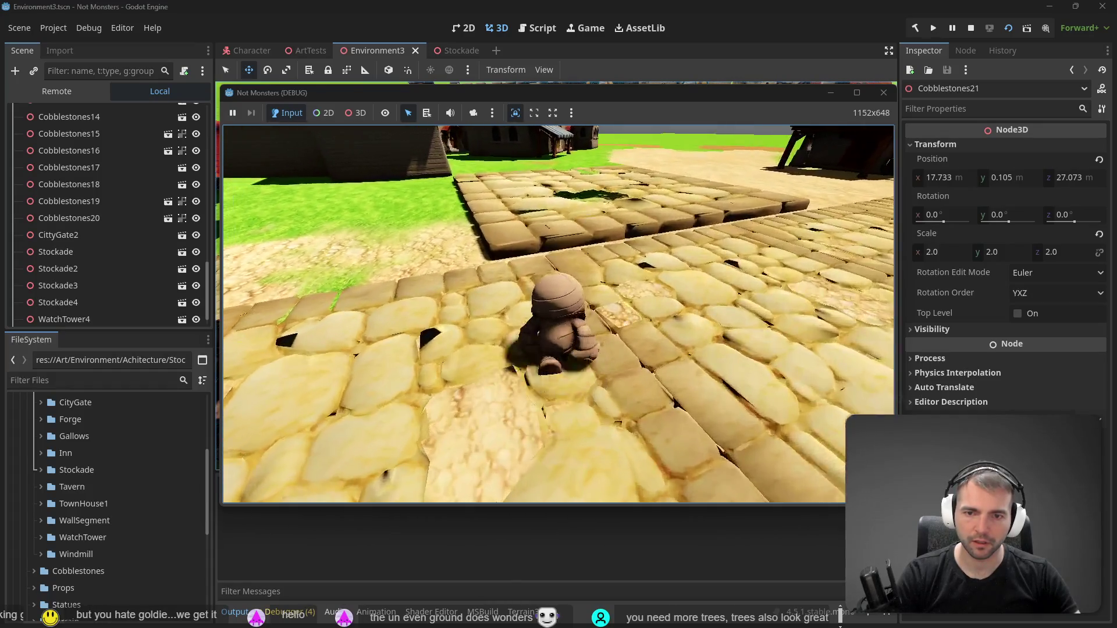
key("w")
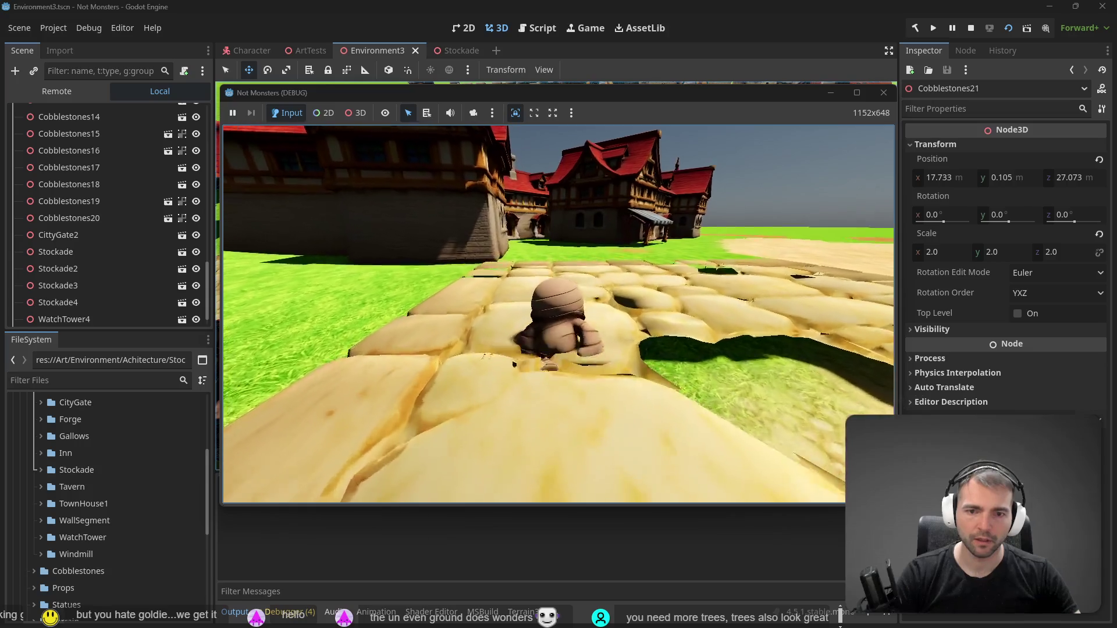
key("s")
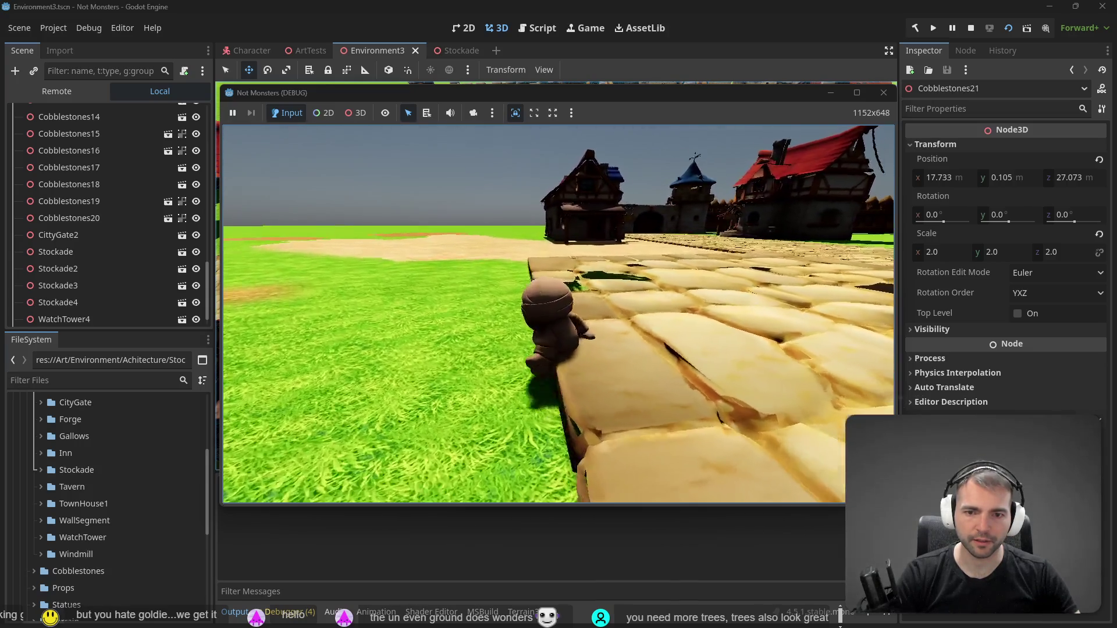
key("w")
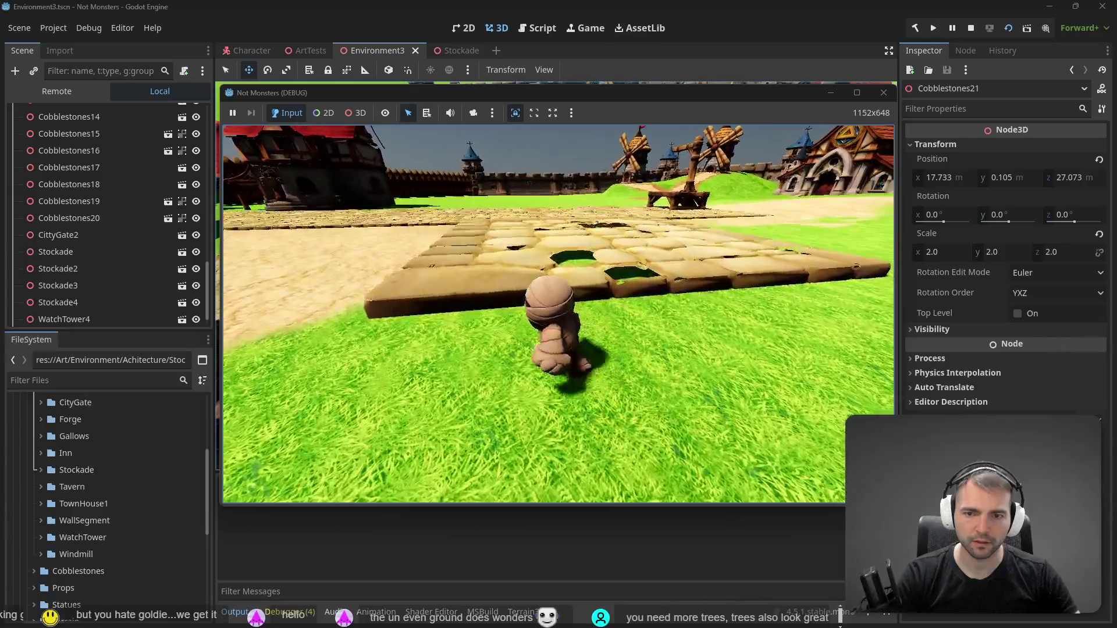
key("w")
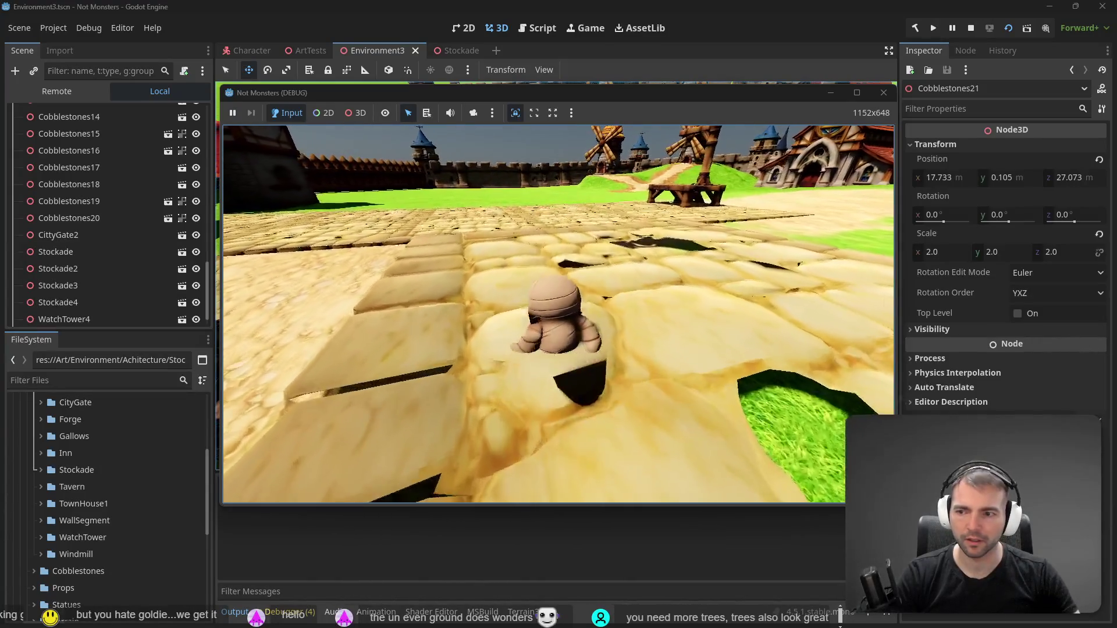
key("F8")
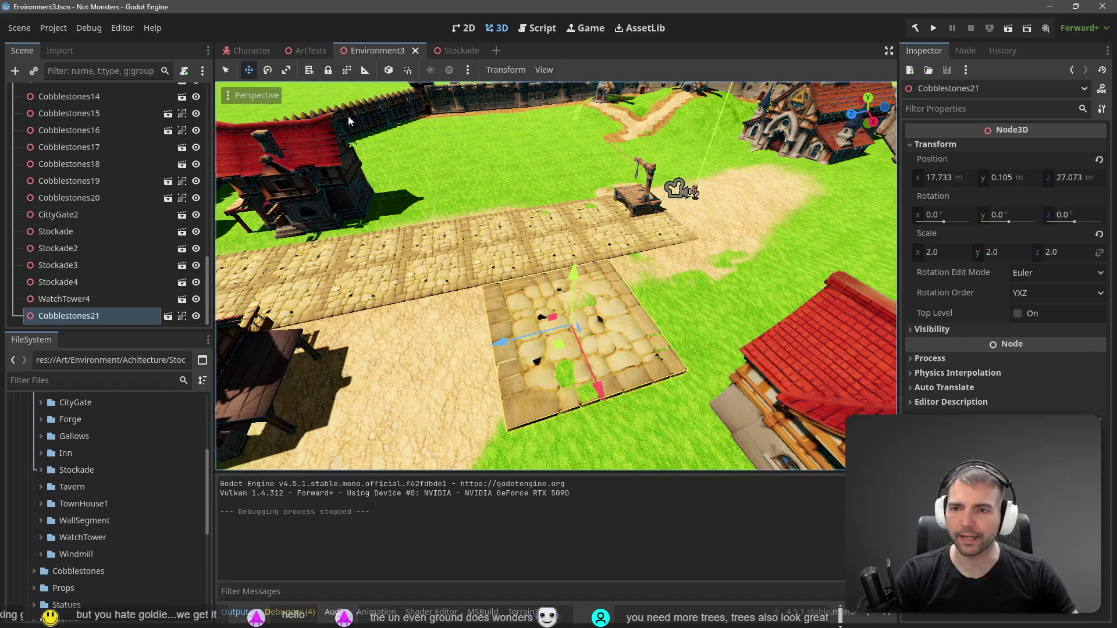
In the ArtTests scene, select the Cobblestones1 node under Ground and frame it
left_click(302, 50)
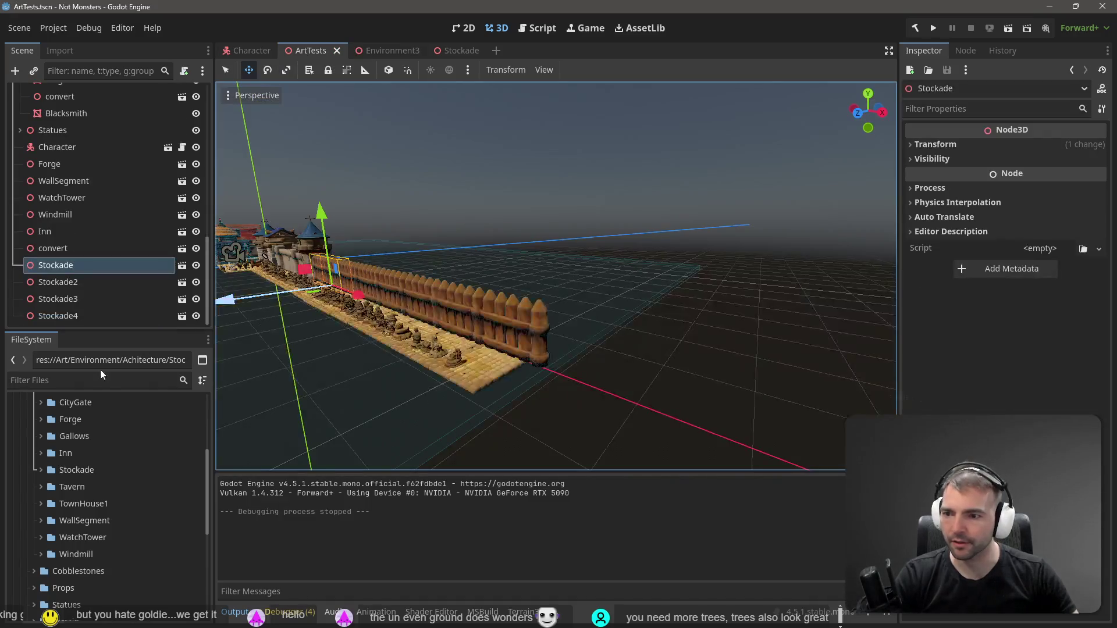
left_click(476, 380)
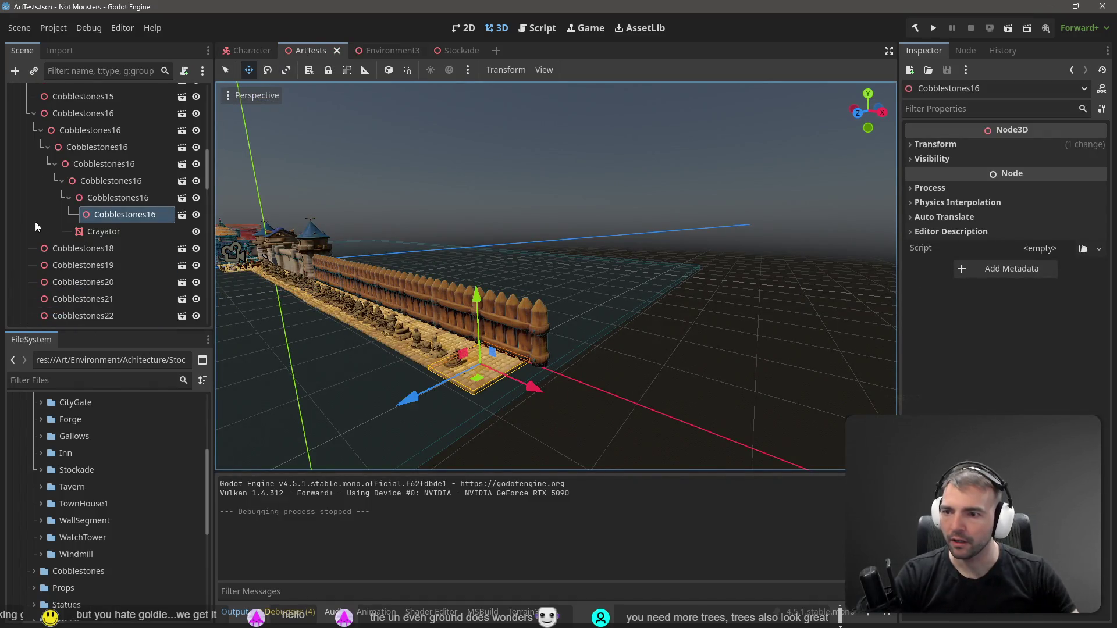
scroll(106, 211, "up", 10)
left_click(85, 146)
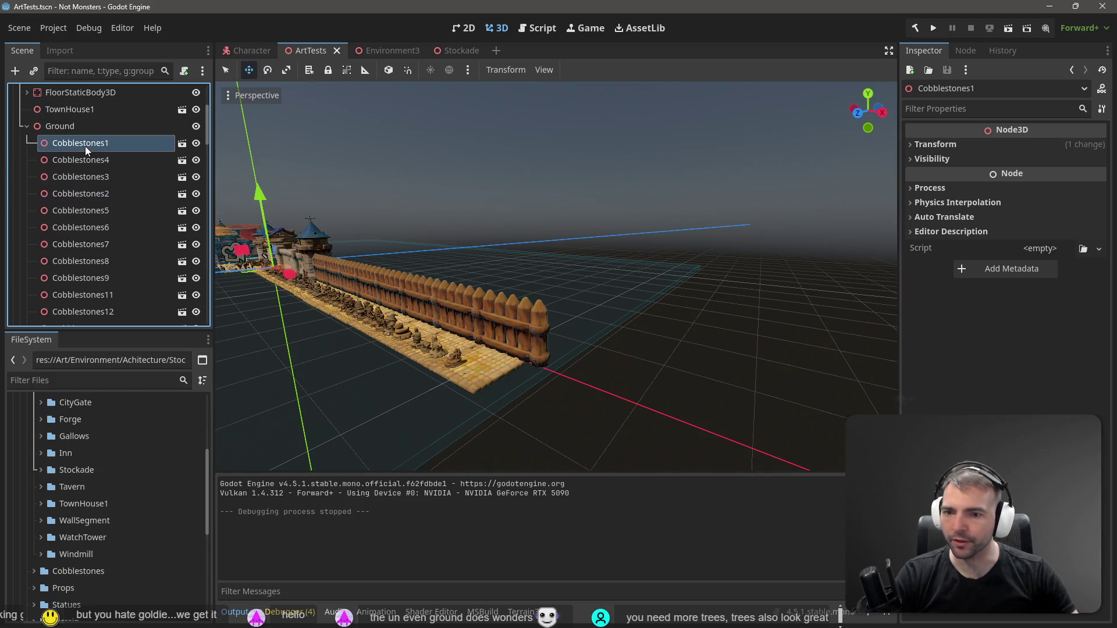
key("f")
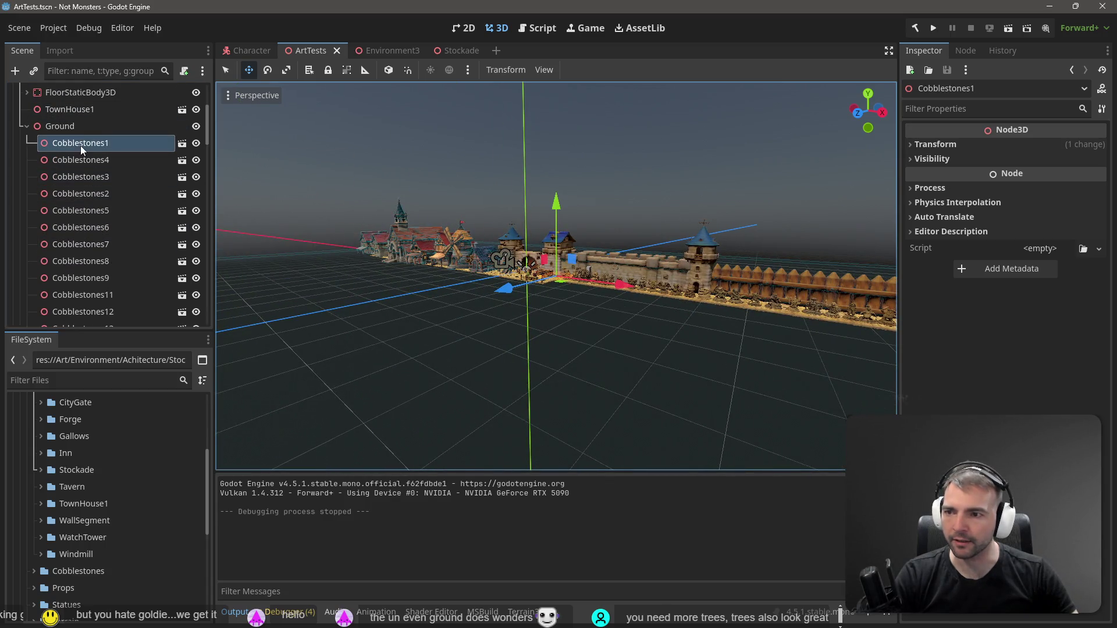
scroll(557, 277, "up", 6)
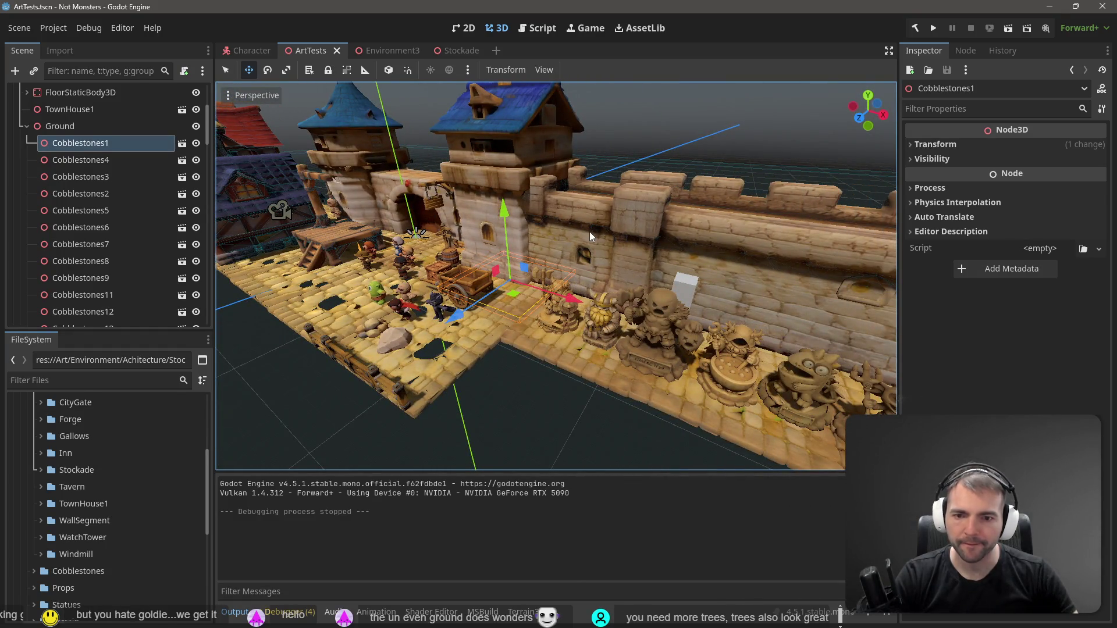
Show Cobblestones1 in the FileSystem and bring up the Cobblestones folder's context menu
right_click(74, 143)
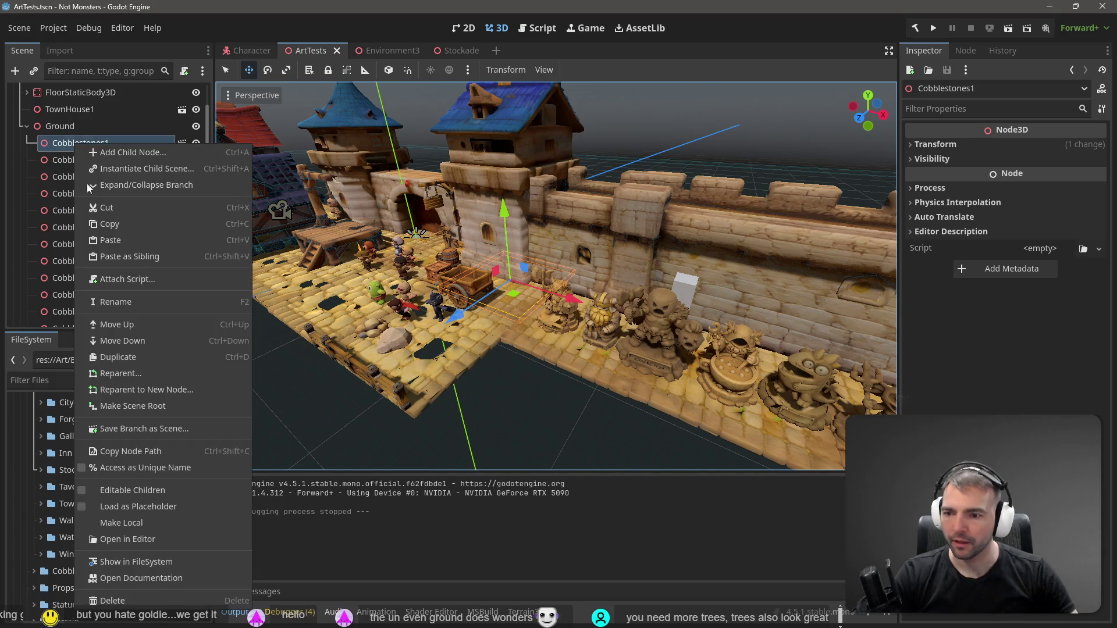
left_click(183, 561)
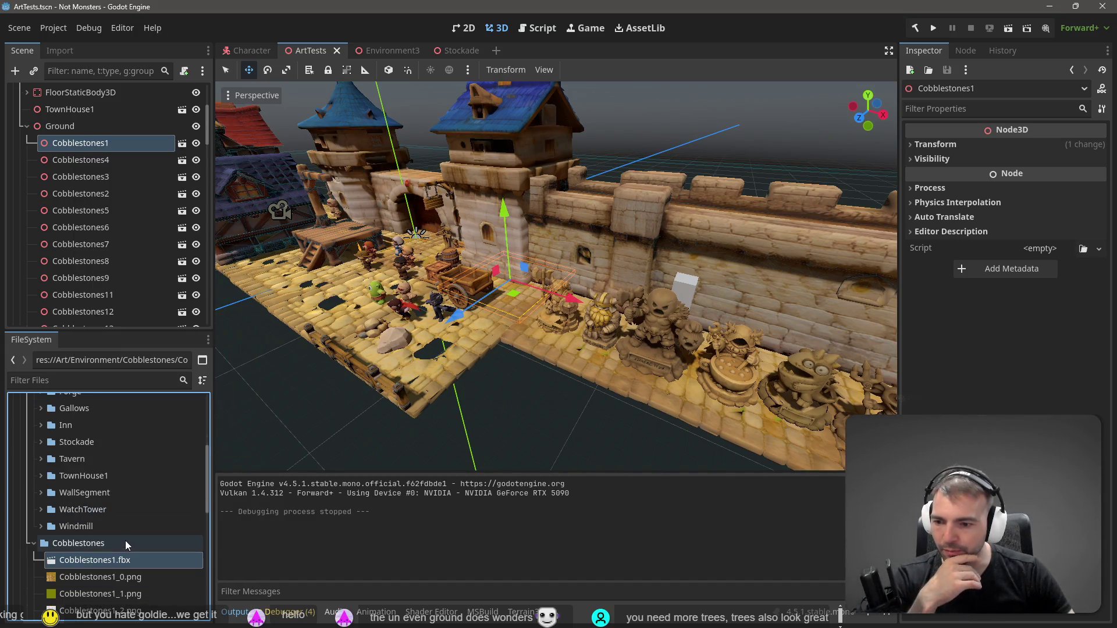
scroll(116, 500, "up", 2)
right_click(99, 434)
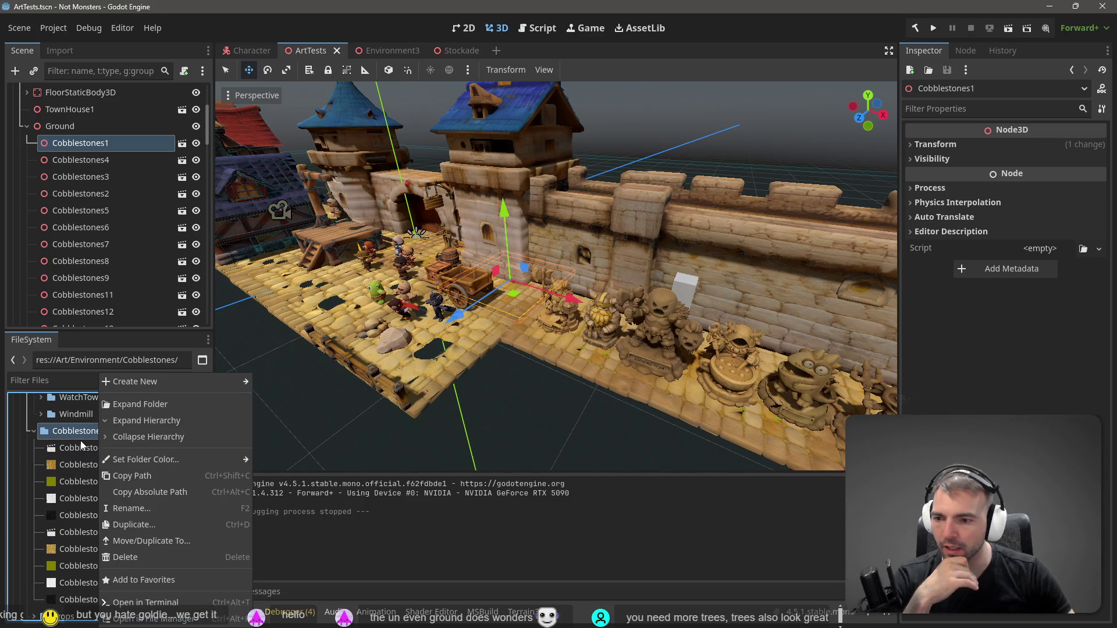
left_click(81, 441)
right_click(89, 433)
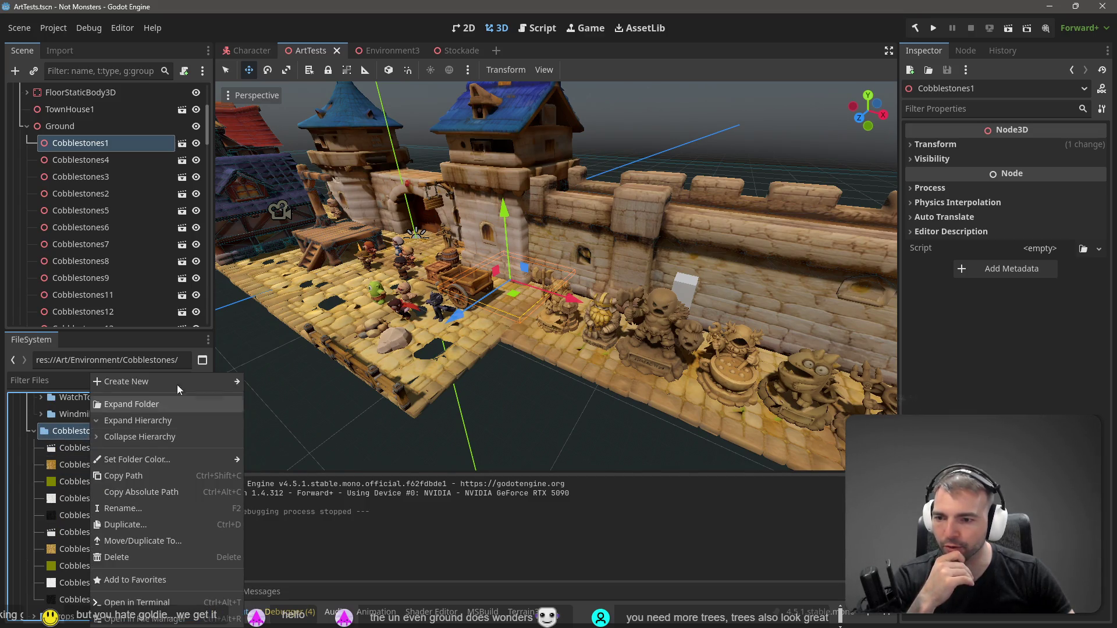
Create a new Cobblestones1 scene in the folder and drop Cobblestones1.fbx into it
mouse_move(175, 382)
left_click(256, 398)
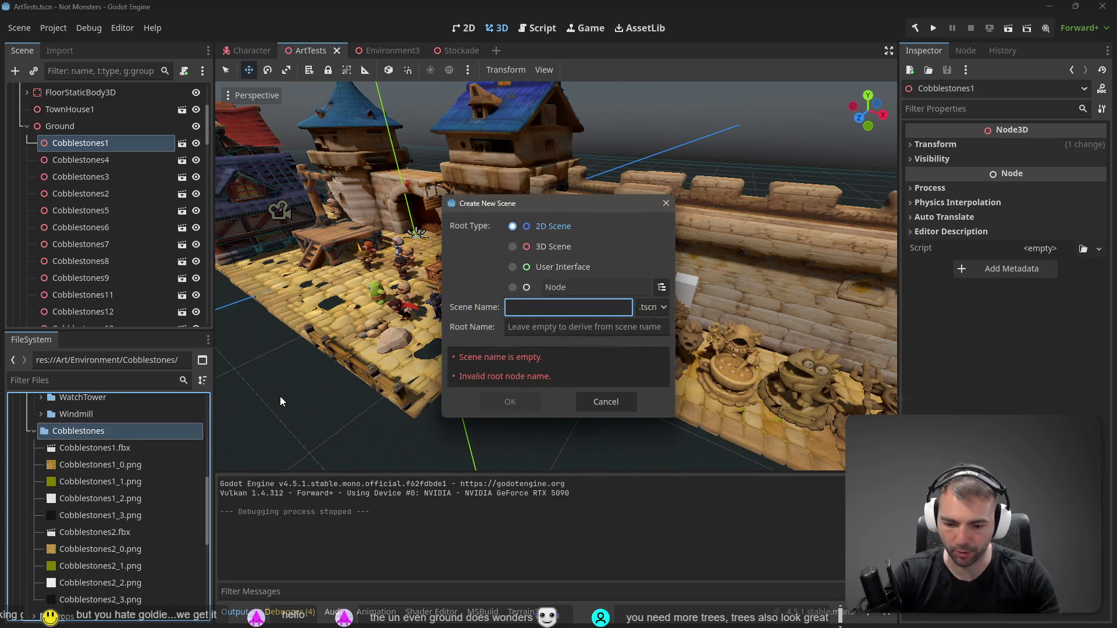
type("Cobblesto")
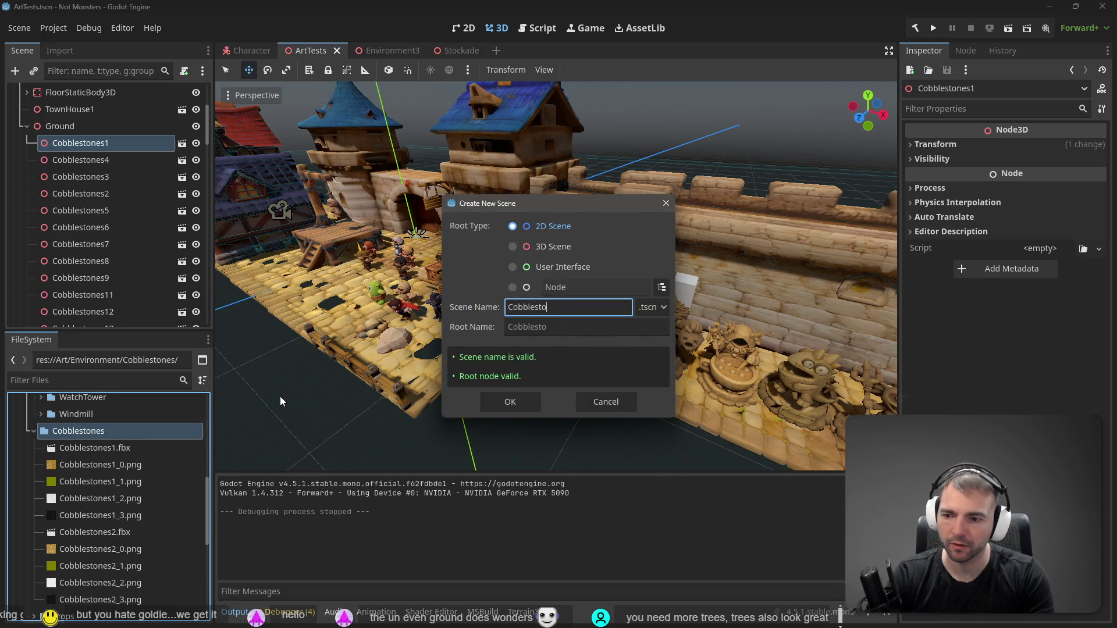
type("1")
key("Return")
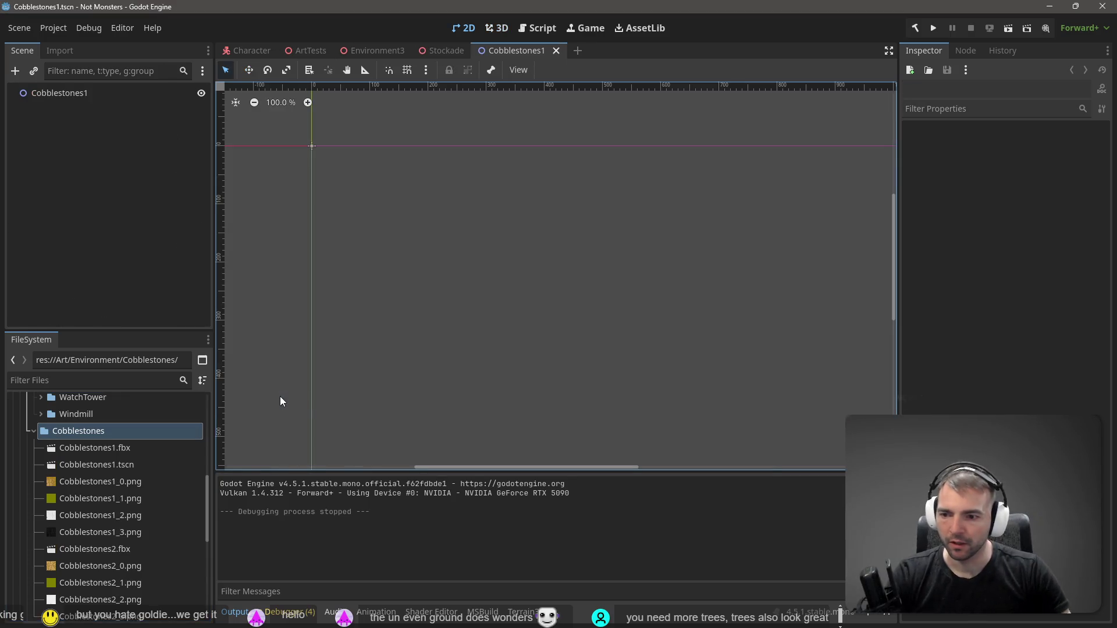
mouse_move(104, 453)
left_mouse_down()
mouse_move(266, 417)
mouse_move(382, 356)
left_mouse_up()
Set the cobblestone mesh's Transform scale to 2 on X, Y and Z
scroll(607, 281, "down", 8)
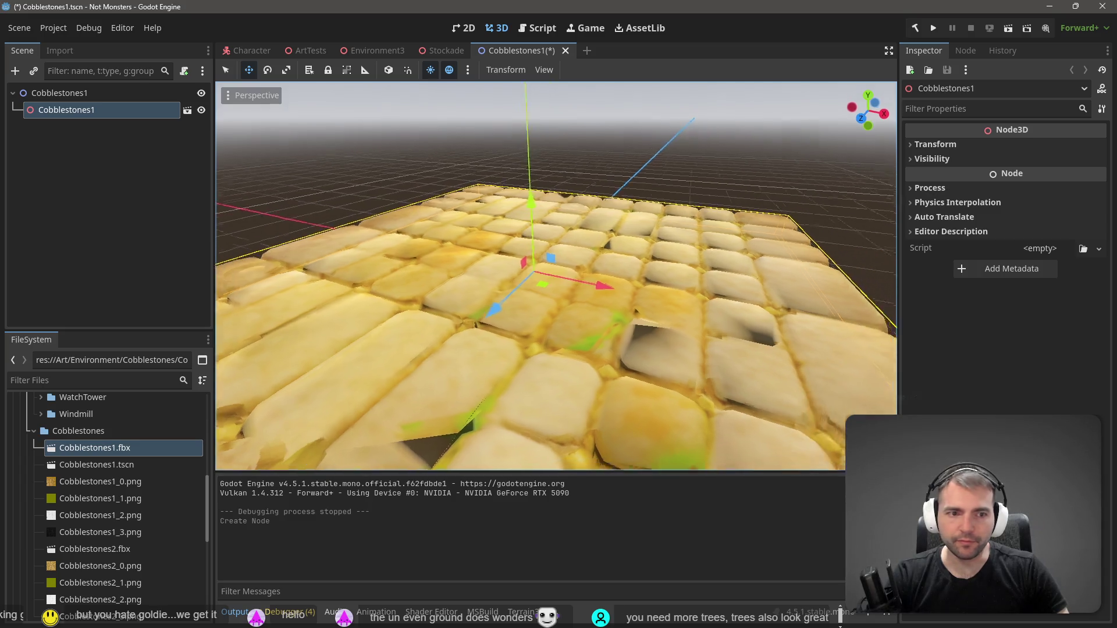
scroll(607, 281, "up", 7)
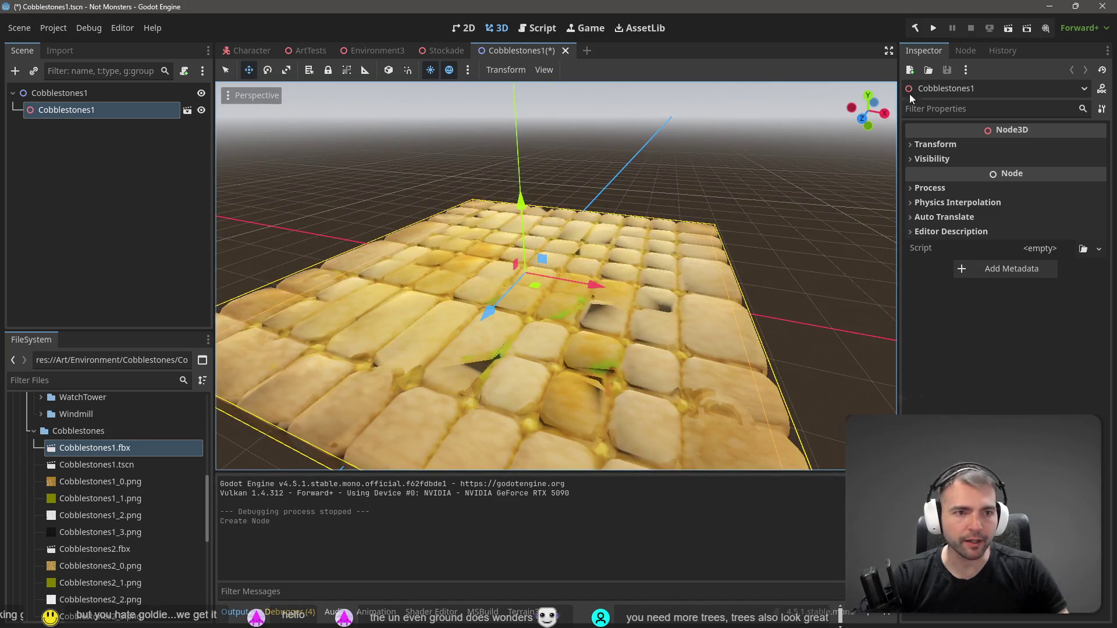
left_click(948, 146)
left_click(954, 251)
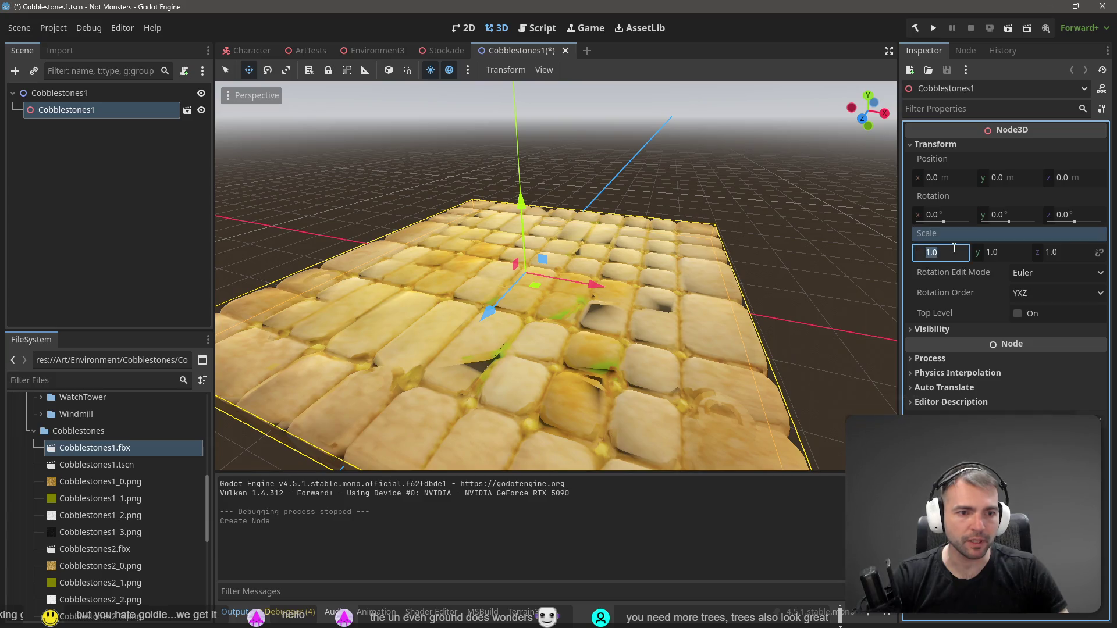
type("2")
key("Tab")
type("2")
key("Tab")
type("2")
key("Return")
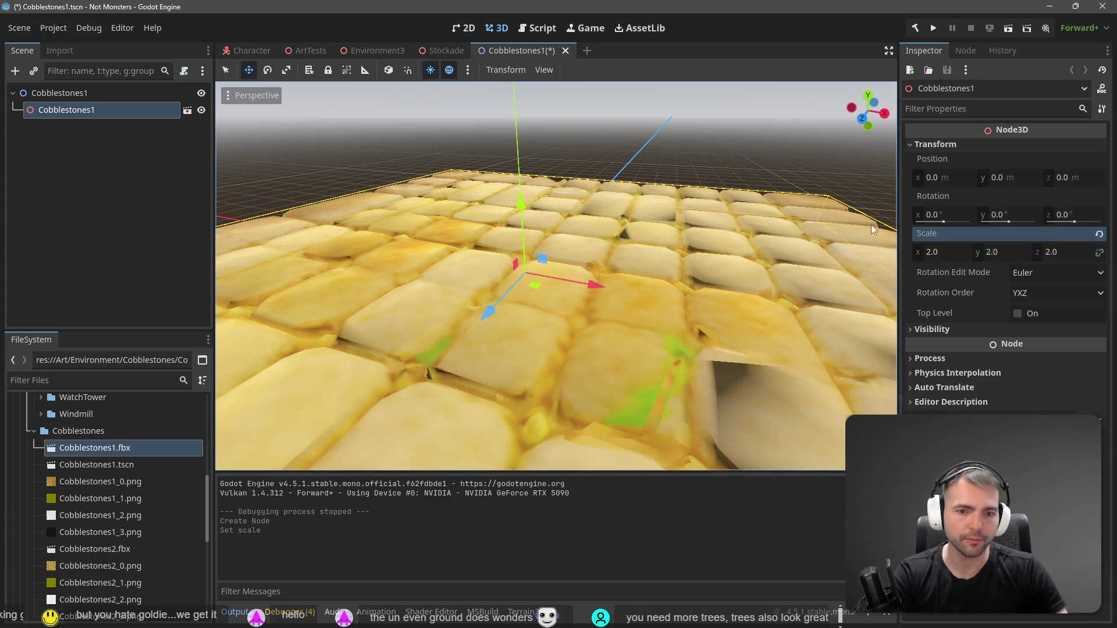
Begin adding a child node to the Cobblestones1 scene root
left_click(710, 170)
scroll(711, 170, "down", 6)
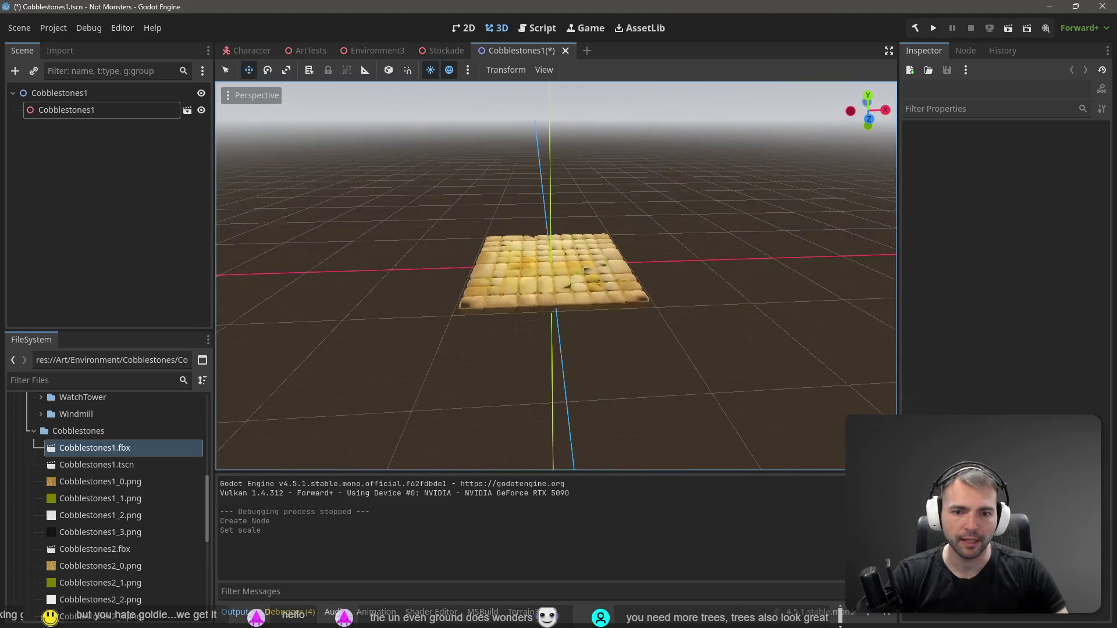
right_click(82, 131)
left_click(92, 135)
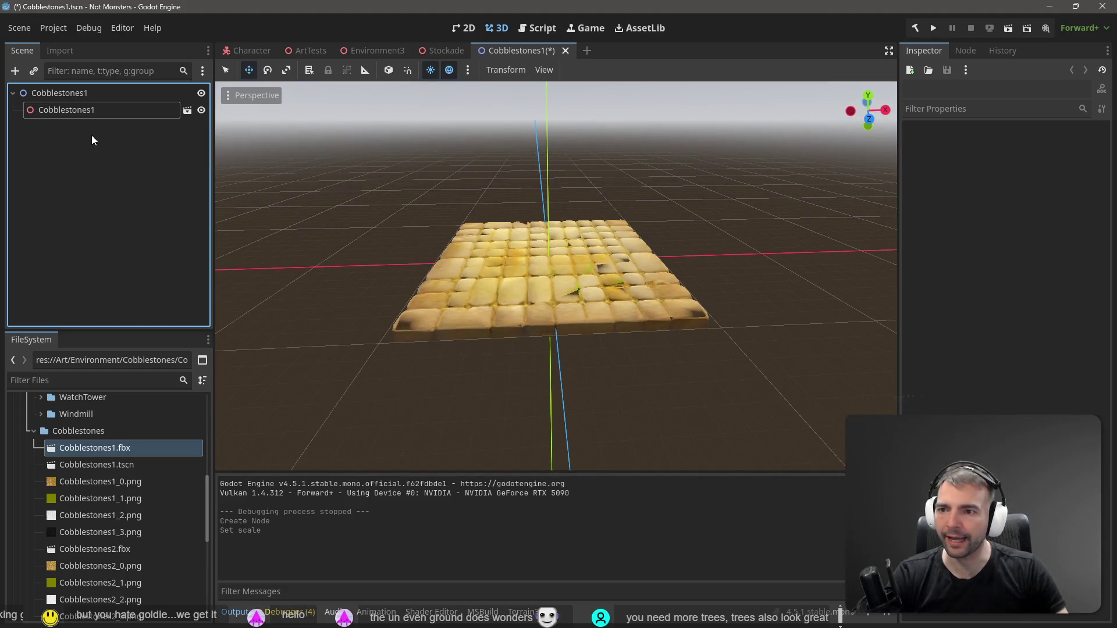
Add a StaticBody2D node, then cancel a child-node search for 'mesh'
double_click(461, 228)
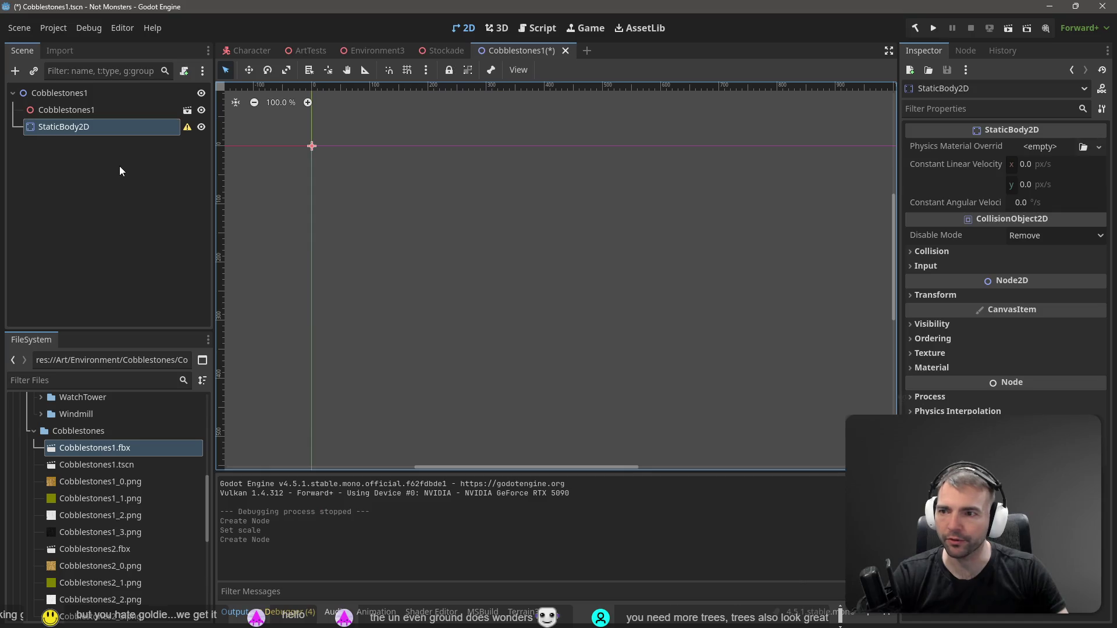
right_click(100, 128)
left_click(133, 138)
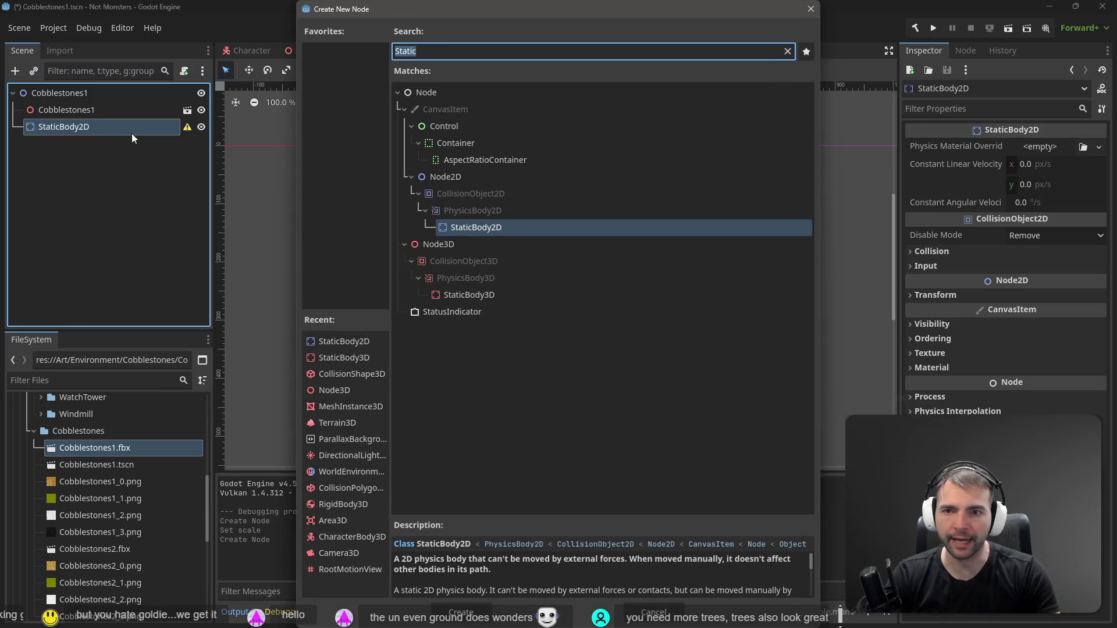
type("mesh")
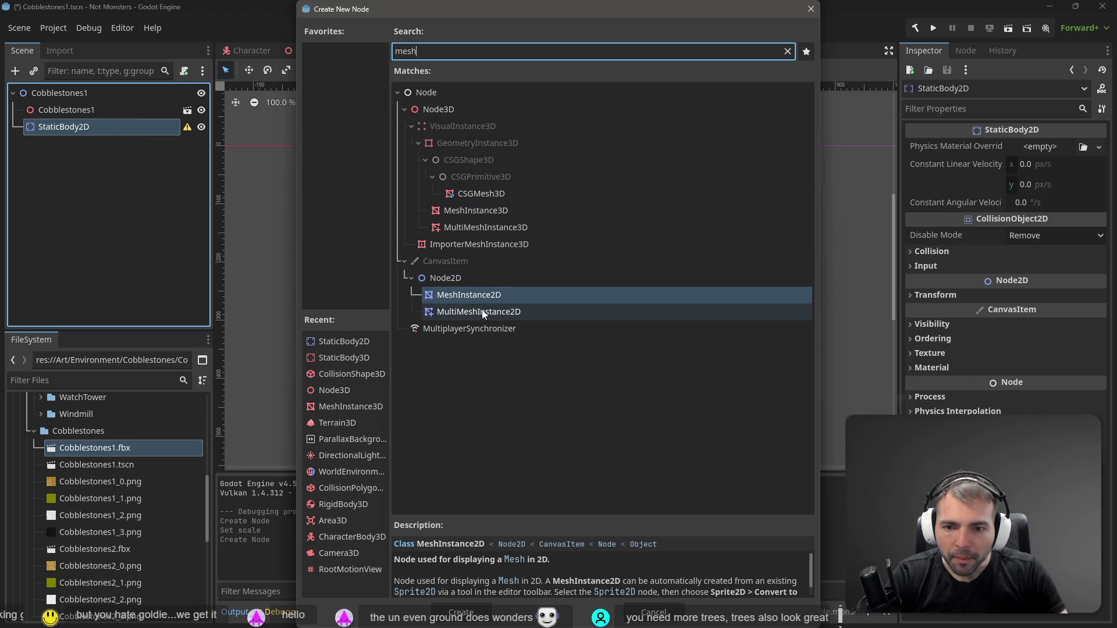
key("Escape")
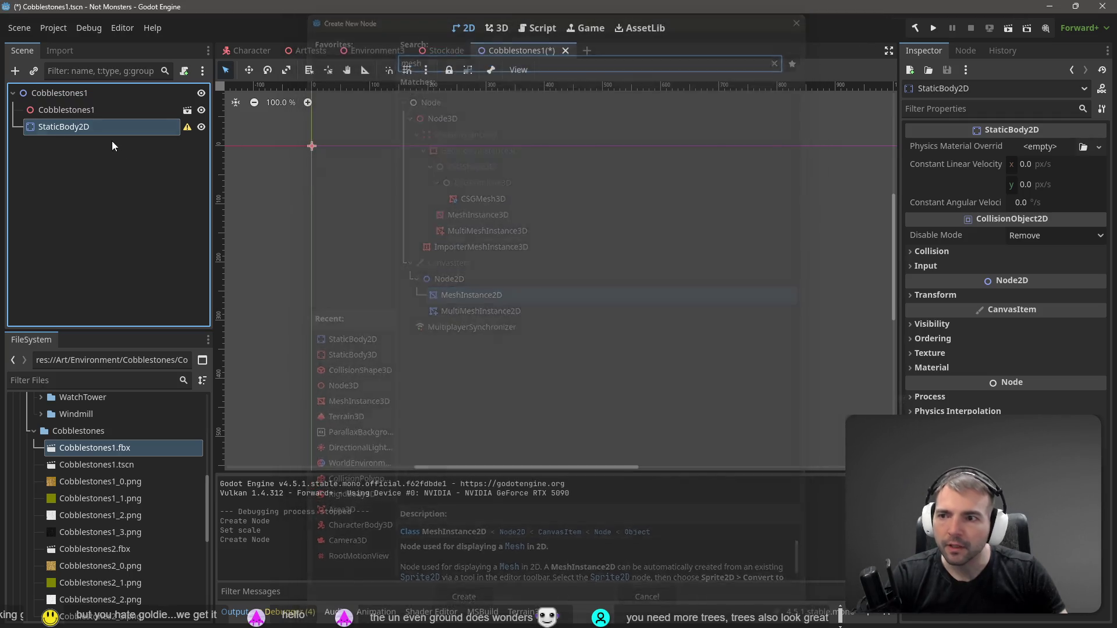
Check the Stockade scene's CollisionShape3D setup, then start adding a child under StaticBody2D
mouse_move(375, 45)
left_click(407, 51)
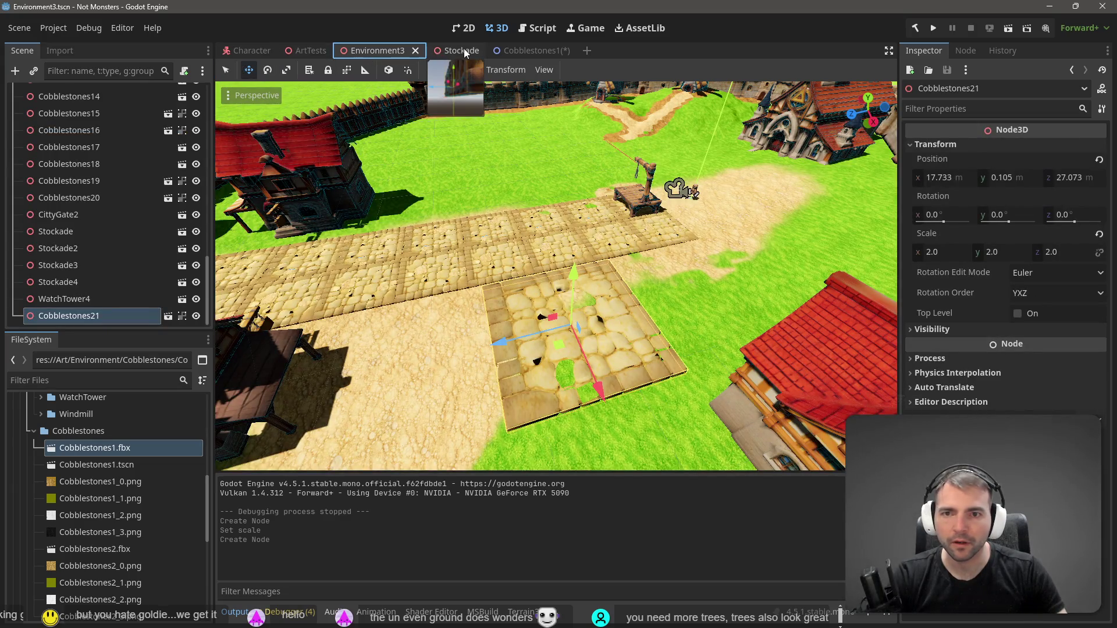
left_click(463, 49)
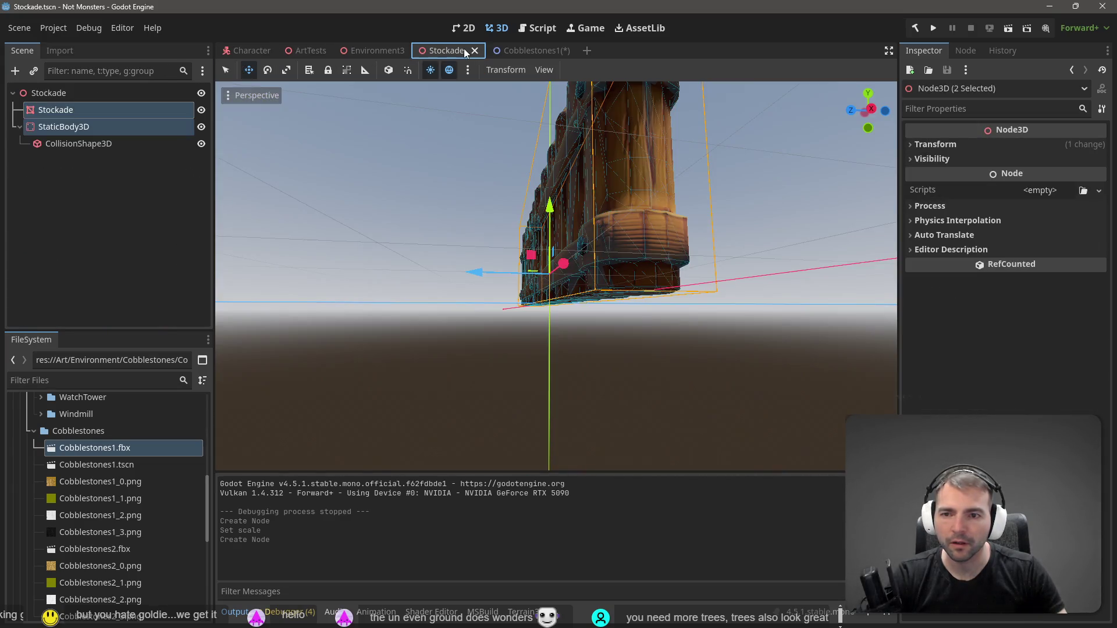
left_click(69, 146)
left_click(541, 52)
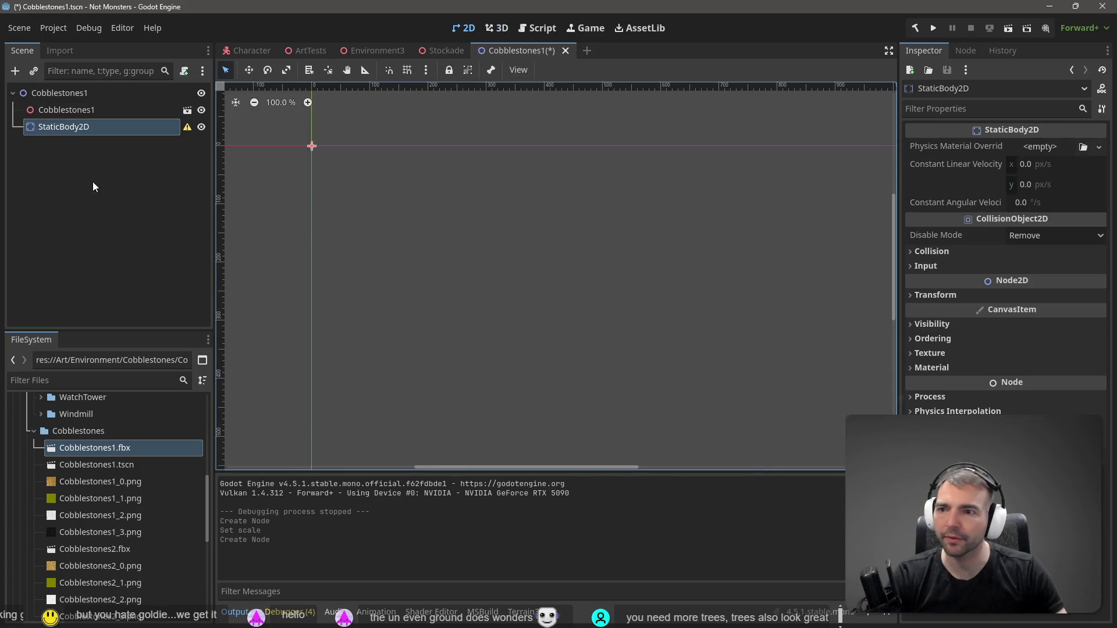
right_click(65, 130)
left_click(132, 135)
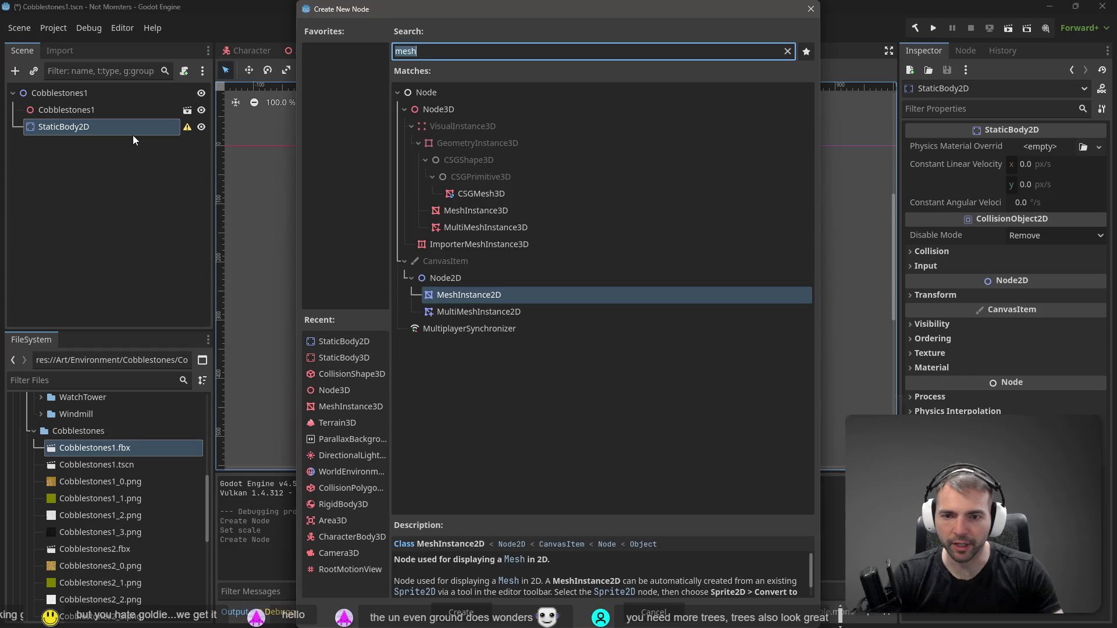
Try adding a CollisionPolygon3D under StaticBody2D twice, undoing each attempt
type("Collisi")
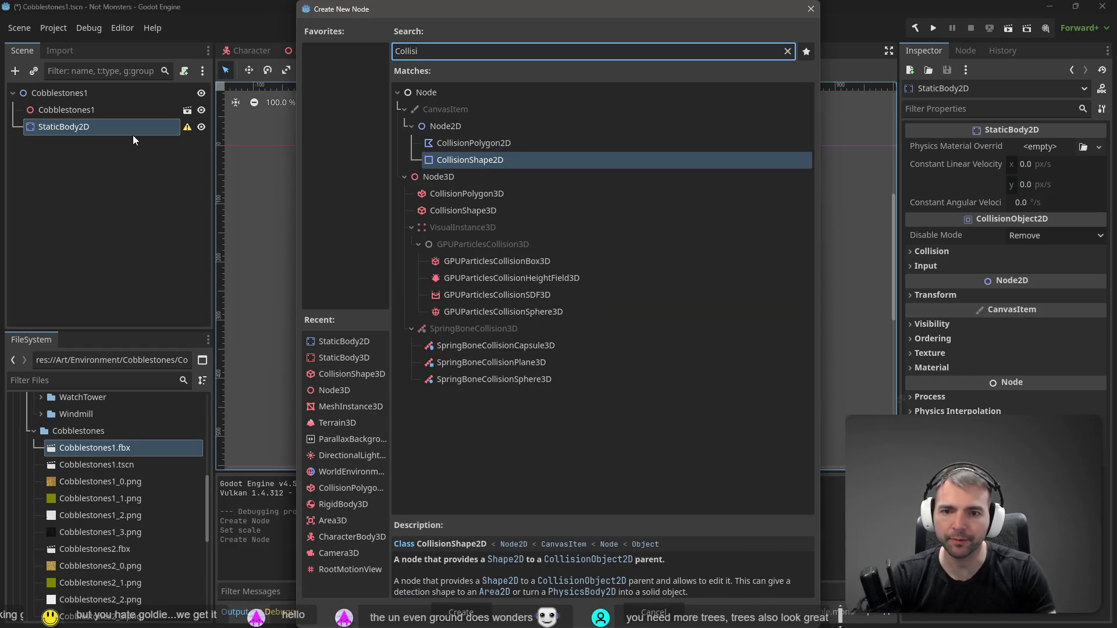
key("Up")
key("Down")
key("Down")
key("Down")
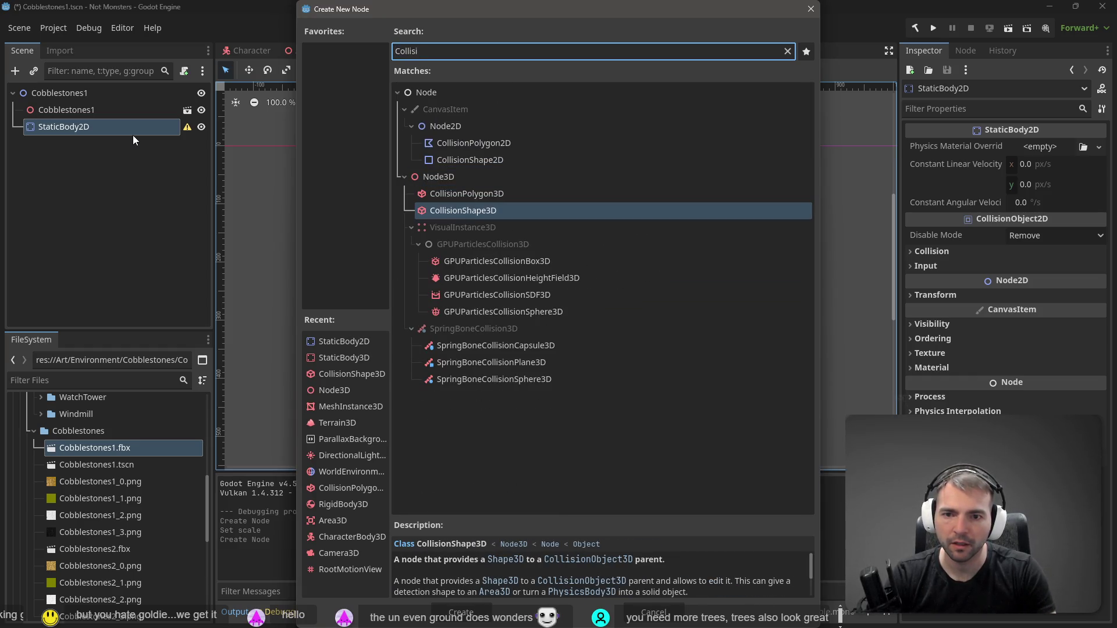
key("Up")
key("Return")
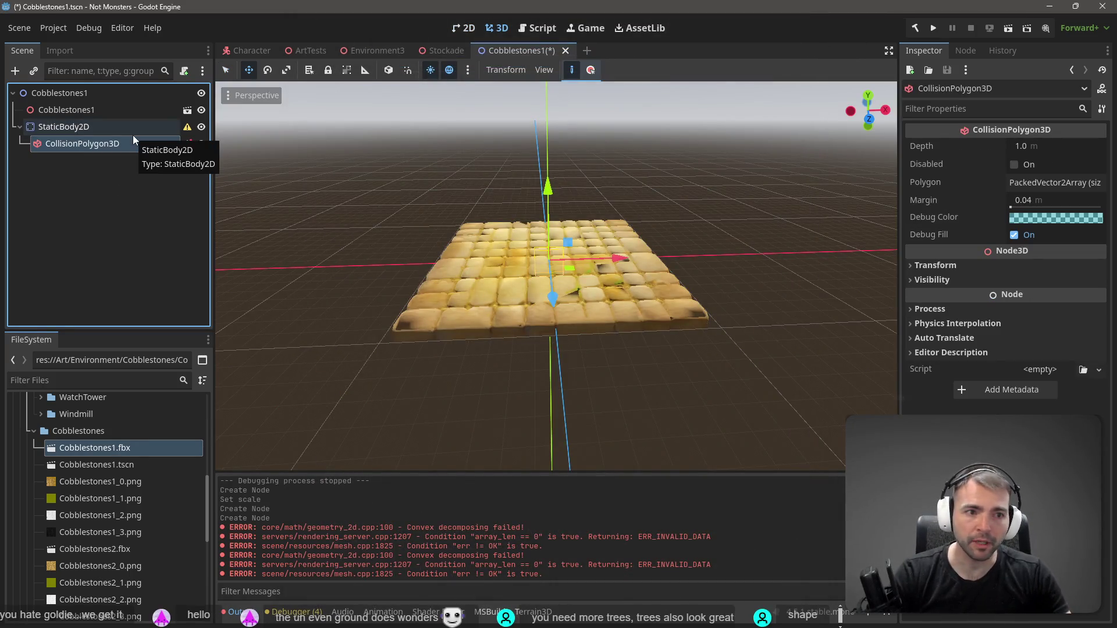
key("ctrl+z")
right_click(85, 128)
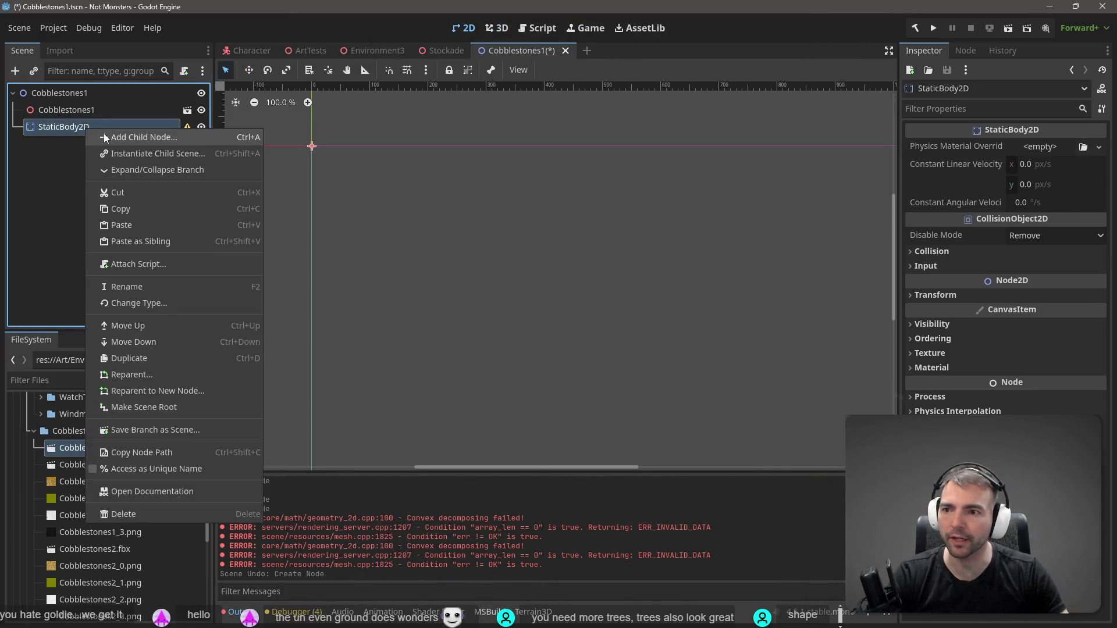
left_click(104, 134)
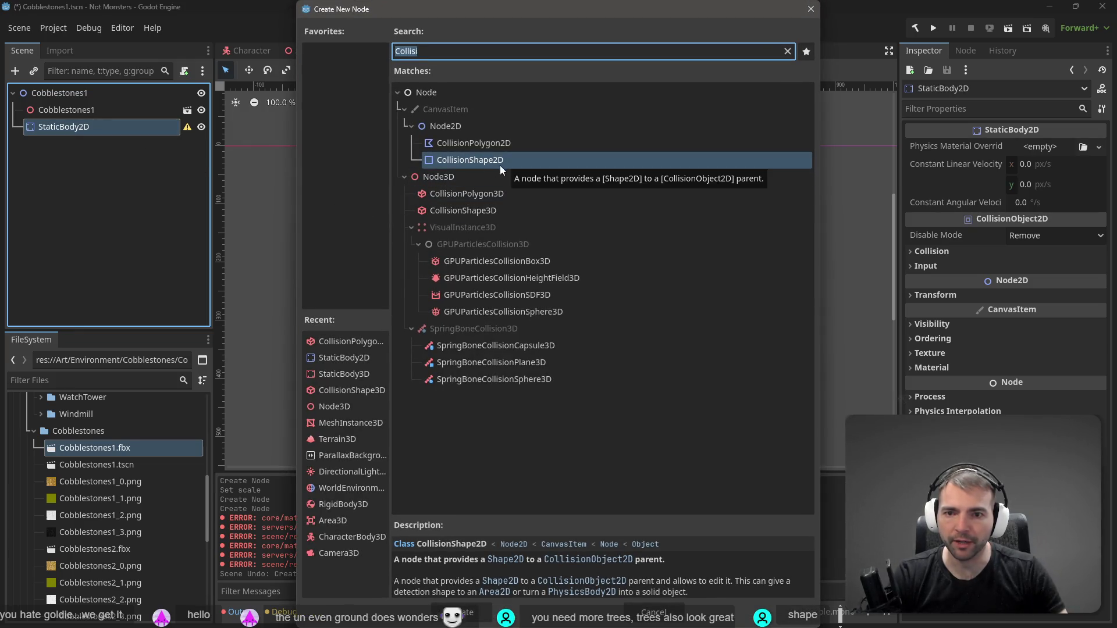
left_click(484, 144)
left_click(489, 194)
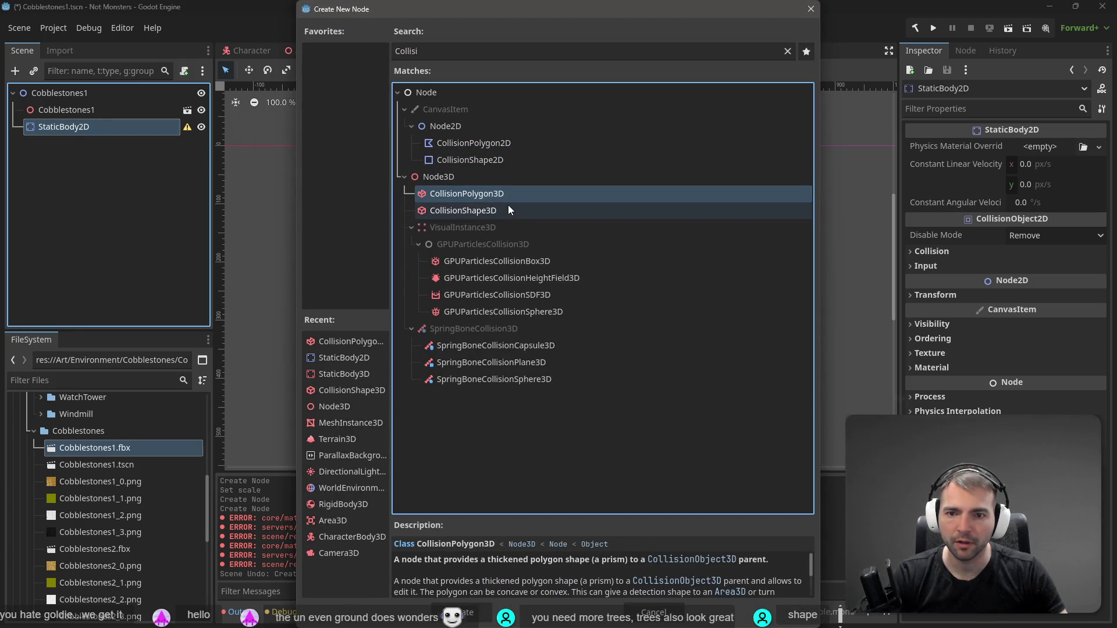
double_click(497, 194)
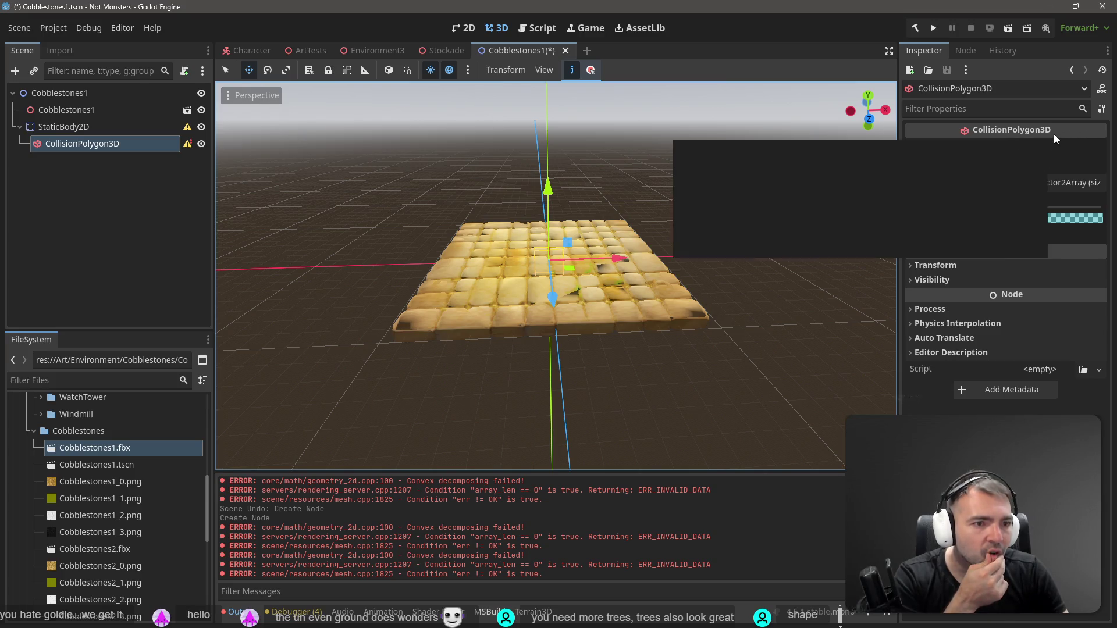
key("ctrl+z")
Add a CollisionShape3D under StaticBody2D and list its available shape types
right_click(76, 126)
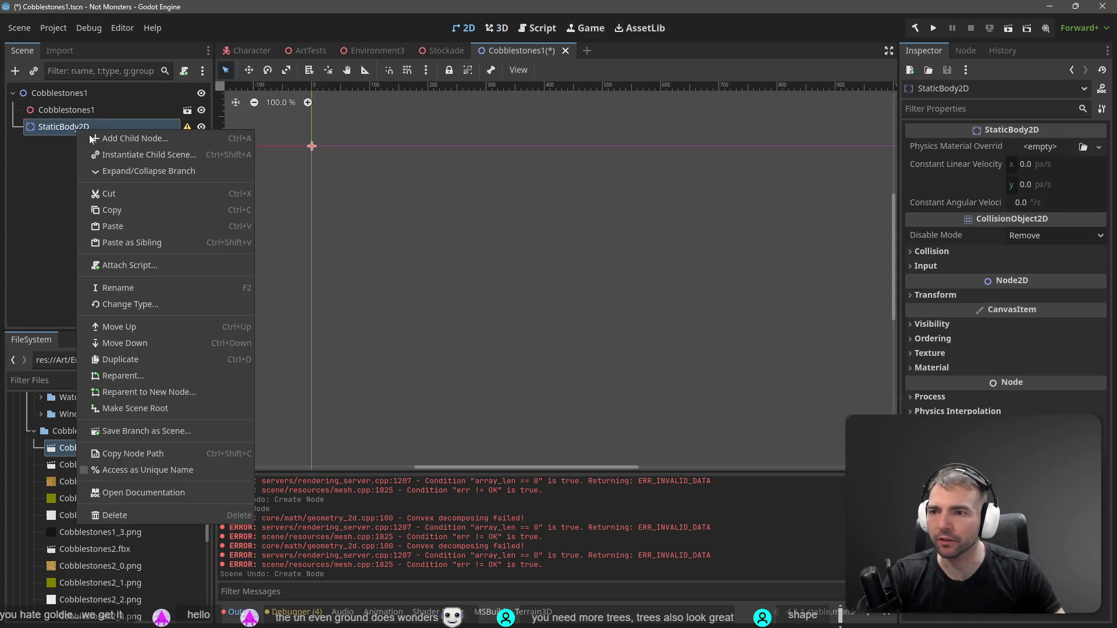
left_click(124, 139)
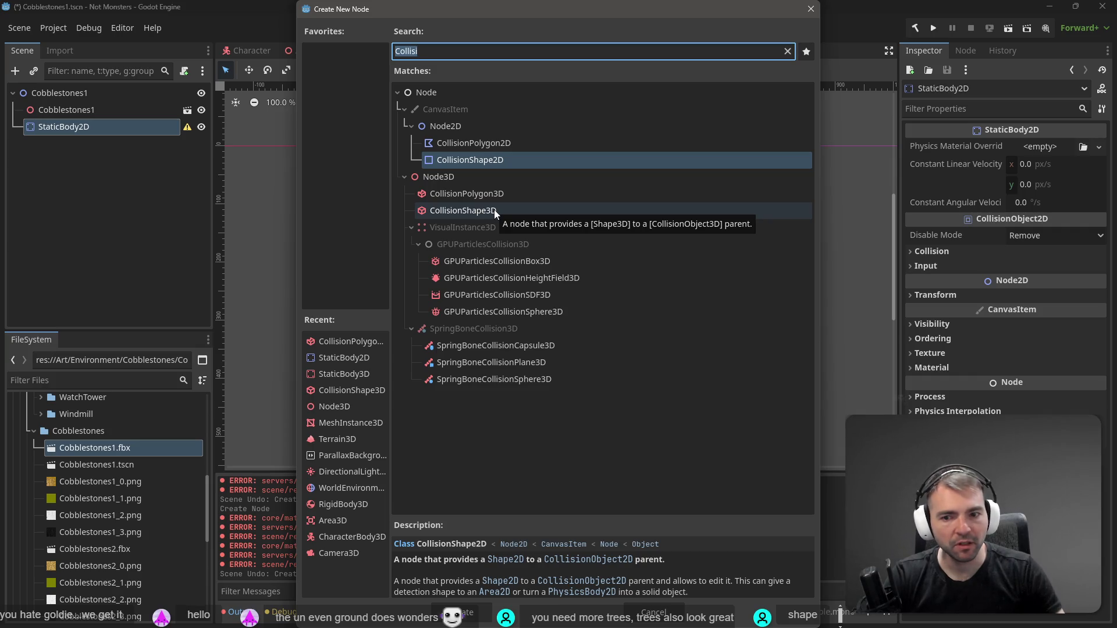
double_click(463, 210)
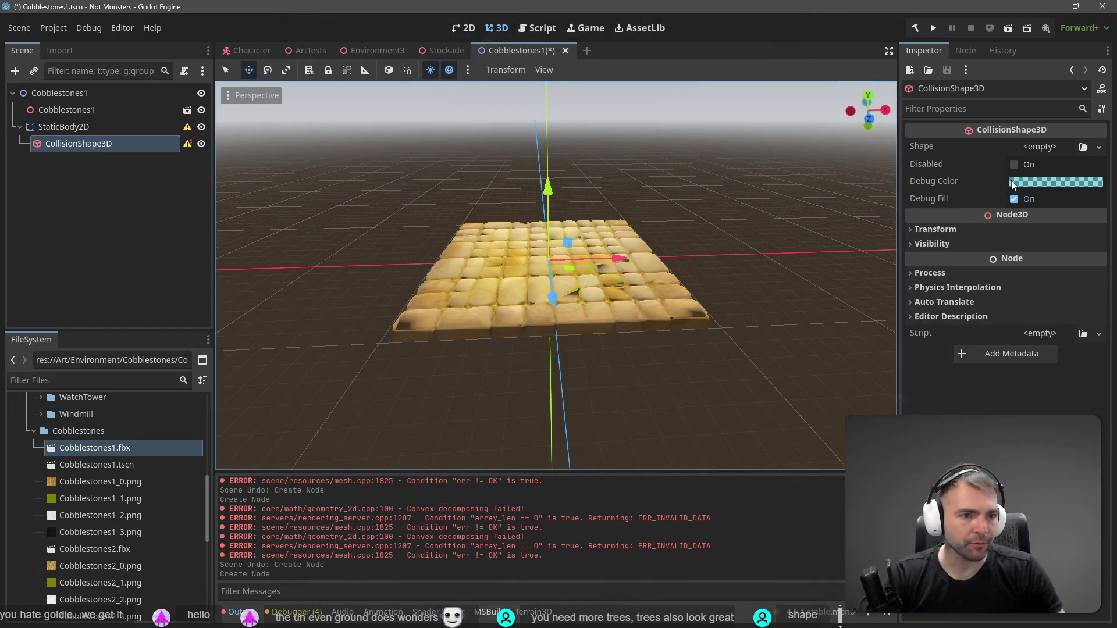
left_click(1098, 147)
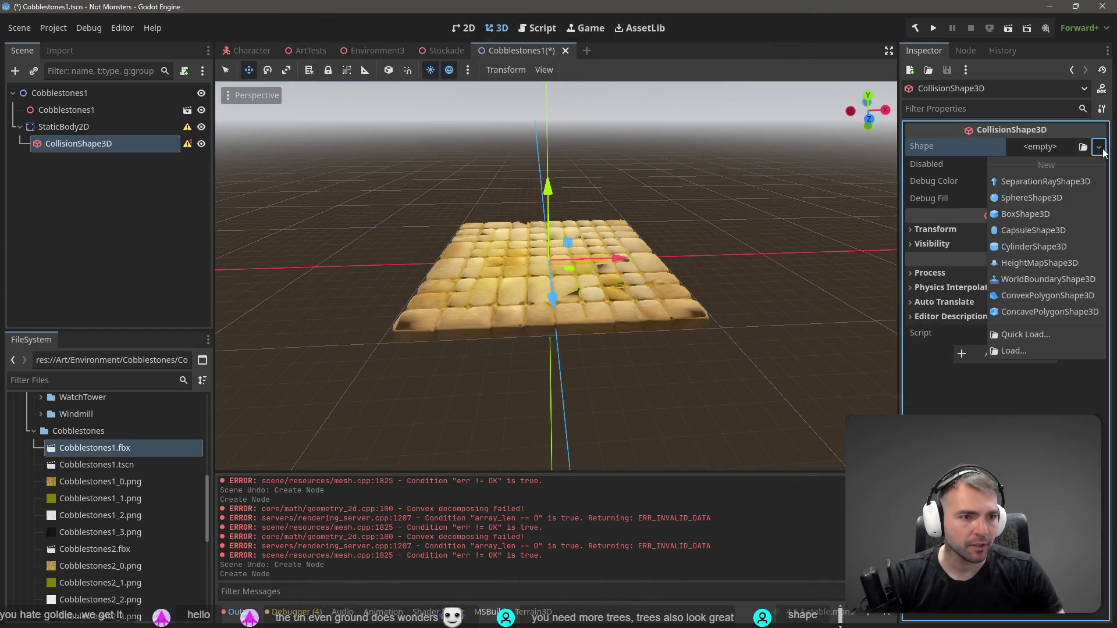
Give the collision node a new BoxShape3D and widen it across the slab
left_click(1035, 215)
left_click_drag(549, 269, 572, 323)
key("ctrl+z")
mouse_move(560, 283)
left_mouse_down()
mouse_move(686, 301)
mouse_move(411, 297)
mouse_move(425, 292)
left_mouse_up()
mouse_move(545, 262)
left_mouse_down()
mouse_move(541, 228)
mouse_move(549, 261)
left_mouse_up()
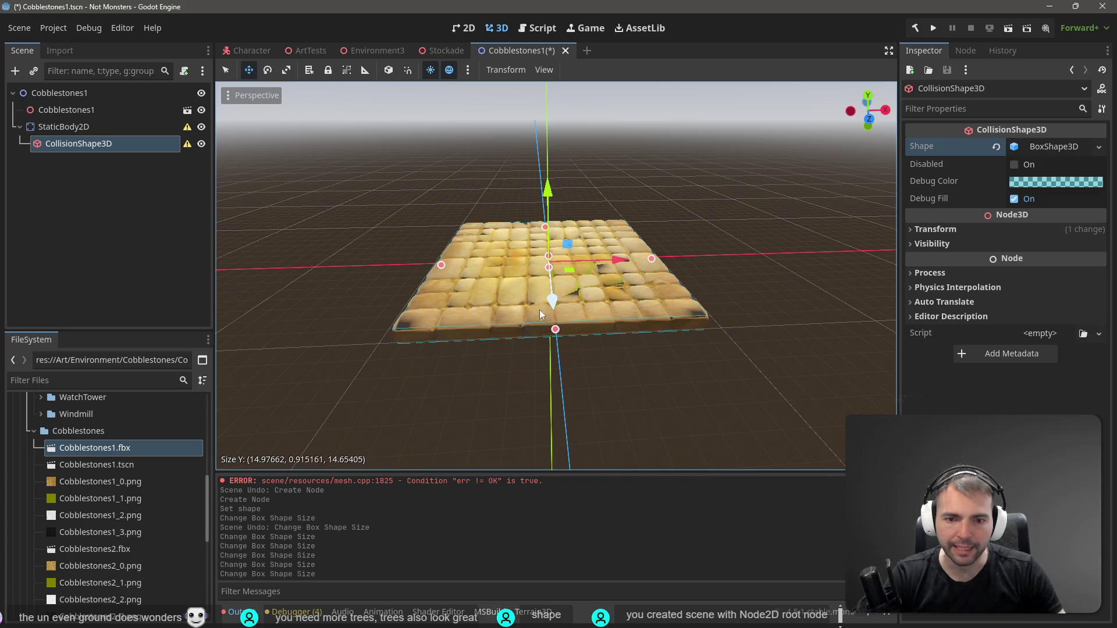
mouse_move(556, 328)
left_mouse_down()
mouse_move(556, 273)
mouse_move(540, 309)
left_mouse_up()
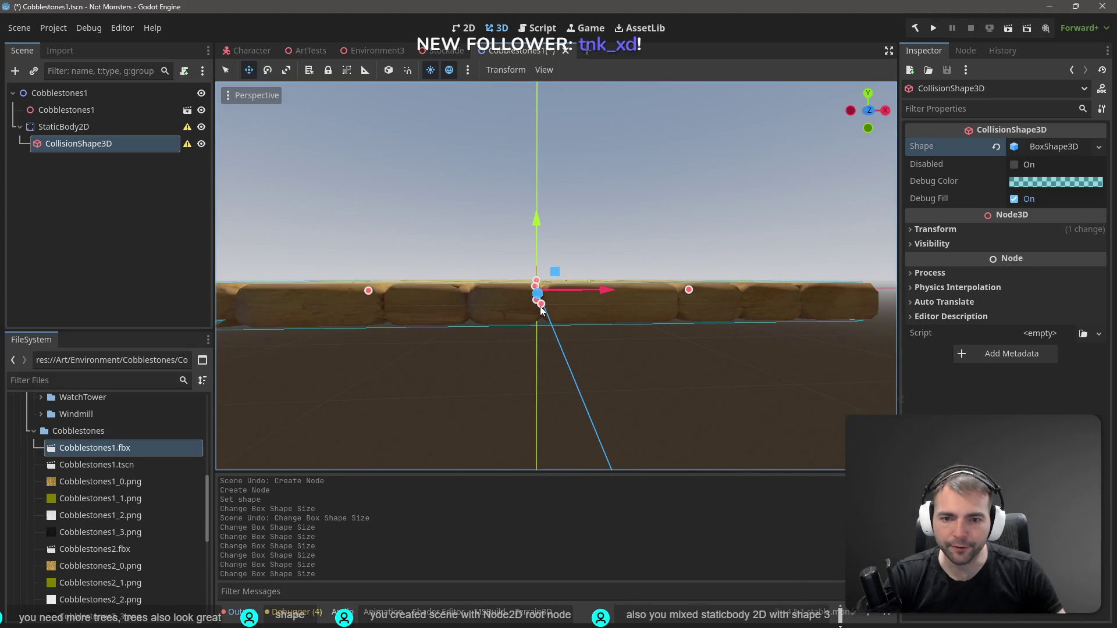
scroll(555, 280, "down", 5)
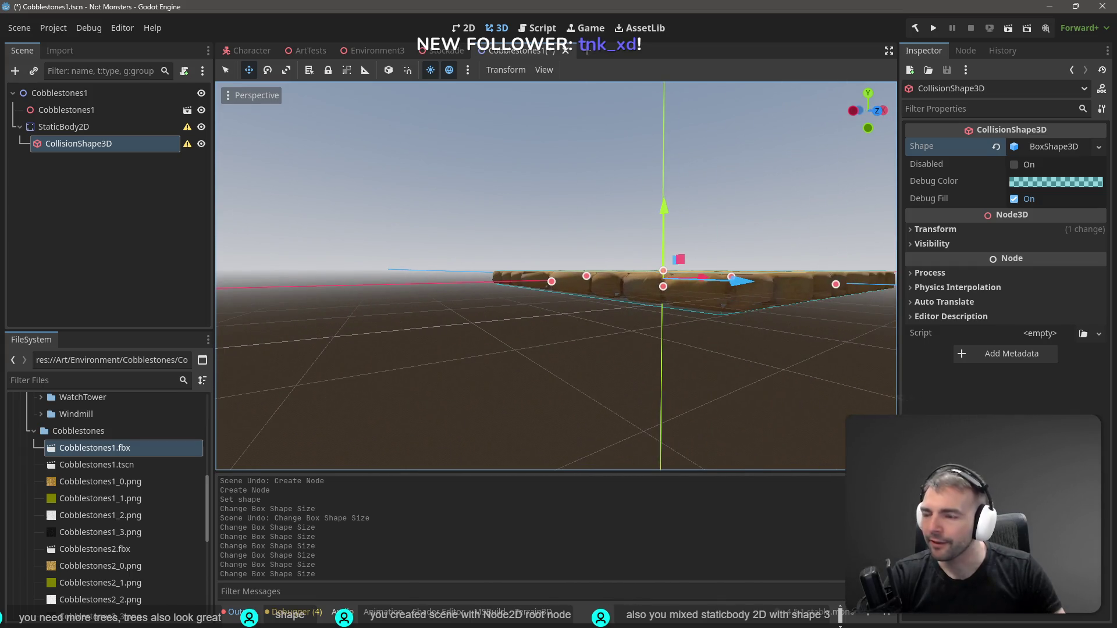
scroll(491, 320, "up", 3)
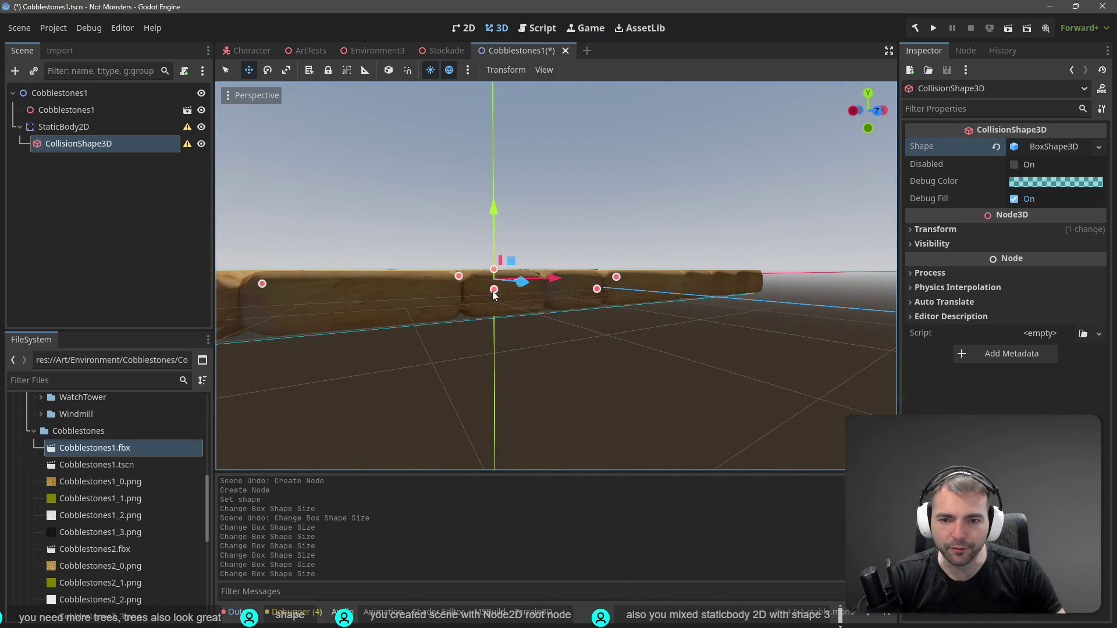
Thin the box to the stones' thickness and fit its side and depth edges to the slab
left_click(494, 290)
left_click_drag(493, 292, 518, 372)
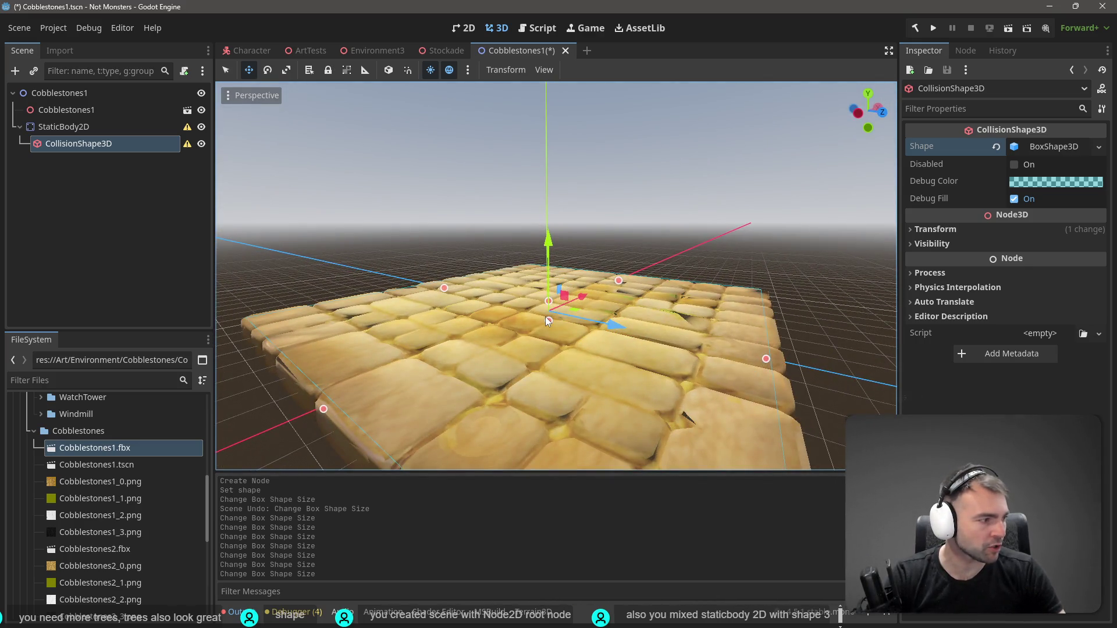
mouse_move(546, 316)
left_mouse_down()
mouse_move(530, 271)
mouse_move(471, 279)
mouse_move(455, 264)
left_mouse_up()
left_click_drag(700, 313, 704, 318)
scroll(704, 317, "up", 5)
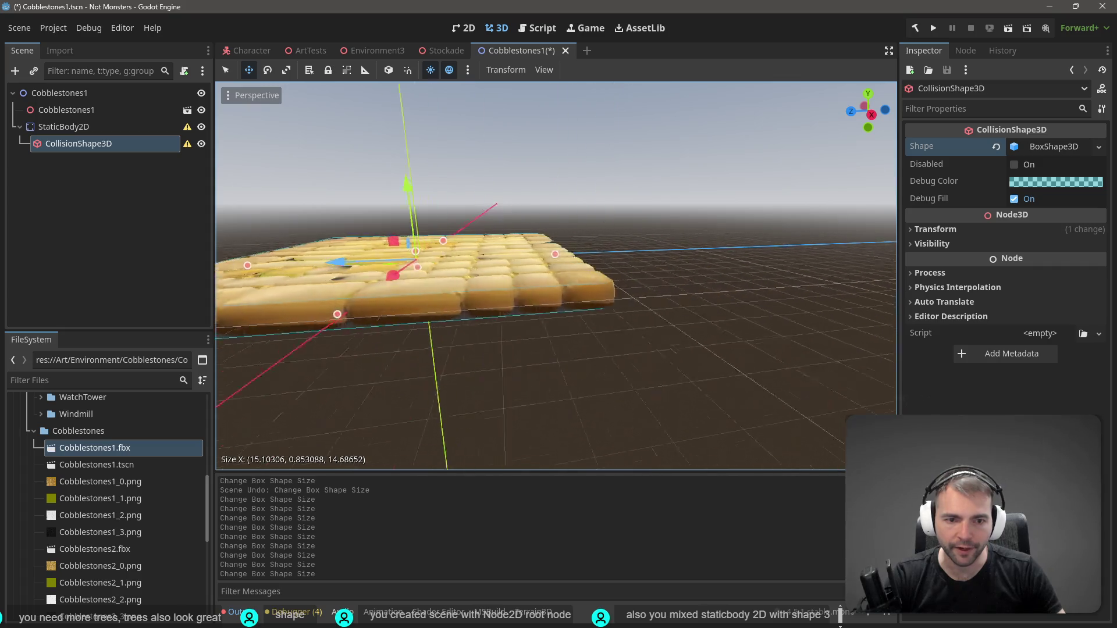
left_click_drag(633, 290, 661, 292)
key("f")
scroll(557, 276, "up", 3)
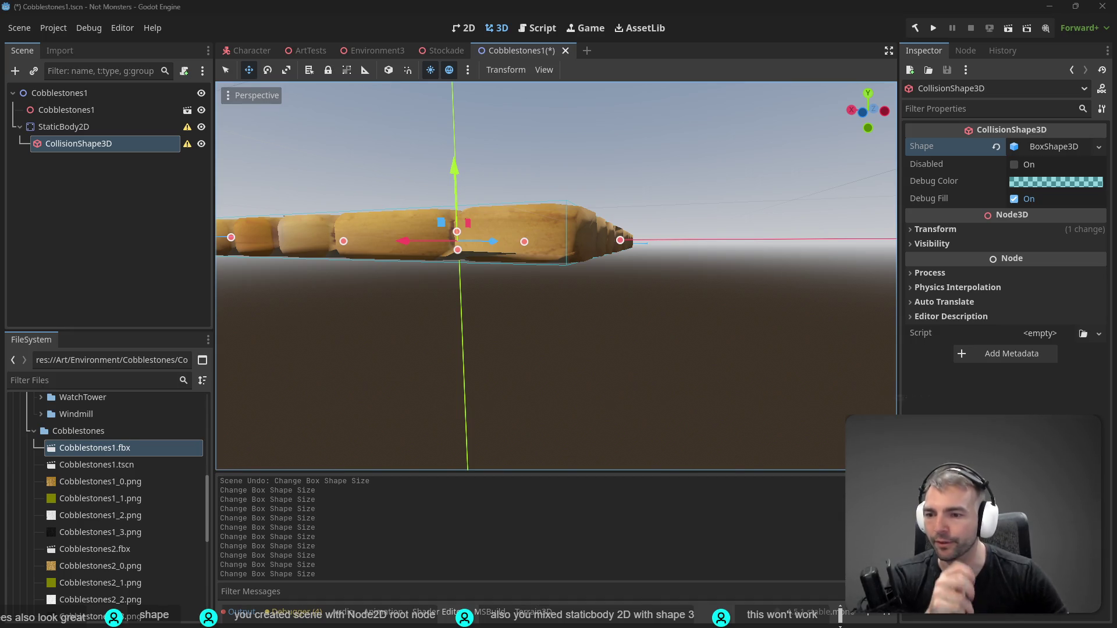
Create a new 3D scene named Cobblestone in the Cobblestones folder
left_click(106, 481)
right_click(103, 432)
mouse_move(207, 379)
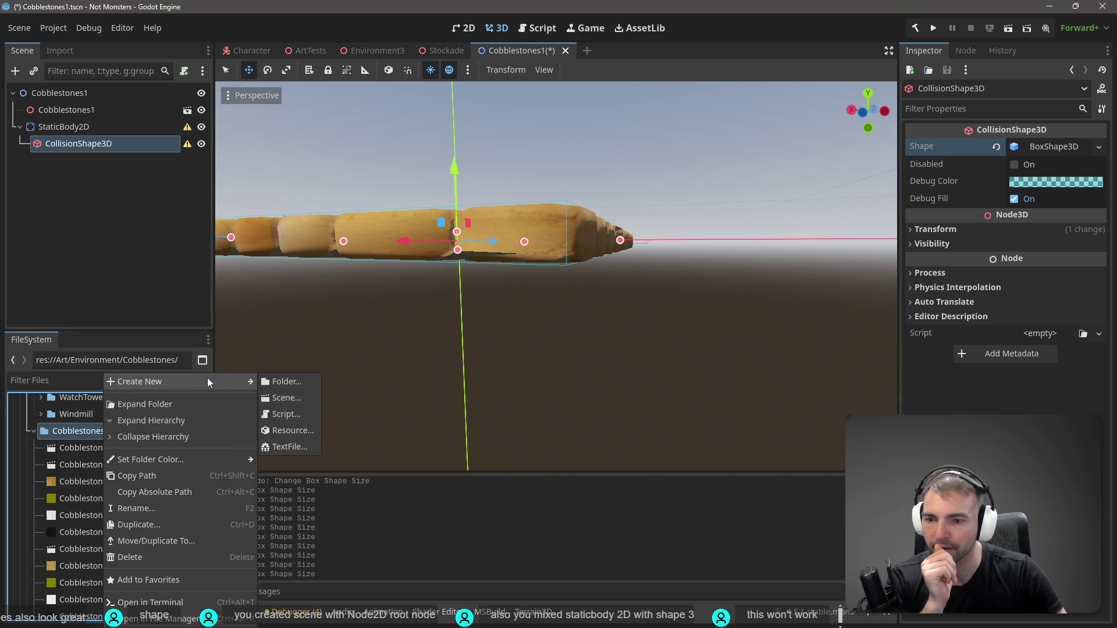
left_click(286, 398)
left_click(539, 247)
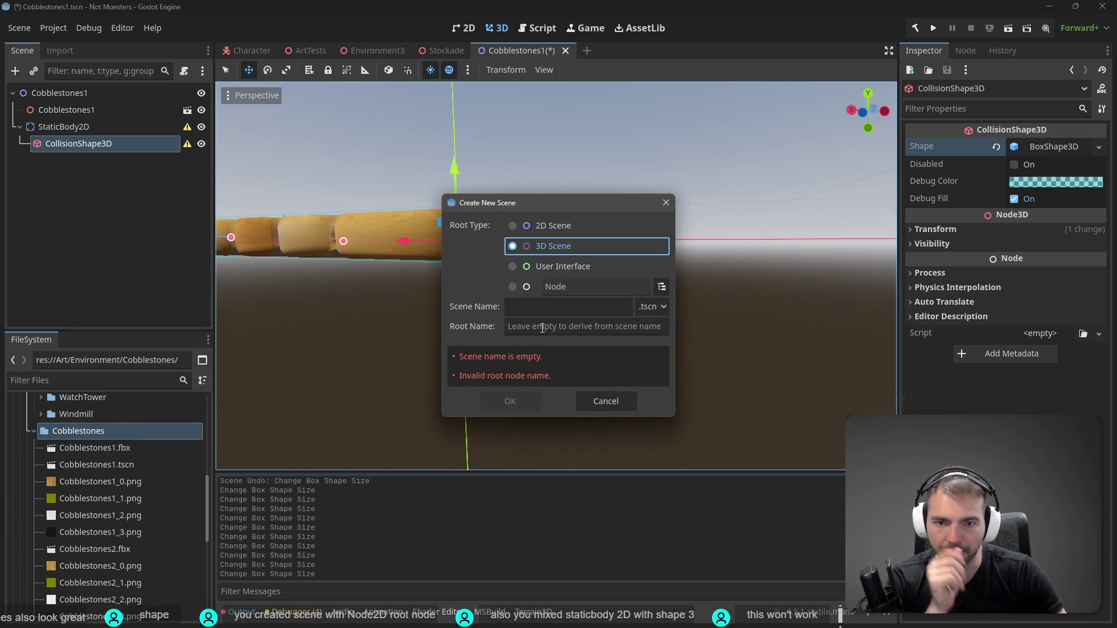
left_click(538, 313)
type("Cobblesto")
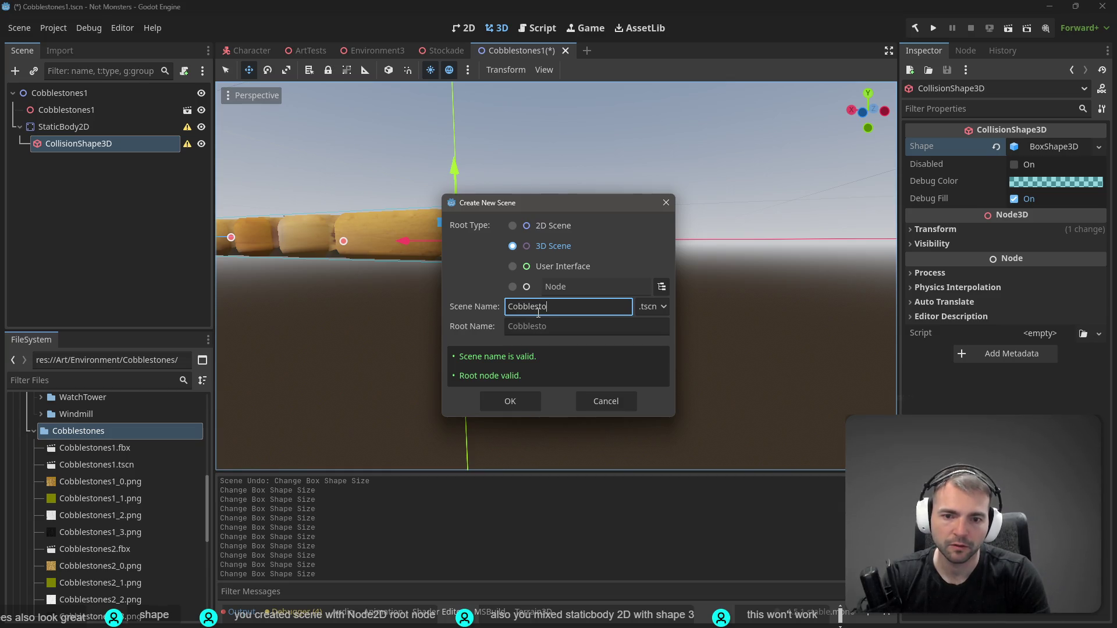
type("ne1_")
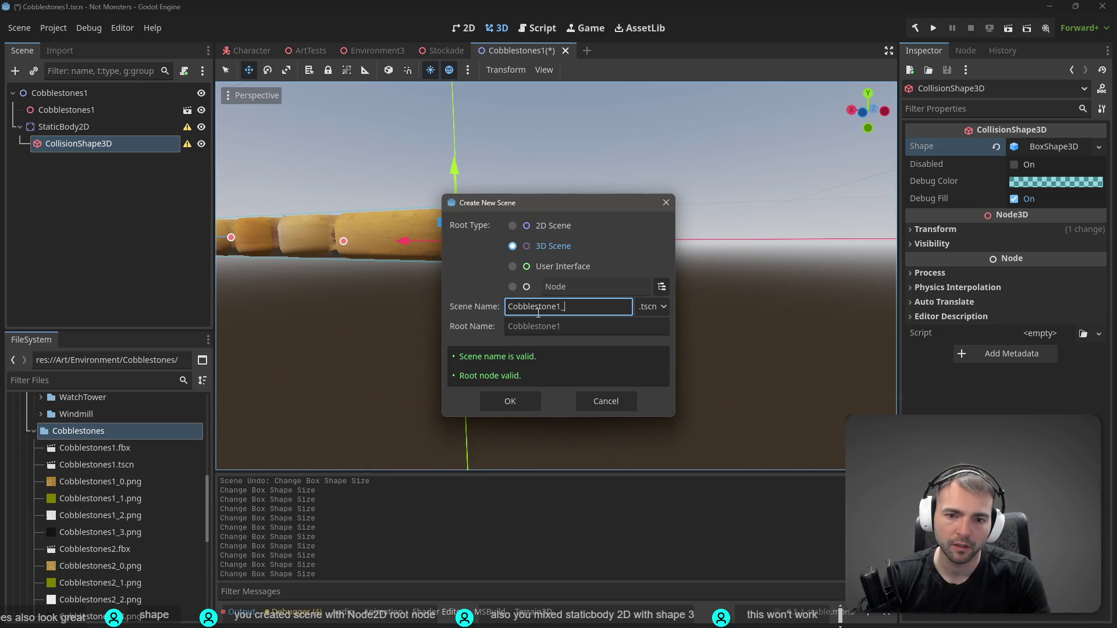
key("Return")
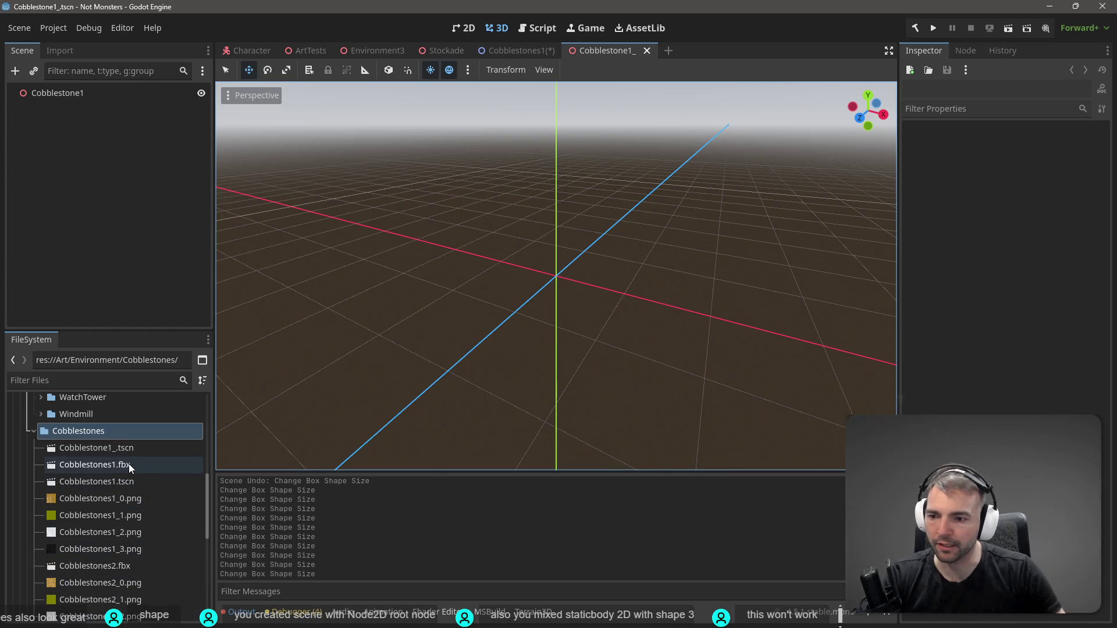
Cut the mesh and StaticBody2D collision nodes from Cobblestones1 and paste them under the Cobblestone1 root
double_click(147, 479)
left_click(92, 127)
key("ctrl+a")
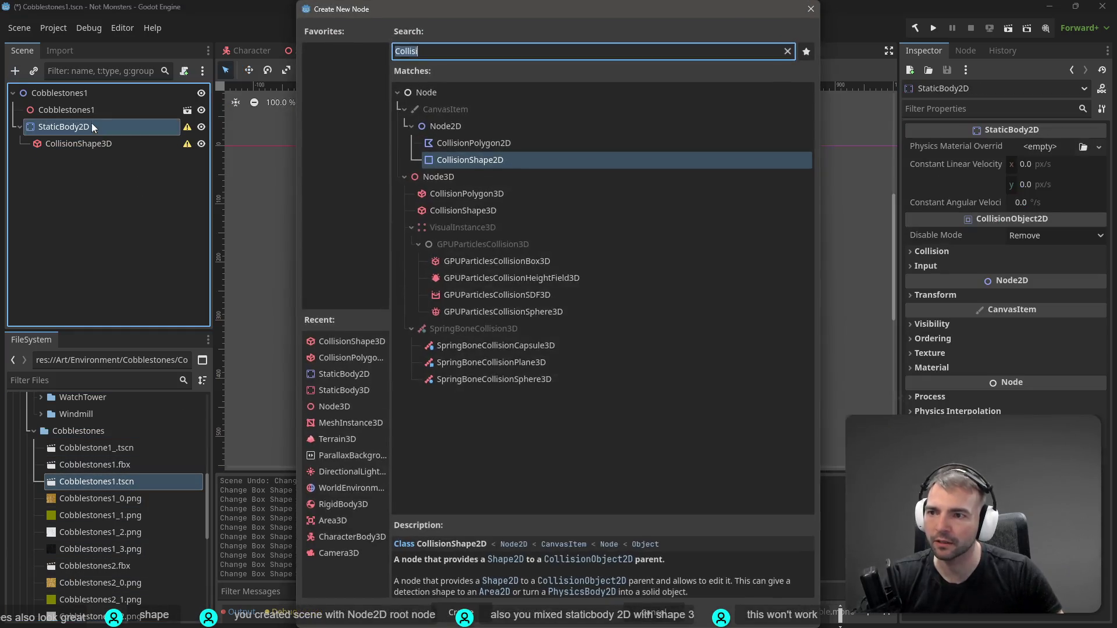
key("Escape")
left_click(91, 109)
left_click(87, 143, "shift")
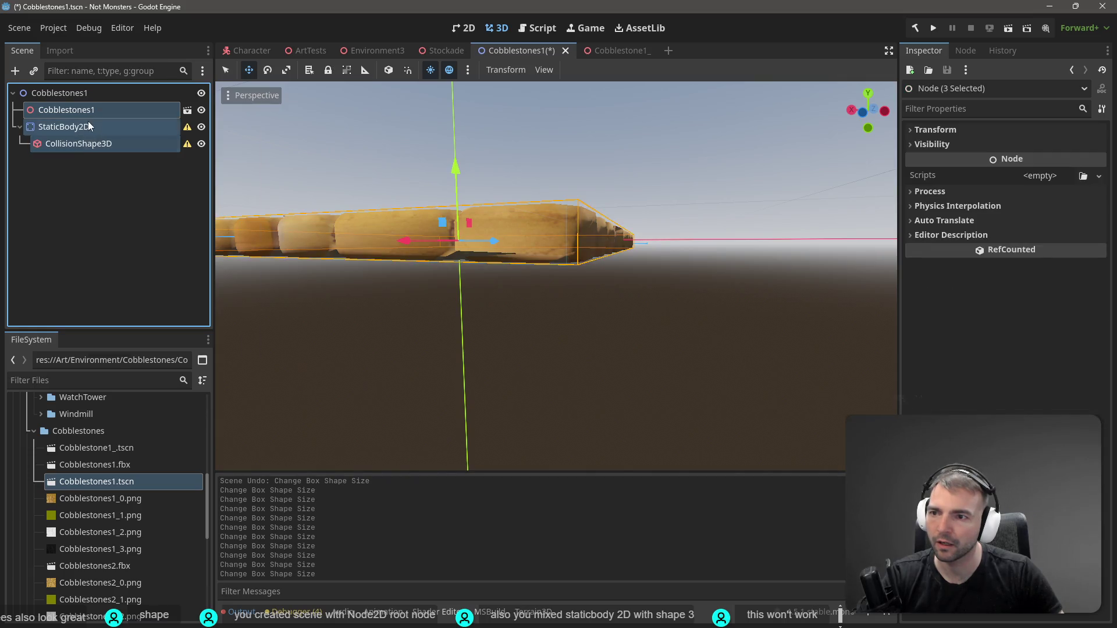
right_click(89, 126)
left_click(149, 135)
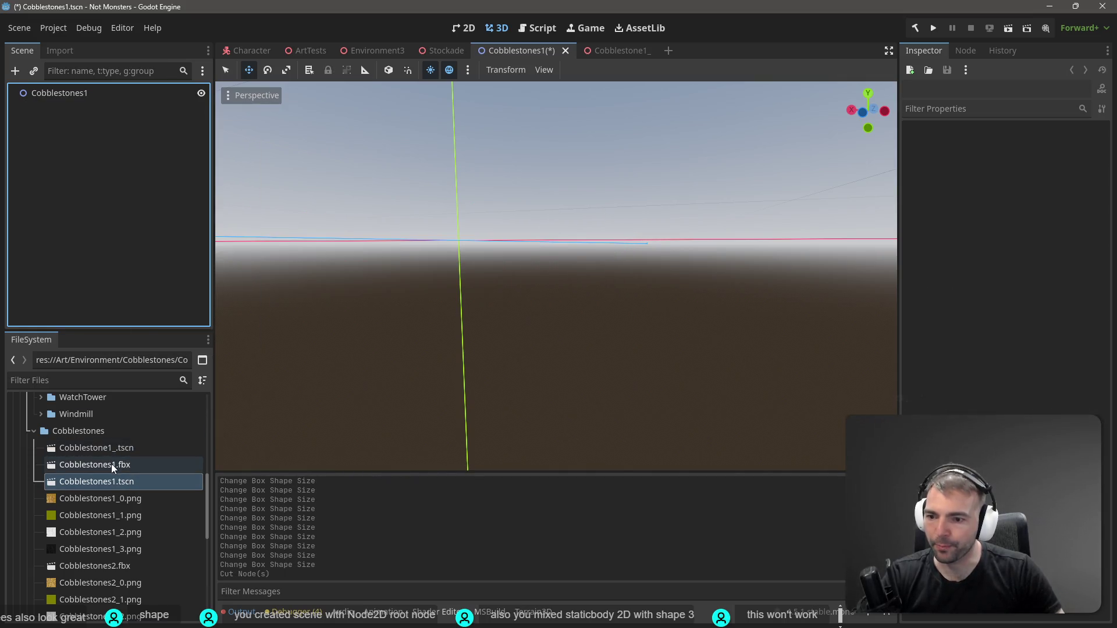
double_click(127, 449)
left_click(122, 235)
key("ctrl+v")
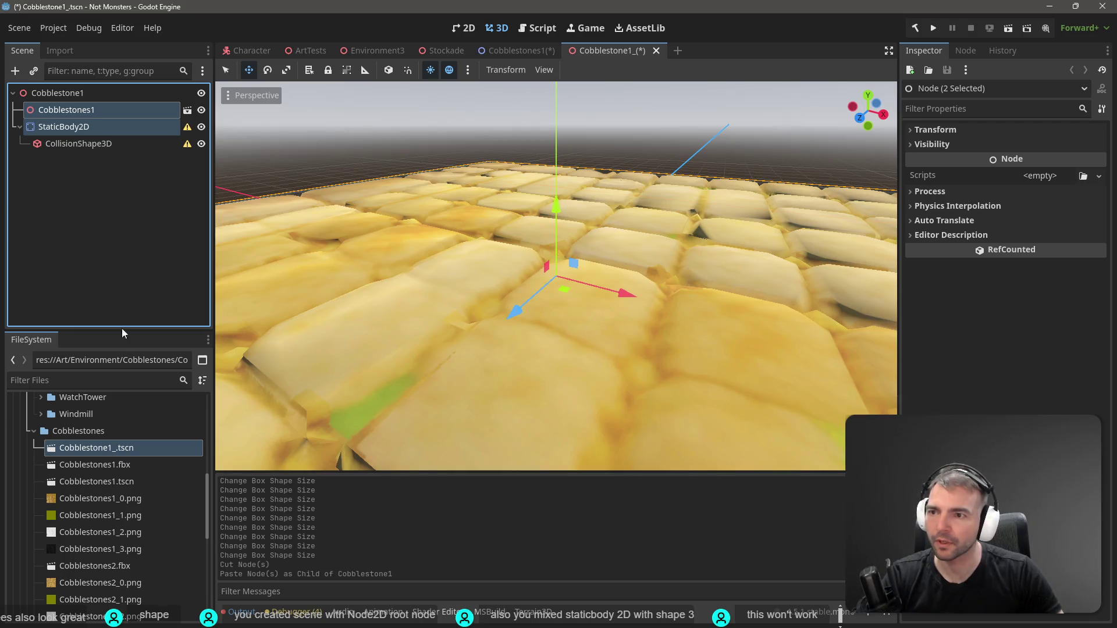
Delete Cobblestones1.tscn and rename Cobblestone1_.tscn to Cobblestone1.tscn
left_click(107, 482)
key("Delete")
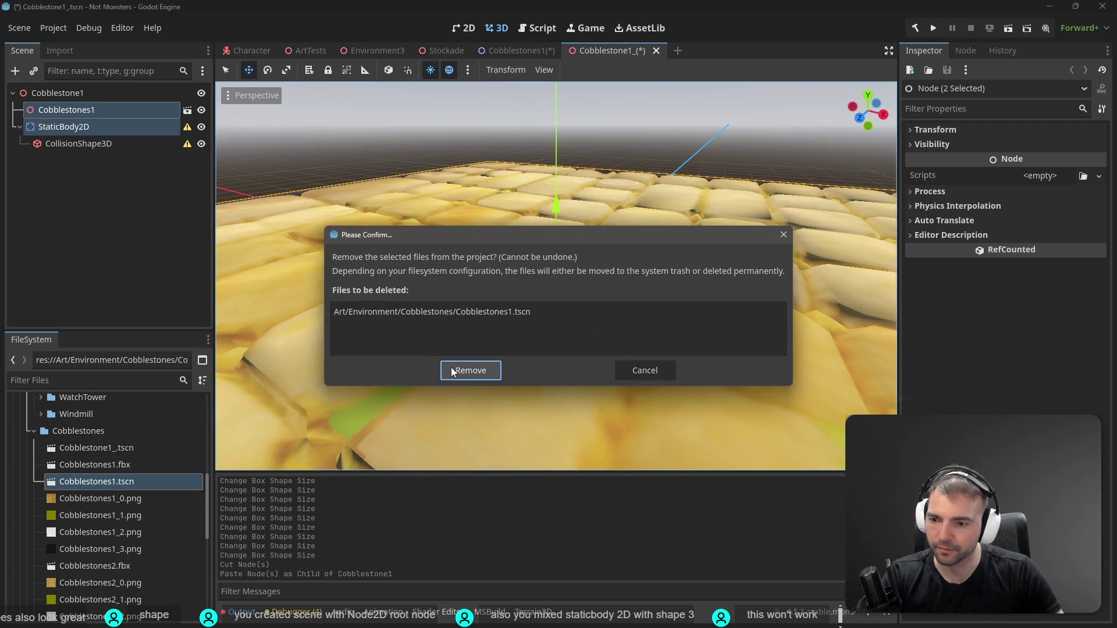
left_click(451, 368)
left_click(113, 446)
key("F2")
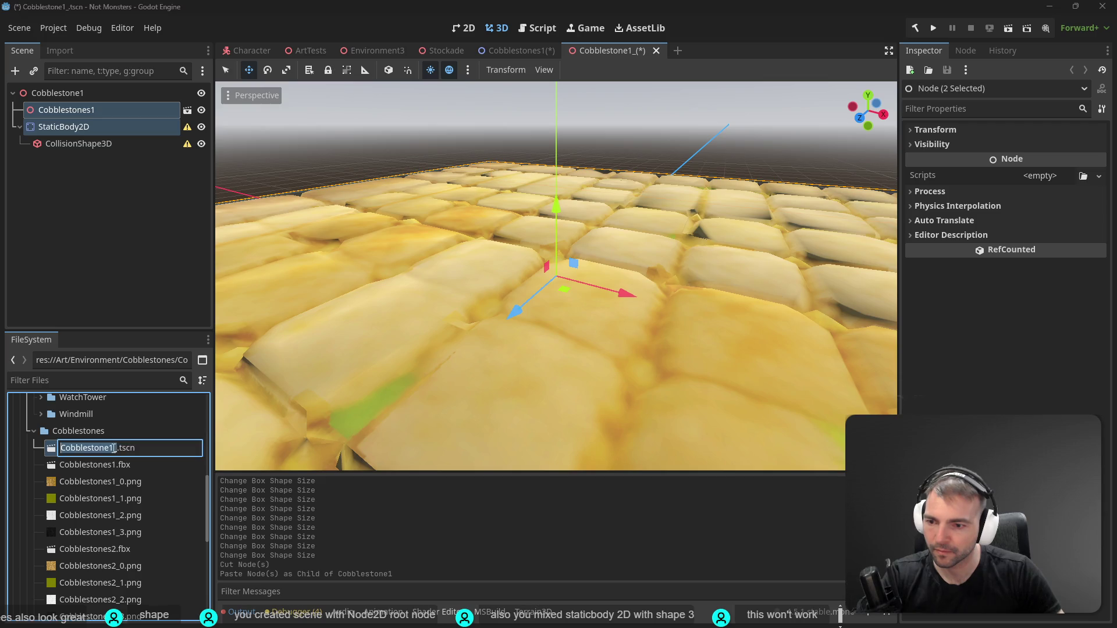
left_click(114, 448)
key("Delete")
key("Return")
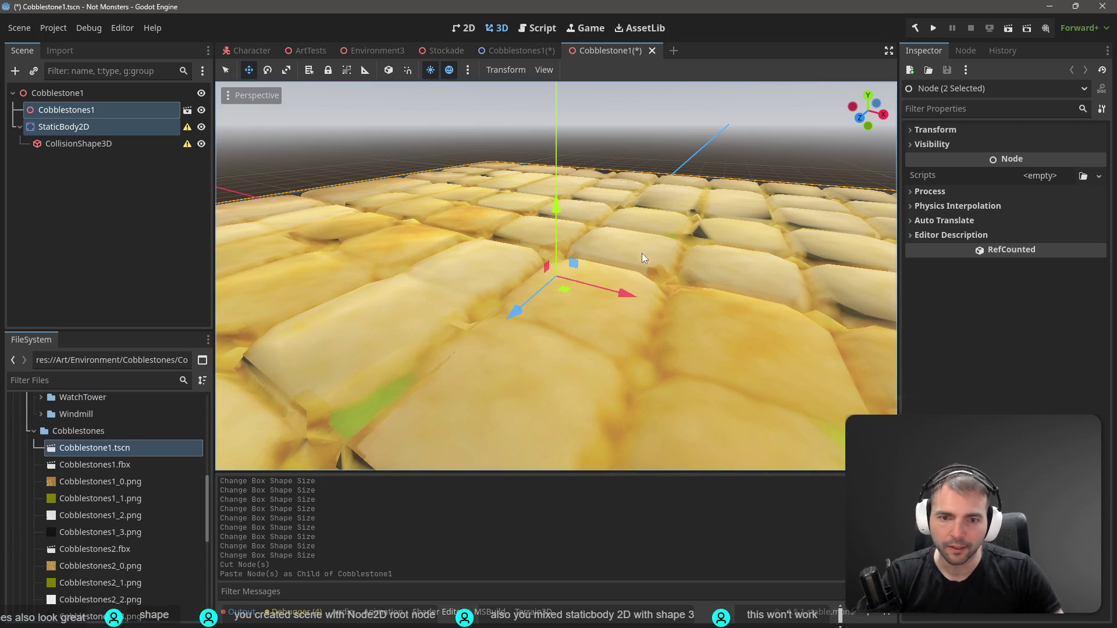
Close the Cobblestones1 scene without saving its changes
scroll(642, 257, "down", 8)
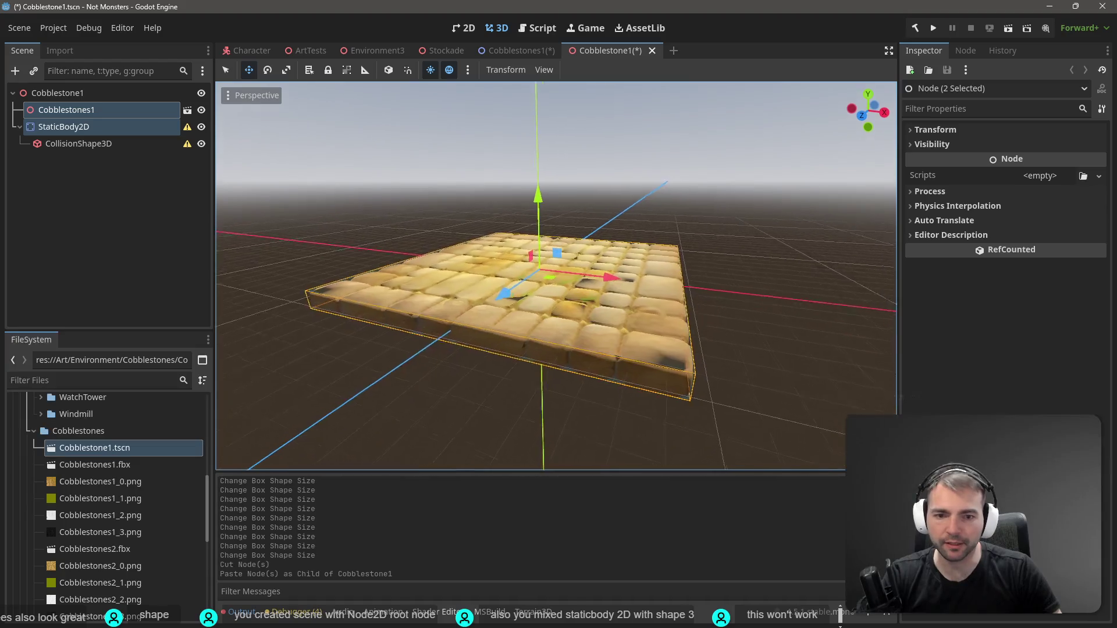
left_click_drag(642, 258, 618, 237)
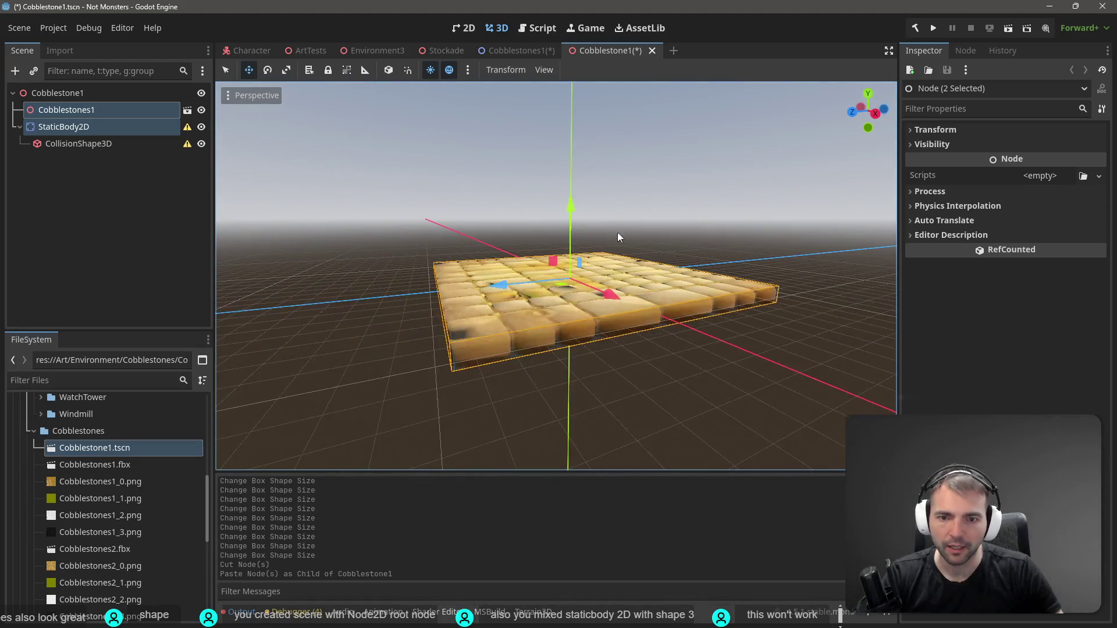
left_click(463, 198)
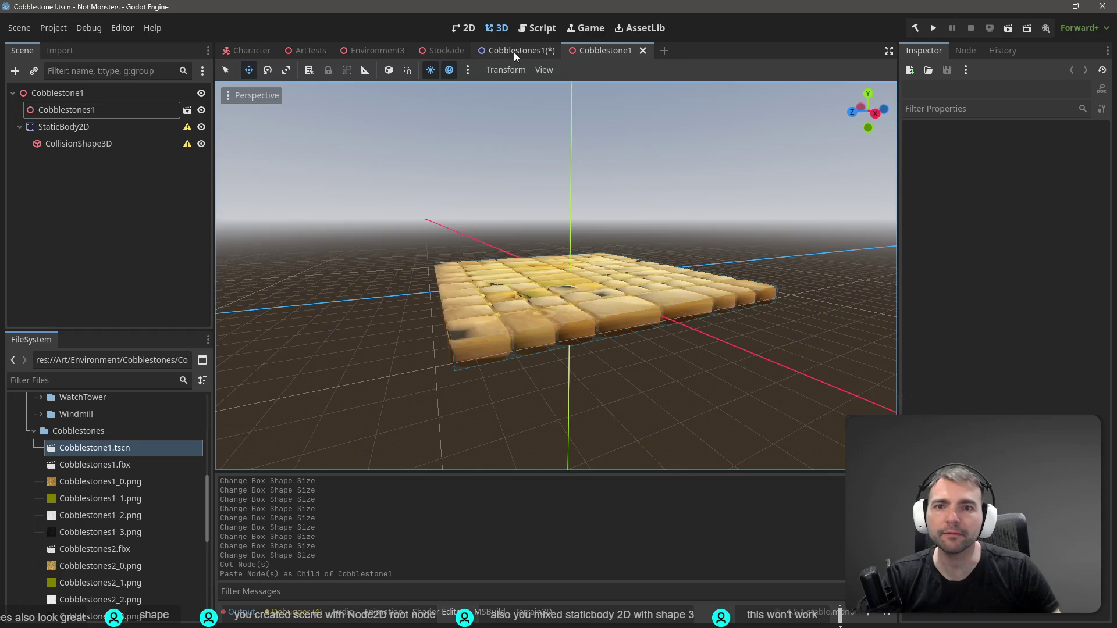
left_click(514, 51)
left_click(565, 51)
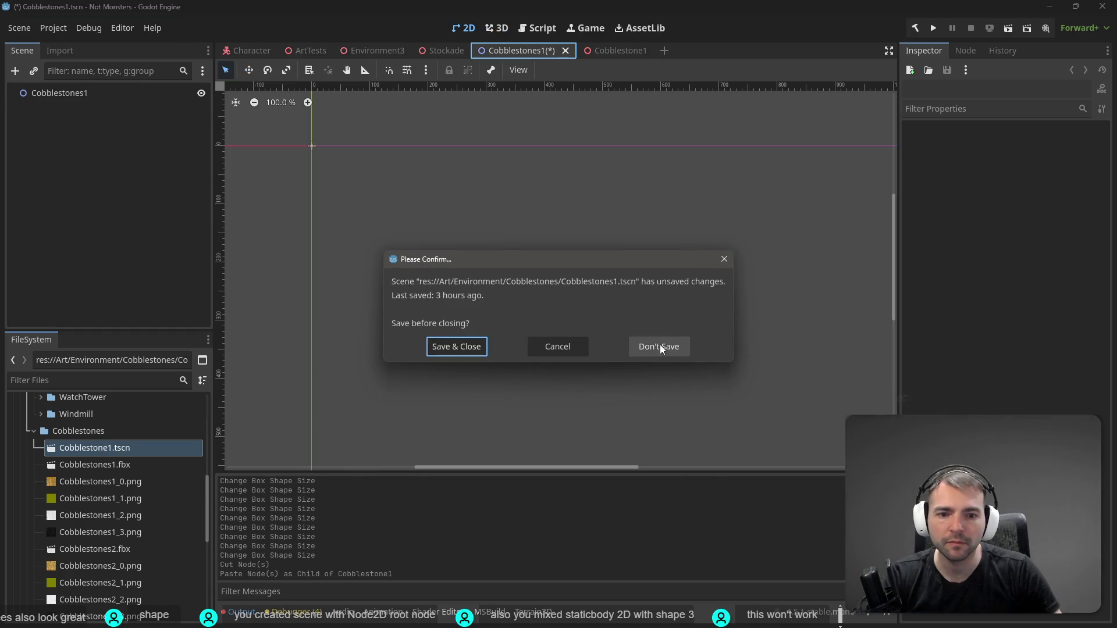
left_click(660, 348)
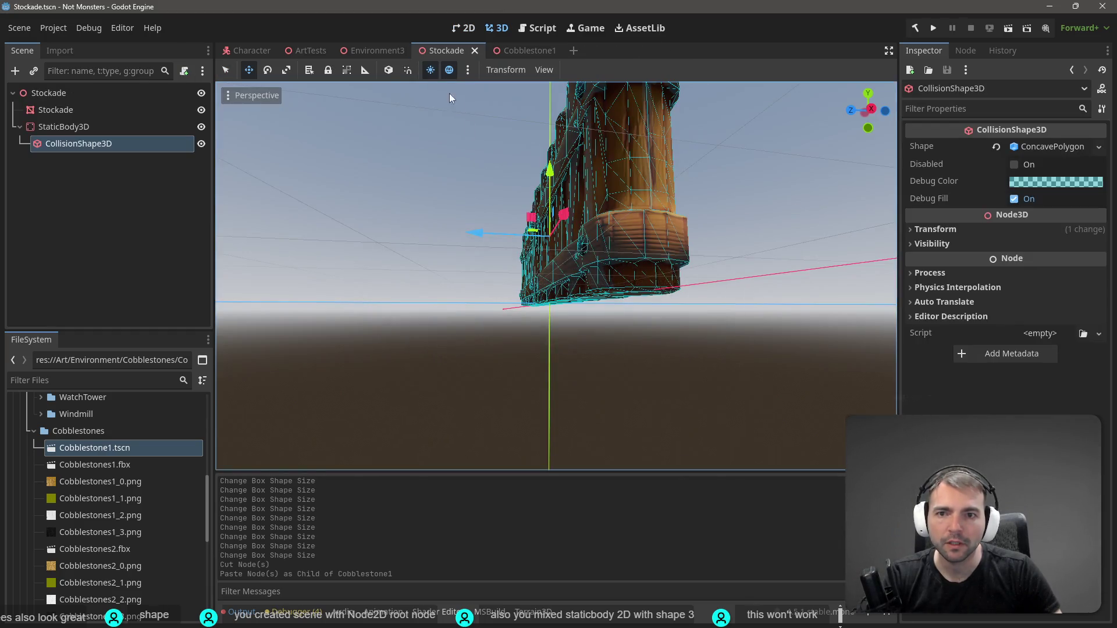
In Environment3, delete the Cobblestones21 tile and drop Cobblestone1.tscn into the town
left_click(366, 49)
left_click_drag(596, 220, 564, 232)
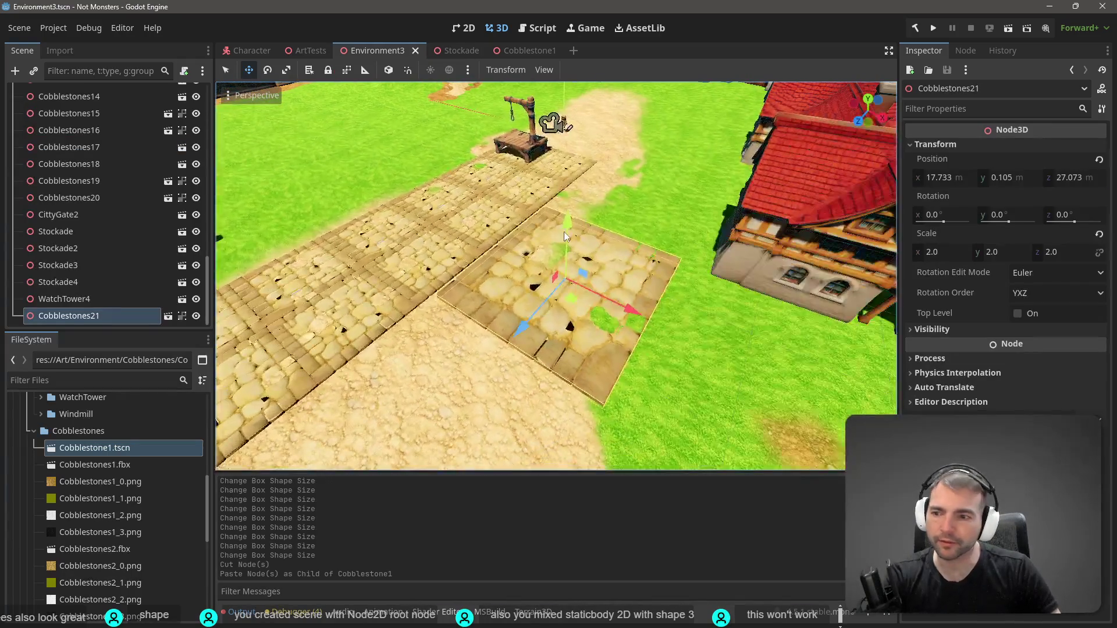
key("Delete")
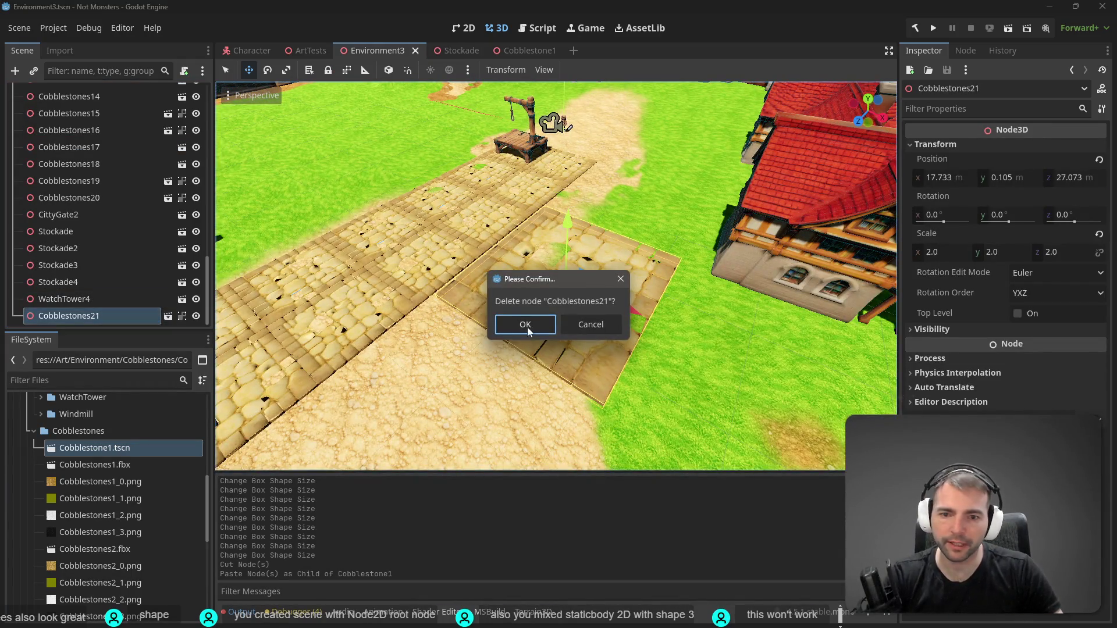
left_click(524, 323)
left_click_drag(73, 452, 564, 275)
Adjust the new tile's height to sit on the ground, then paste a copy, Cobblestone2
scroll(564, 275, "down", 5)
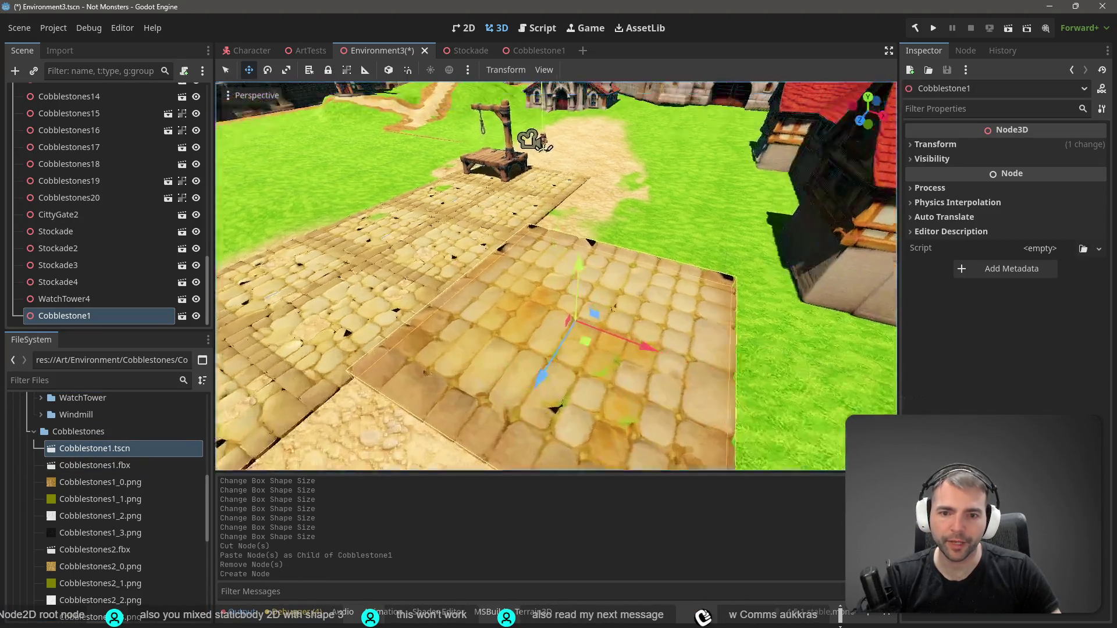
scroll(557, 261, "down", 5)
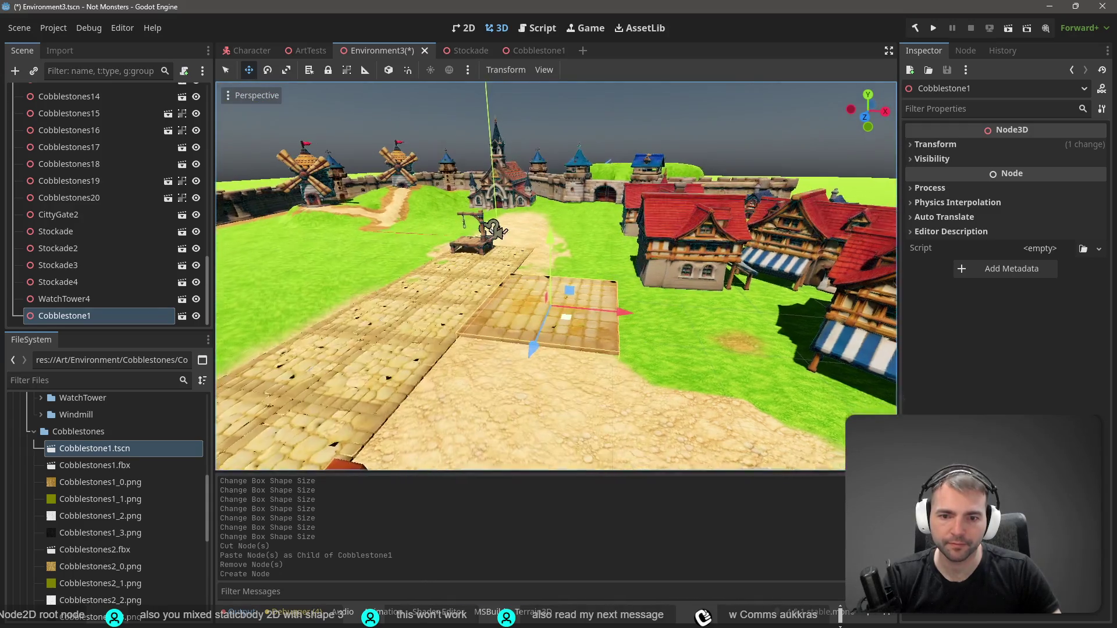
left_click_drag(557, 241, 557, 244)
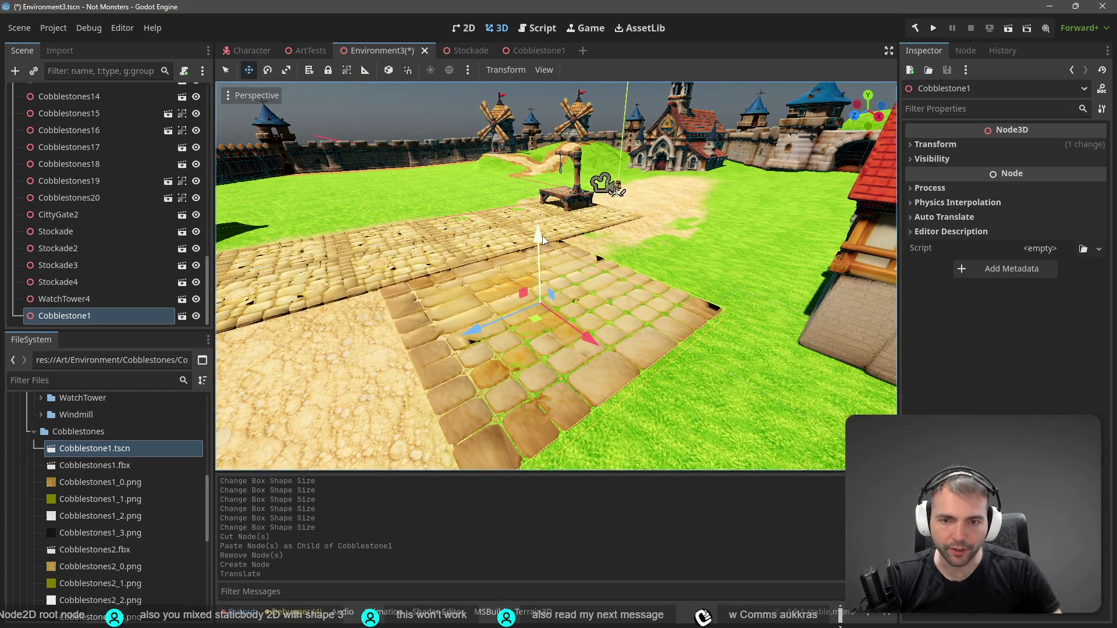
left_click_drag(541, 236, 547, 235)
left_click_drag(541, 273, 486, 263)
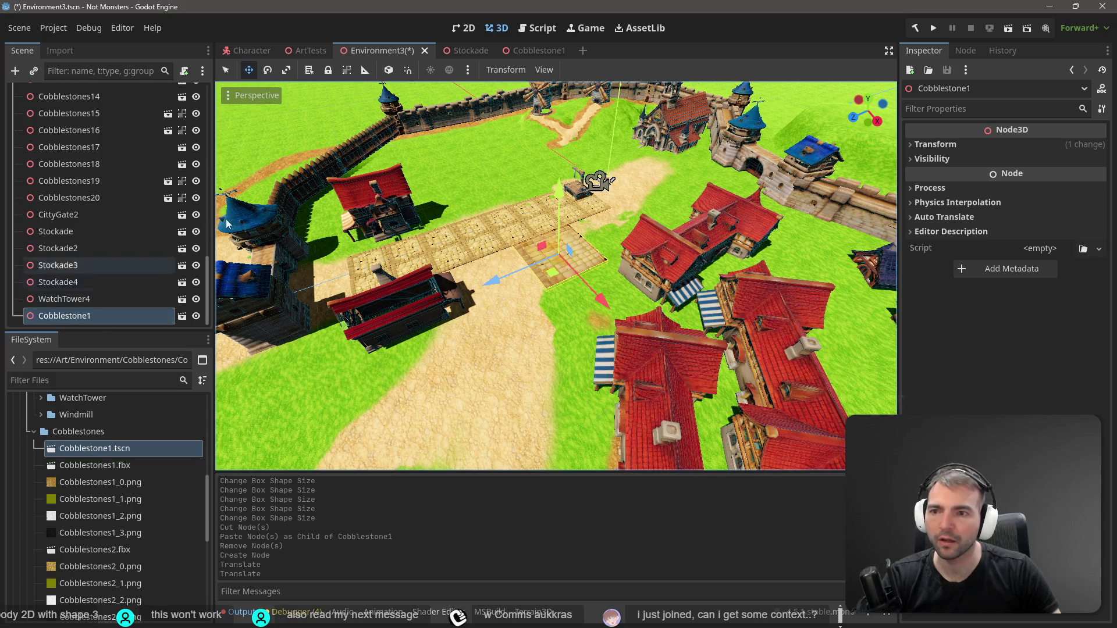
left_click_drag(688, 200, 654, 197)
left_click(654, 197)
key("ctrl+v")
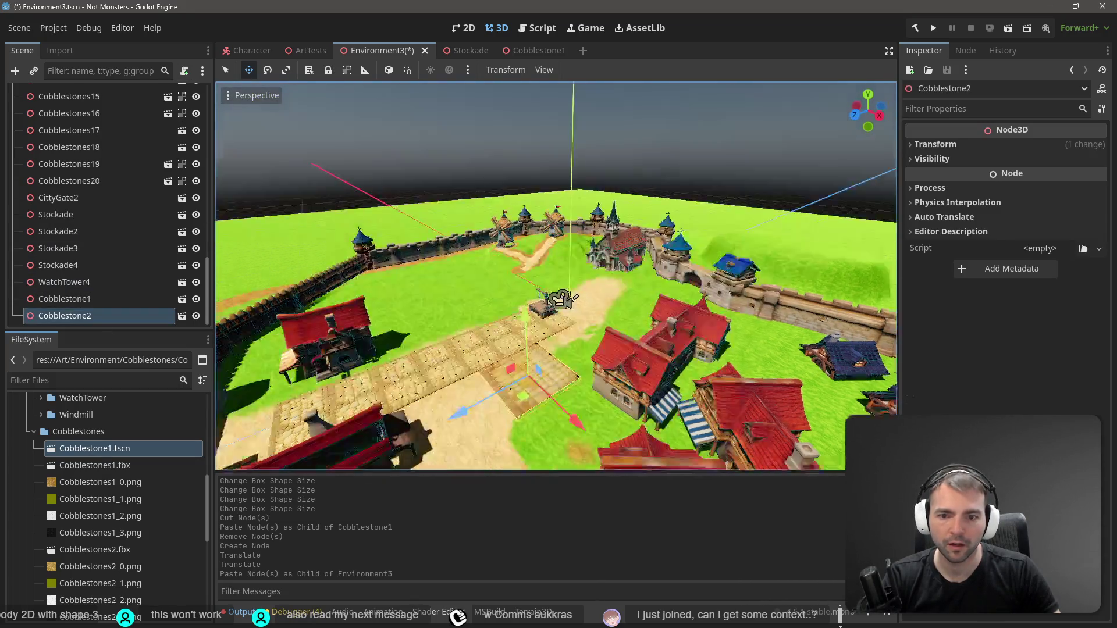
key("f")
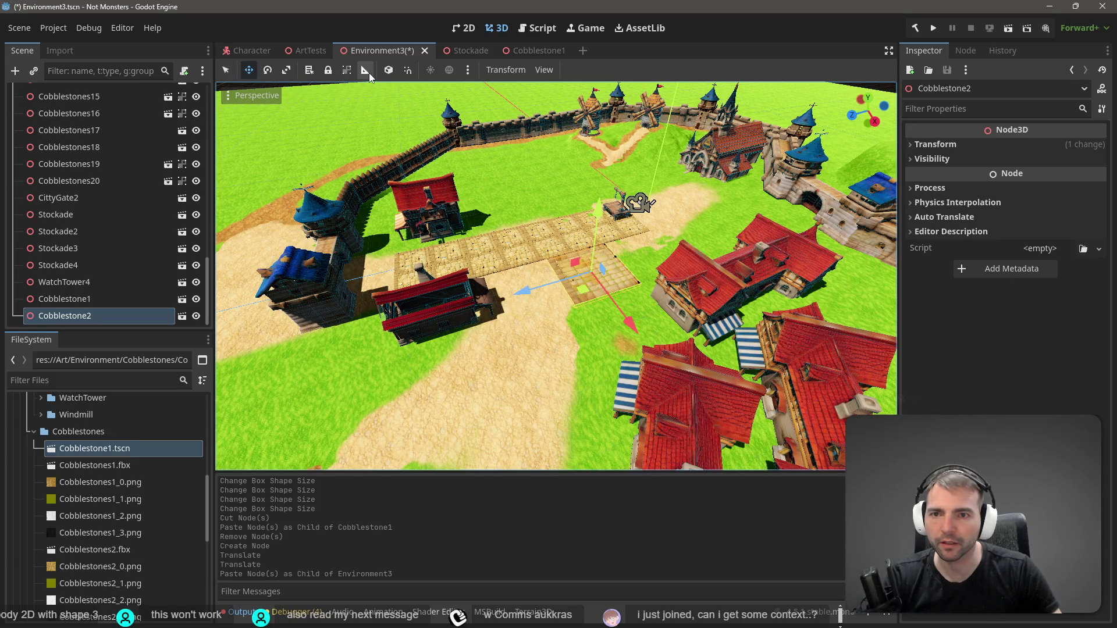
With Use Snap on, slide Cobblestone2 along the path and set its Y rotation to 90
left_click(406, 72)
mouse_move(532, 295)
left_mouse_down()
mouse_move(453, 325)
mouse_move(478, 320)
left_mouse_up()
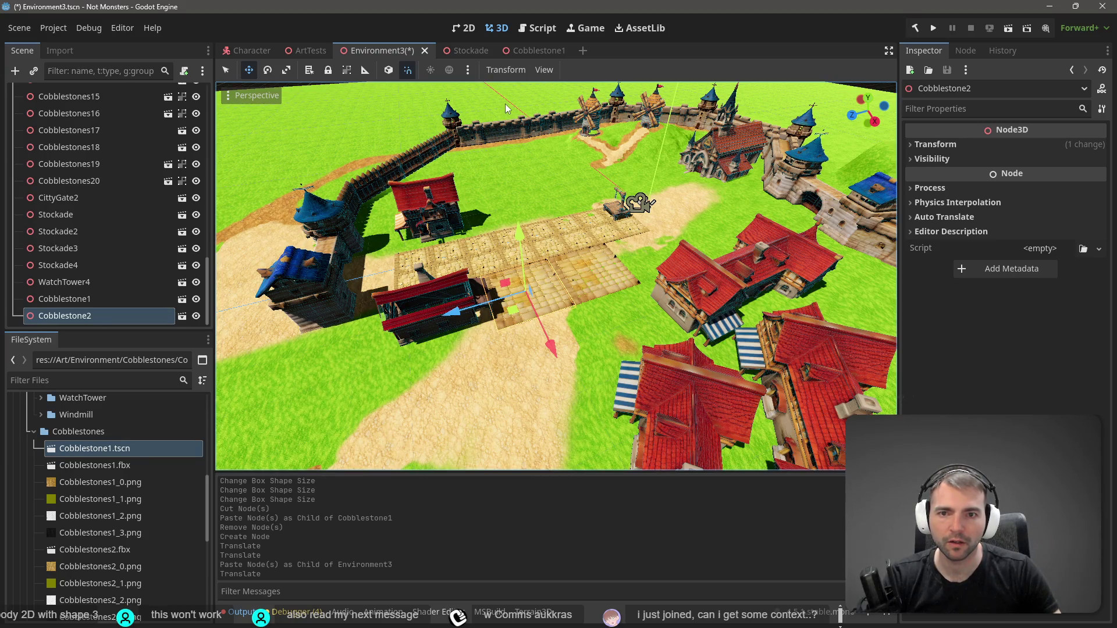
left_click(936, 145)
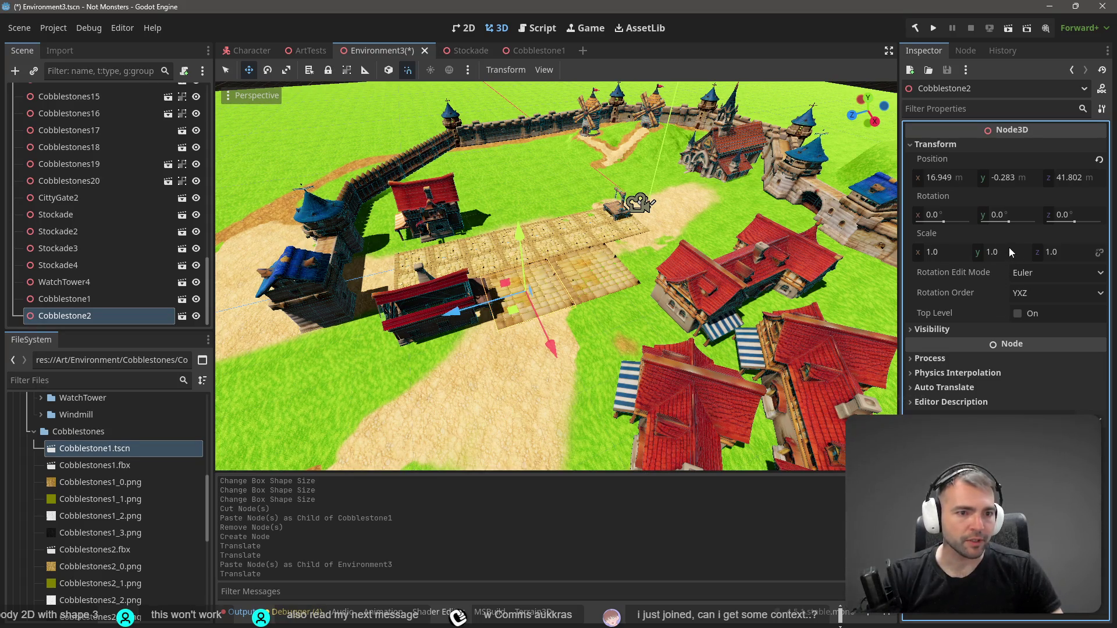
left_click(1009, 214)
type("90")
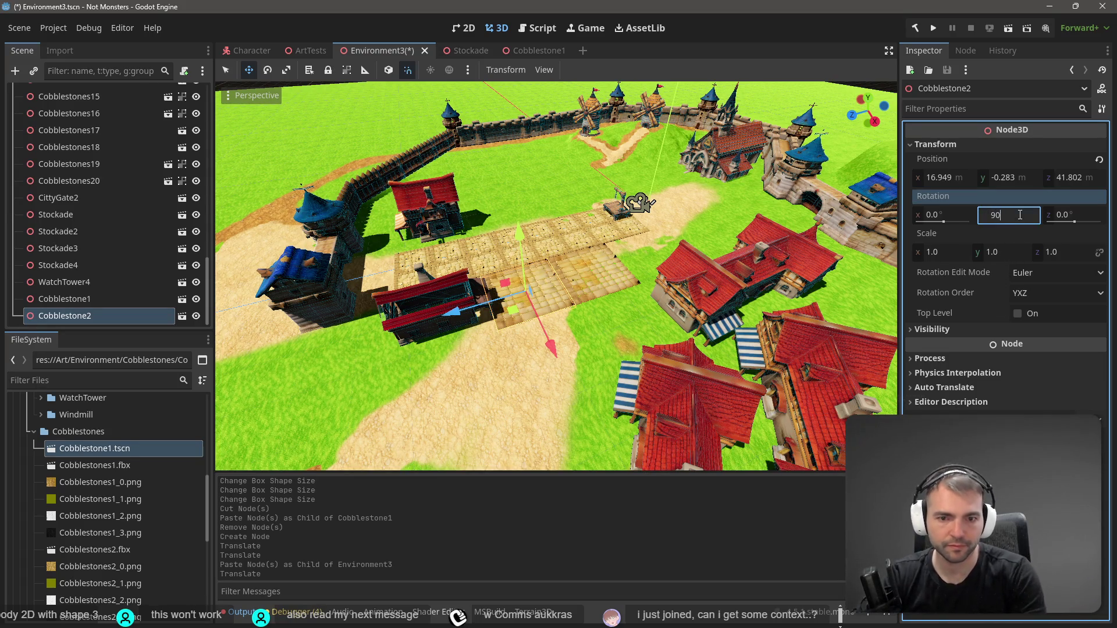
key("Return")
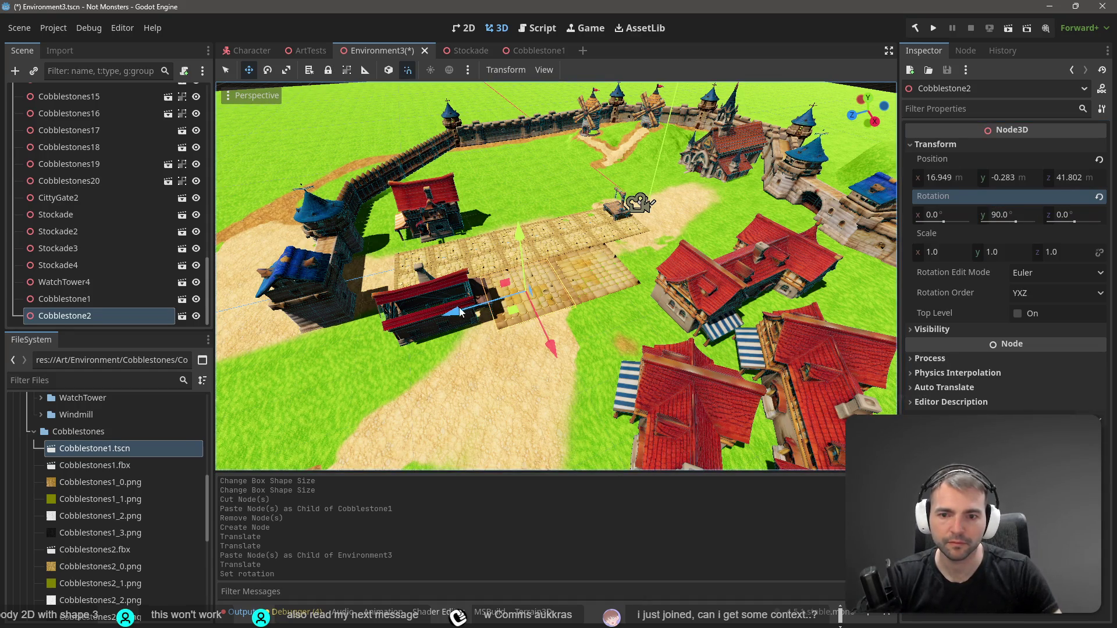
left_click_drag(527, 226, 527, 201)
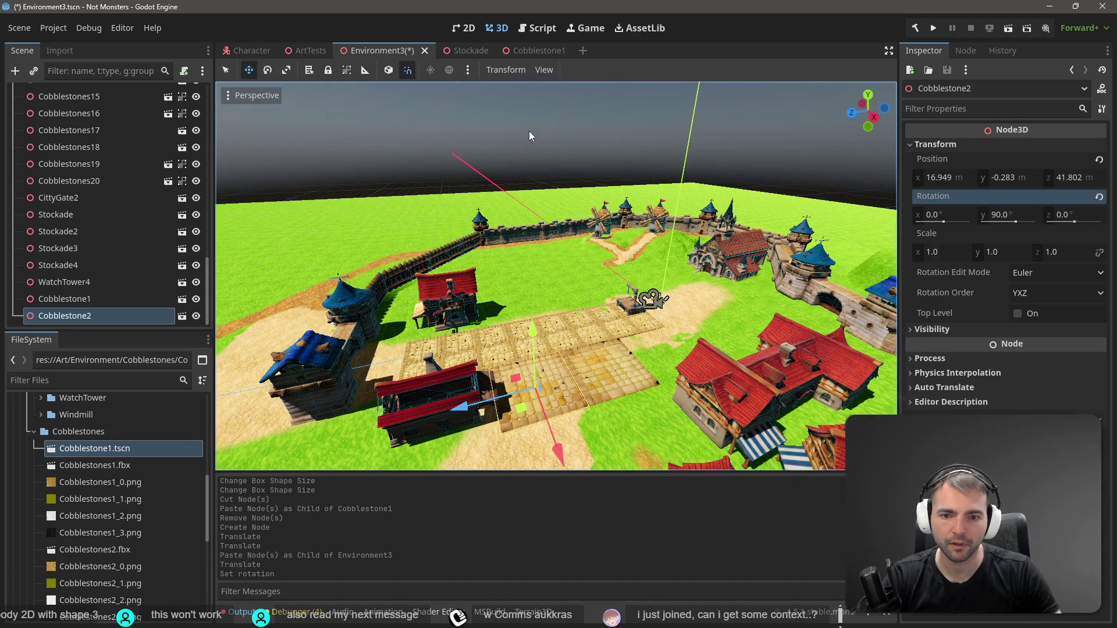
left_click(545, 140)
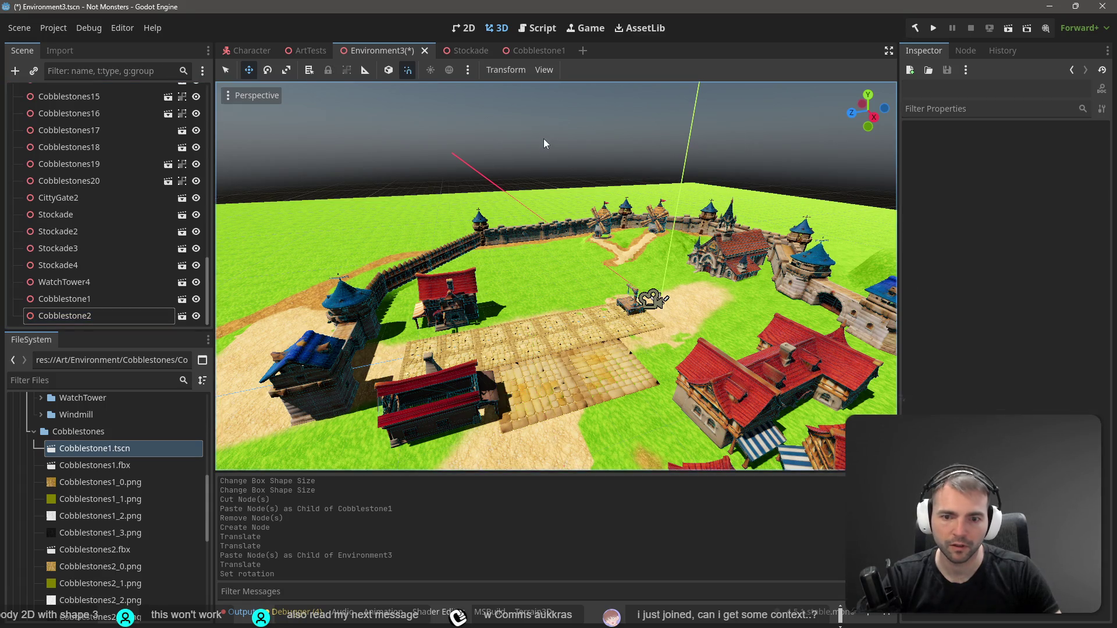
Paste Cobblestone3 further along the path and set its Y rotation to 180
key("ctrl+v")
mouse_move(473, 400)
left_mouse_down()
mouse_move(355, 437)
mouse_move(366, 438)
left_mouse_up()
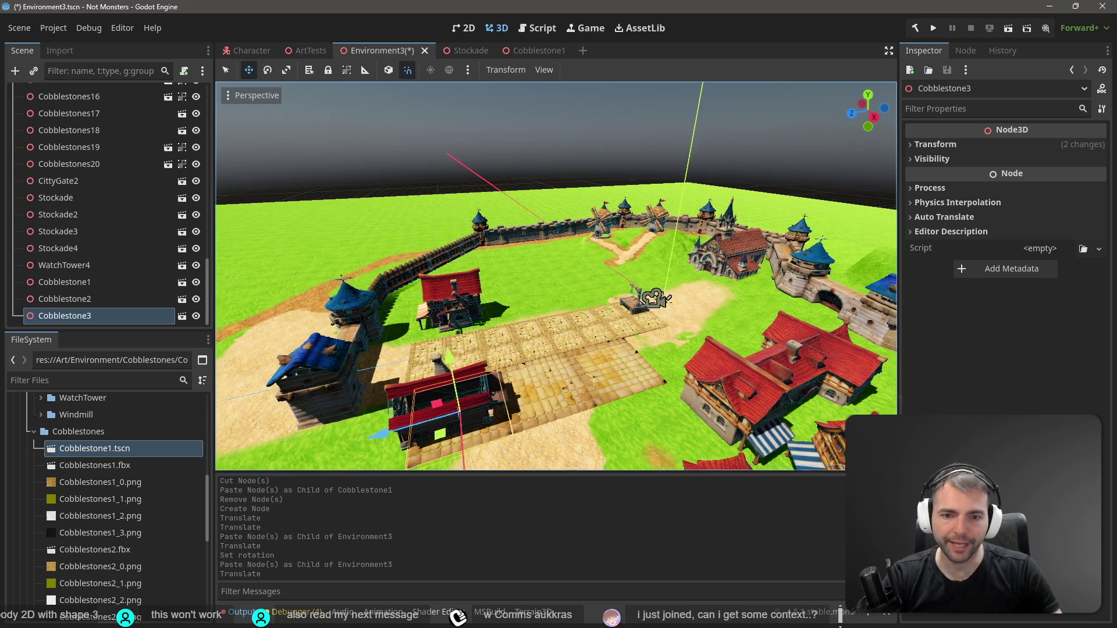
key("w")
key("w")
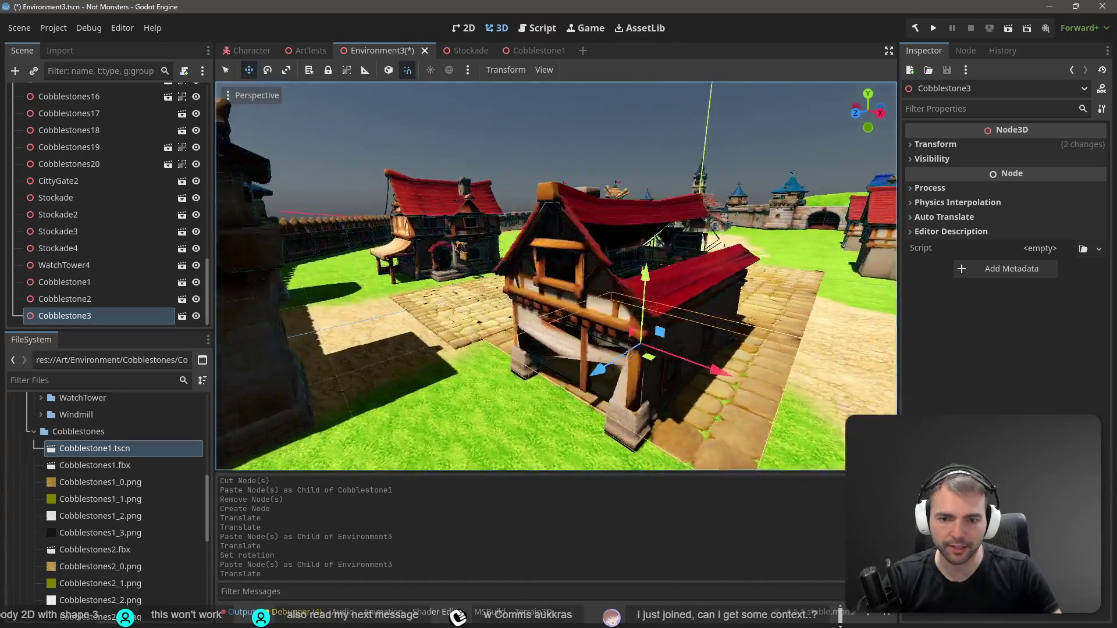
key("s")
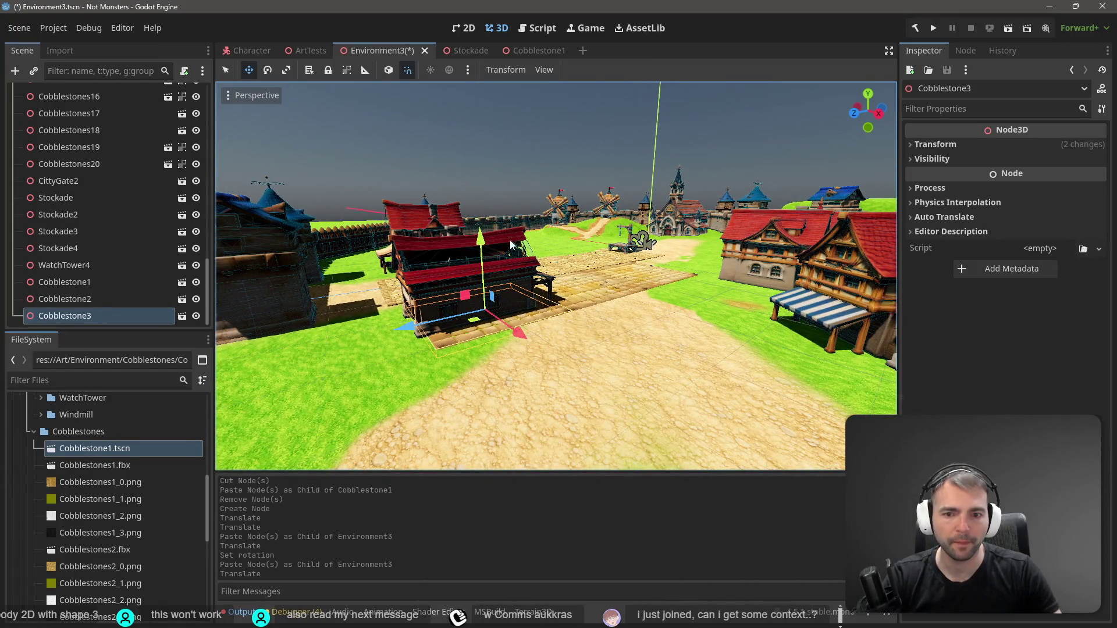
left_click(955, 146)
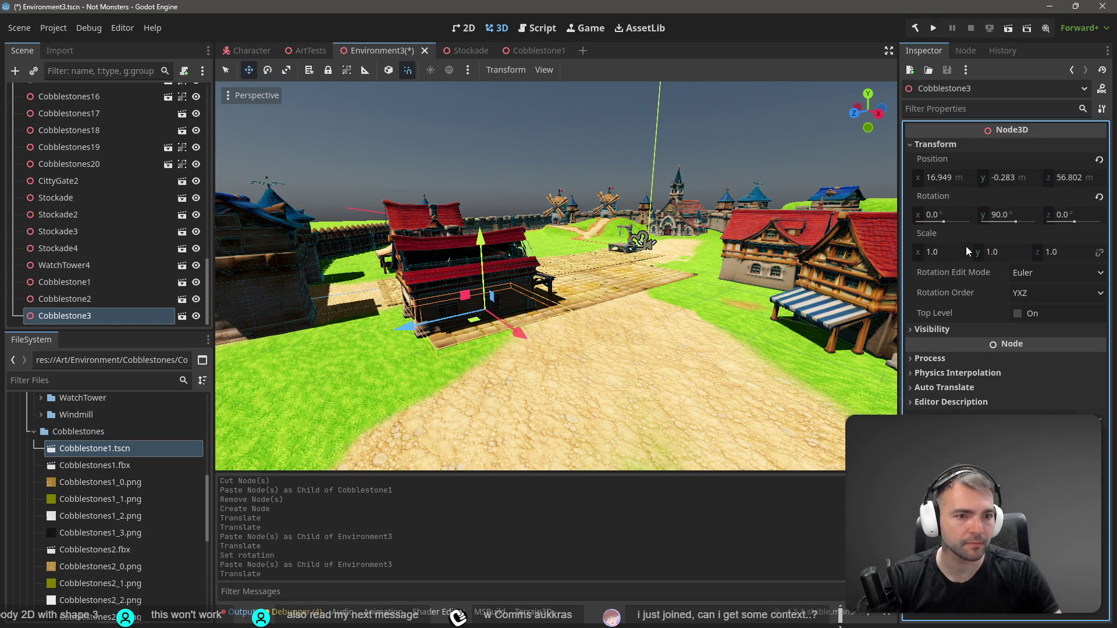
left_click(1018, 214)
type("180")
key("Return")
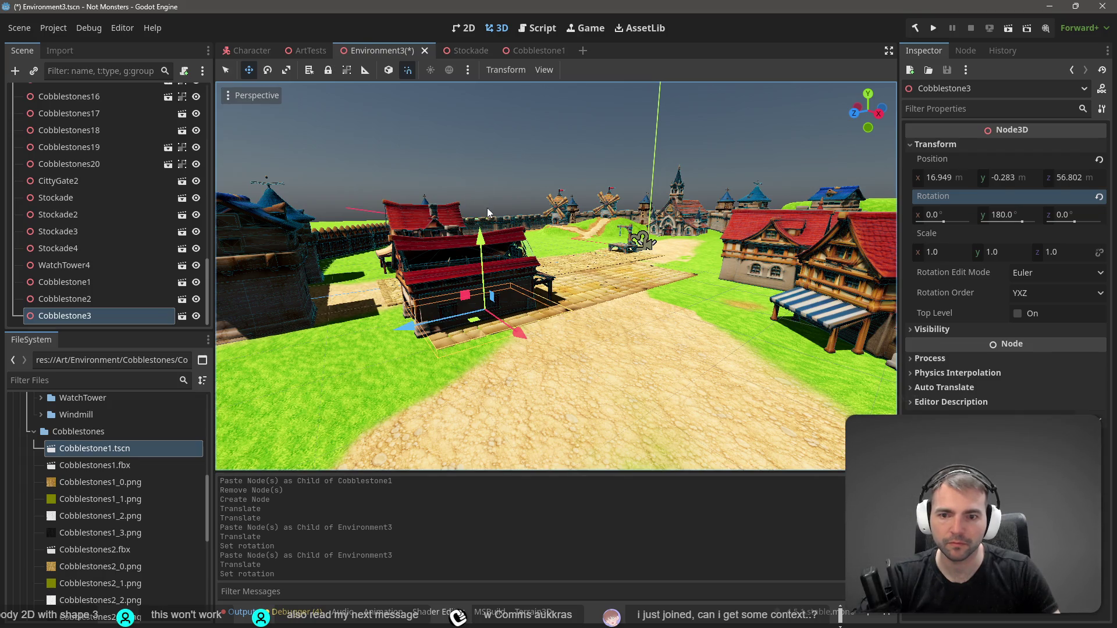
left_click(498, 145)
left_click(464, 333)
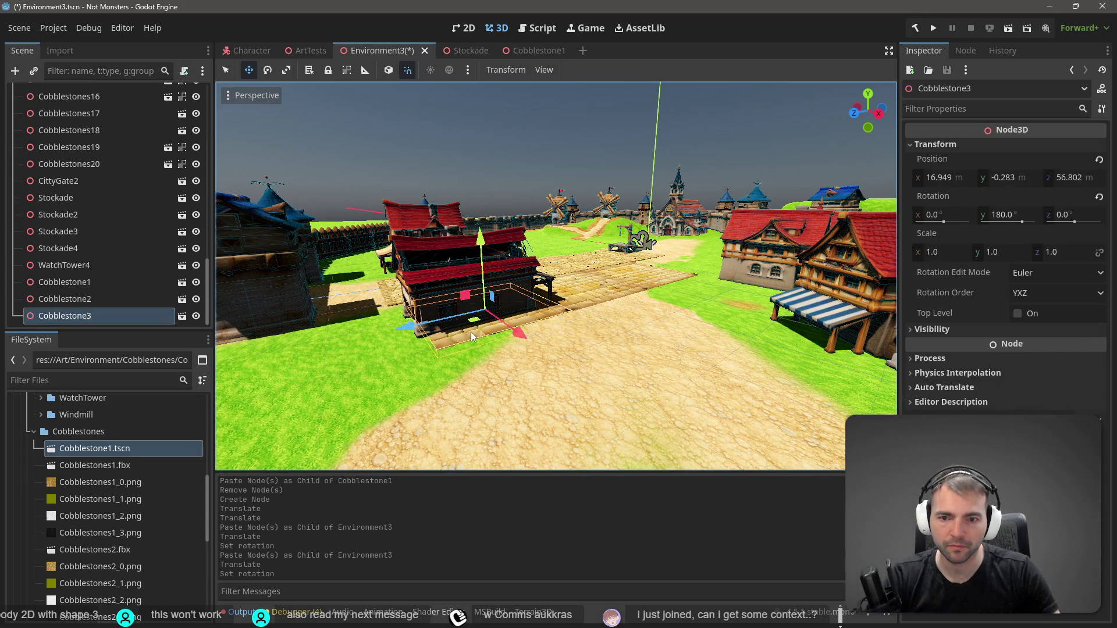
Paste Cobblestone4 further along the path and correct its Y rotation to 270
left_click(543, 142)
key("ctrl+v")
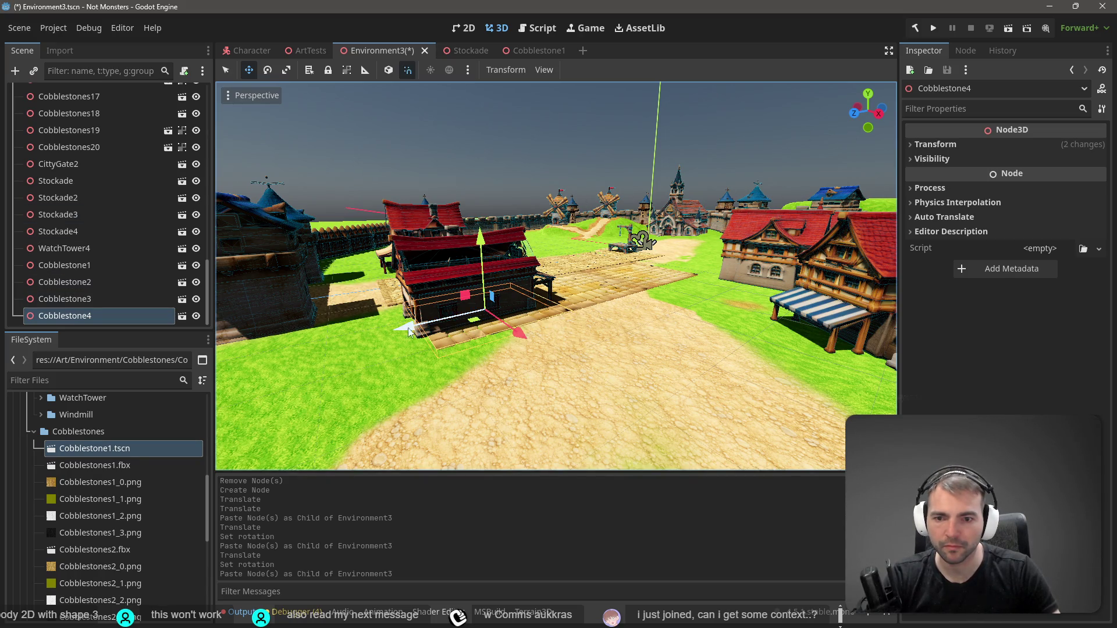
left_click_drag(414, 331, 169, 390)
left_click(934, 144)
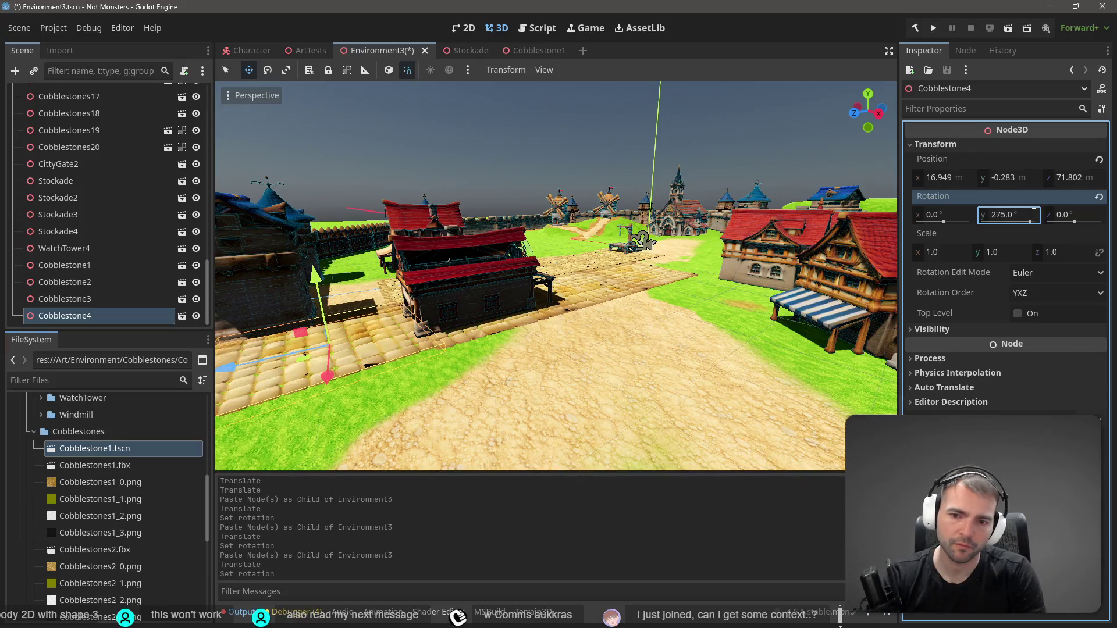
left_click(1034, 214)
left_click(1034, 213)
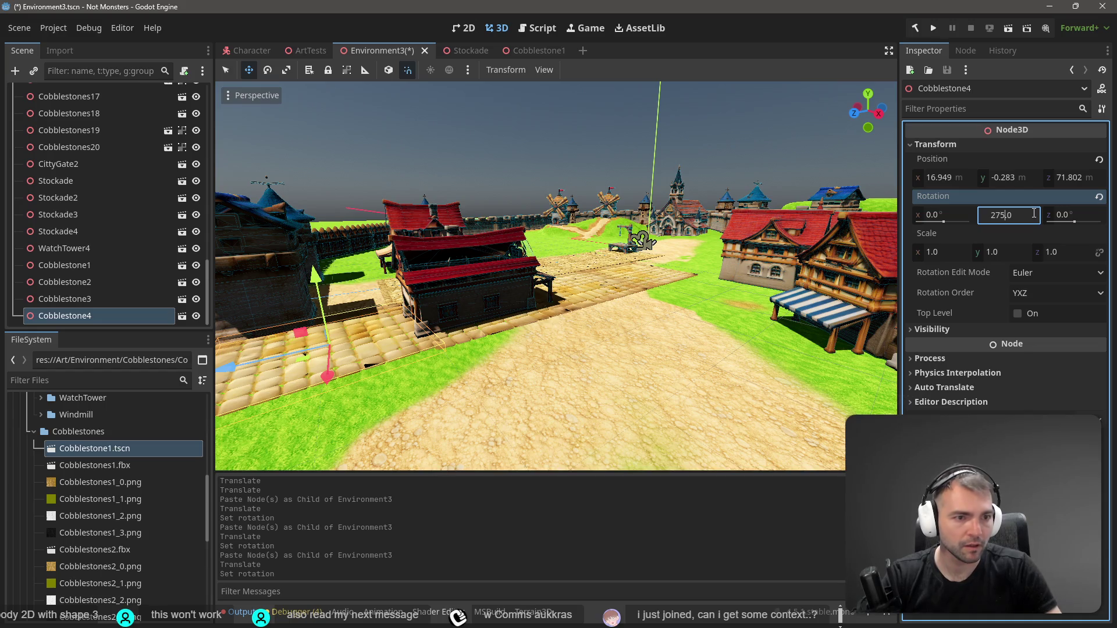
key("BackSpace")
type("0")
key("Return")
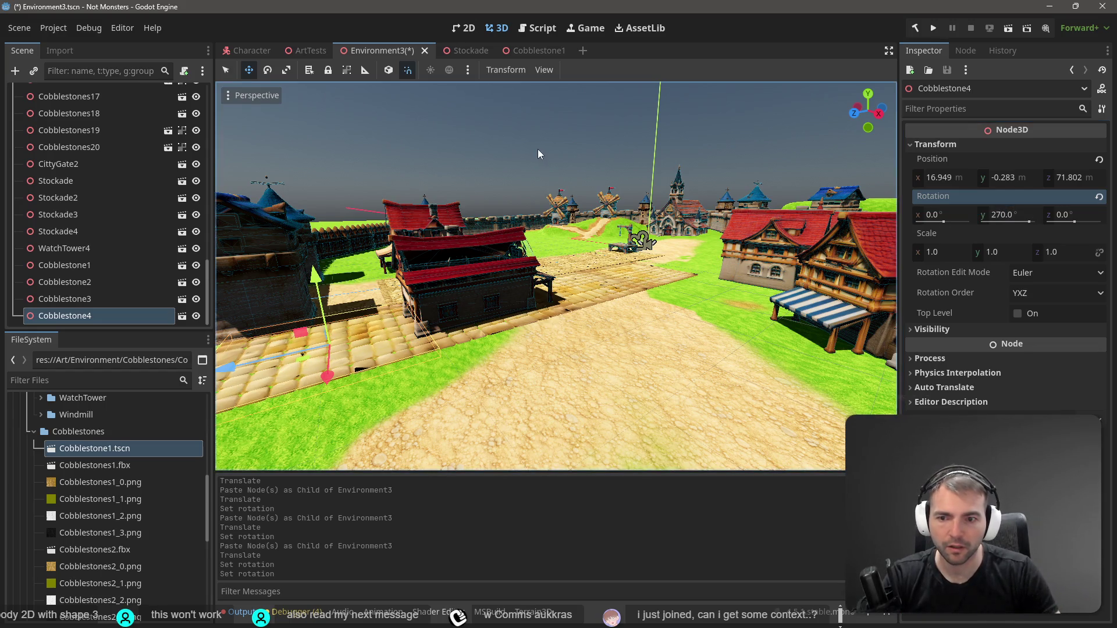
left_click(806, 265)
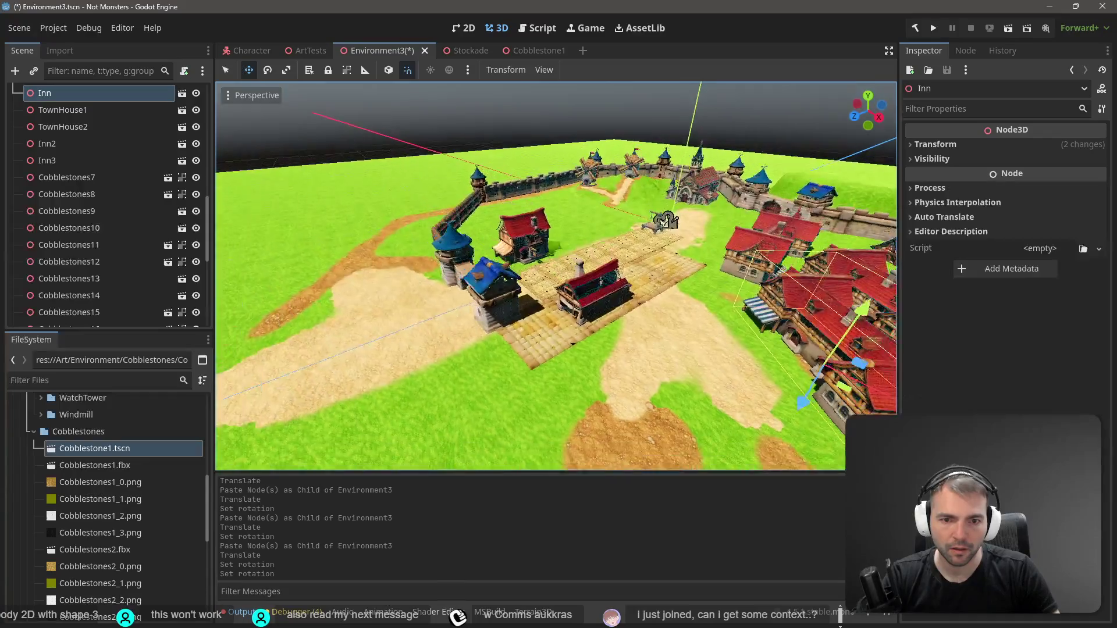
Save and run the game, steering the mummy over the cobblestones onto the wooden platform
key("ctrl+s")
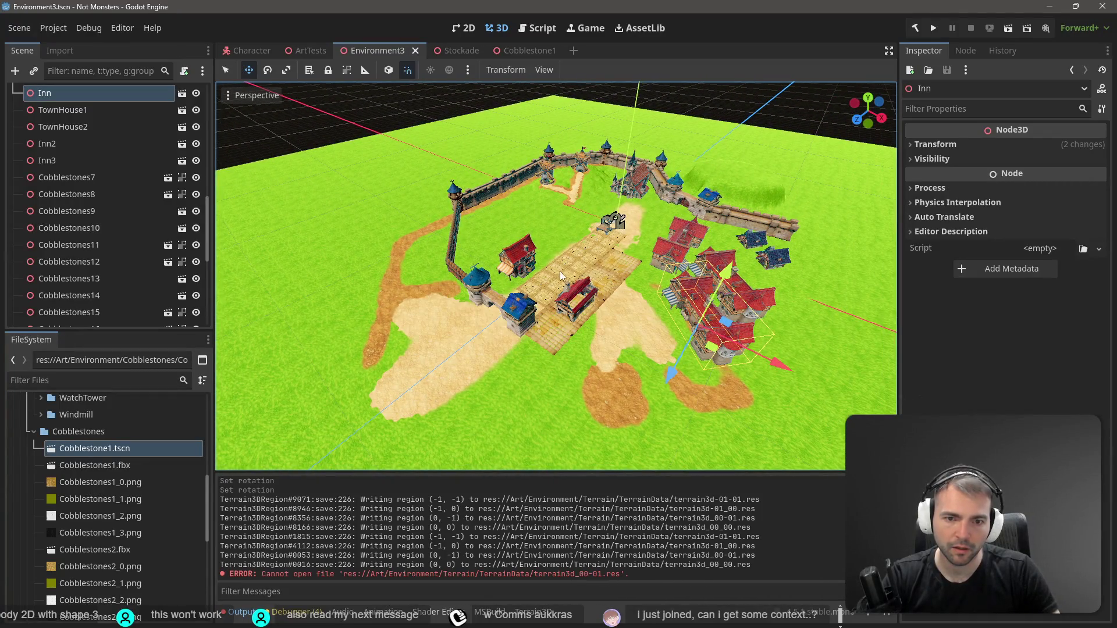
key("F5")
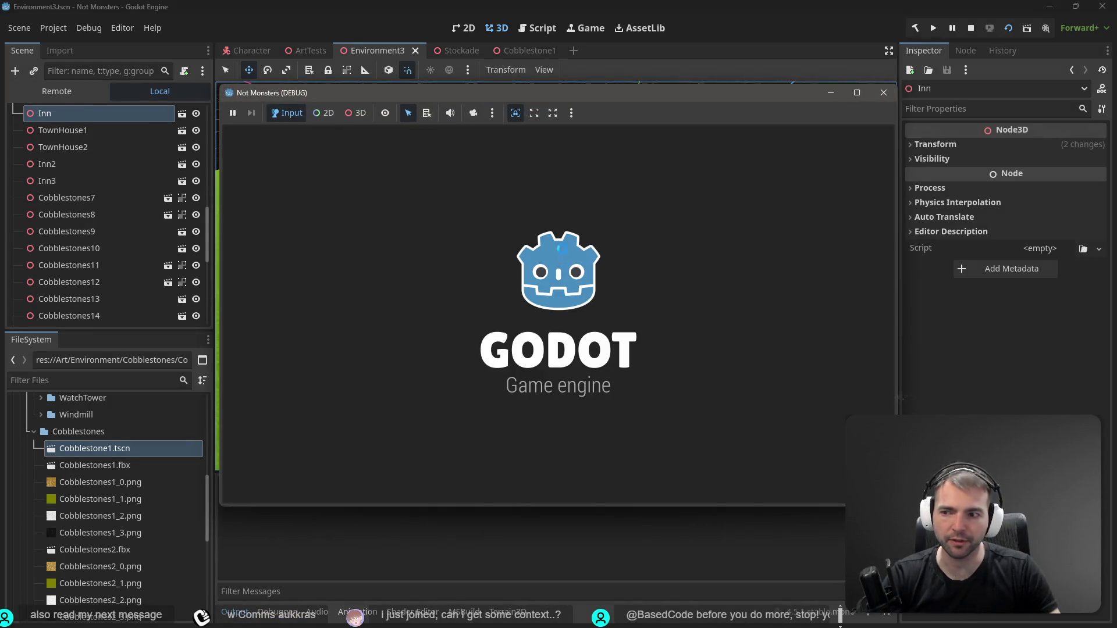
key("w")
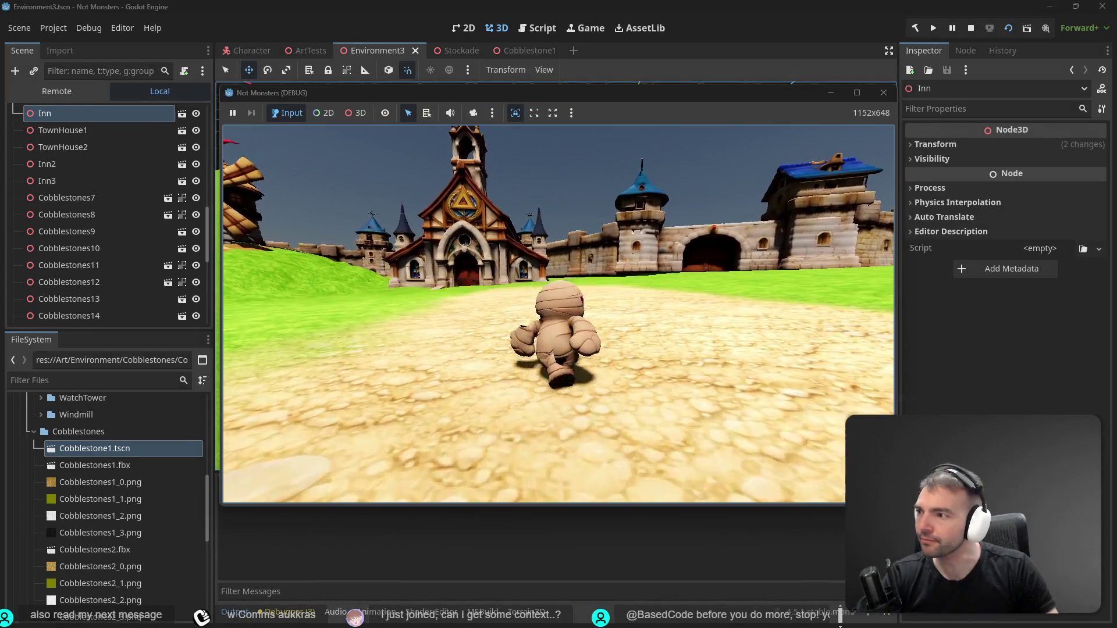
key("a")
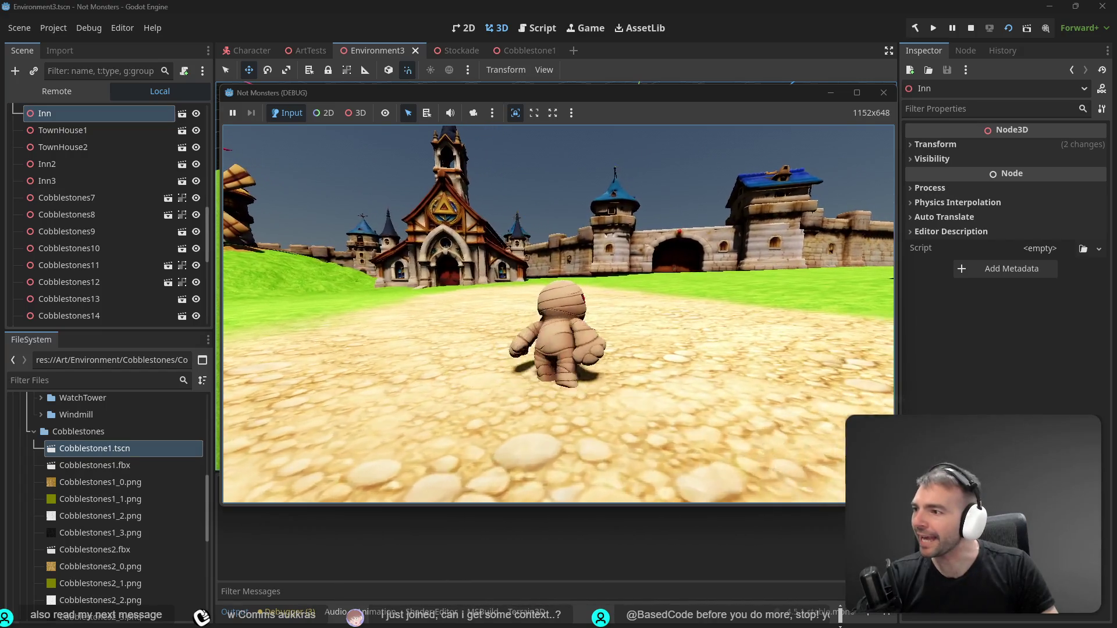
key("s")
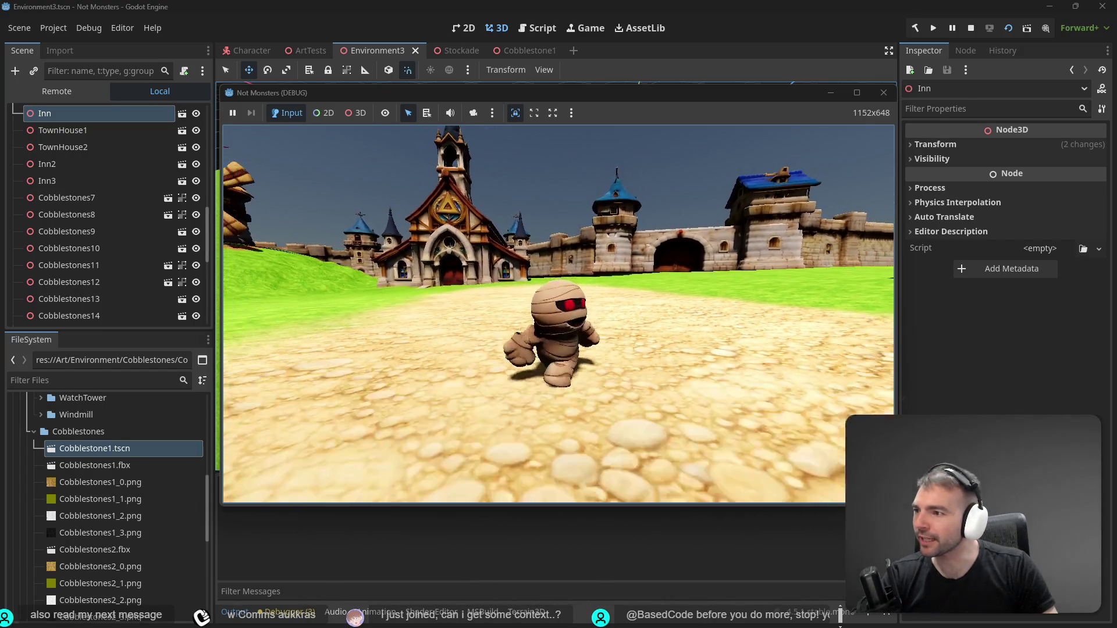
key("w")
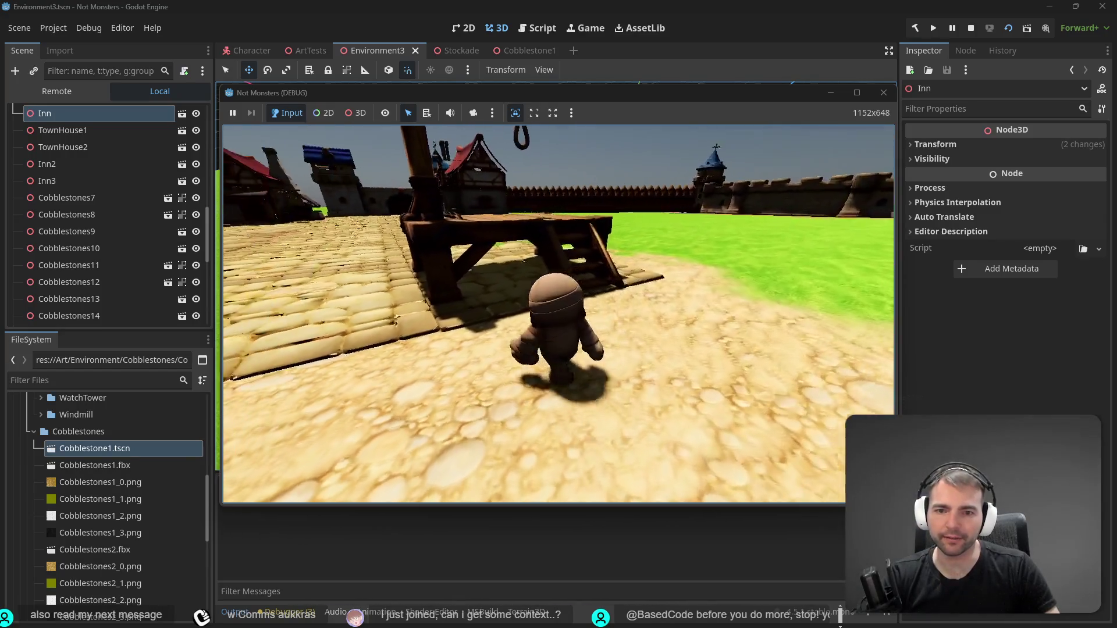
key("space")
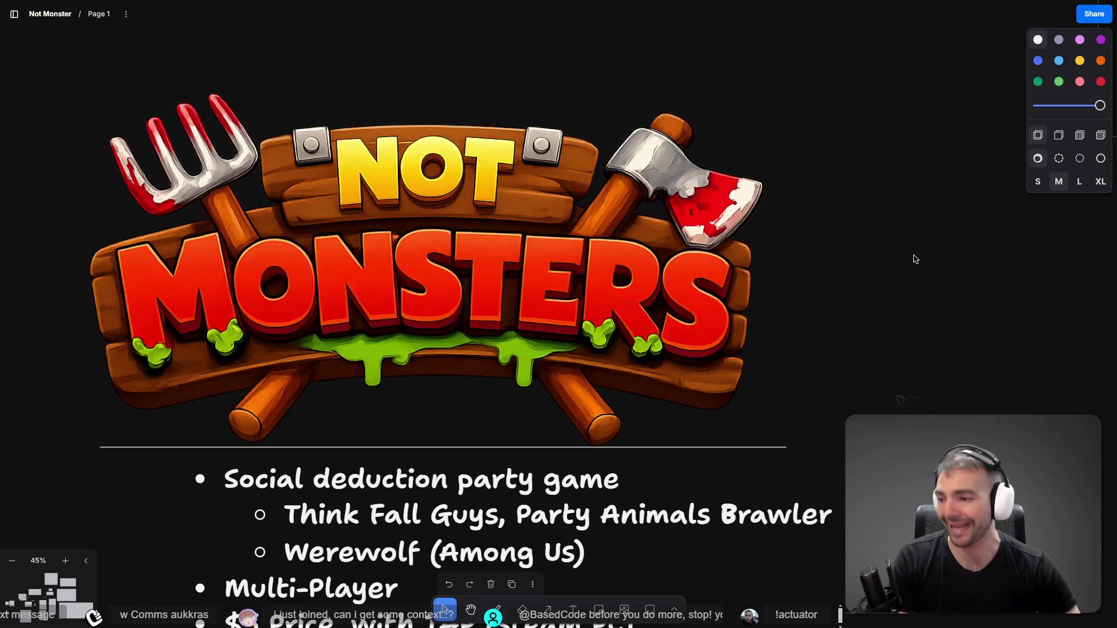
Nudge the Not Monsters logo slide right and scroll down through the remaining bullet points
left_click_drag(677, 283, 704, 286)
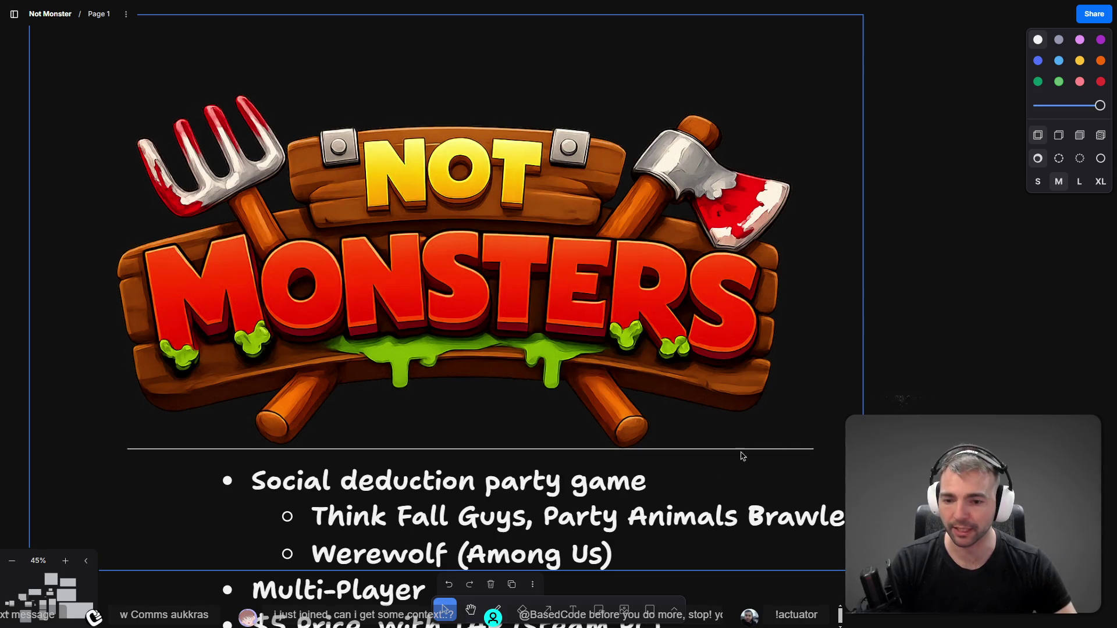
scroll(725, 468, "down", 2)
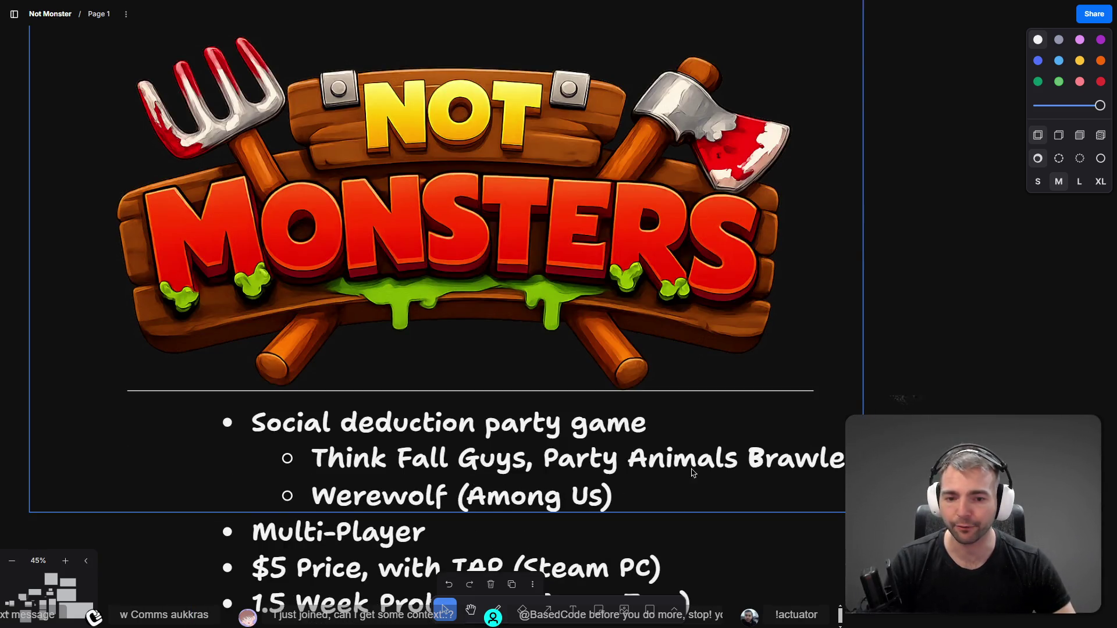
scroll(692, 474, "down", 2)
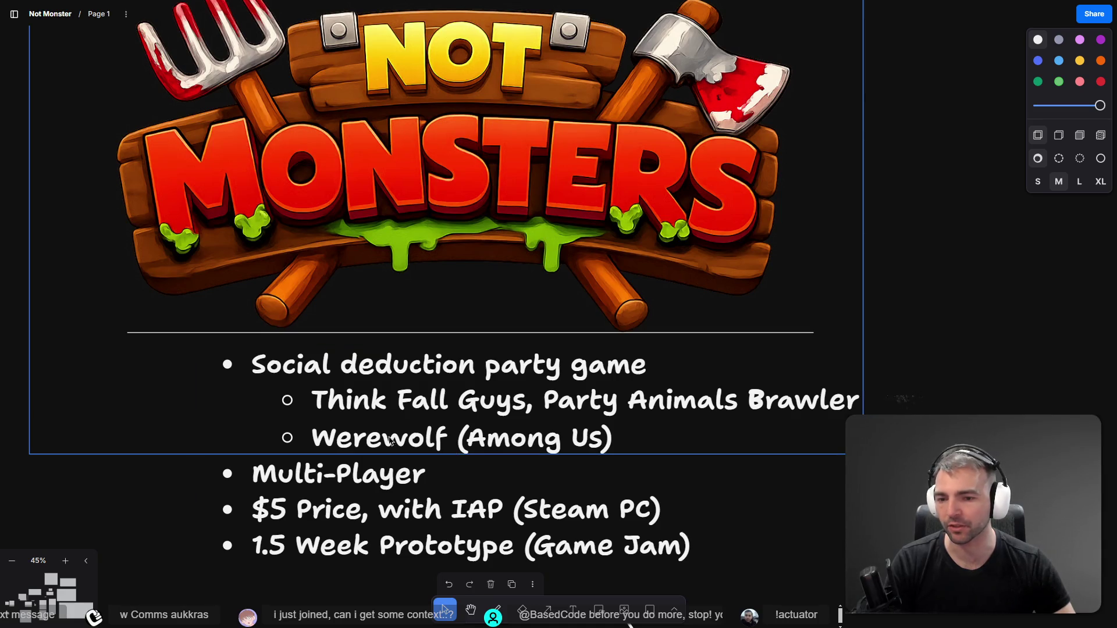
scroll(373, 445, "down", 2)
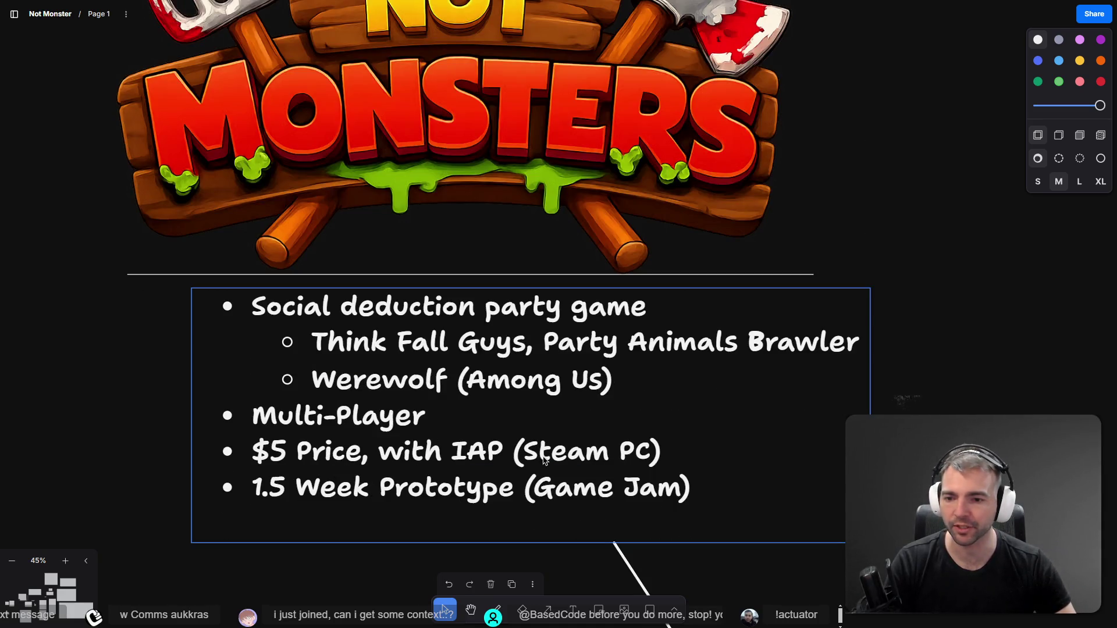
scroll(403, 332, "down", 3)
scroll(628, 444, "down", 5)
scroll(498, 266, "up", 4)
scroll(349, 175, "down", 2)
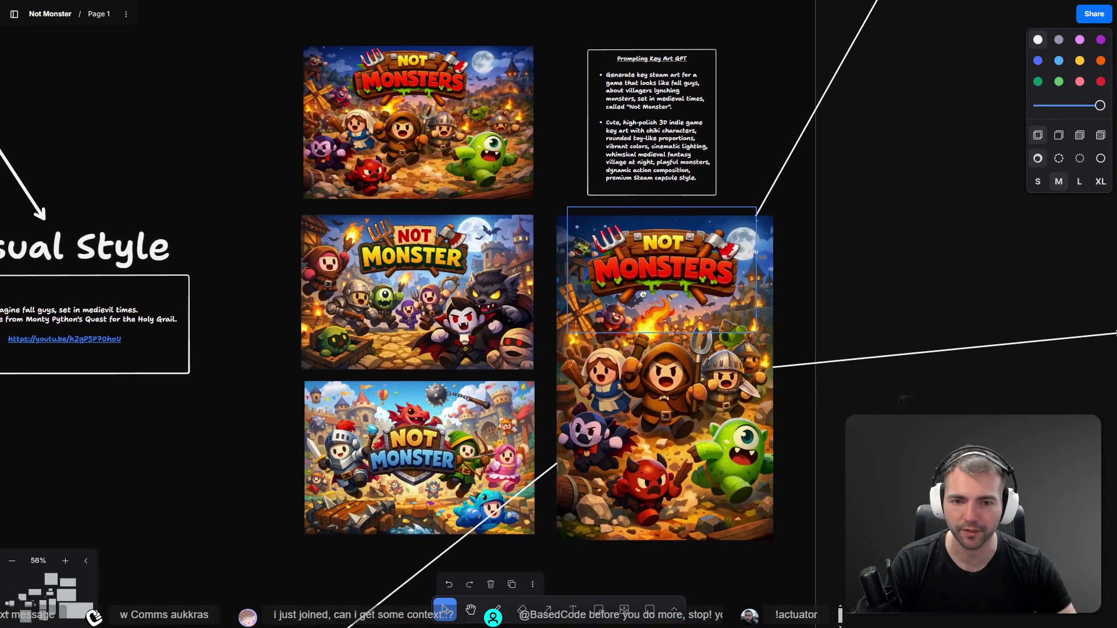
scroll(208, 68, "up", 3)
scroll(208, 68, "up", 2)
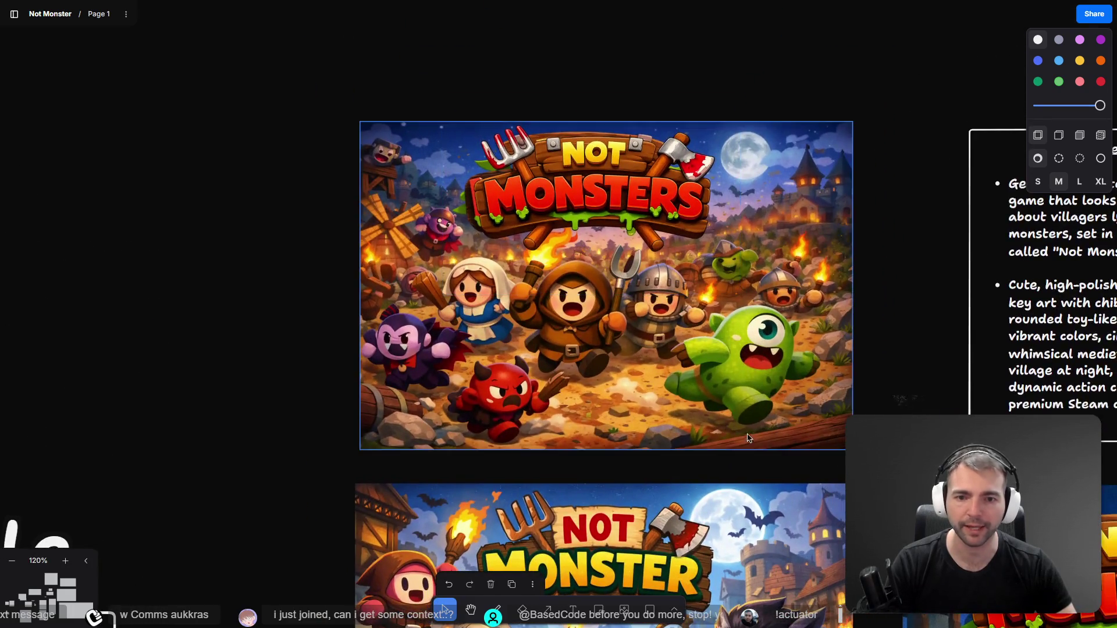
scroll(308, 92, "up", 3)
scroll(308, 91, "down", 3)
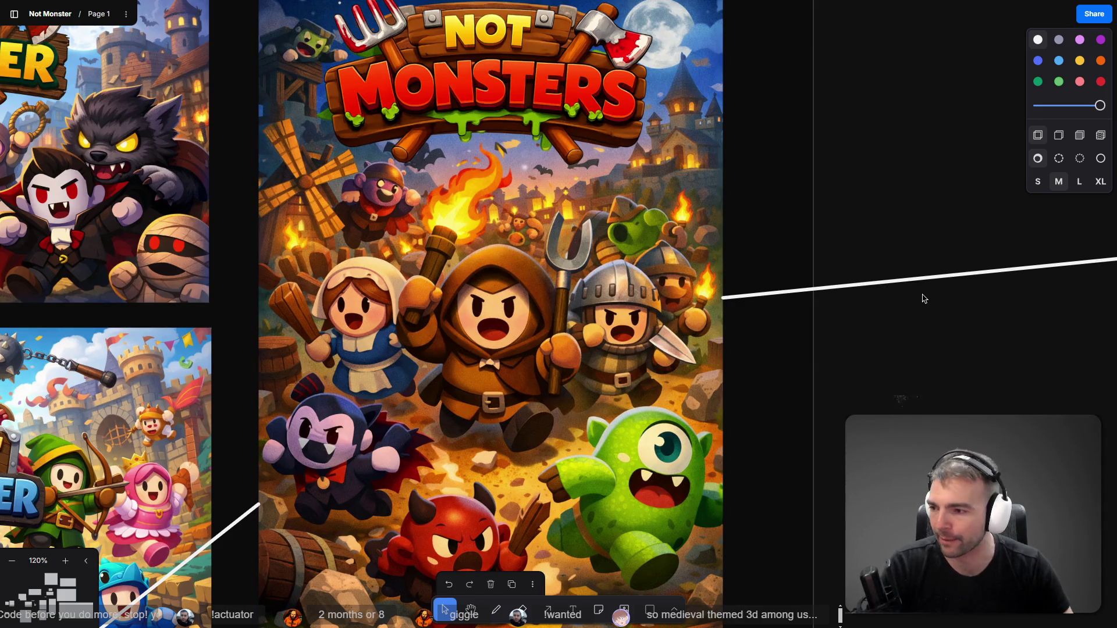
scroll(925, 299, "down", 10)
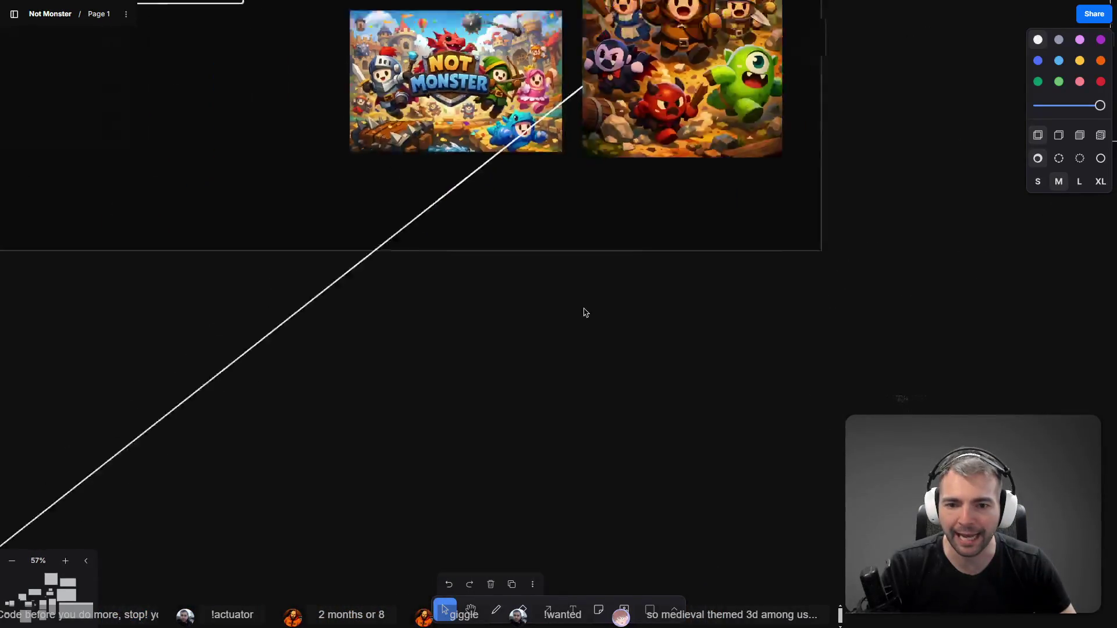
scroll(432, 438, "up", 8)
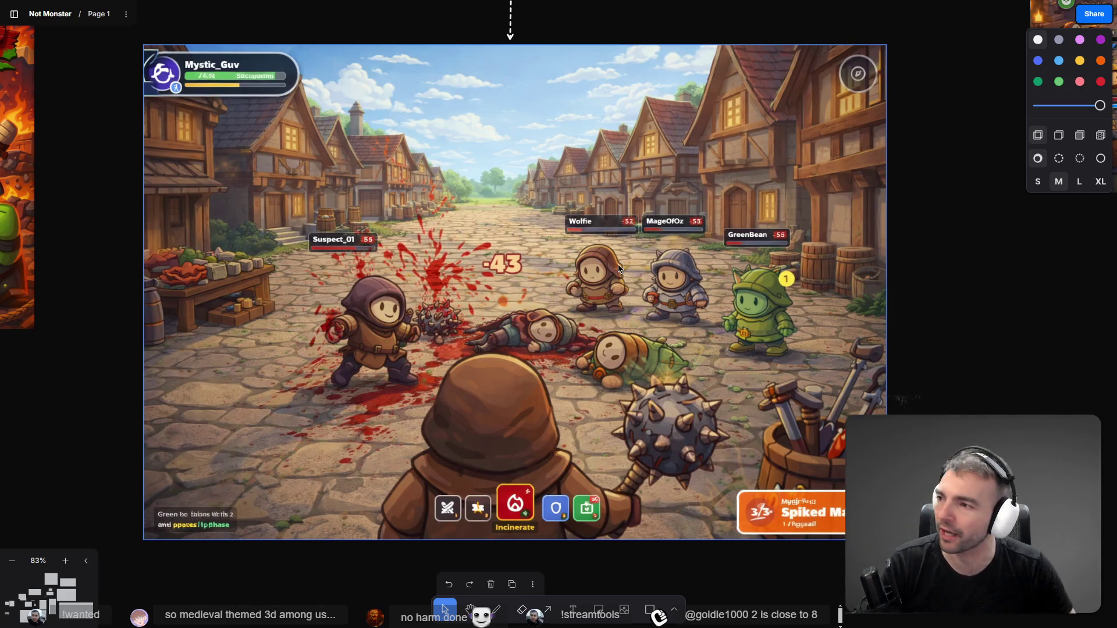
scroll(620, 269, "down", 10)
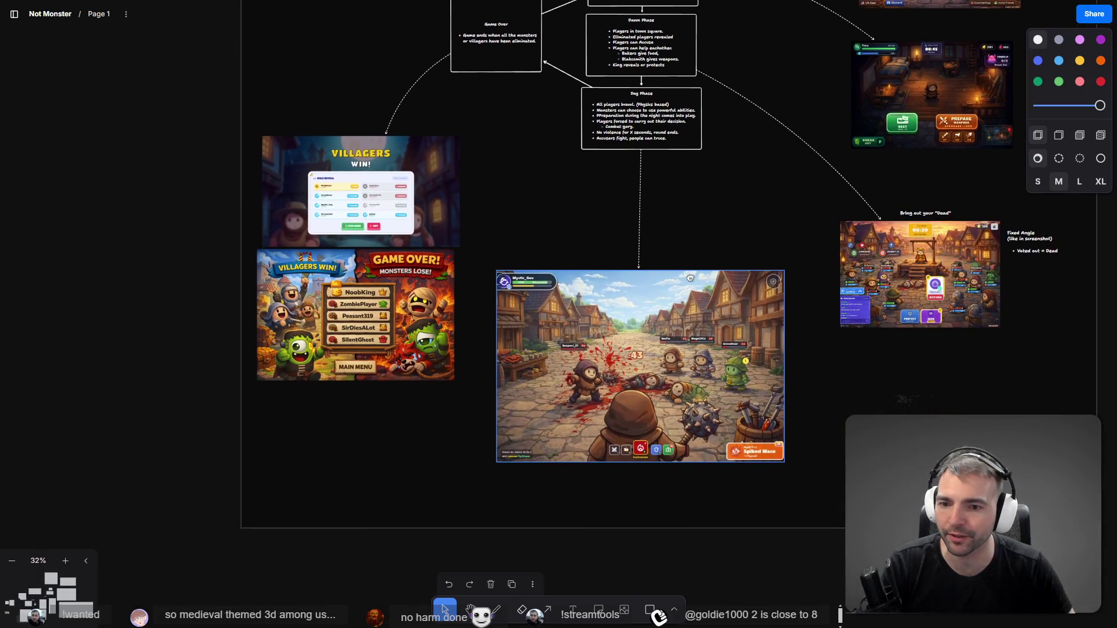
scroll(533, 310, "up", 5)
scroll(408, 350, "left", 2)
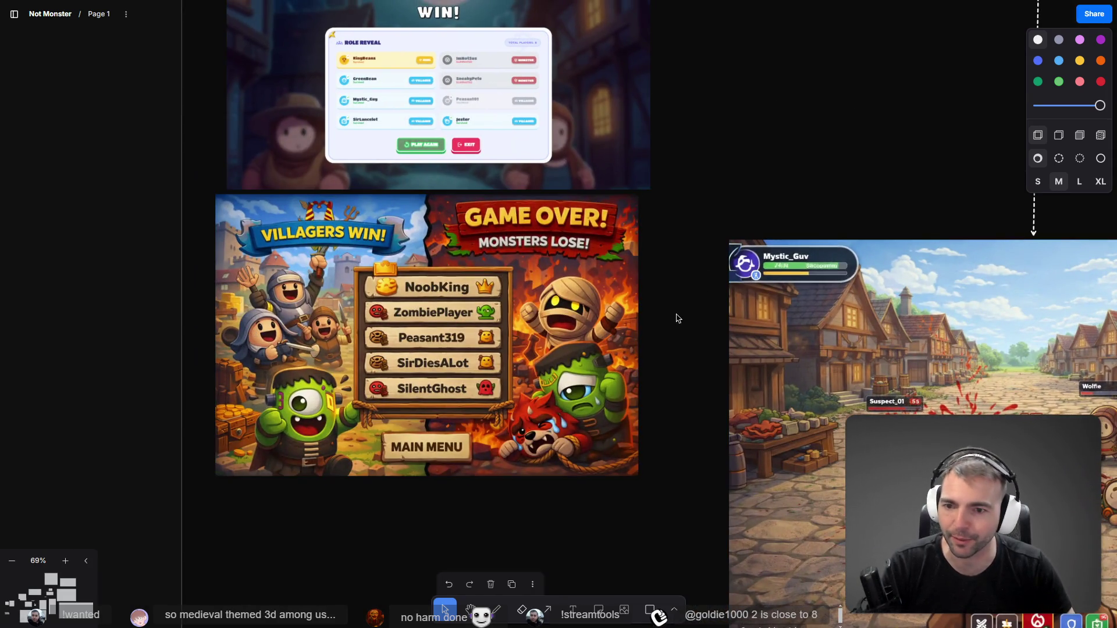
scroll(638, 372, "down", 2)
scroll(845, 344, "right", 5)
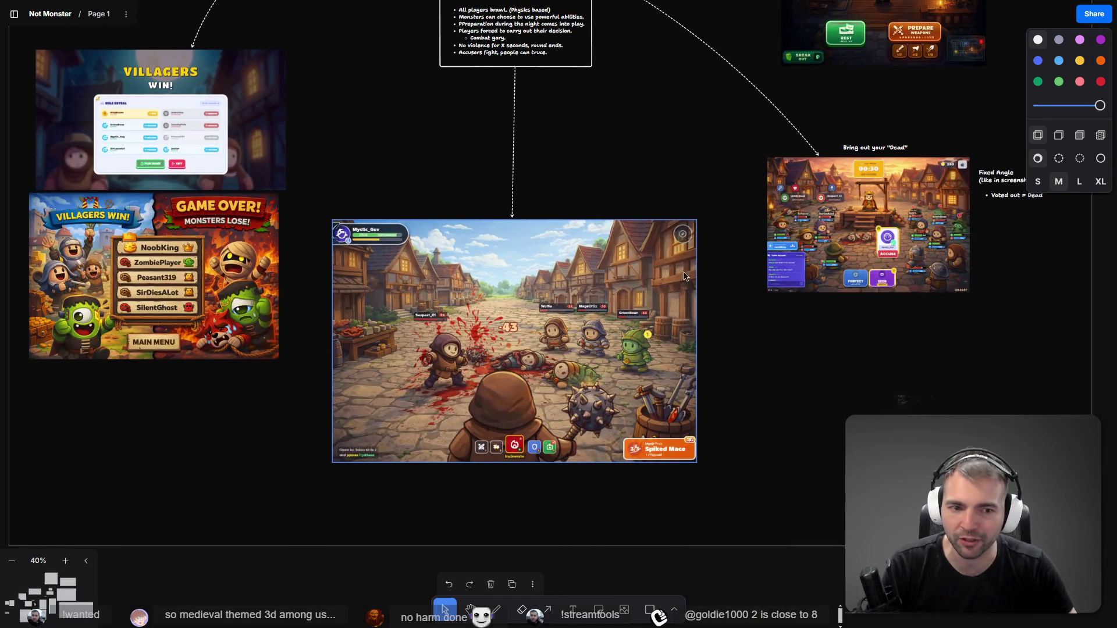
scroll(691, 192, "down", 3)
scroll(584, 220, "up", 5)
scroll(583, 319, "down", 5)
scroll(569, 113, "up", 2)
scroll(573, 392, "up", 5)
left_click_drag(572, 392, 427, 384)
scroll(427, 384, "up", 6)
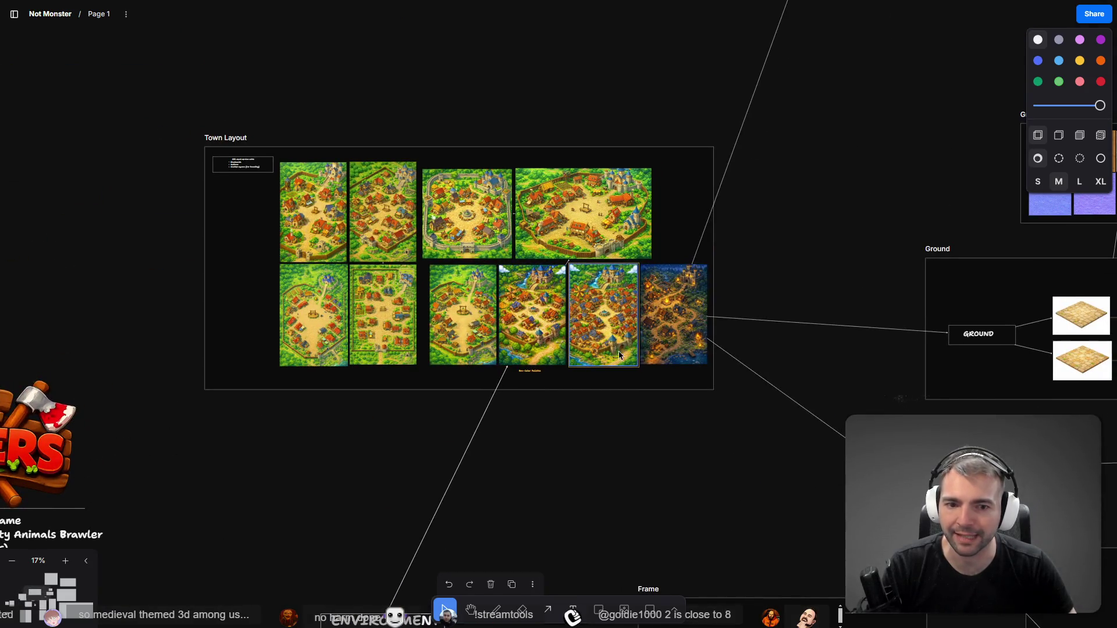
scroll(620, 353, "up", 10)
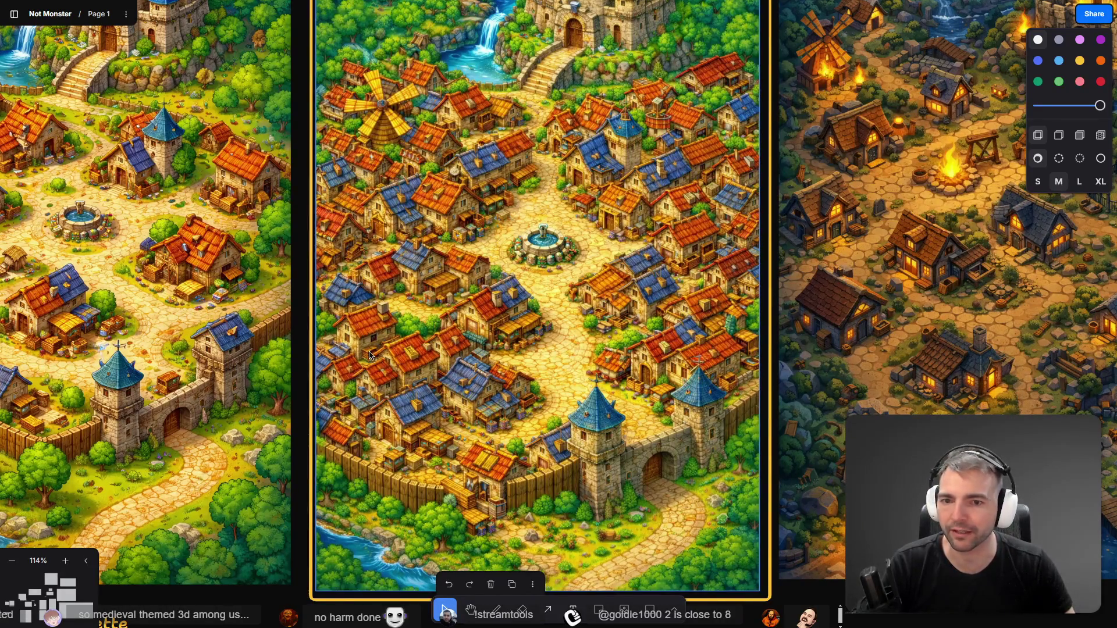
scroll(586, 311, "down", 3)
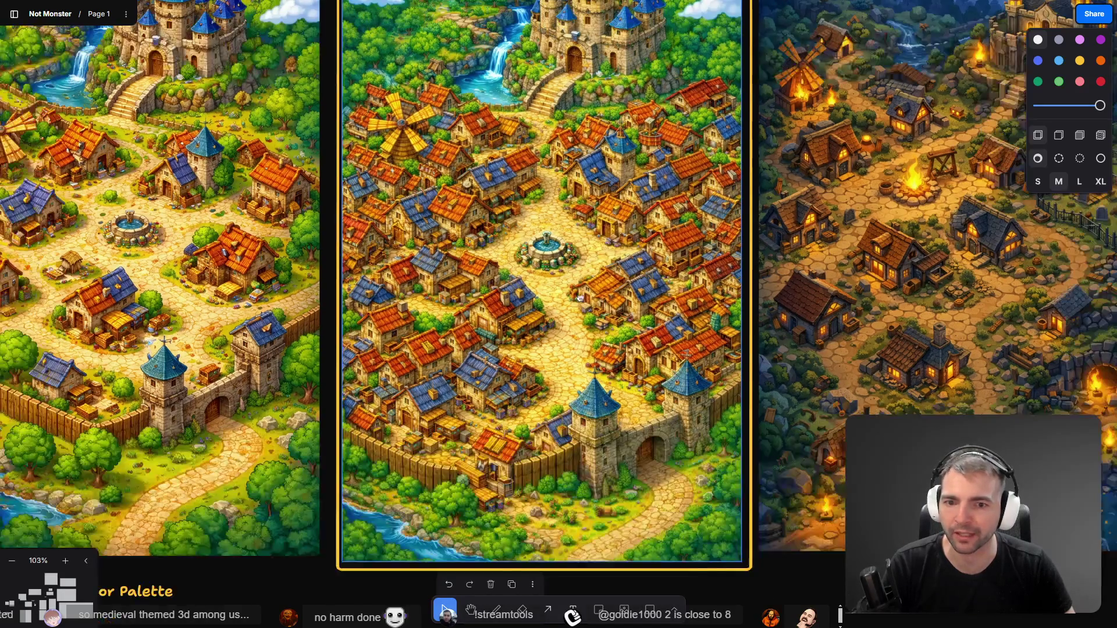
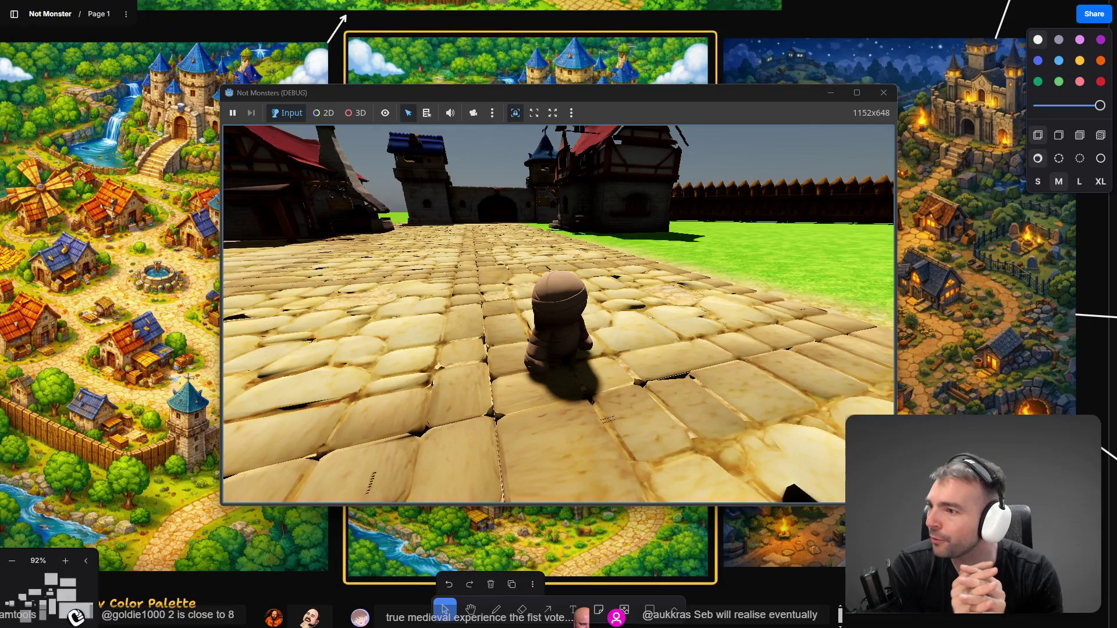
Close the Not Monsters game window and return to the Godot editor's Cobblestone1 scene
key("alt+F4")
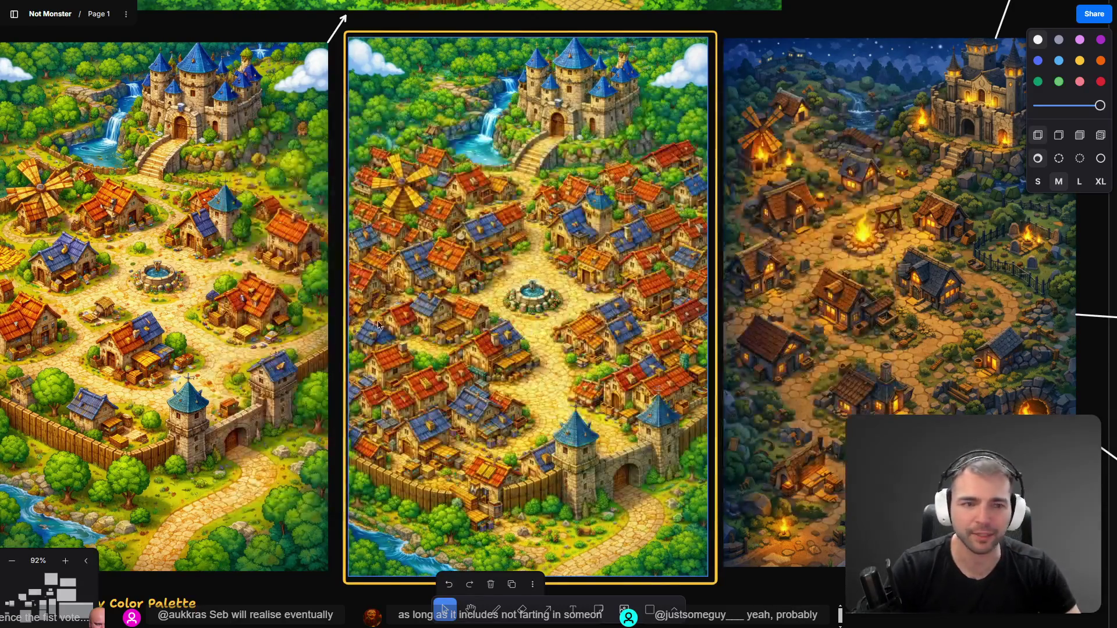
key("alt+Tab")
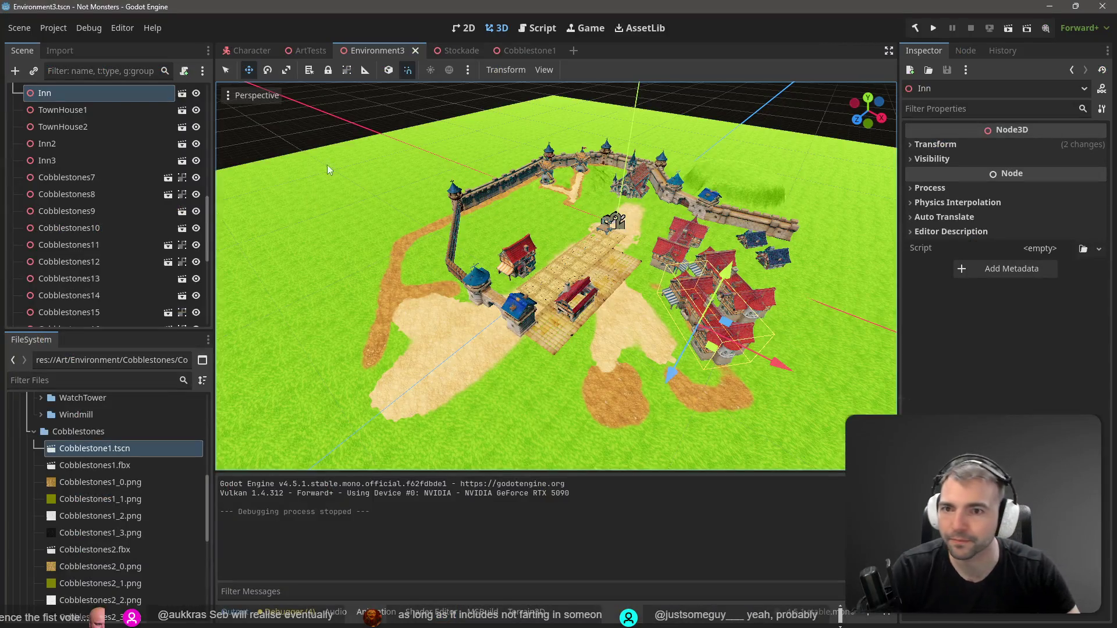
left_click(498, 53)
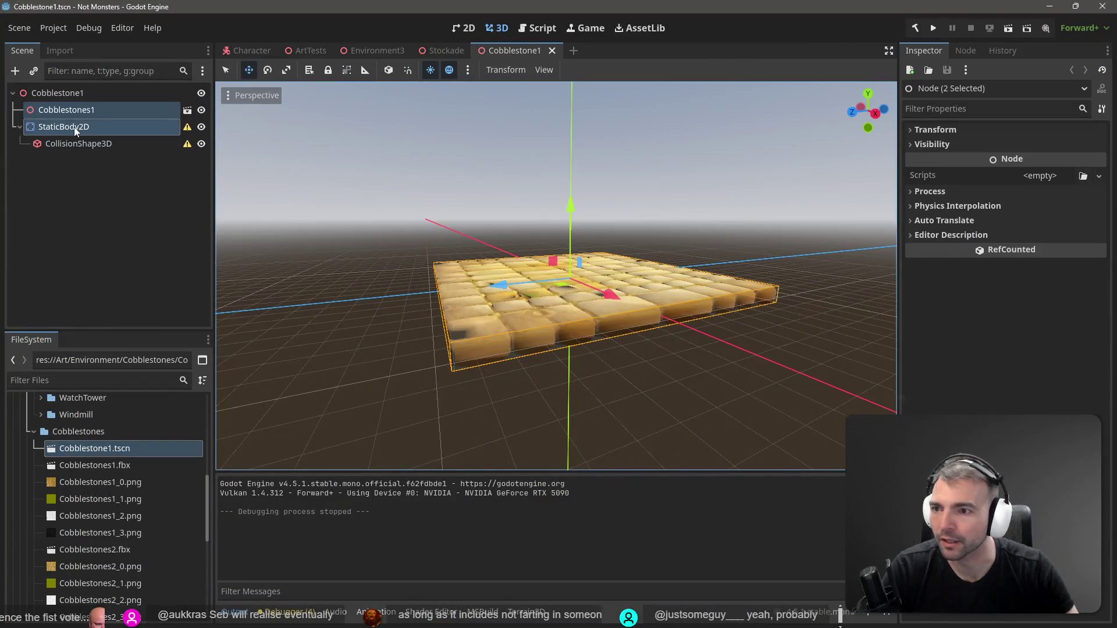
Add a StaticBody3D child node to the Cobblestone1 scene
left_click(74, 127)
left_click(85, 187)
right_click(72, 197)
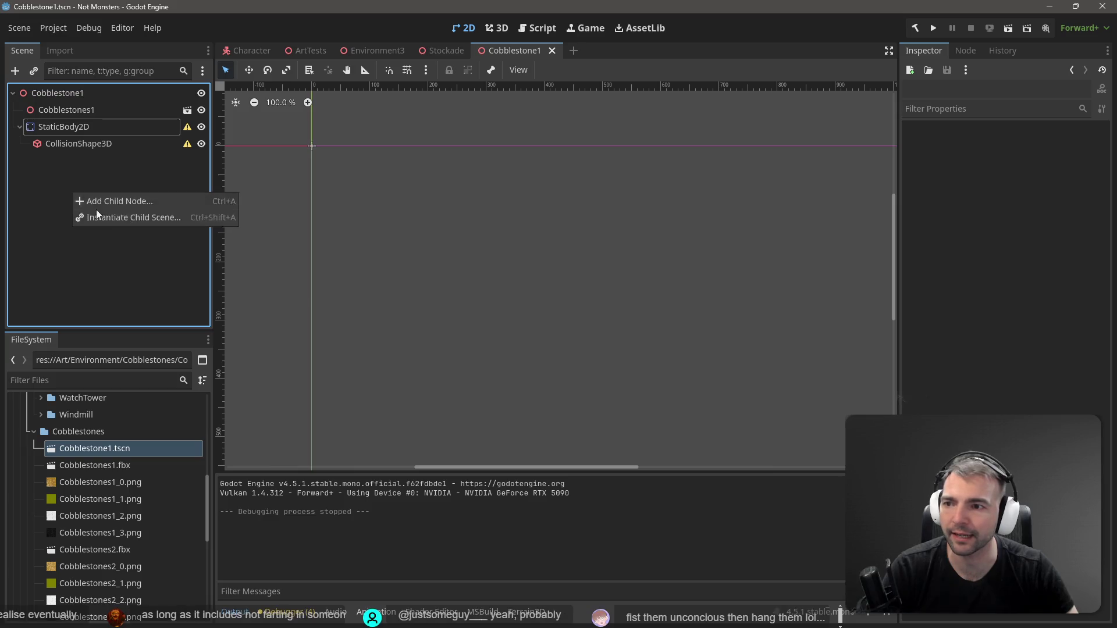
left_click(142, 200)
type("Status")
key("BackSpace")
key("BackSpace")
key("BackSpace")
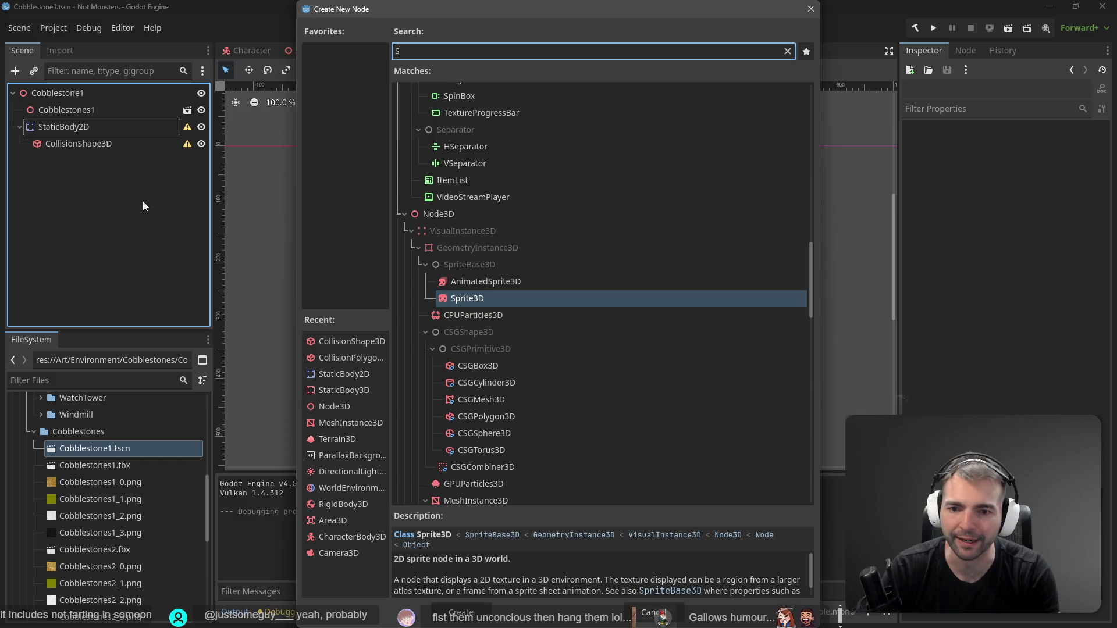
type("tatic3")
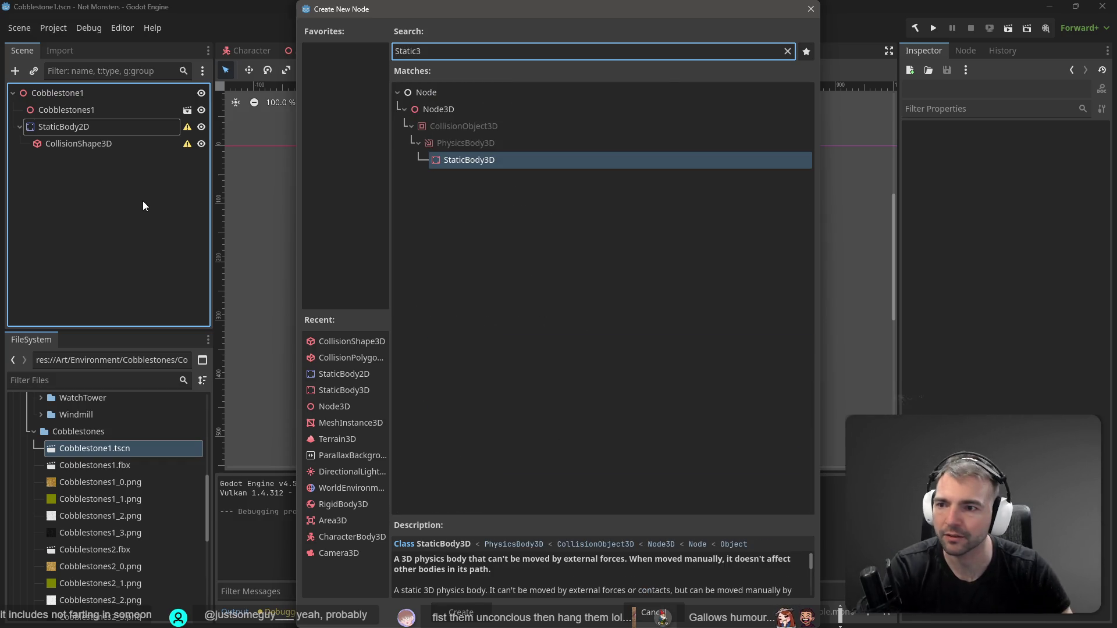
key("Return")
Move CollisionShape3D under StaticBody3D and delete the old StaticBody2D node
left_click_drag(83, 166, 91, 127)
left_click(89, 127)
key("Delete")
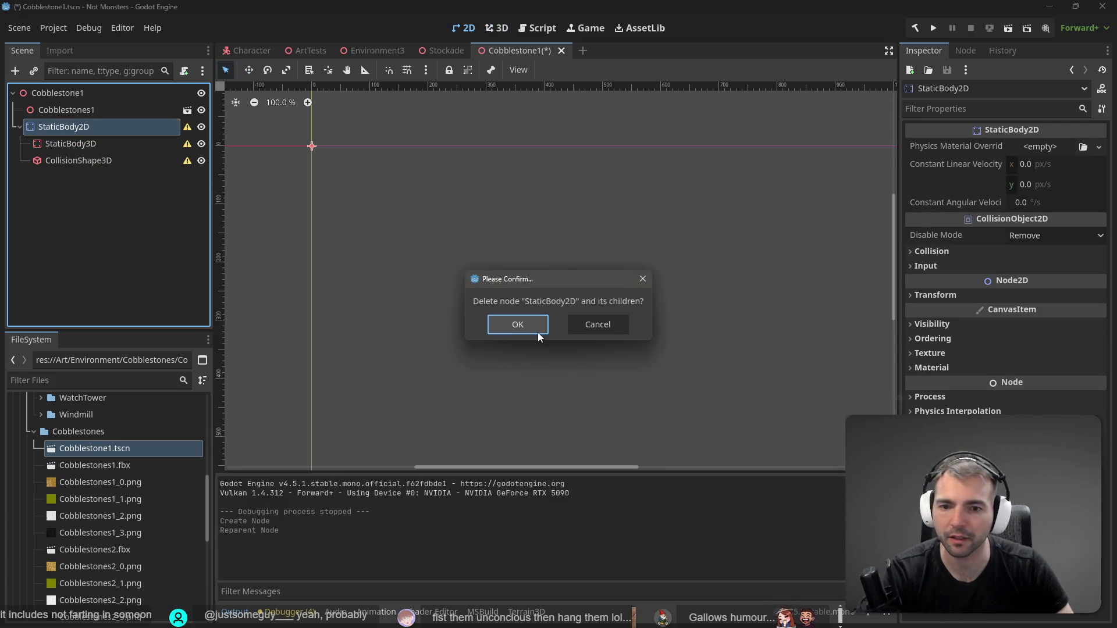
left_click(537, 331)
key("ctrl+z")
left_click_drag(81, 161, 76, 94)
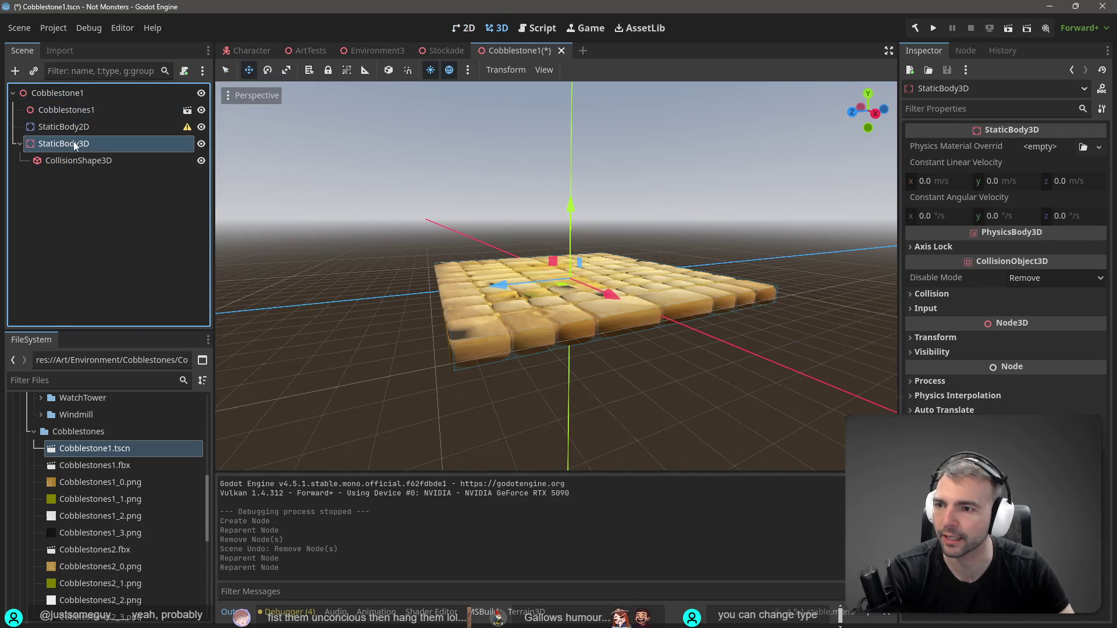
left_click(79, 130)
key("Delete")
left_click(533, 323)
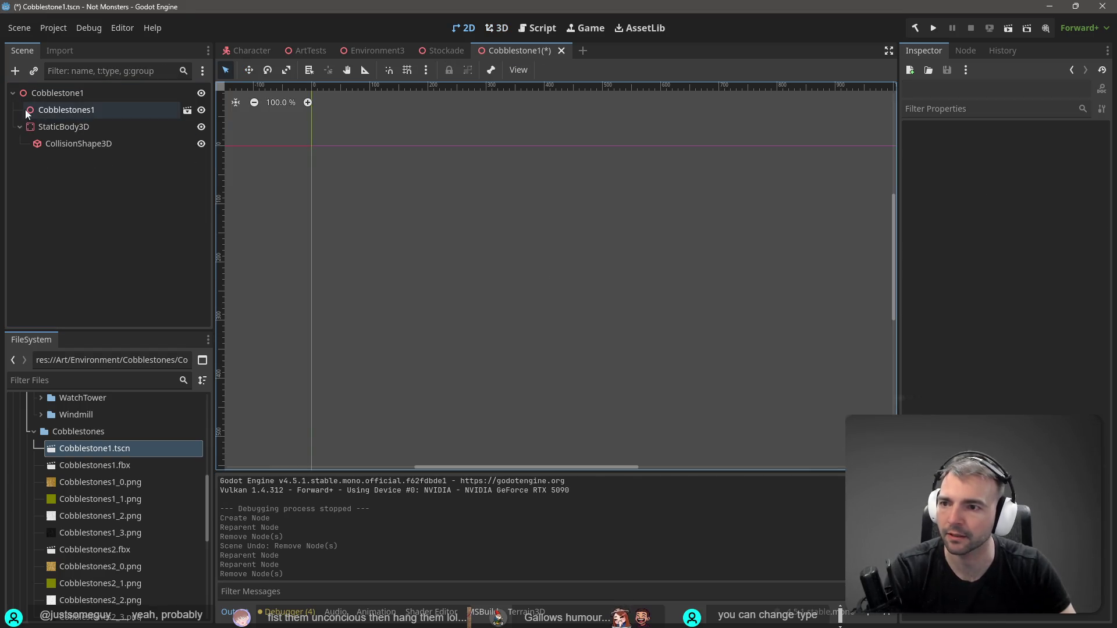
Rename the Cobblestones1 node to 'Mesh' and save the Cobblestone1 scene
double_click(74, 110)
type("Mesh")
key("Return")
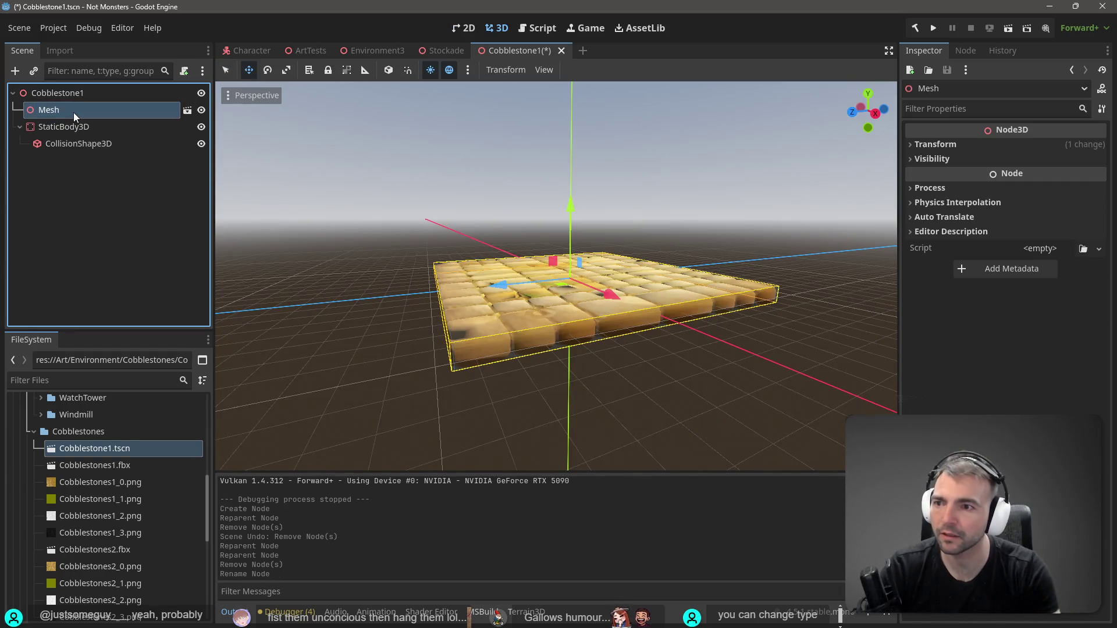
left_click(64, 124)
key("ctrl+s")
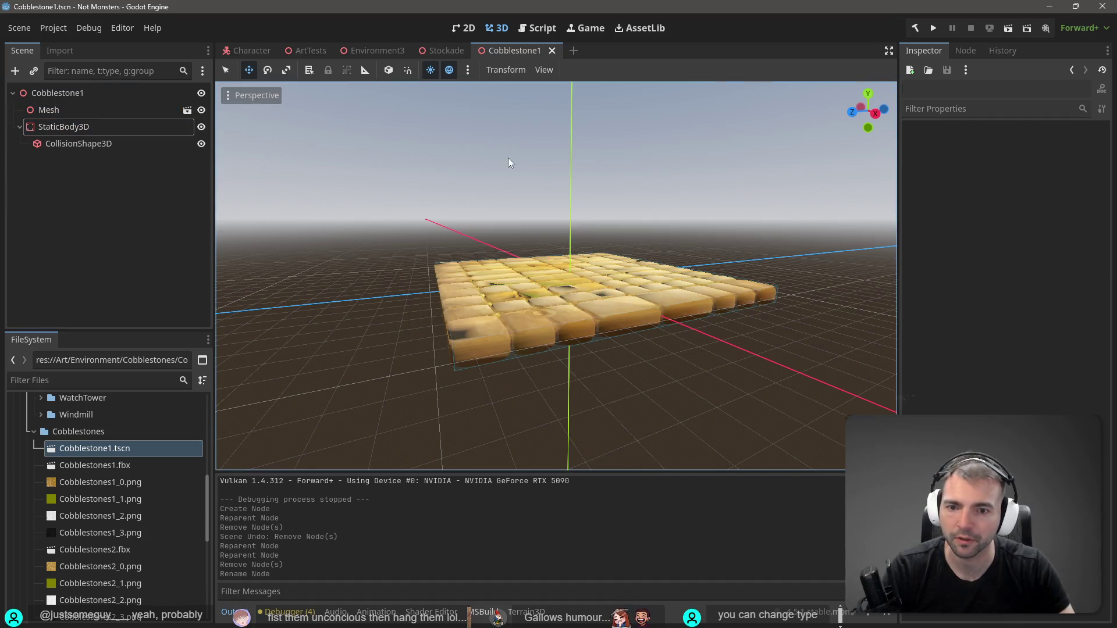
left_click(434, 51)
left_click(522, 51)
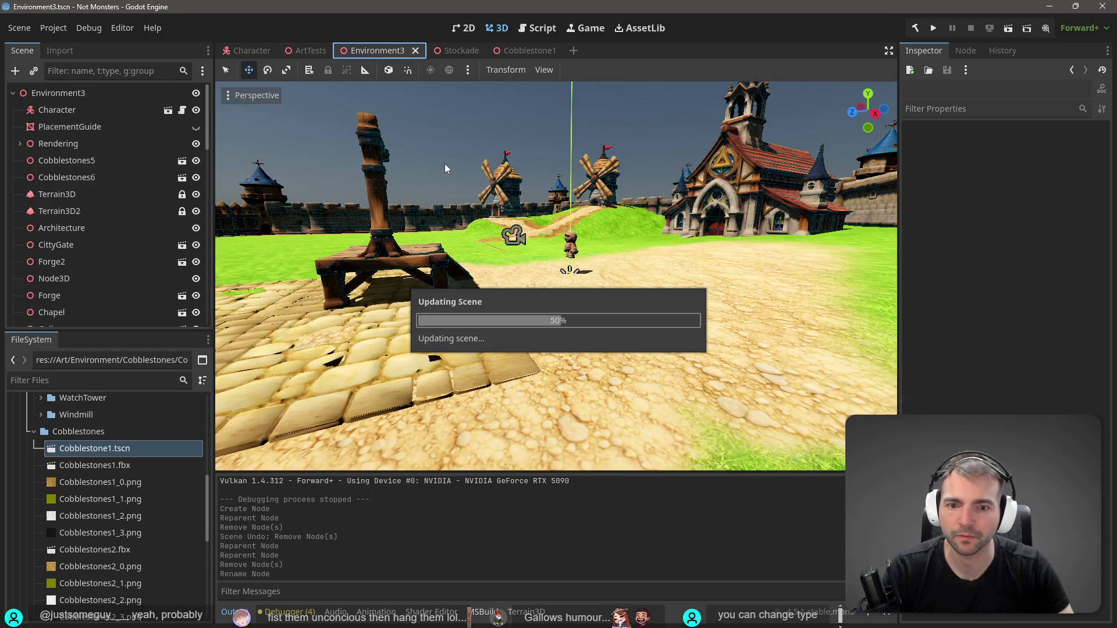
Run the town scene and walk the character over the gallows and cobblestone street, then stop
key("F6")
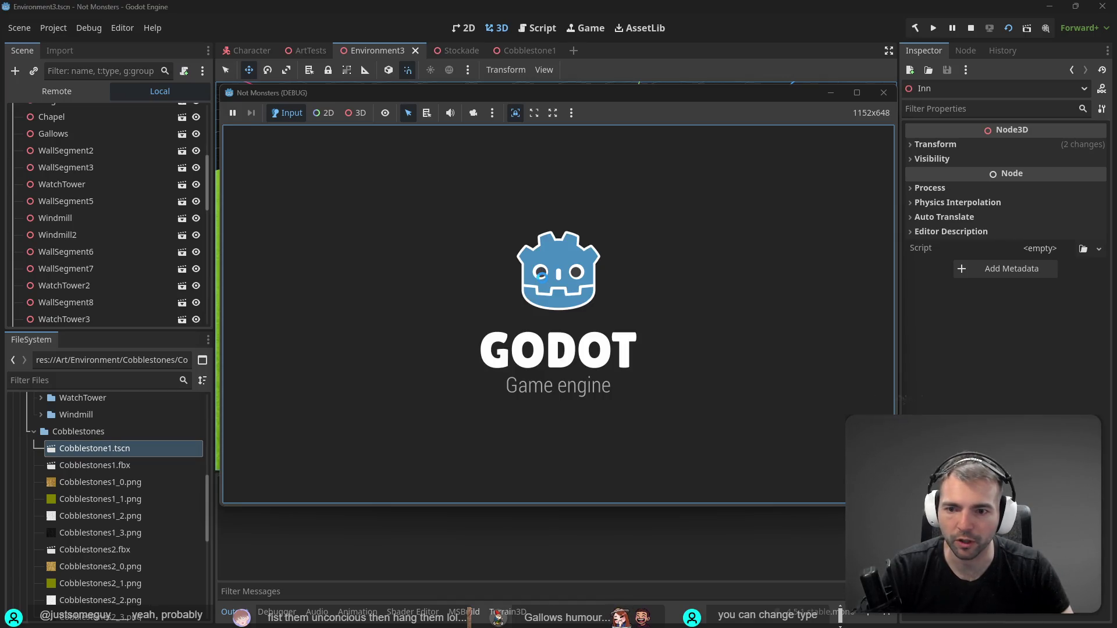
key("w")
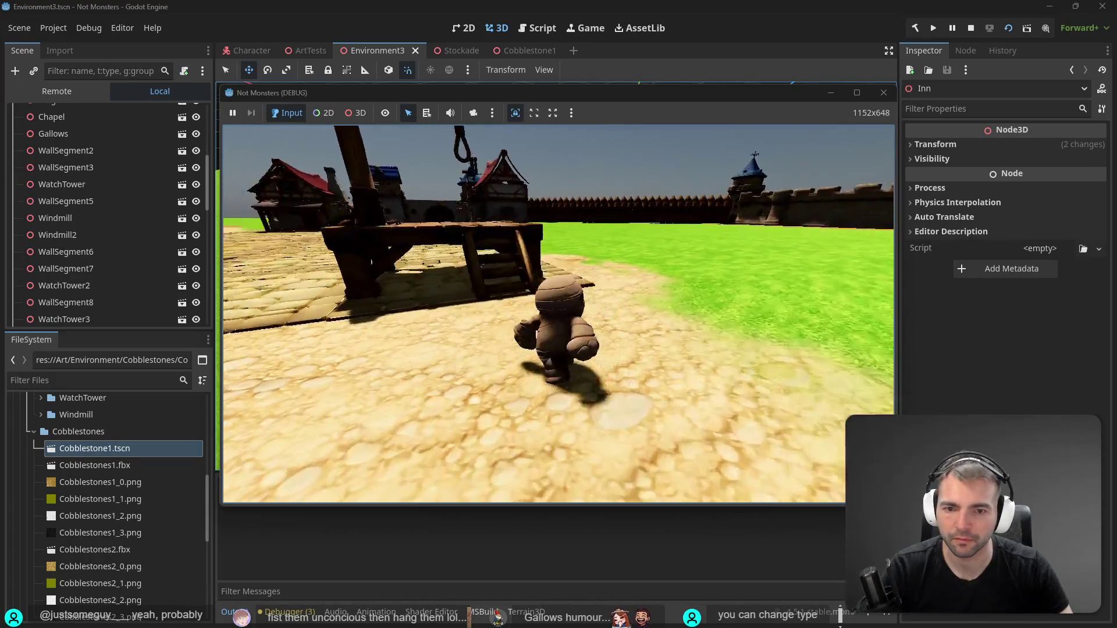
key("w")
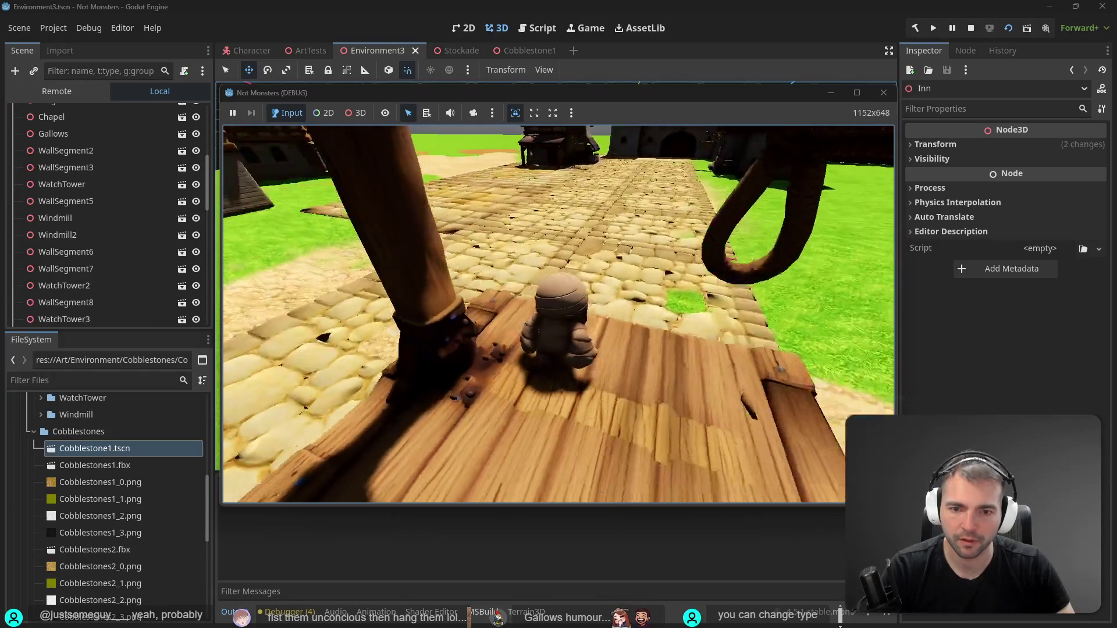
key("w")
key("w")
key("w")
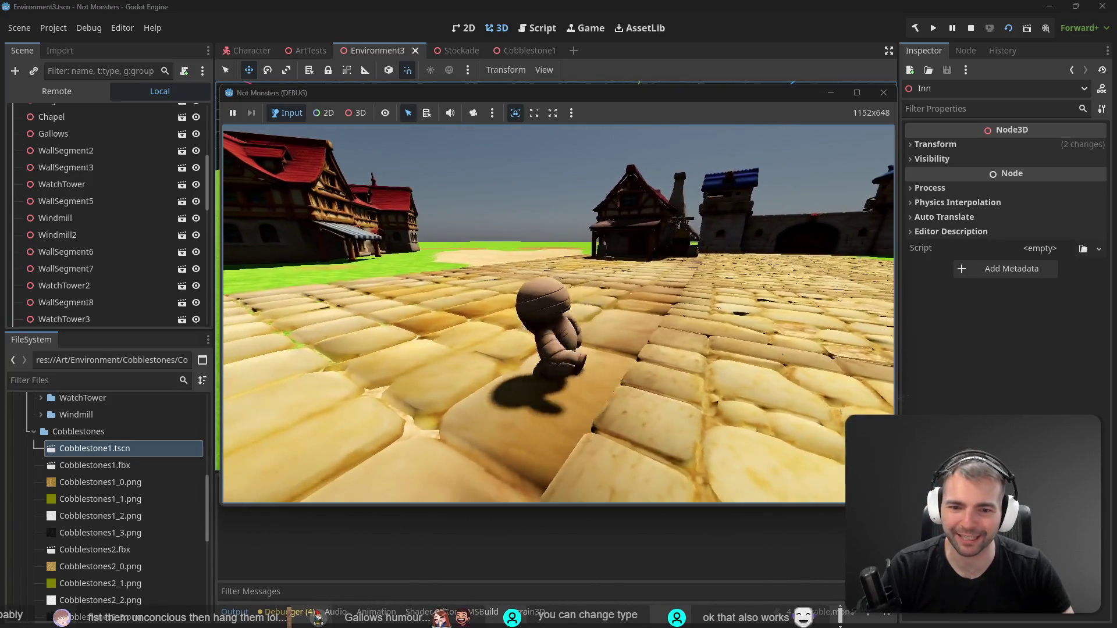
key("w")
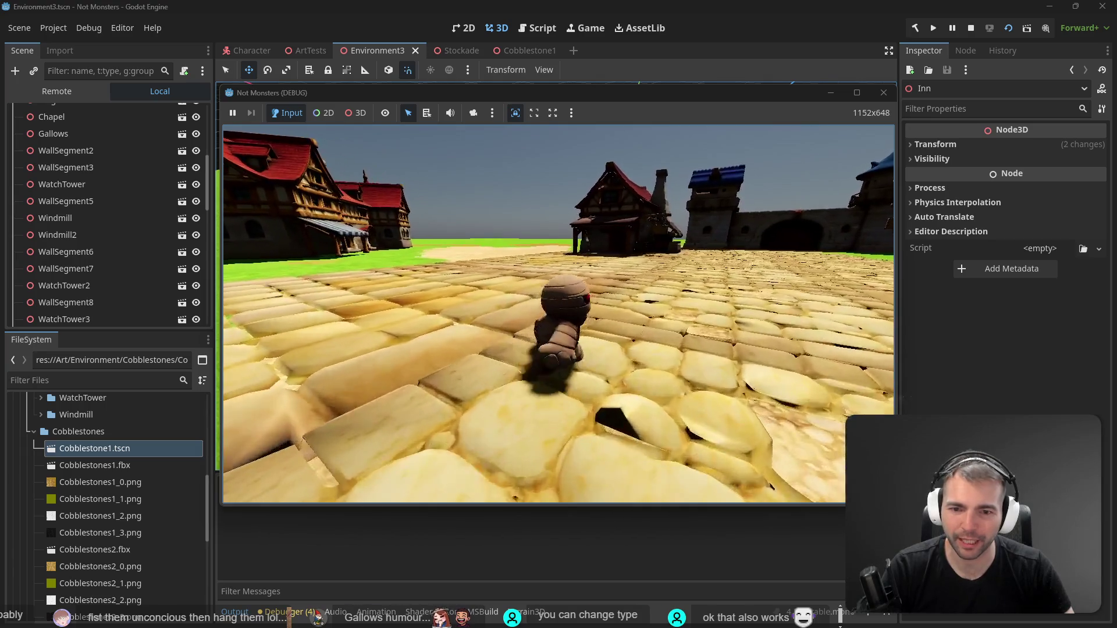
key("w")
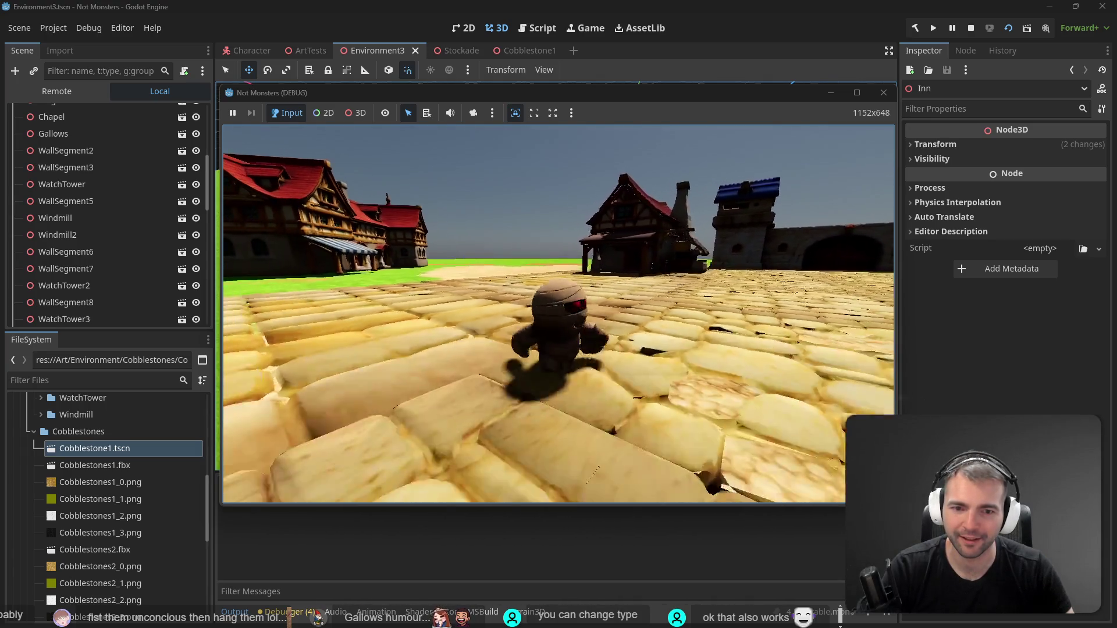
key("F8")
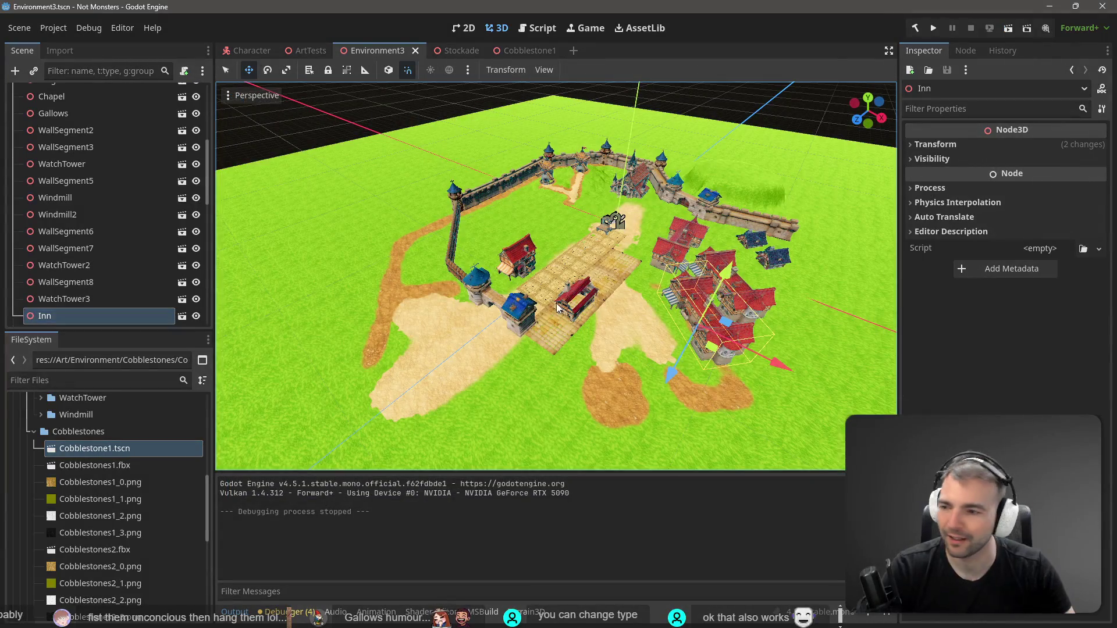
Fly the view to the town square and select and frame a cobblestone tile
key("w")
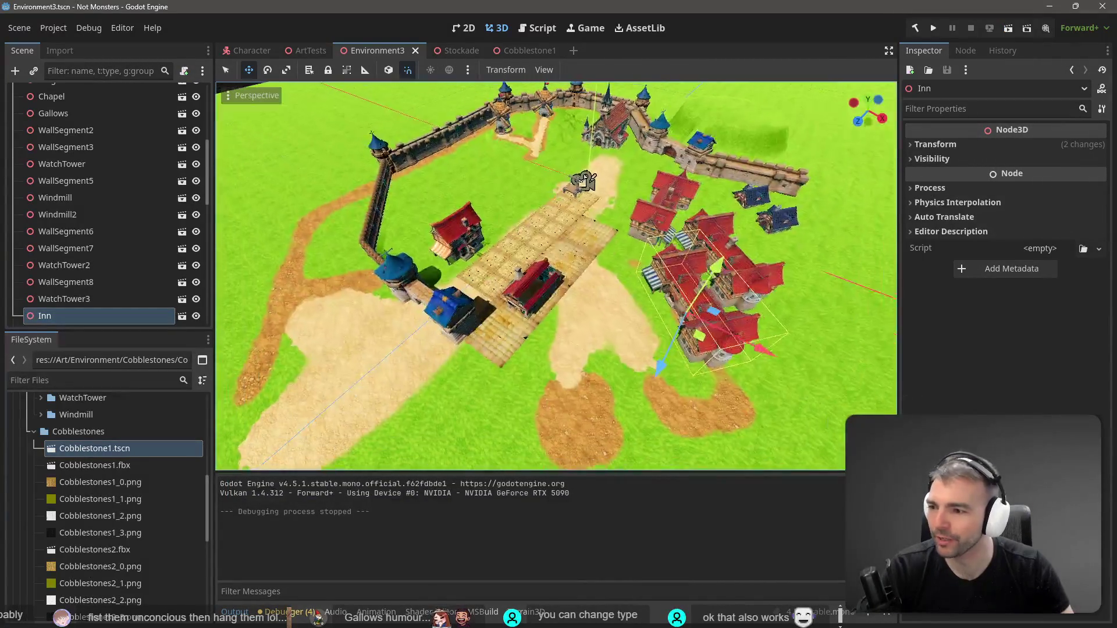
key("w")
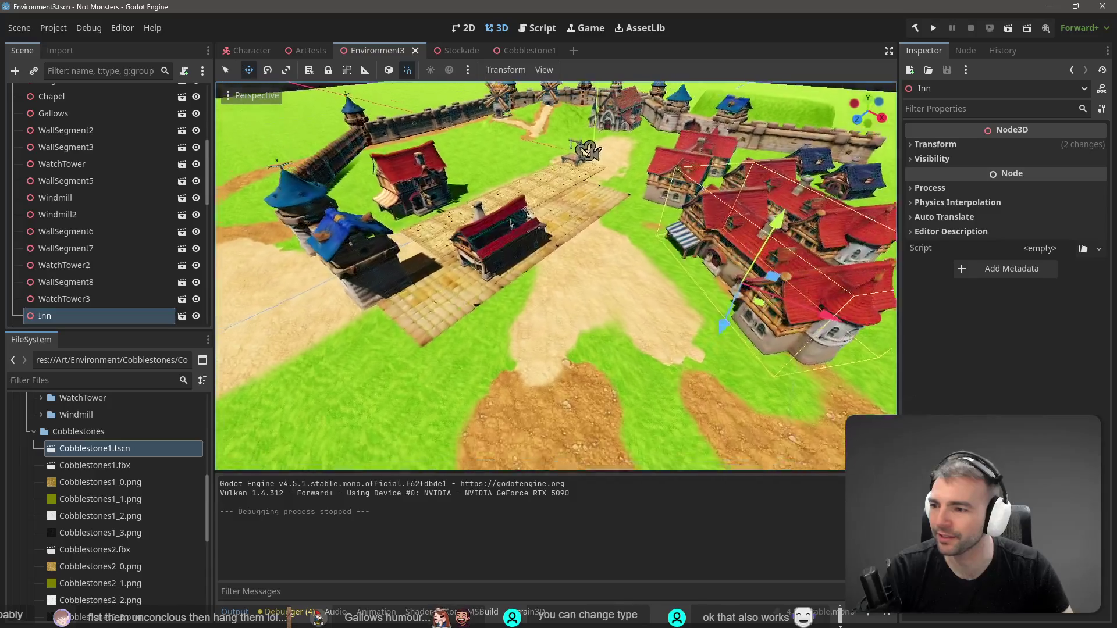
key("w")
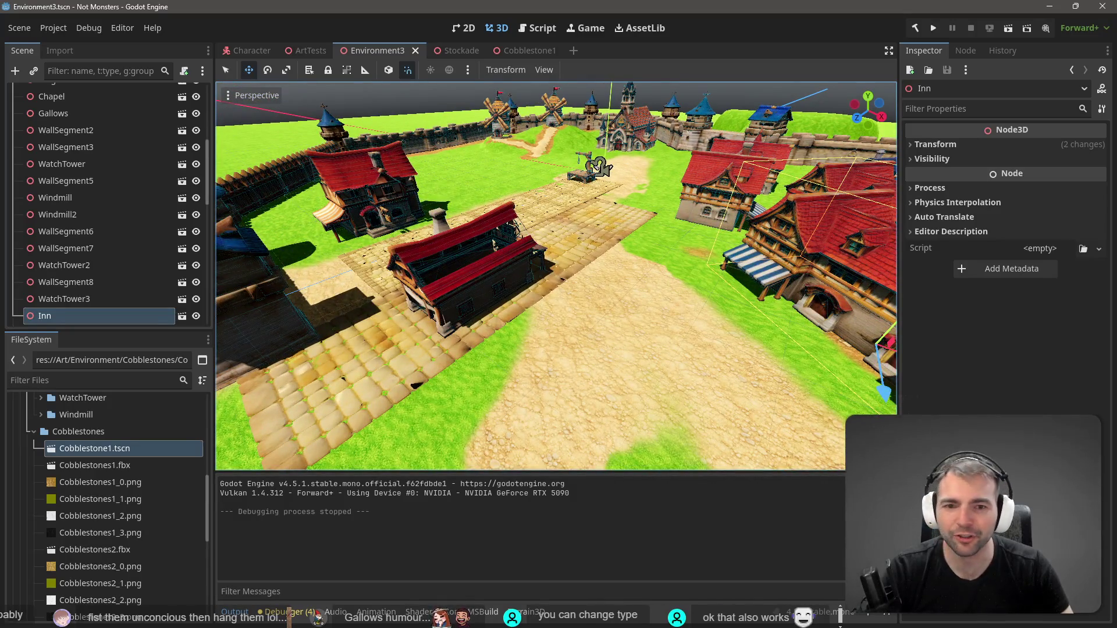
key("w")
left_click(643, 268)
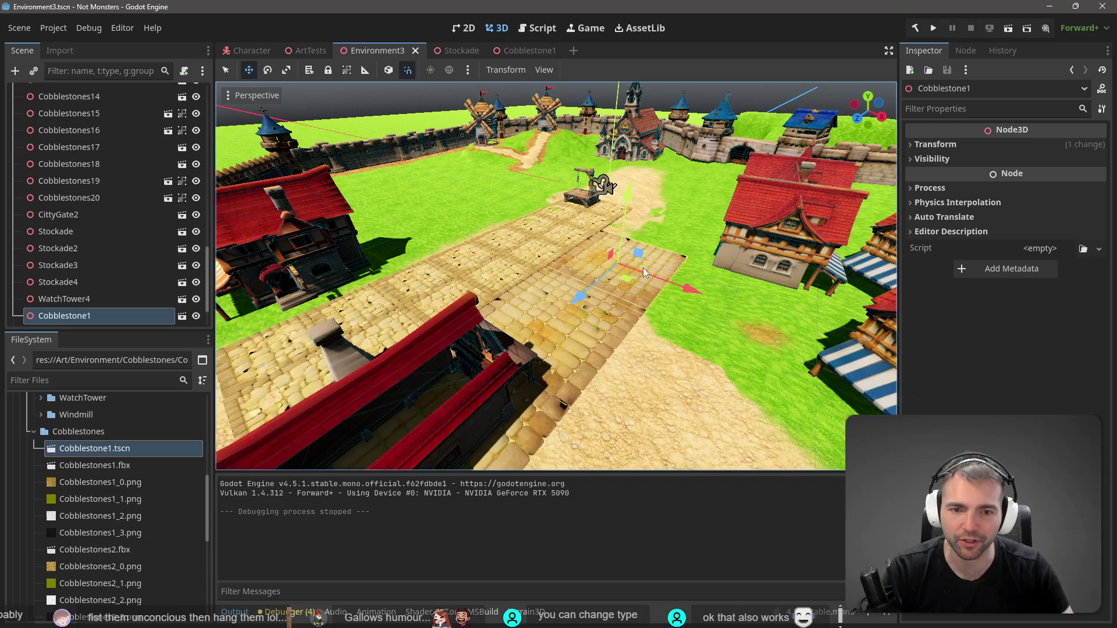
key("f")
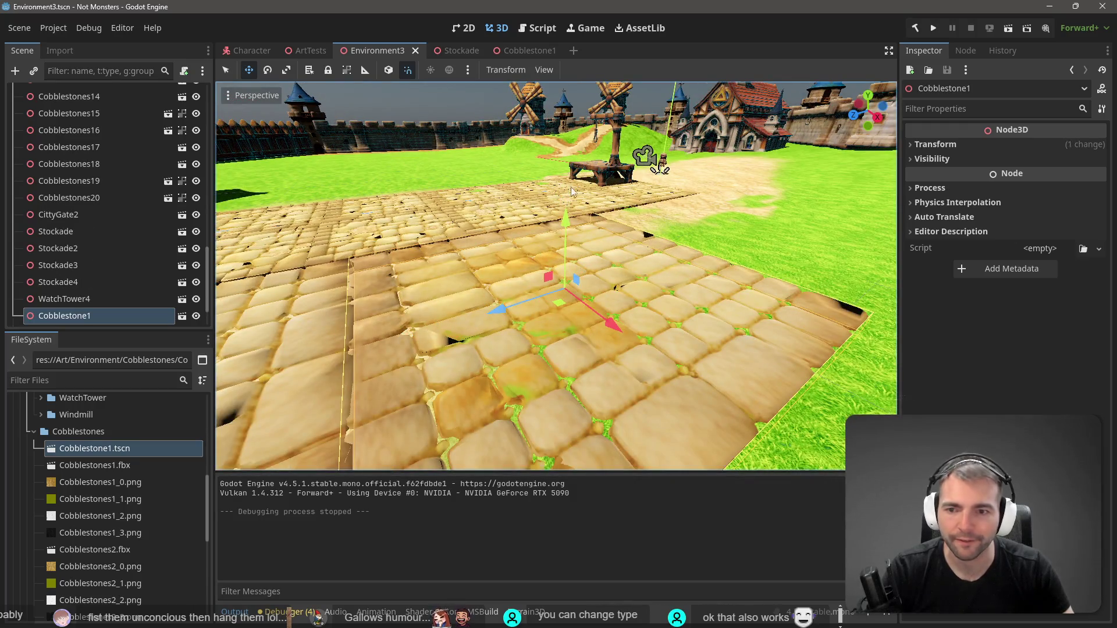
In Cobblestone1, lower the CollisionShape3D box top to height 0.773712
left_click(524, 51)
left_click(512, 308)
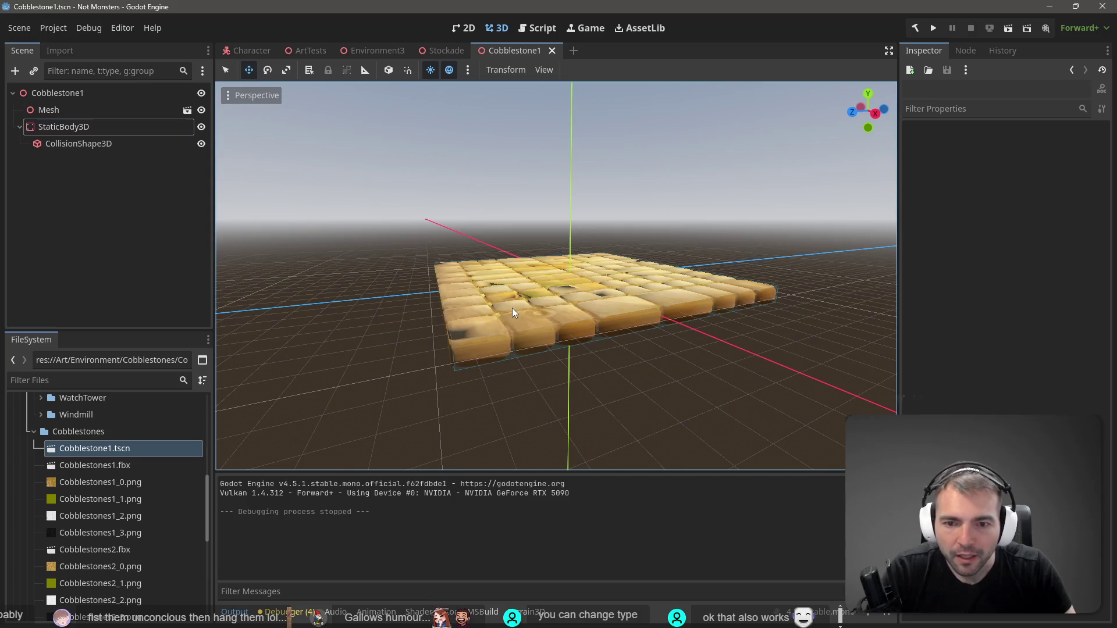
left_click(81, 146)
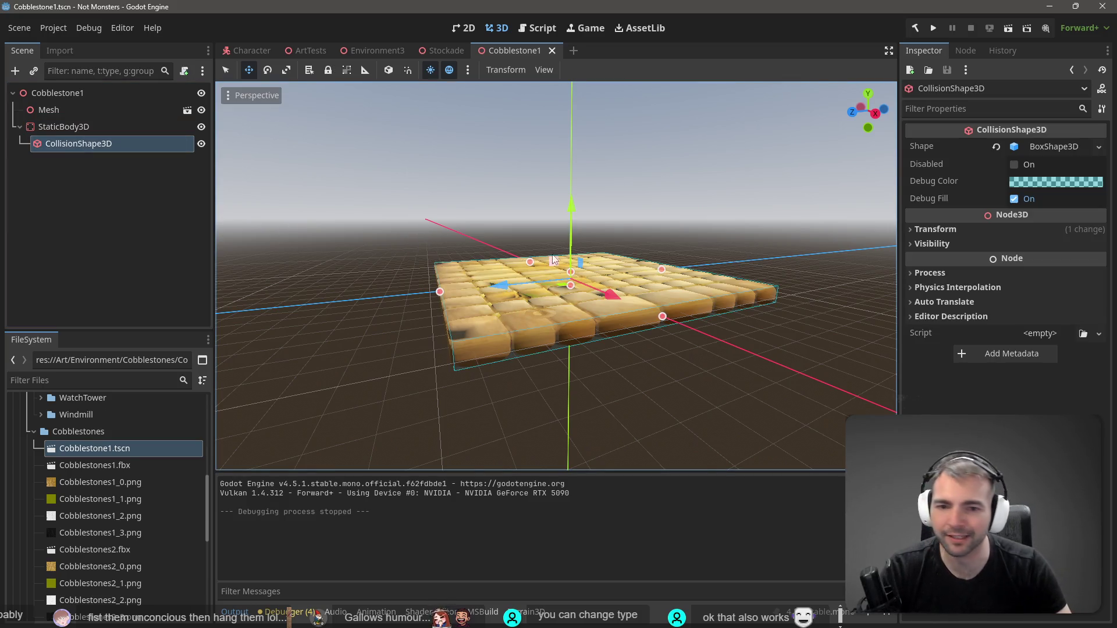
scroll(617, 267, "up", 4)
scroll(602, 265, "down", 1)
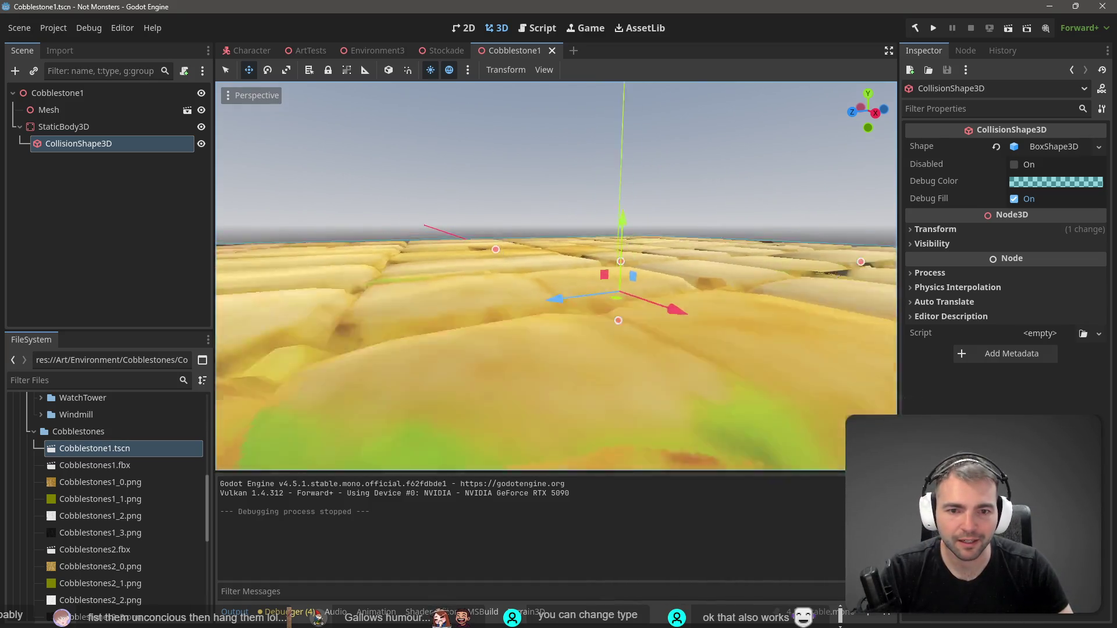
left_click_drag(580, 275, 589, 278)
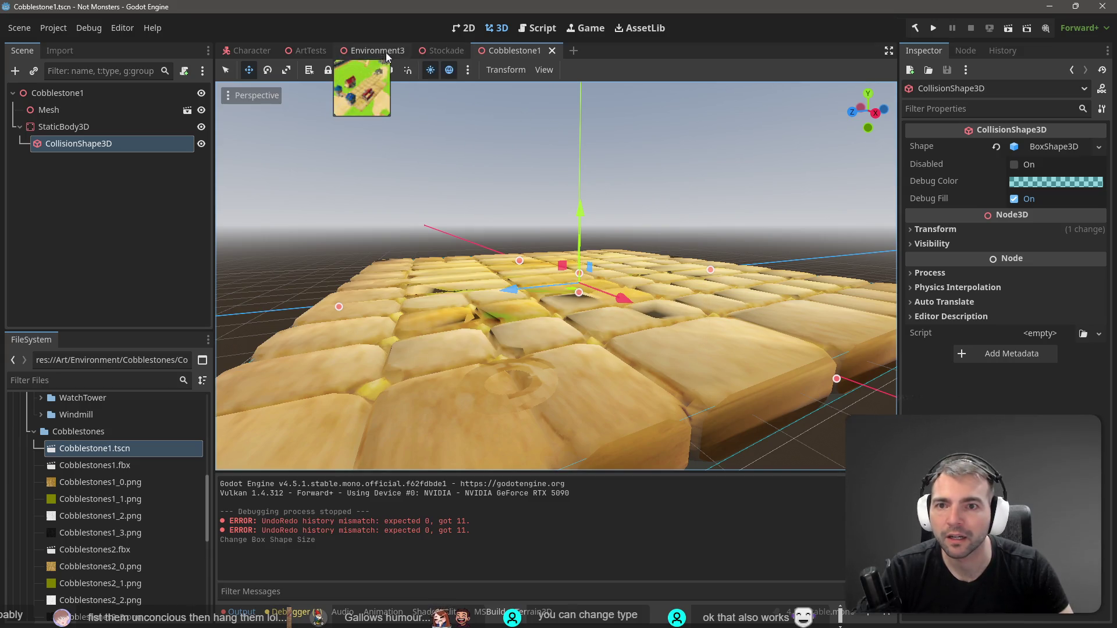
left_click(362, 55)
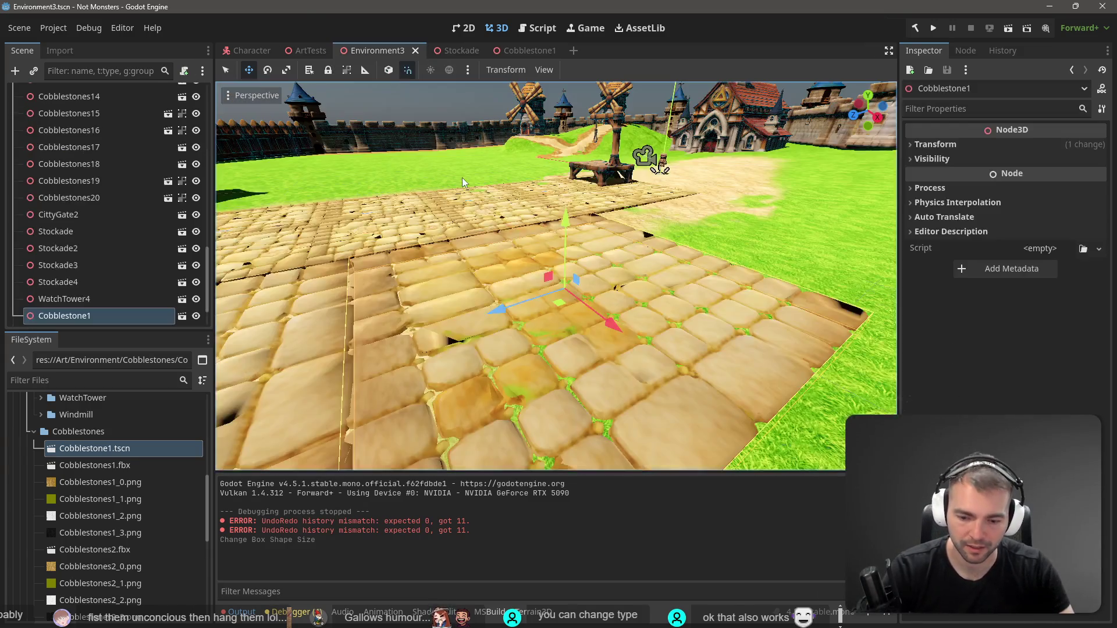
Test-run the scene, walking the mummy across the resized cobblestones toward the town, then stop
key("F5")
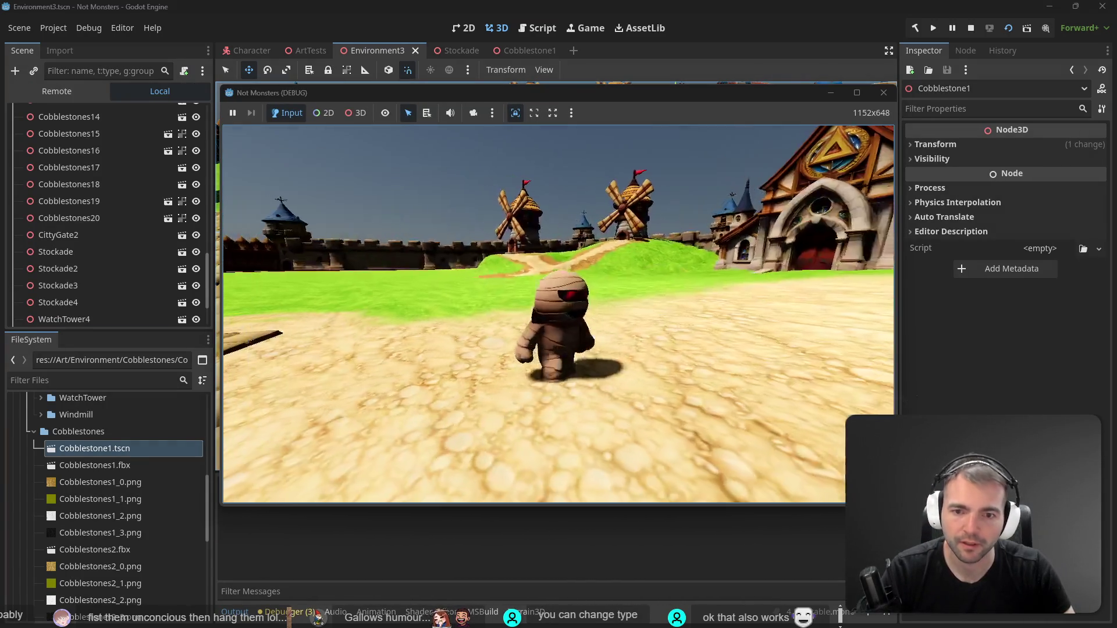
key("w")
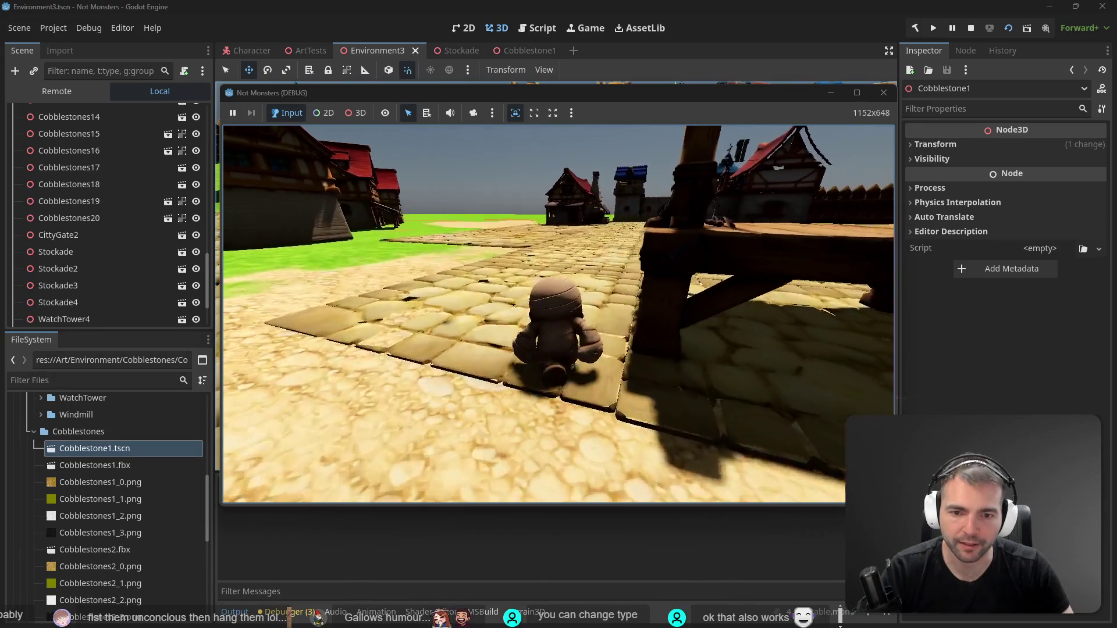
key("w")
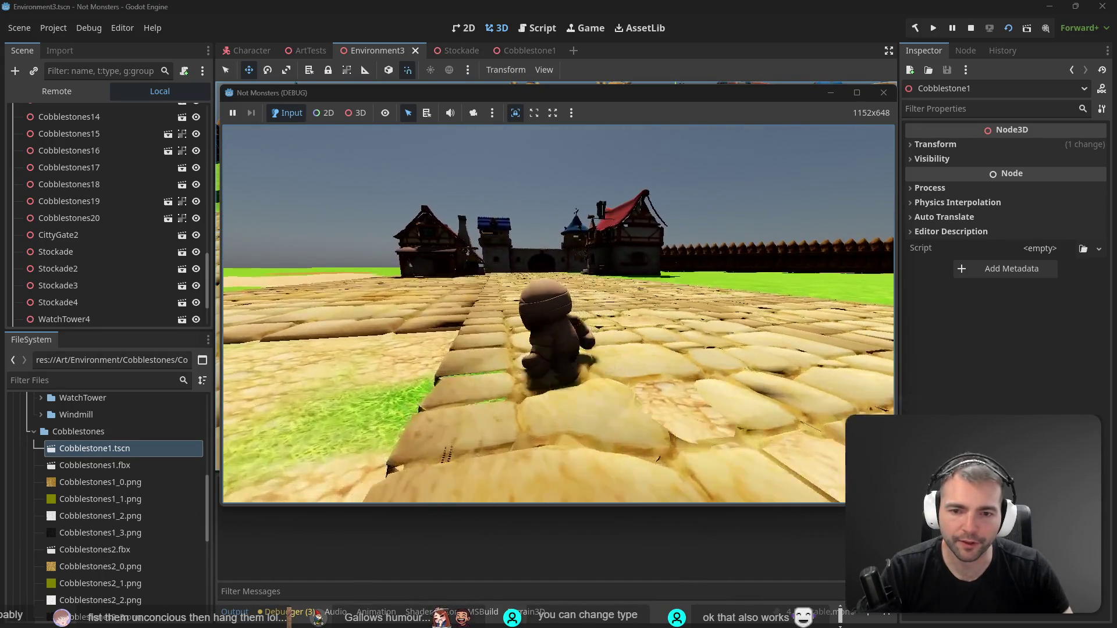
key("w")
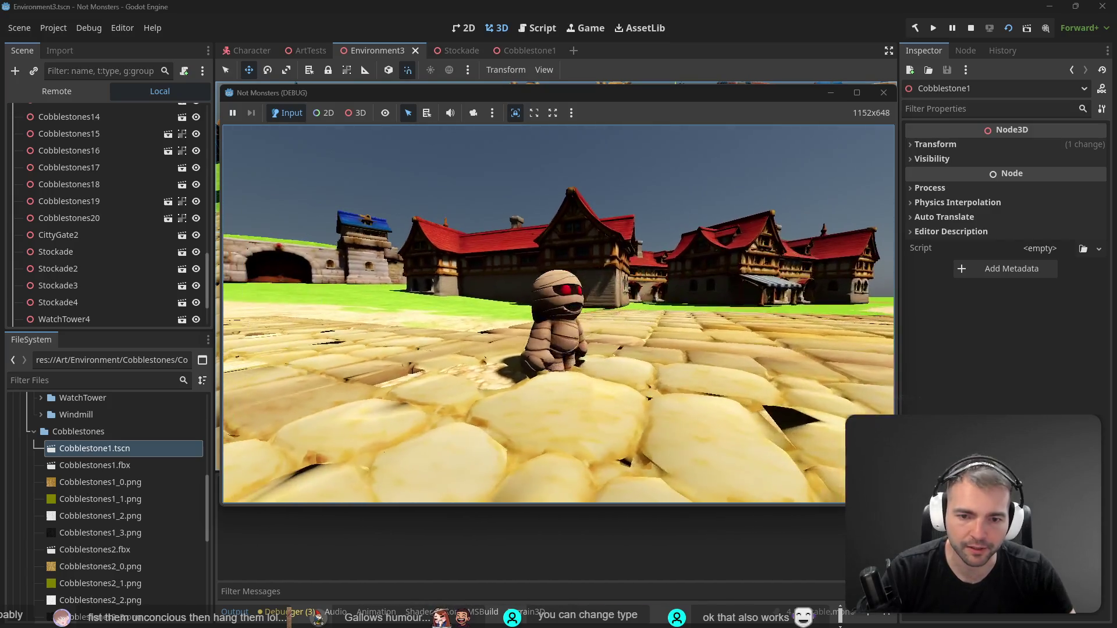
key("w")
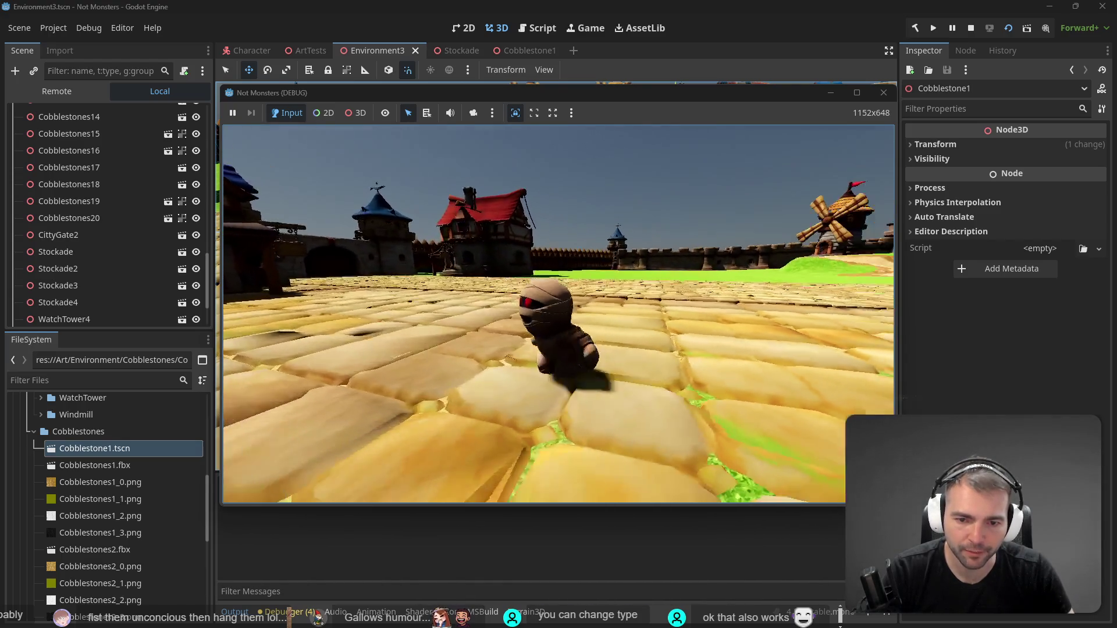
key("F8")
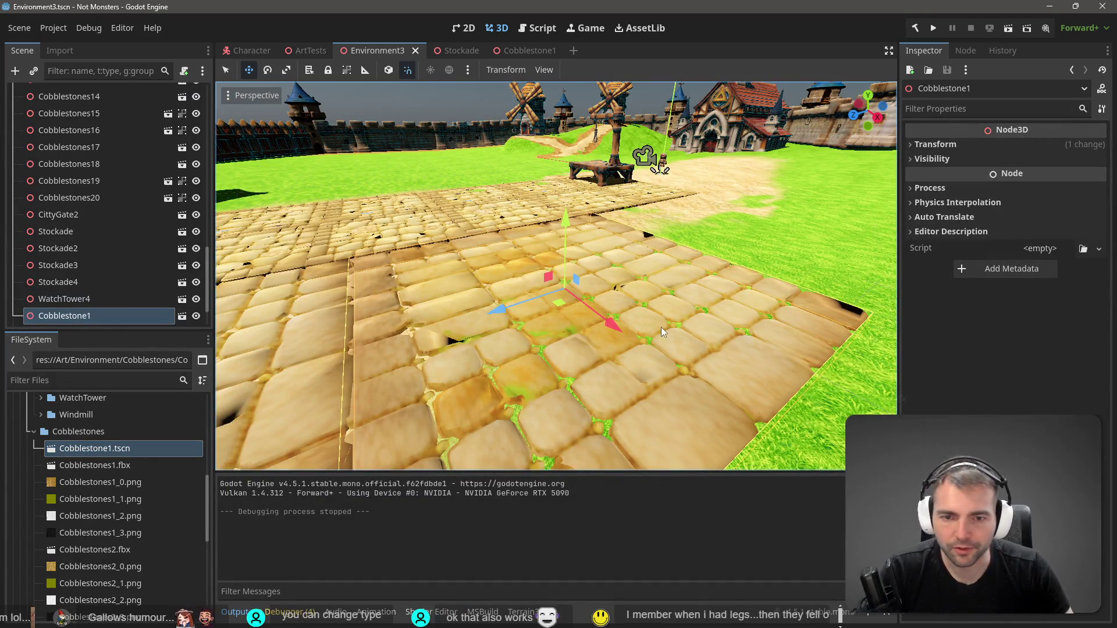
Shorten Cobblestone1's collision box once more and launch a test run
left_click(521, 50)
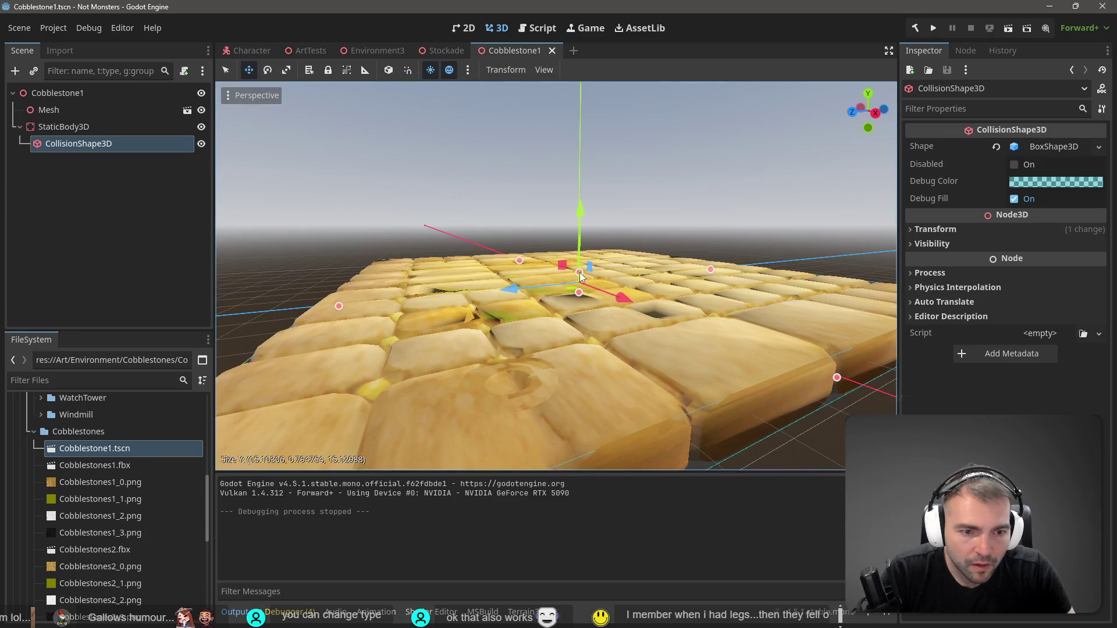
left_click_drag(580, 274, 589, 279)
key("F5")
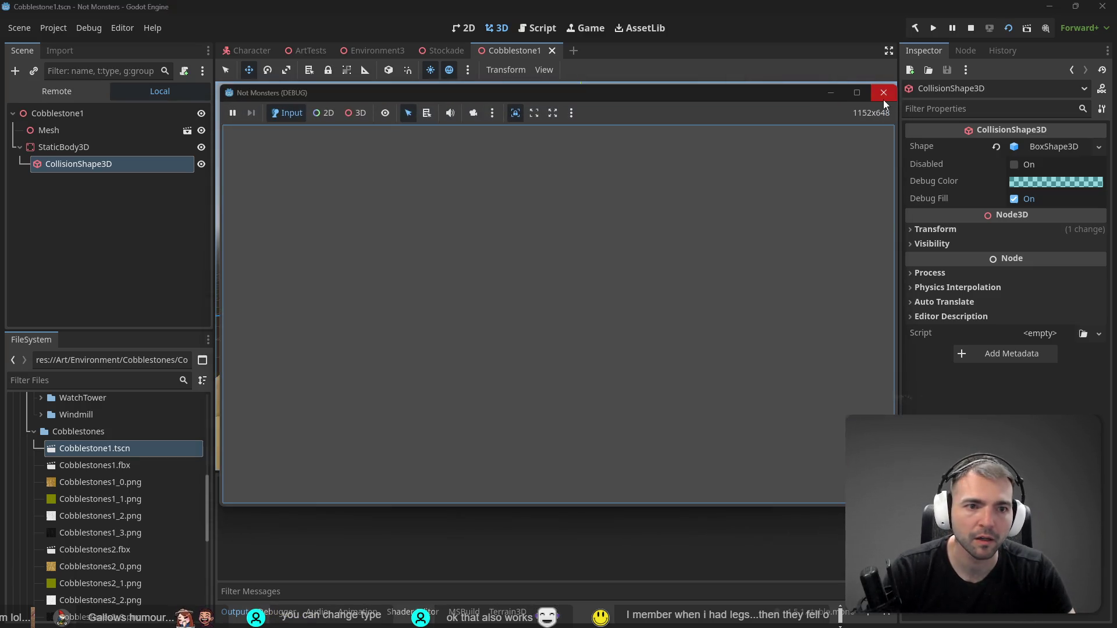
Back in Environment3, move the Character onto the cobblestones
left_click(881, 95)
left_click(254, 52)
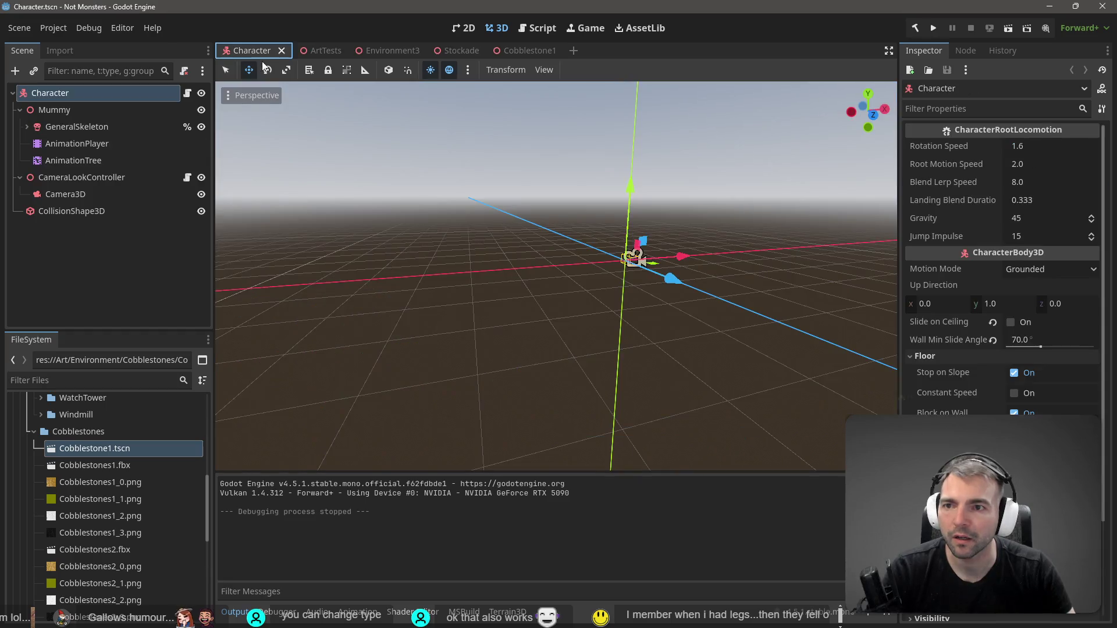
left_click(387, 53)
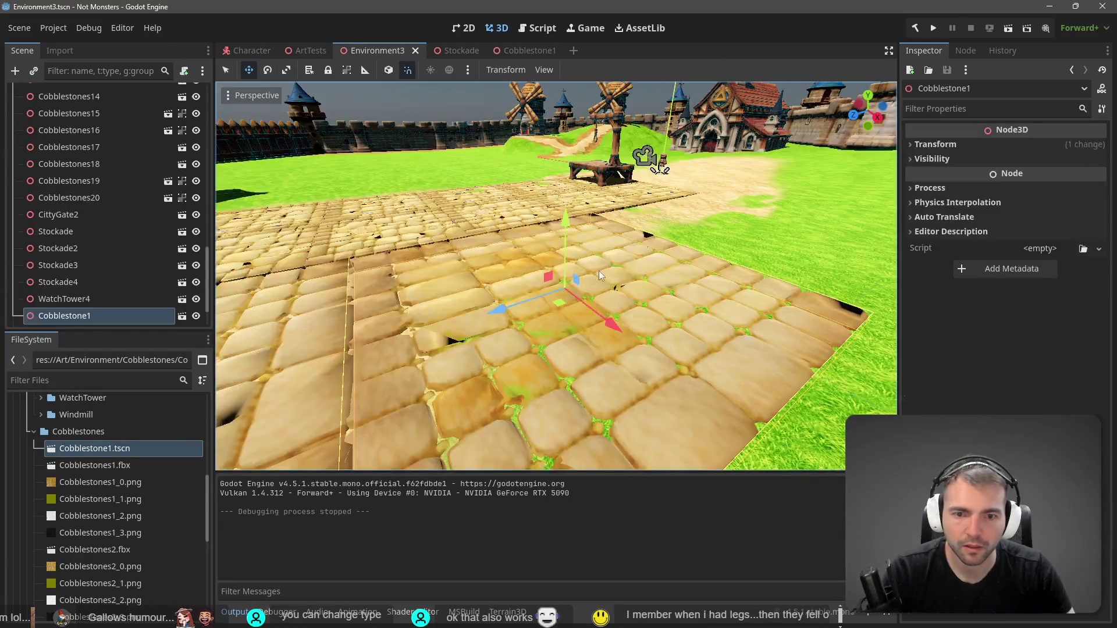
scroll(93, 233, "up", 10)
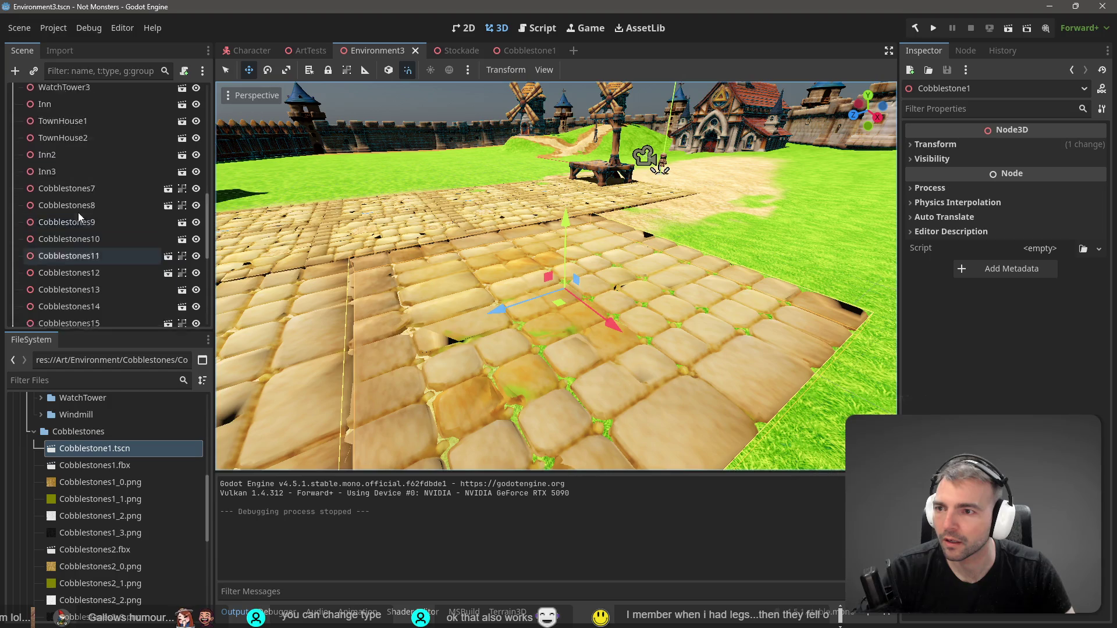
left_click(68, 111)
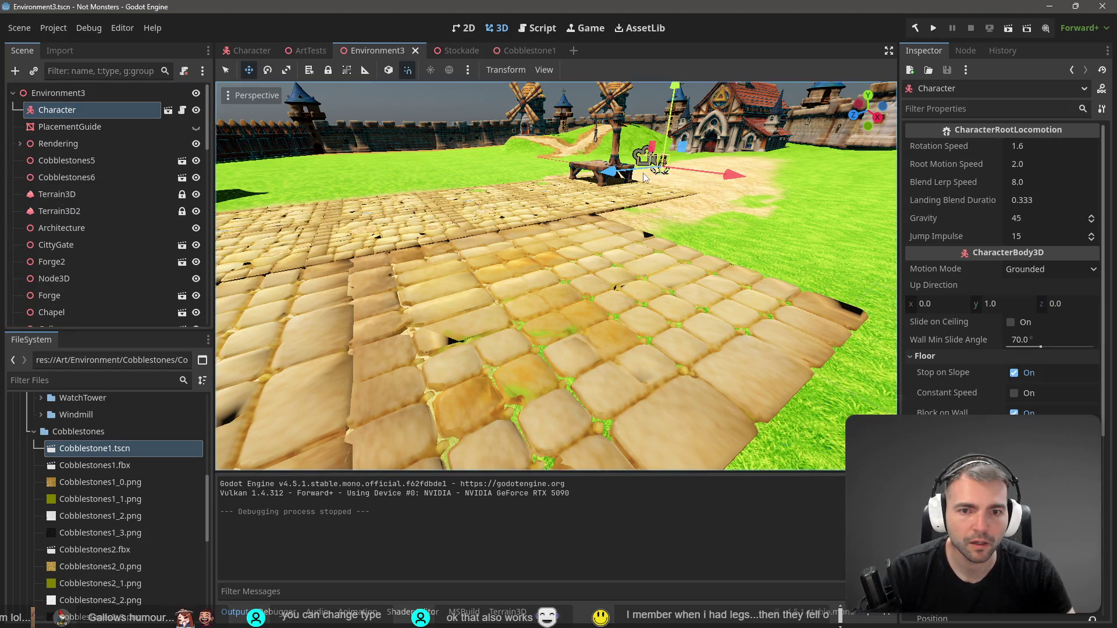
mouse_move(663, 170)
left_mouse_down()
mouse_move(582, 258)
mouse_move(601, 271)
mouse_move(576, 278)
left_mouse_up()
Save and play the scene, running the character to the cobblestone edge and looking at the houses
key("F6")
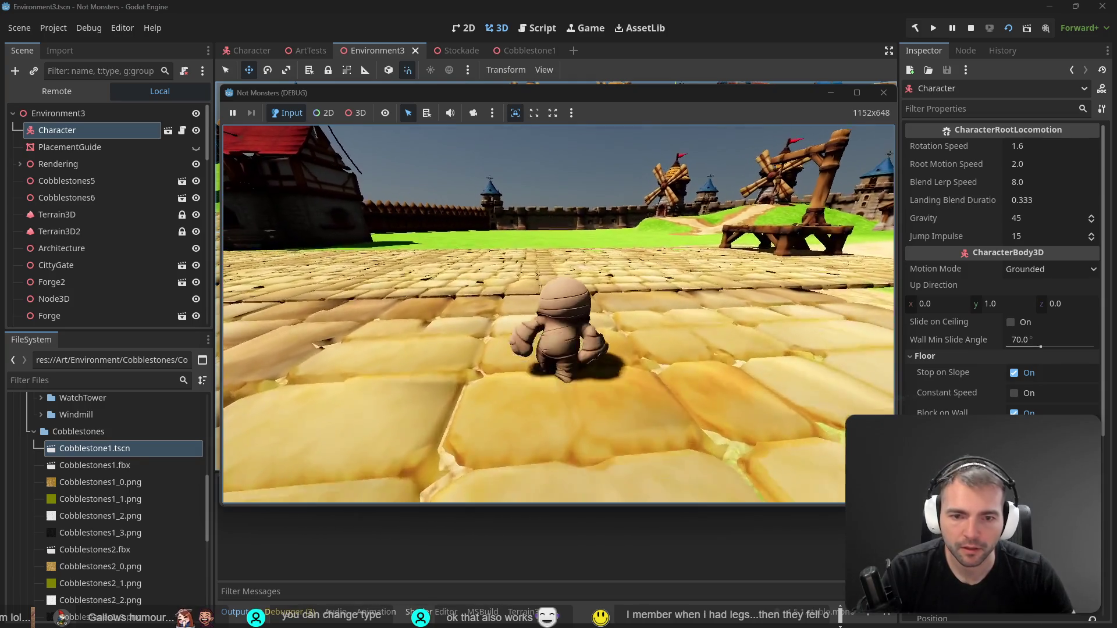
key("s")
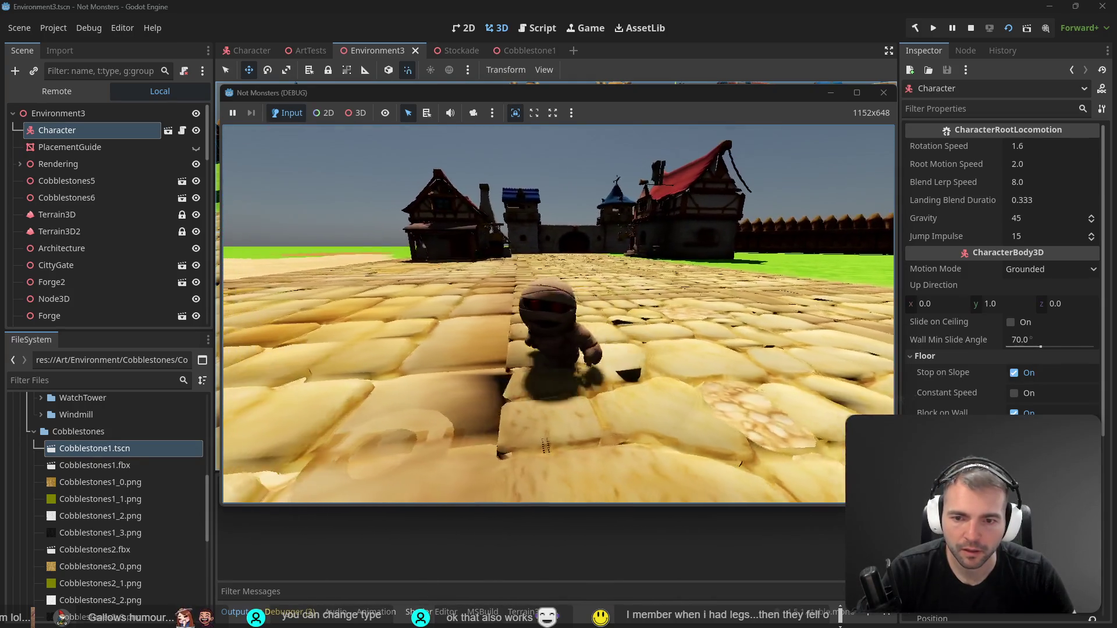
key("w")
key("s")
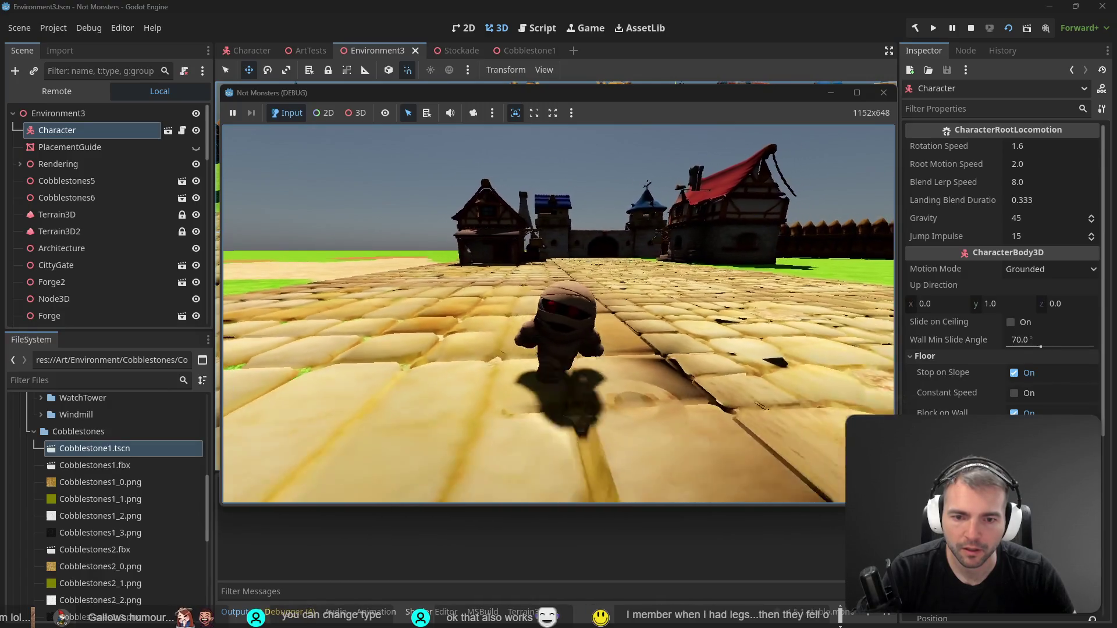
key("w")
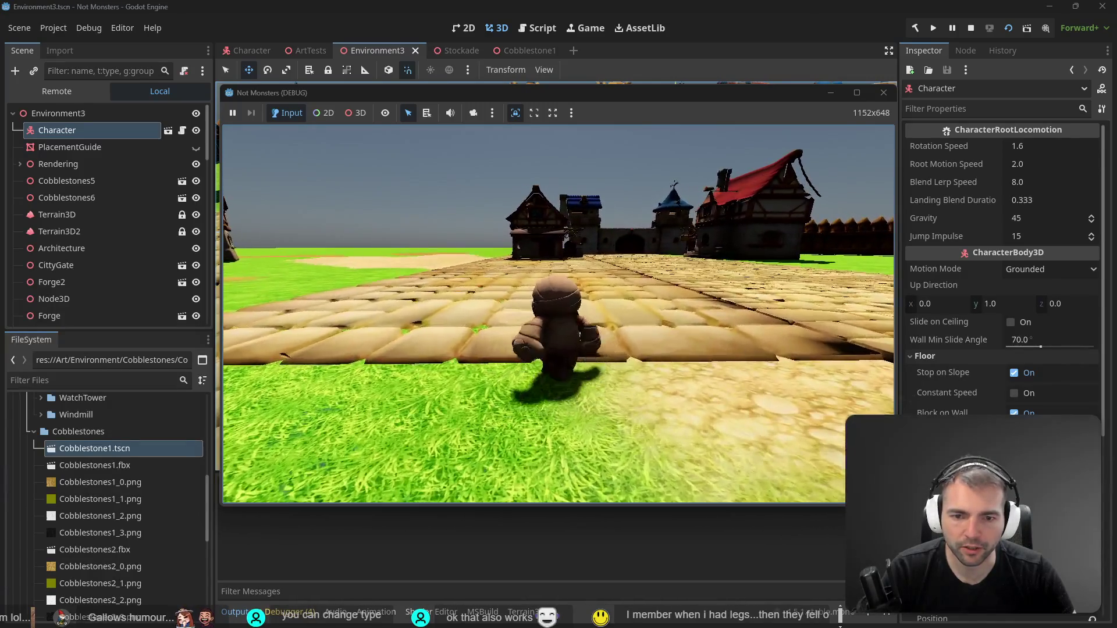
key("a")
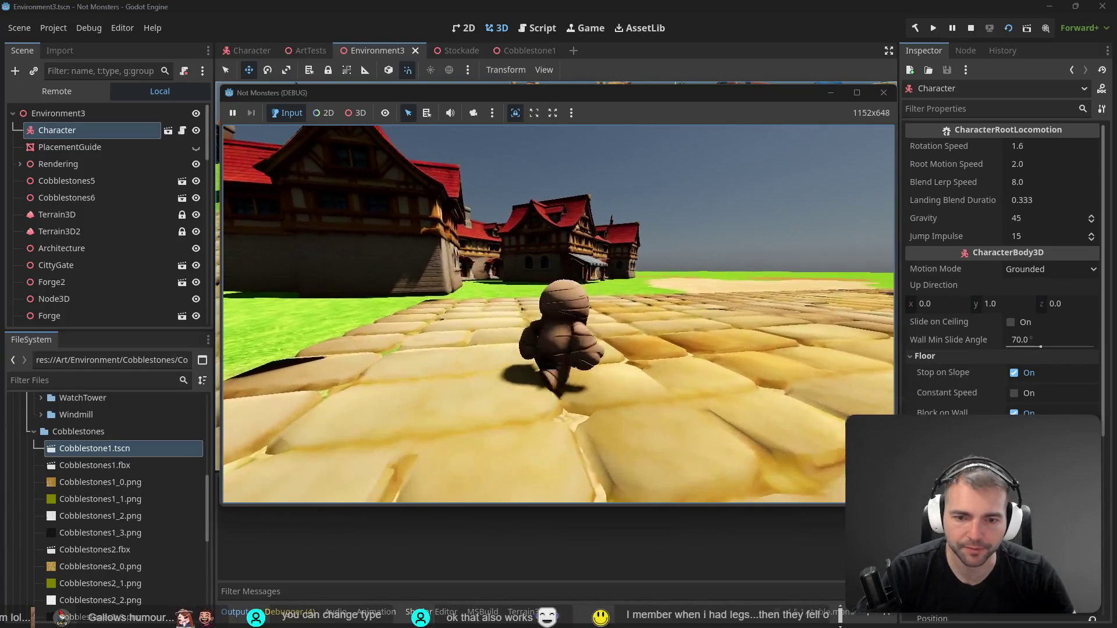
key("d")
key("a")
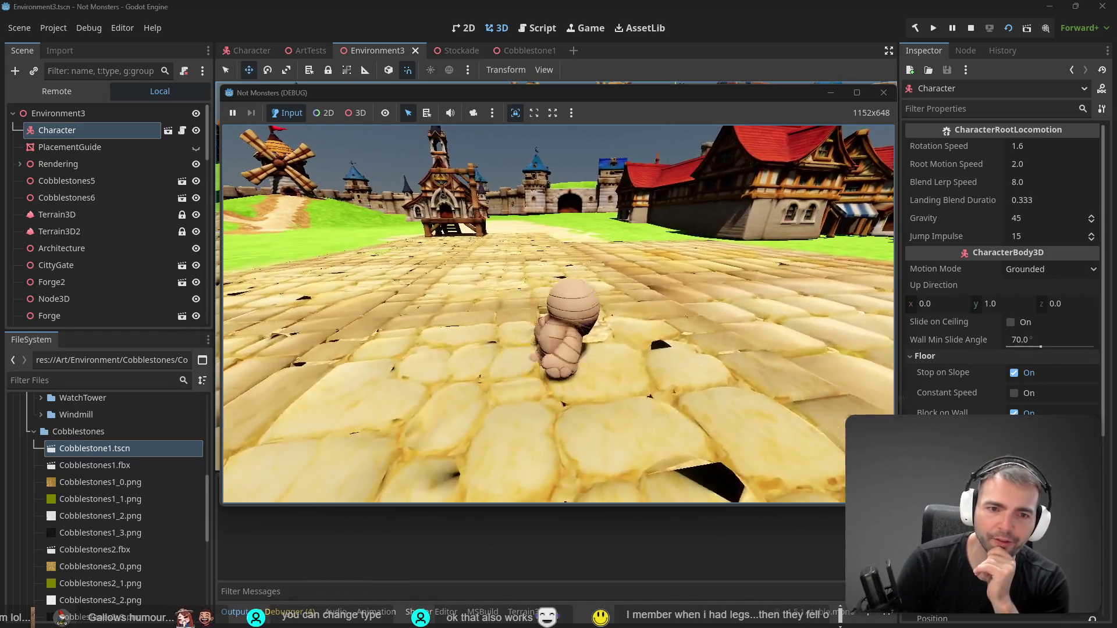
Walk the mummy along the path and jump onto the gallows platform, then stop the game
key("w")
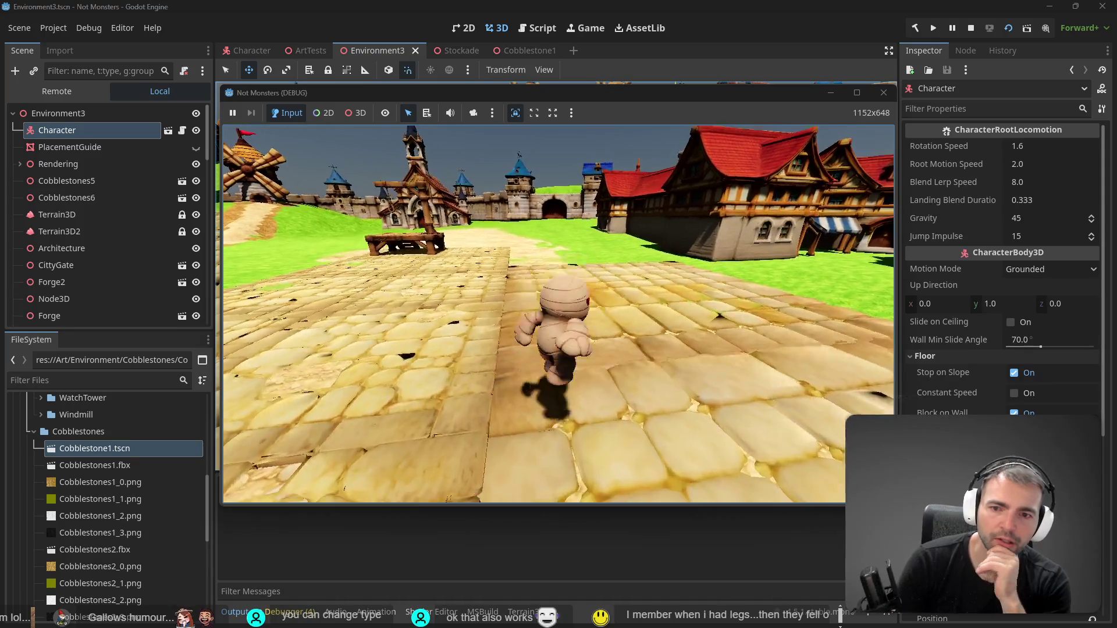
key("d")
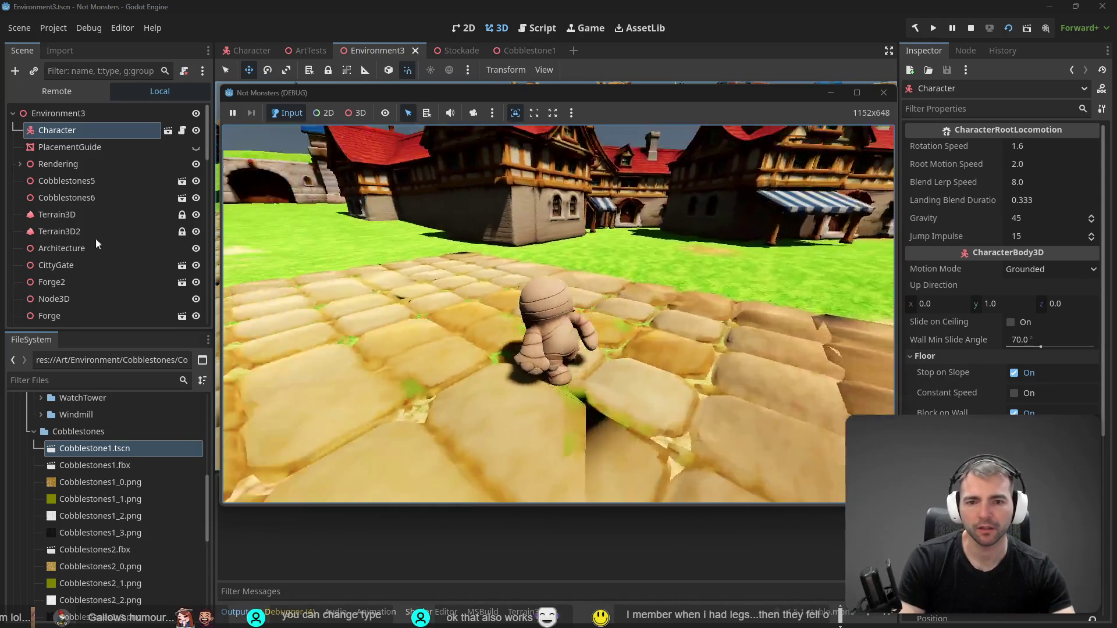
key("a")
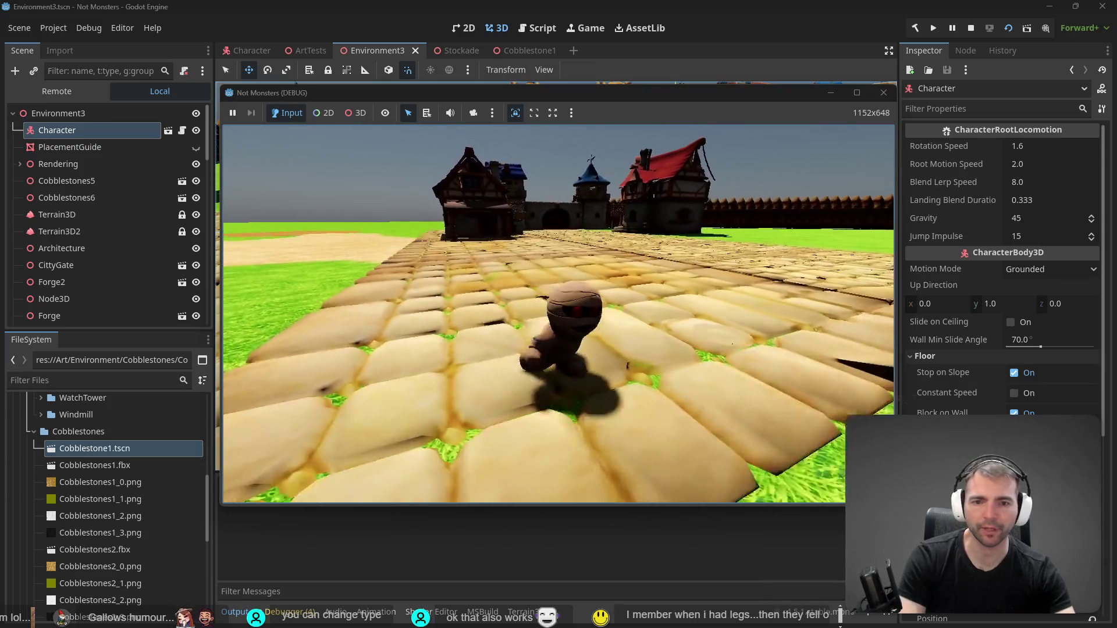
key("w")
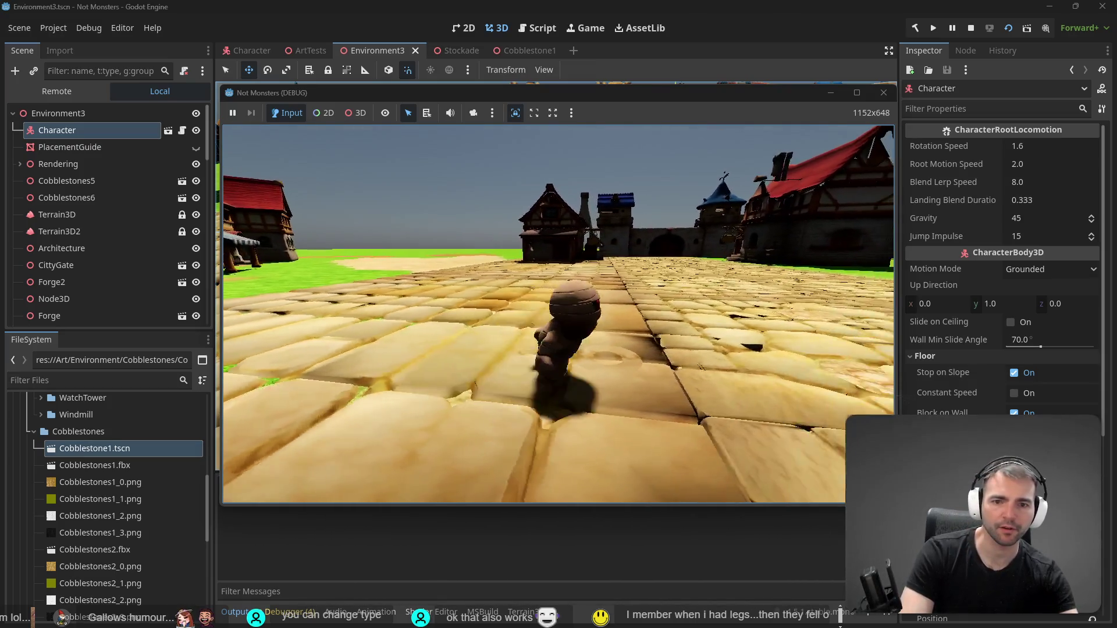
key("a")
key("w")
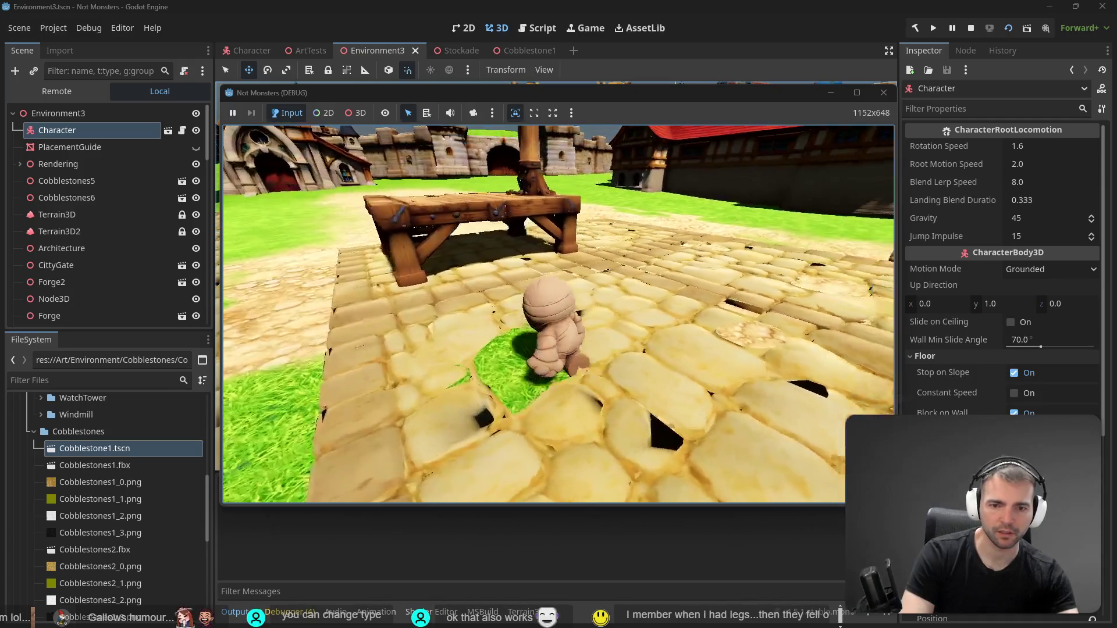
key("space")
key("w")
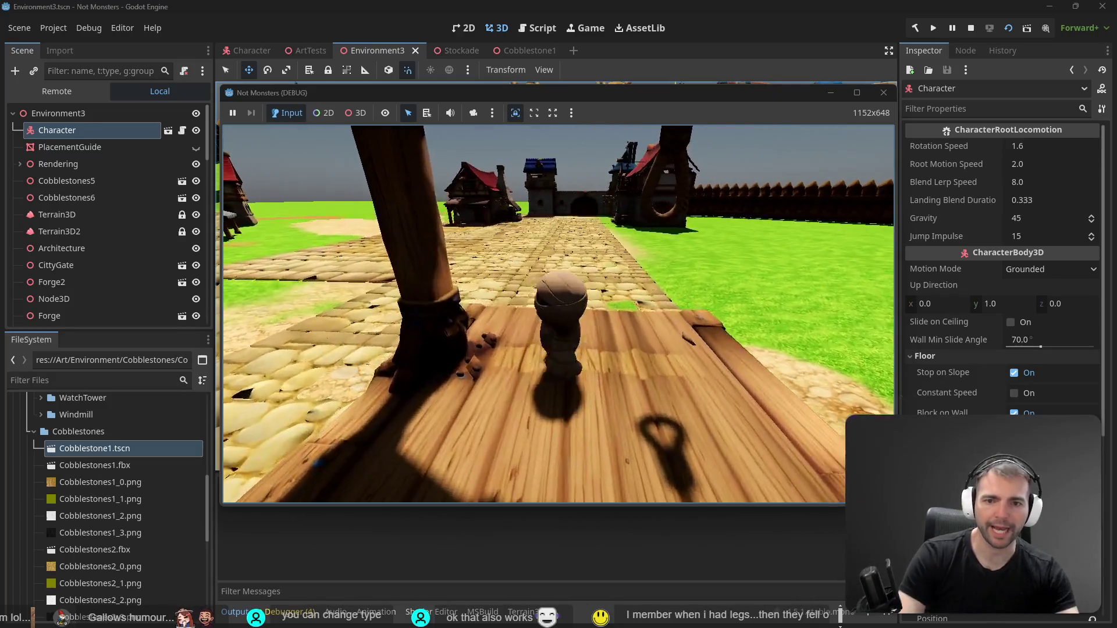
key("F8")
Select the four cobblestone tiles Cobblestone1–4 and paste a copy into Environment3
key("f")
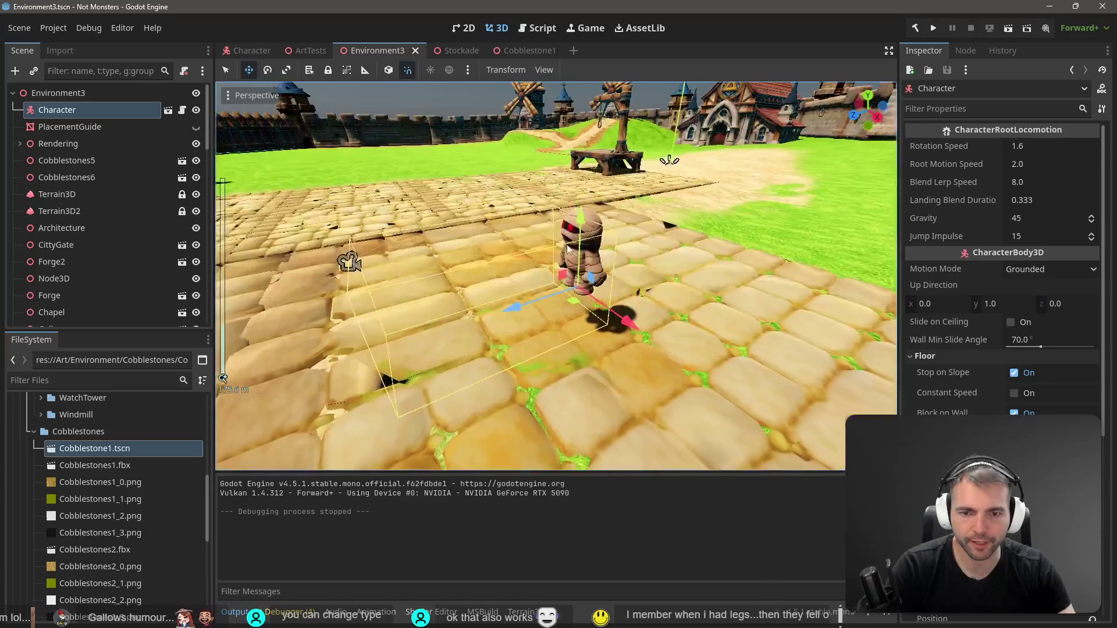
scroll(567, 250, "down", 5)
scroll(558, 303, "up", 5)
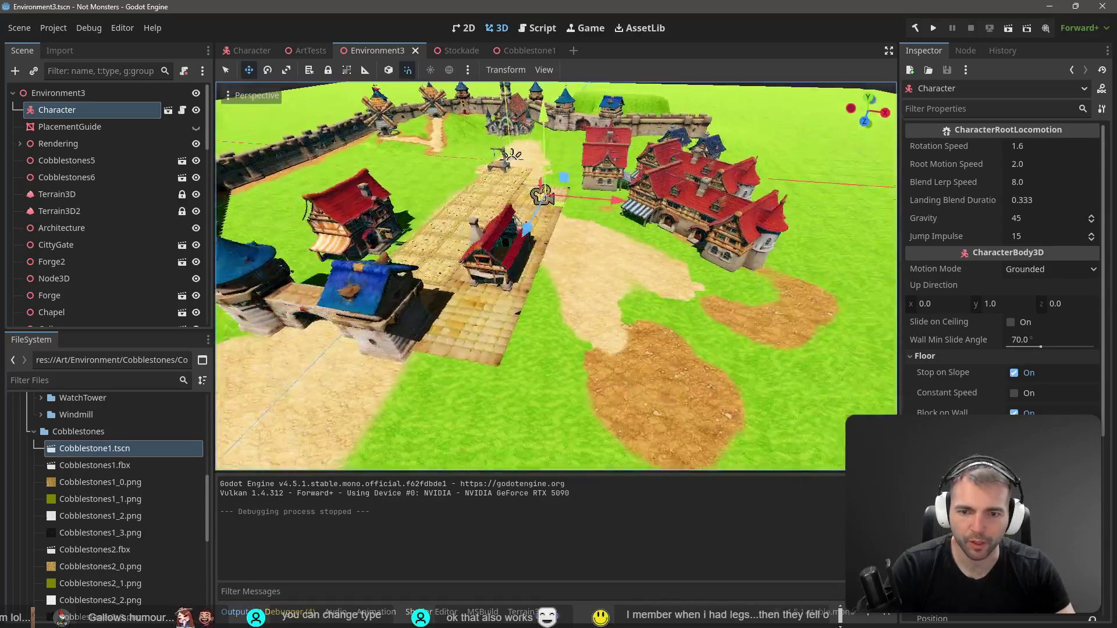
left_click(557, 303)
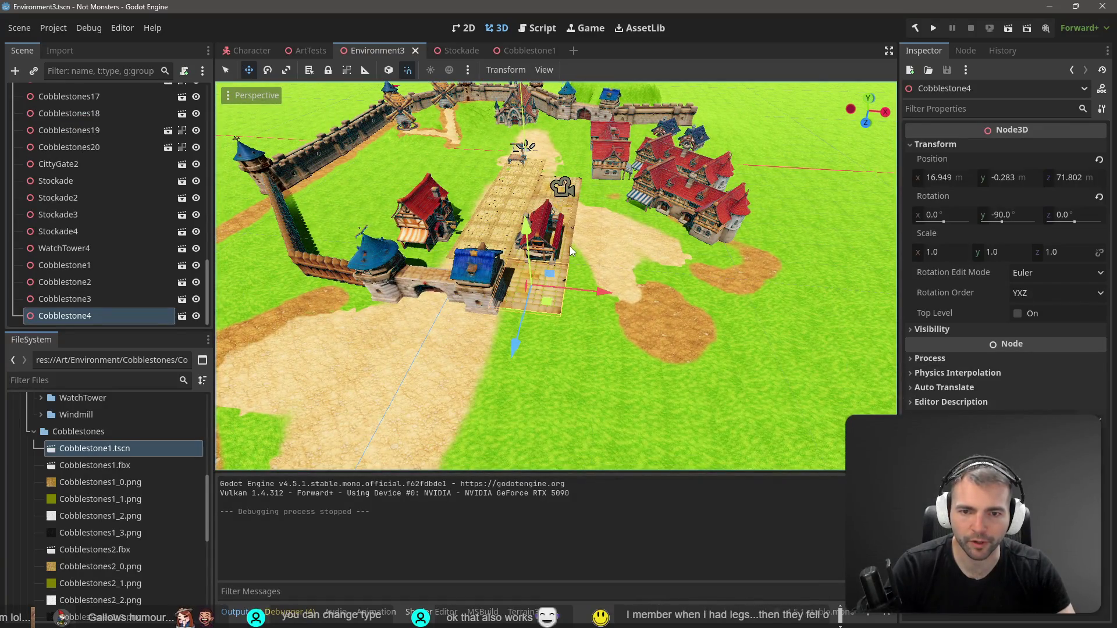
left_click(571, 251, "shift")
left_click(580, 202, "shift")
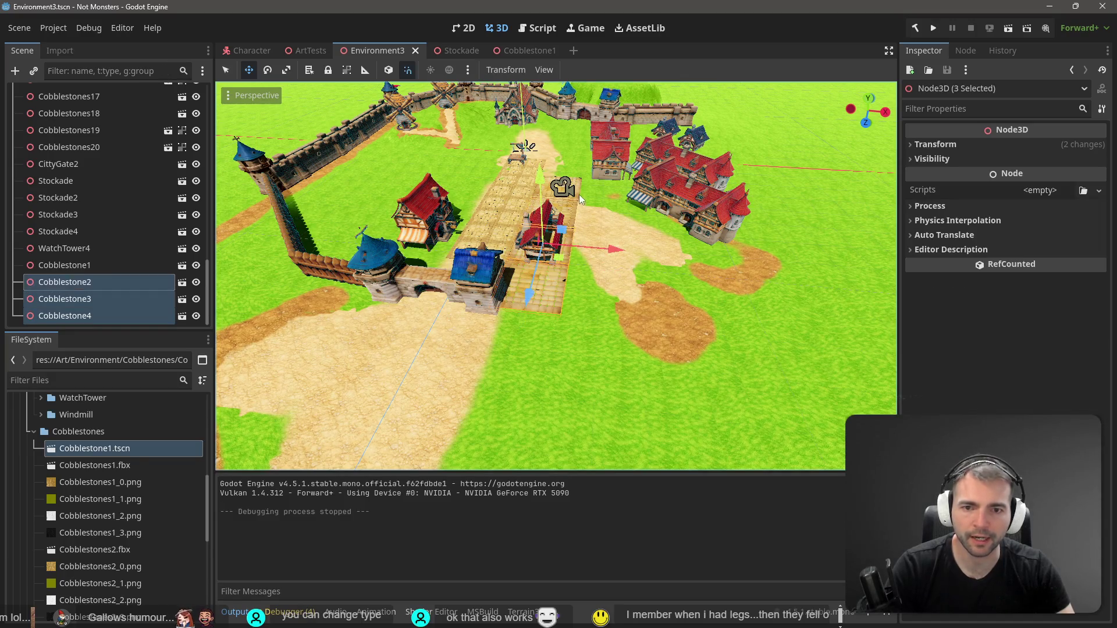
left_click(581, 185, "shift")
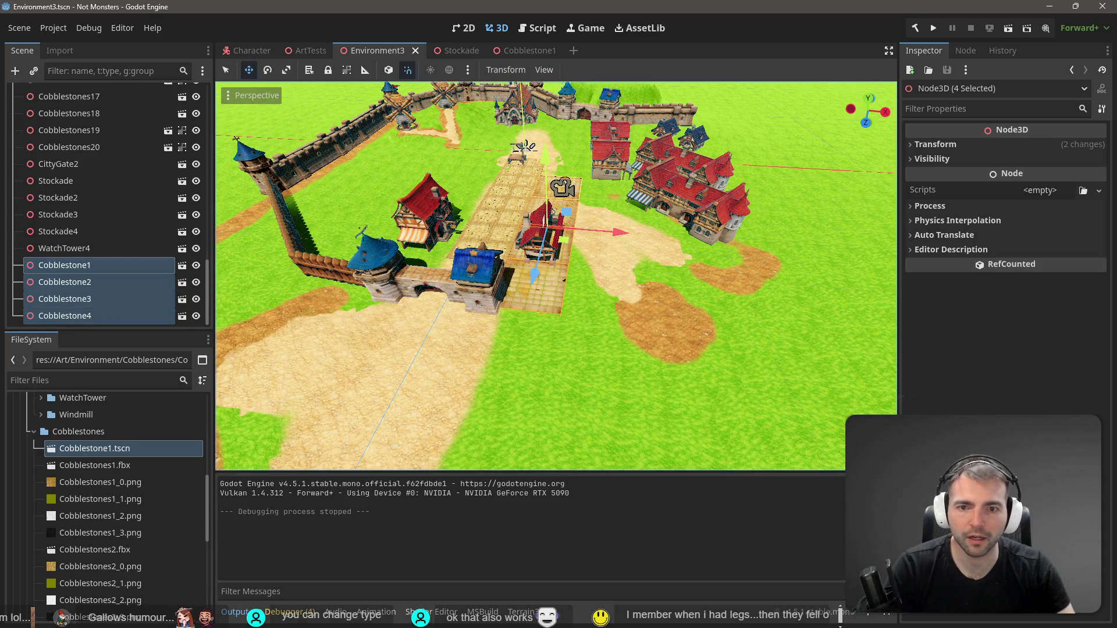
scroll(586, 183, "down", 3)
key("ctrl+v")
scroll(645, 236, "up", 2)
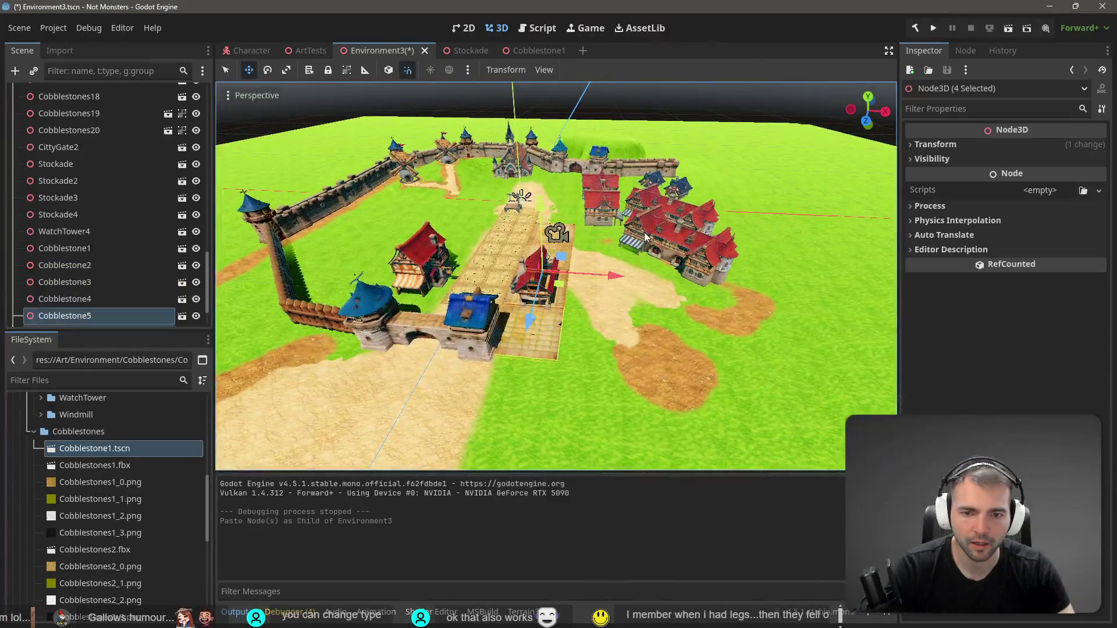
Rotate the pasted cobblestone tiles to -180° around the Y axis
key("e")
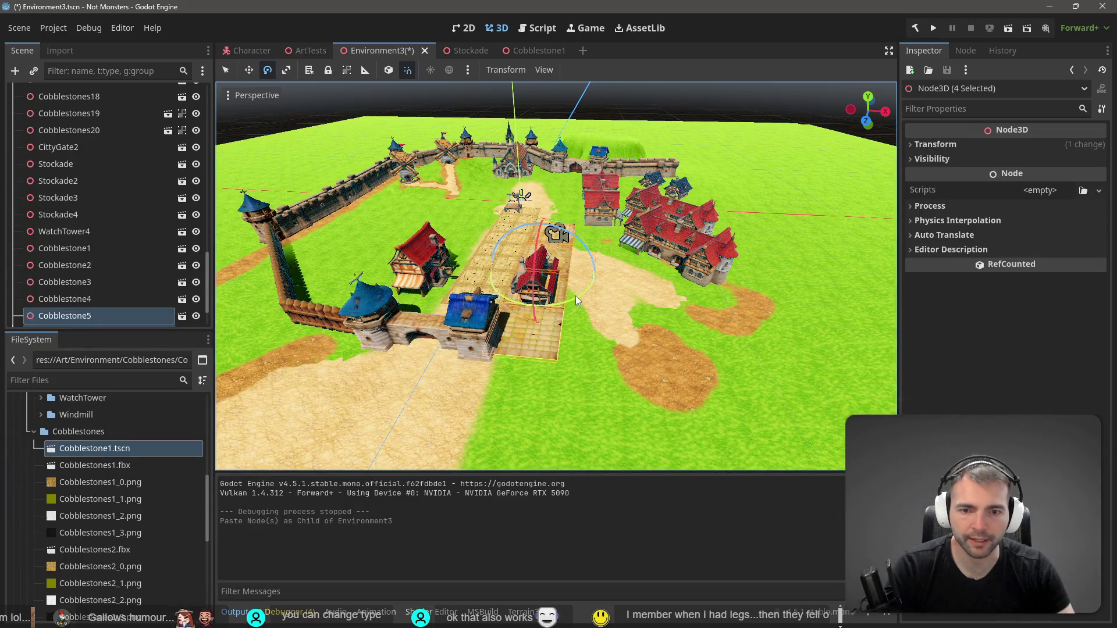
mouse_move(567, 303)
left_mouse_down()
mouse_move(588, 285)
mouse_move(634, 337)
left_mouse_up()
left_click(947, 145)
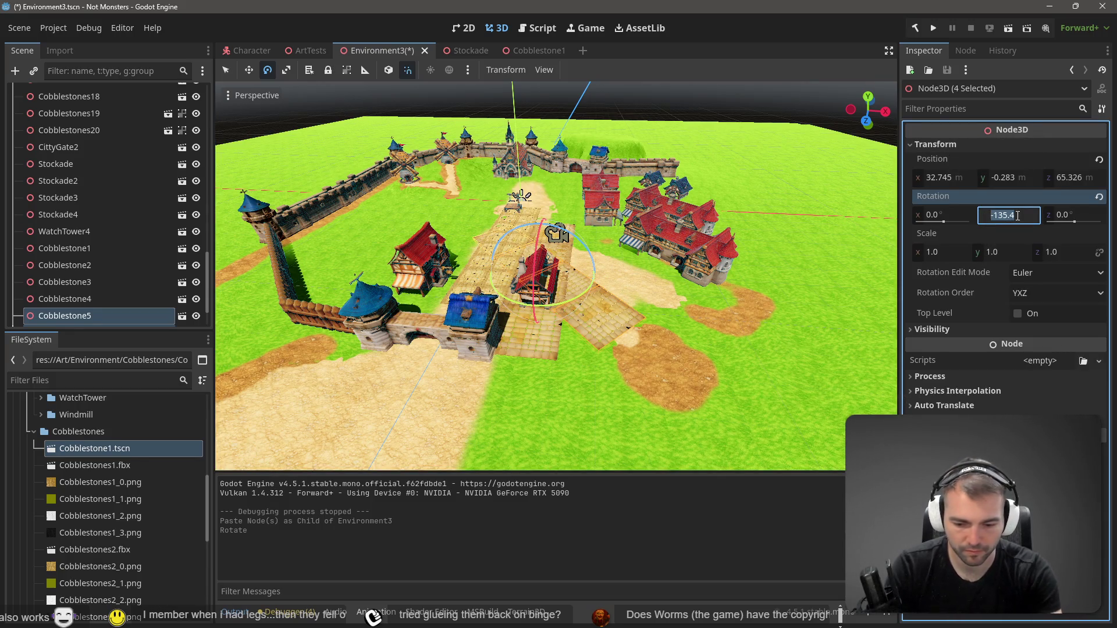
type("60")
key("Return")
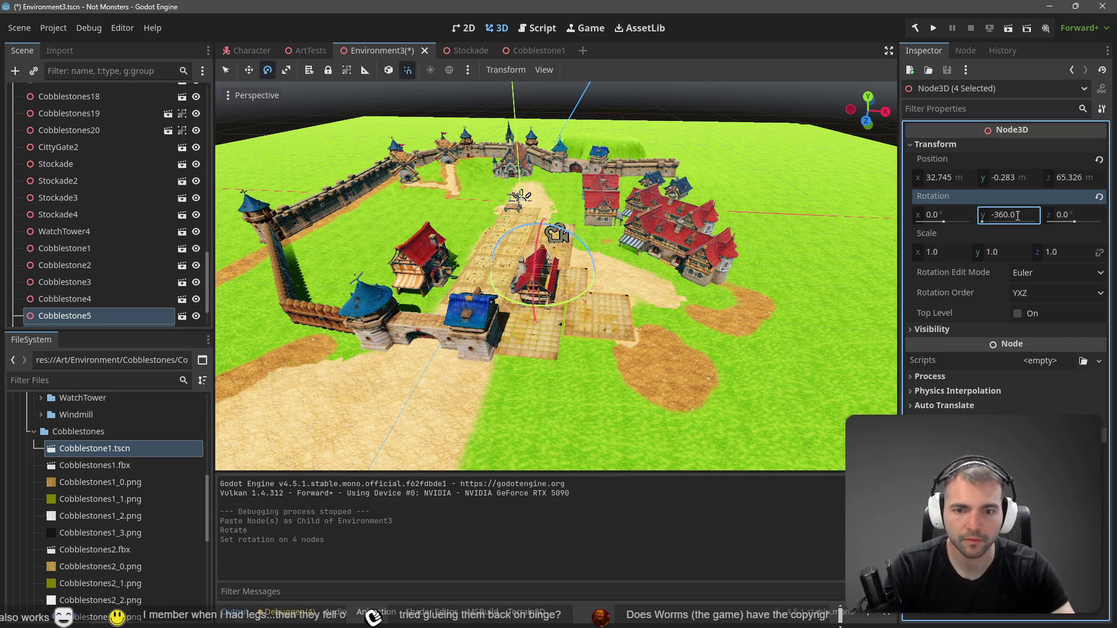
key("ctrl+z")
key("ctrl+z")
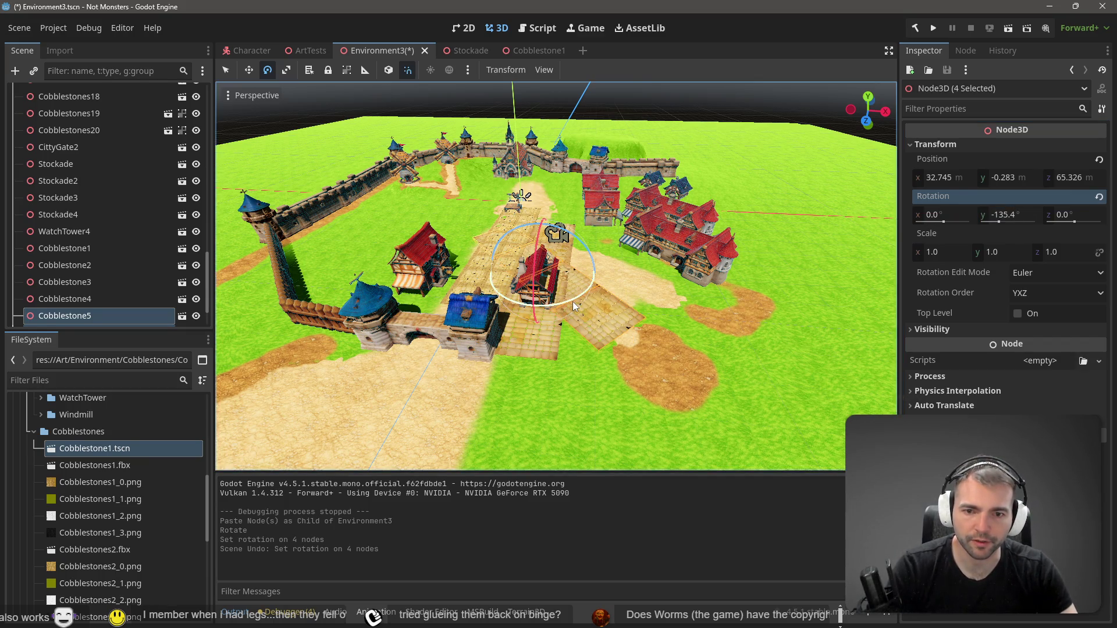
mouse_move(575, 297)
left_mouse_down()
mouse_move(477, 317)
mouse_move(374, 301)
mouse_move(407, 294)
mouse_move(361, 302)
mouse_move(514, 289)
mouse_move(846, 228)
mouse_move(658, 359)
mouse_move(792, 326)
mouse_move(797, 256)
mouse_move(765, 169)
mouse_move(637, 80)
mouse_move(533, 67)
mouse_move(362, 73)
mouse_move(319, 78)
mouse_move(298, 95)
left_mouse_up()
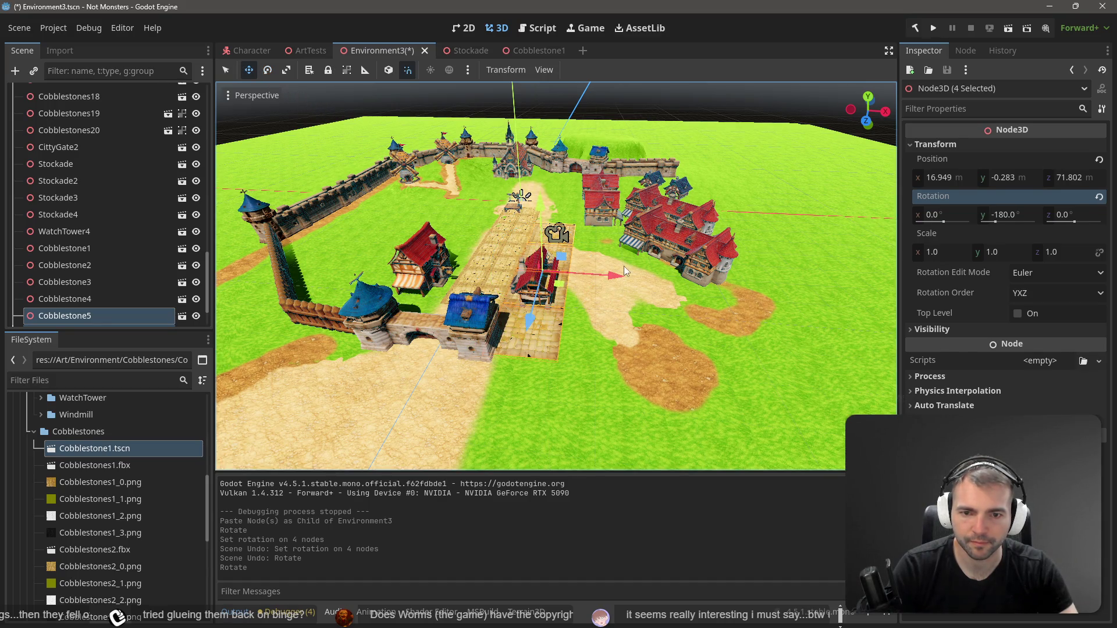
Shift the pasted tiles 15 m along X to extend the road and save the scene
left_click_drag(619, 277, 672, 288)
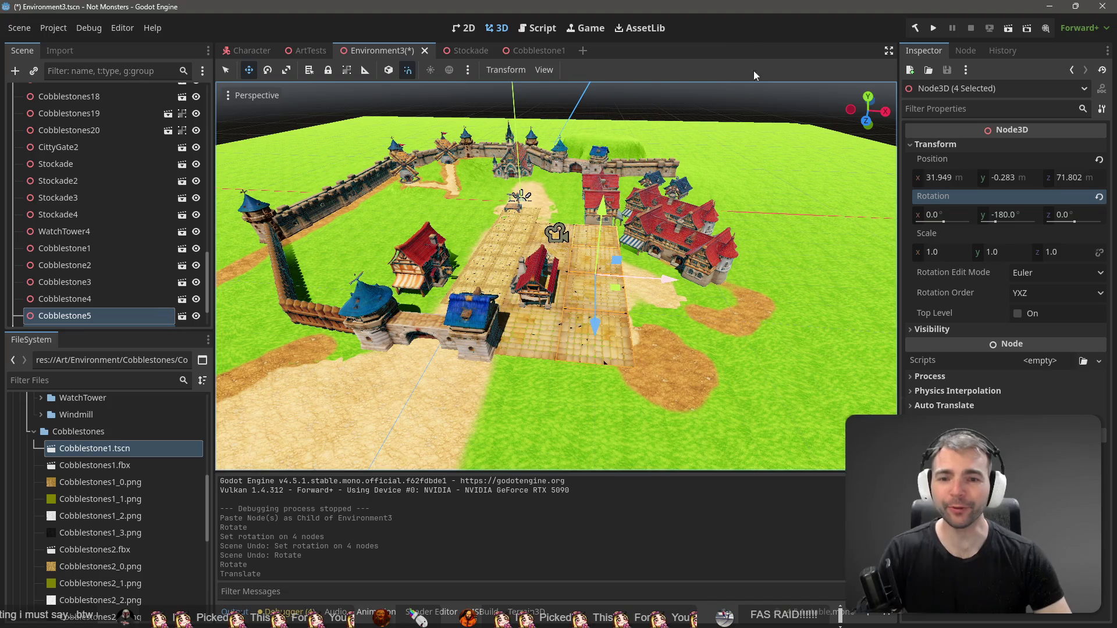
right_click(672, 288)
key("s")
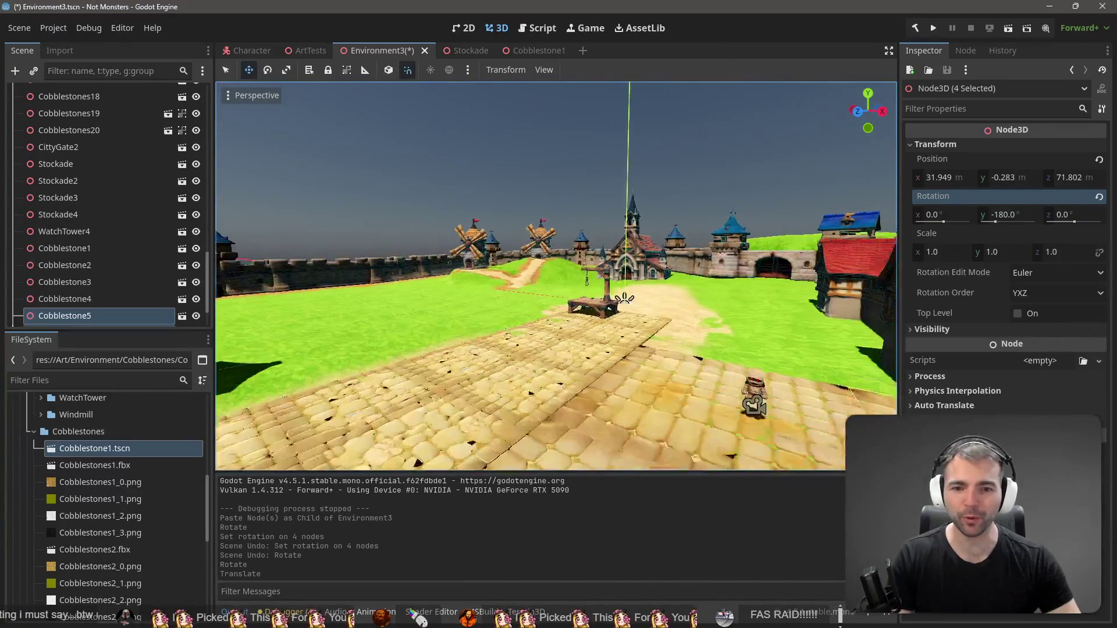
key("ctrl+s")
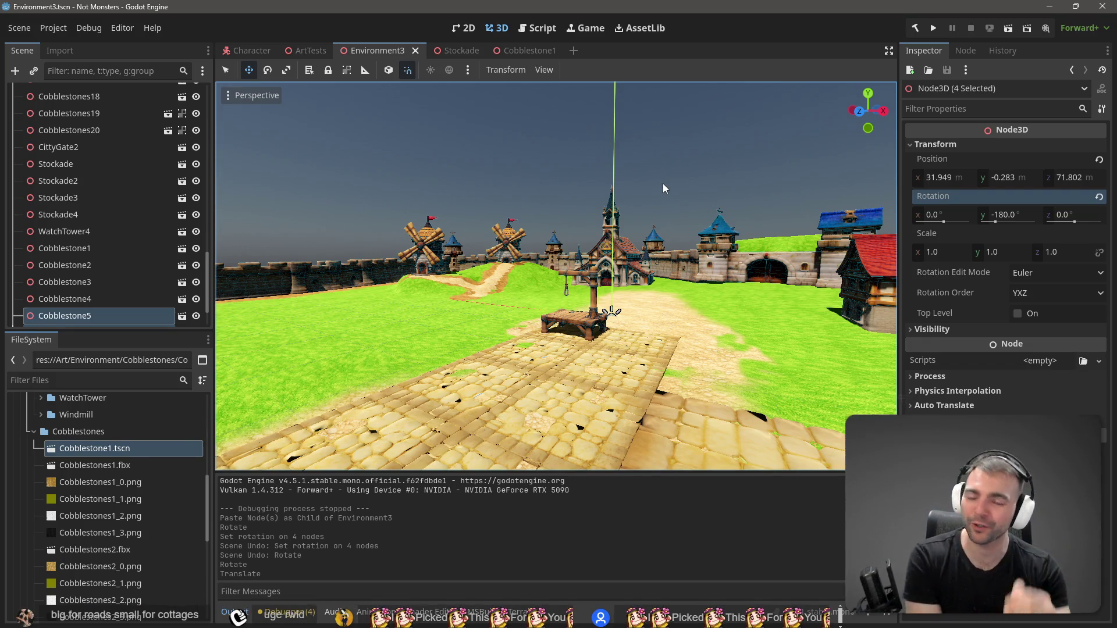
key("F6")
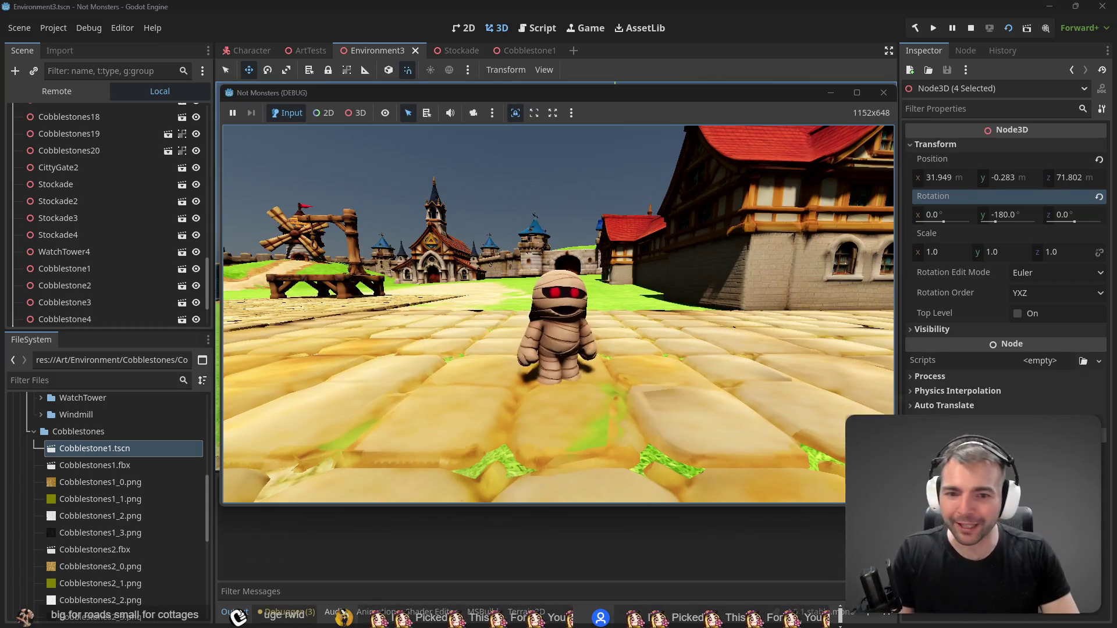
Run the mummy forward and back across the cobblestones
key("w")
key("s")
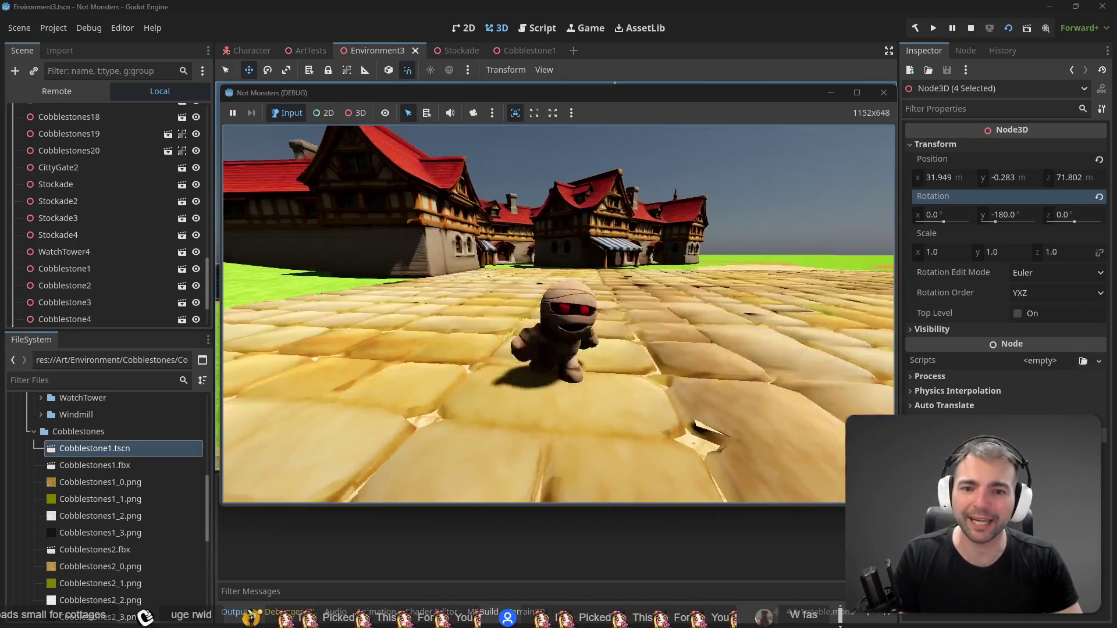
key("s")
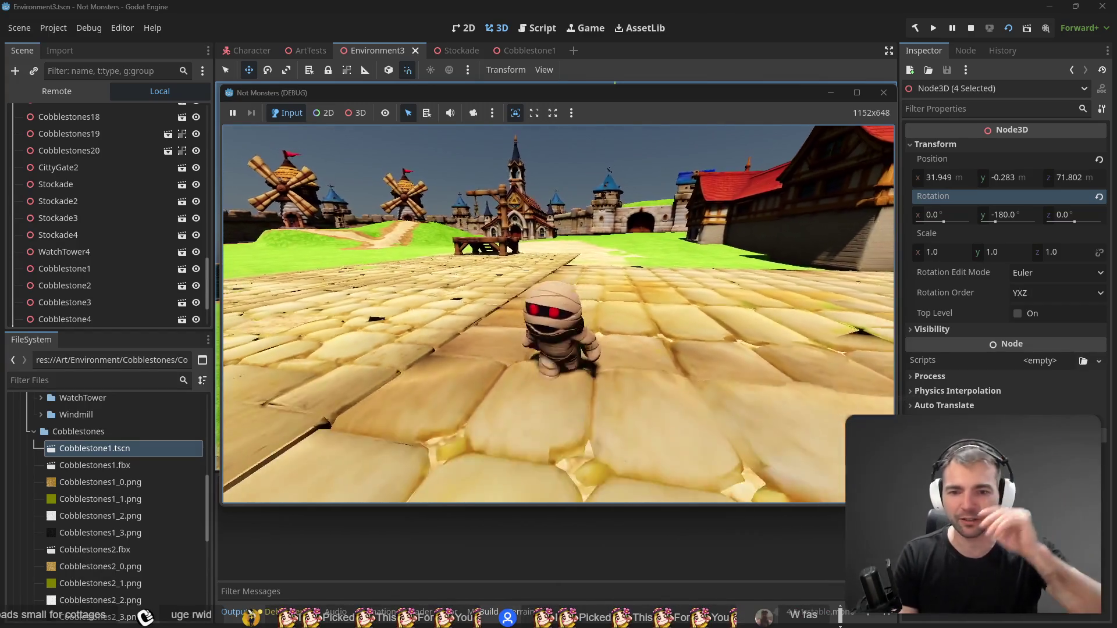
Restart the game and run the mummy through the plaza villagers toward the statue wall
key("F5")
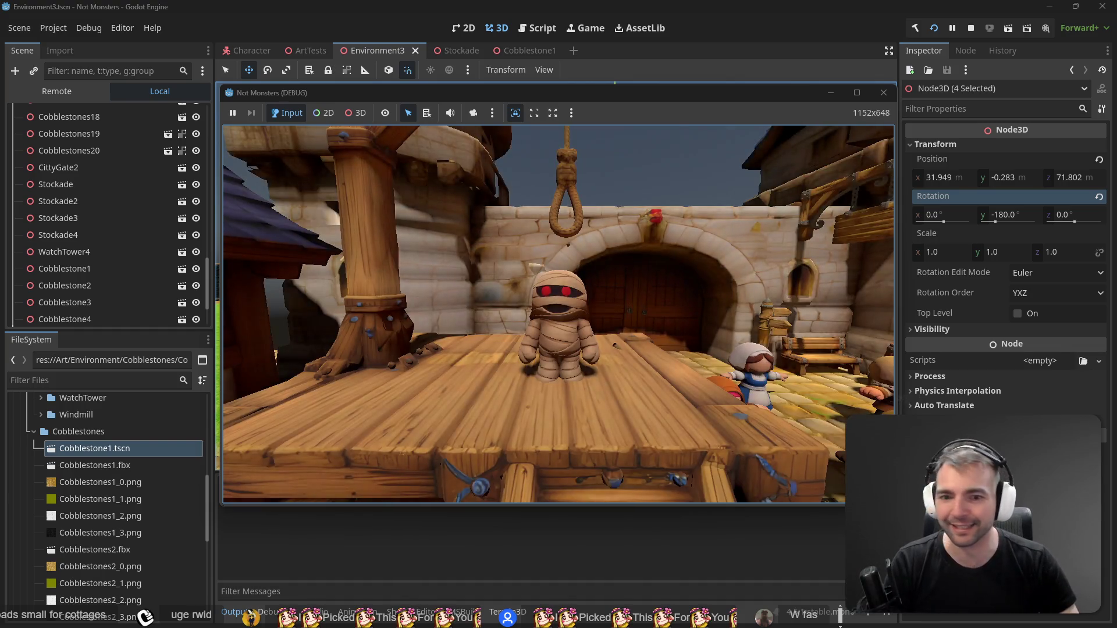
key("w")
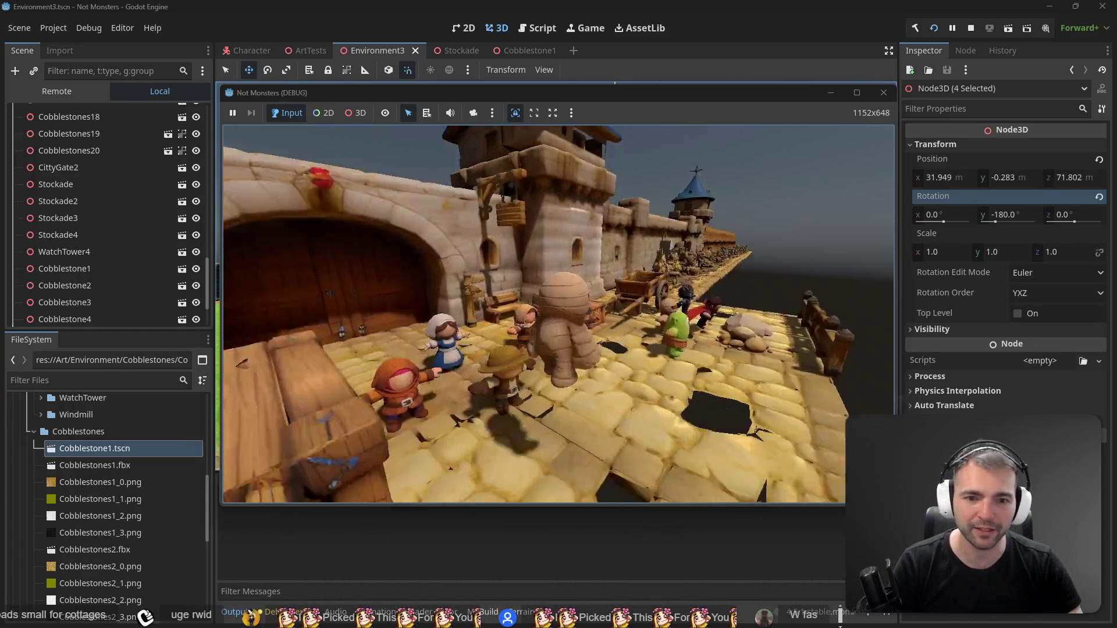
key("s")
key("d")
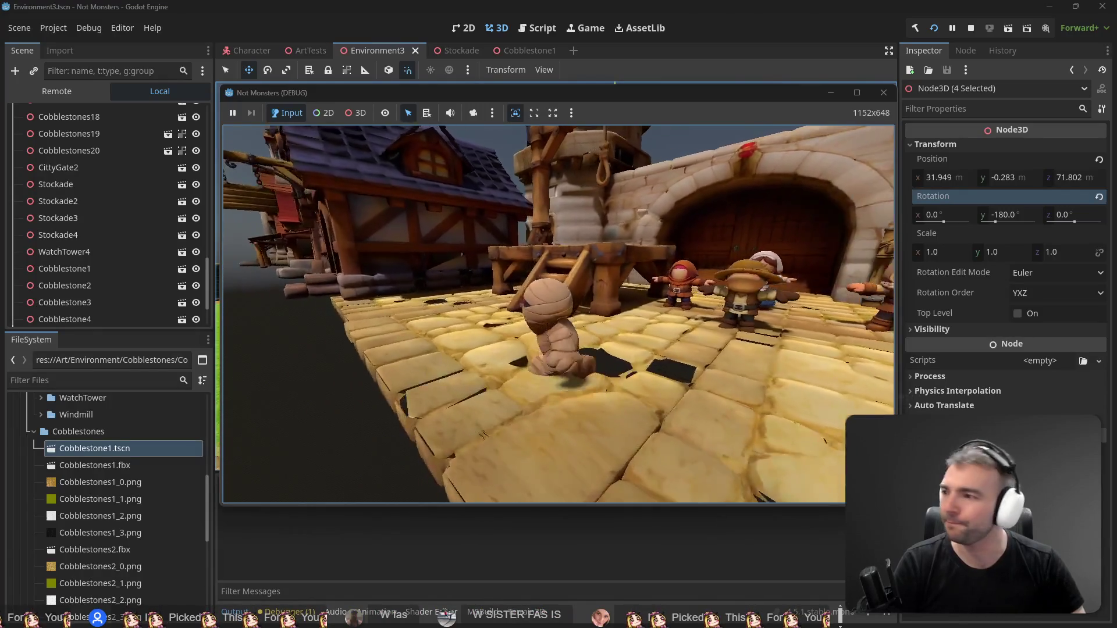
key("w")
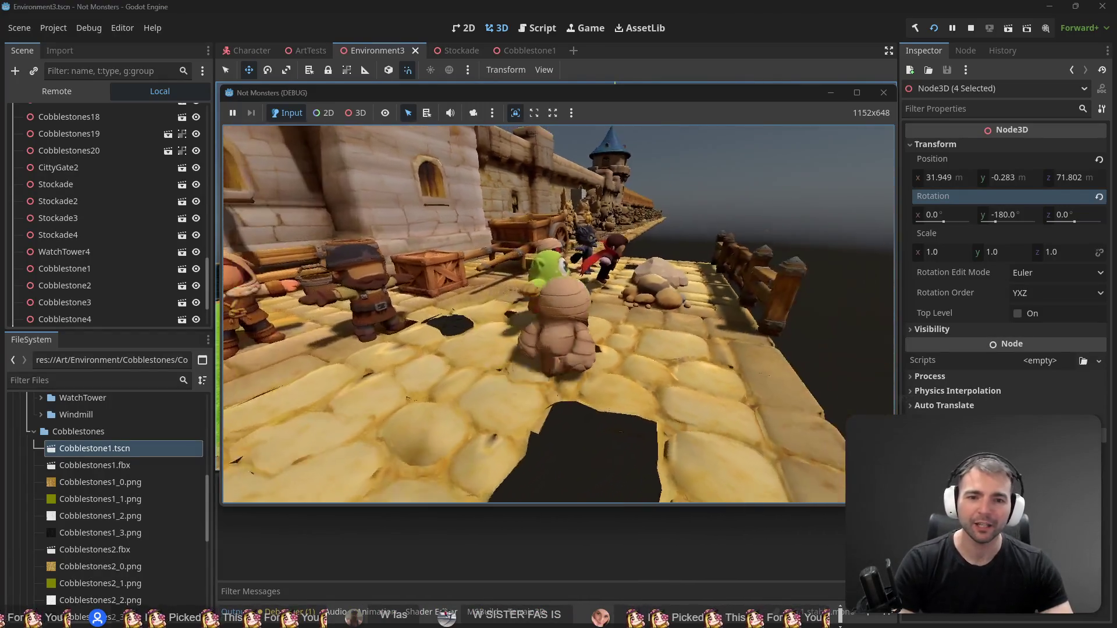
key("w")
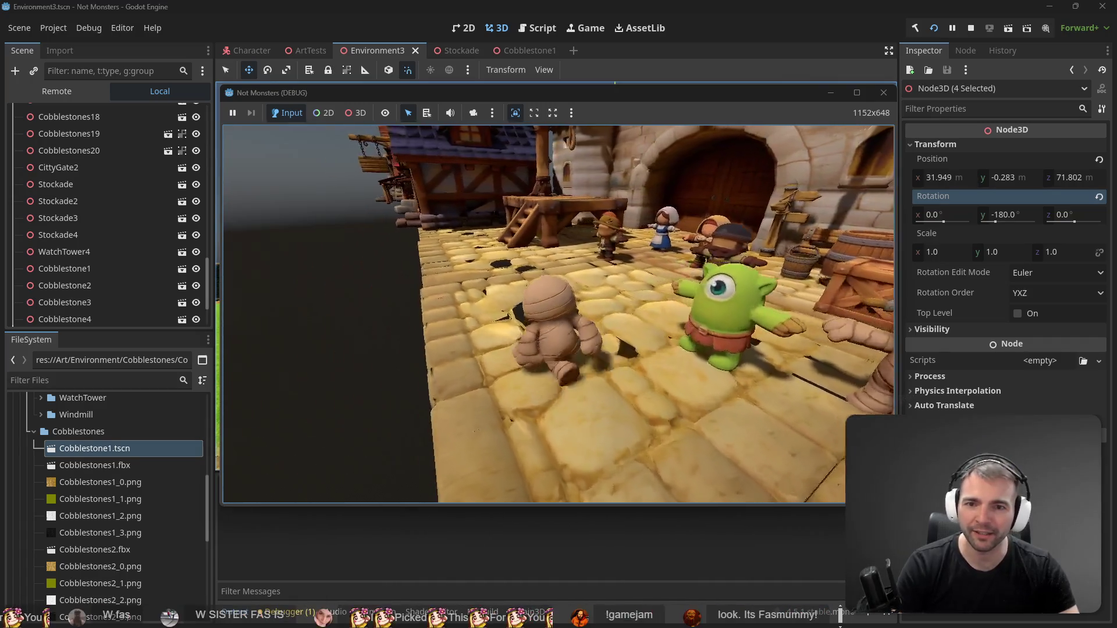
key("w")
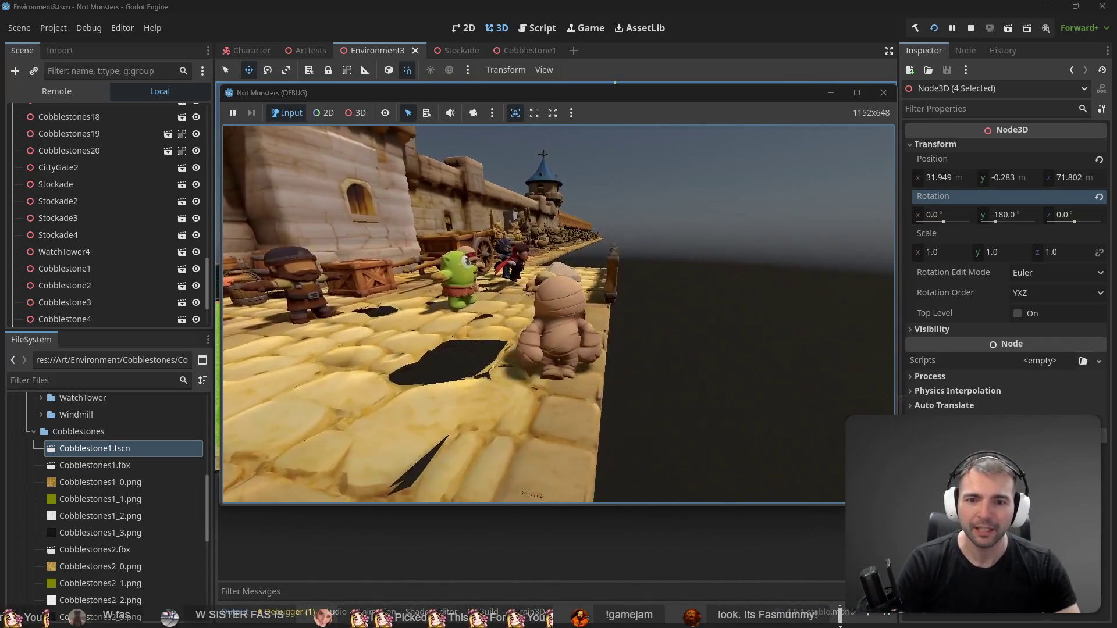
key("w")
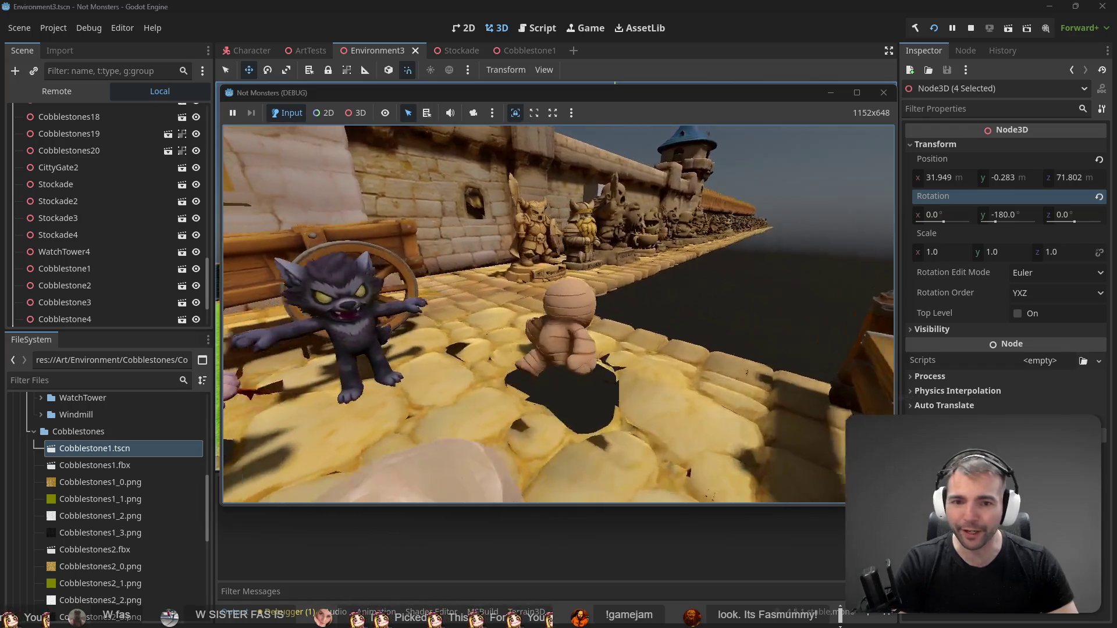
key("w")
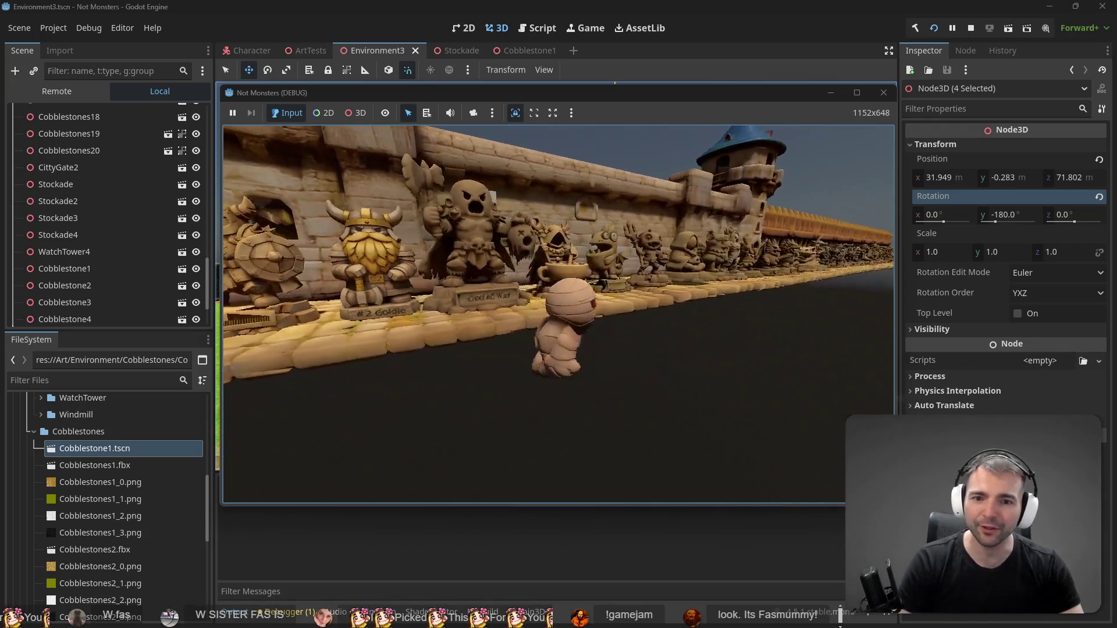
key("w")
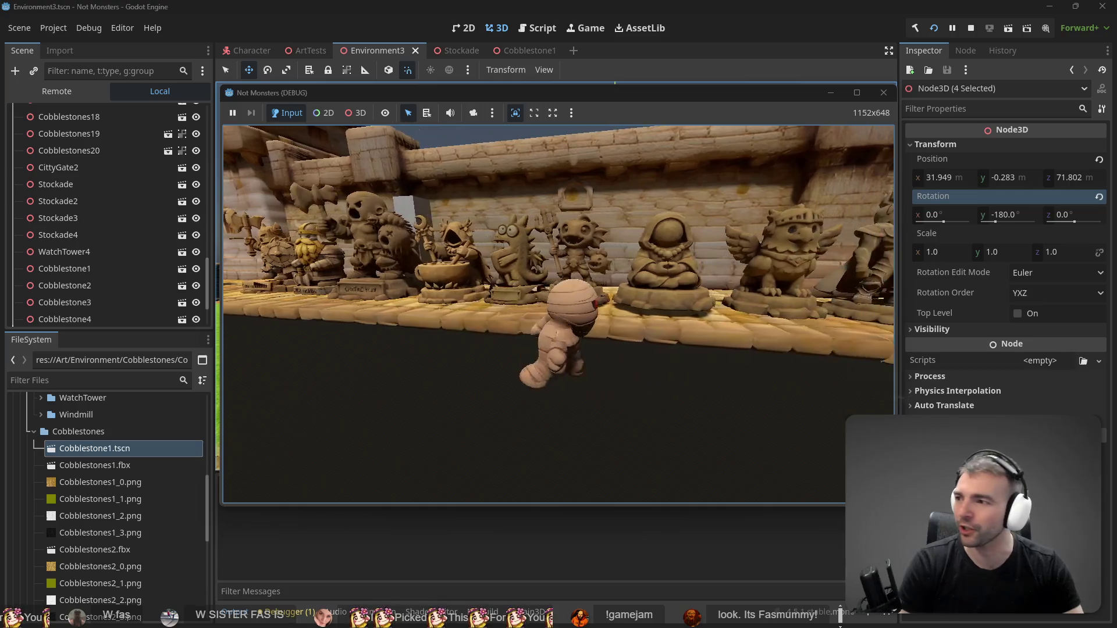
key("w")
key("w")
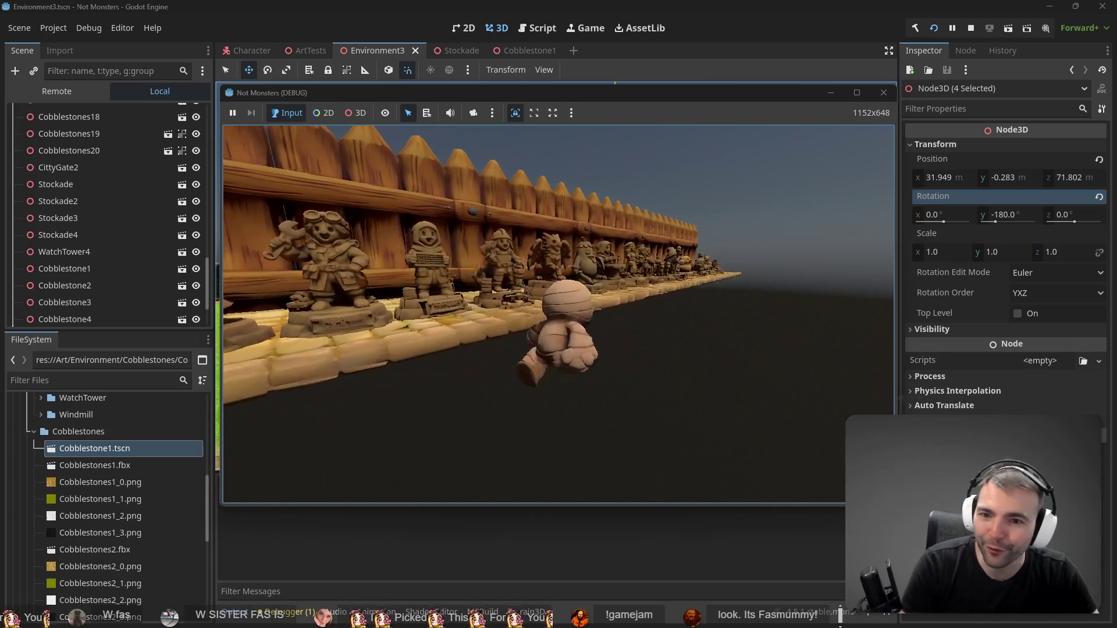
key("w")
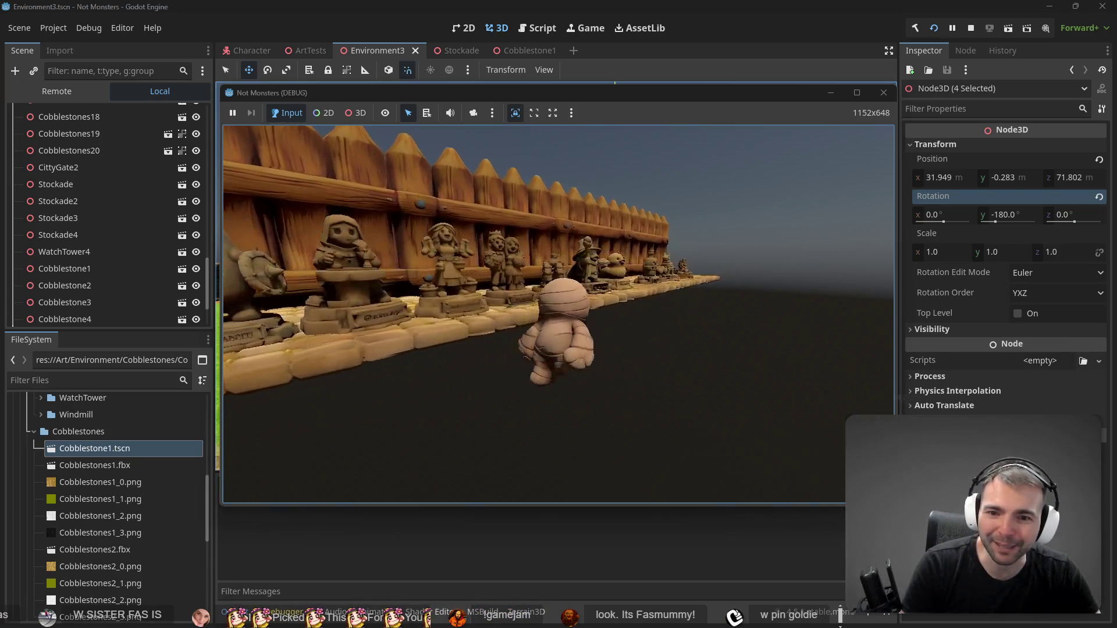
Walk the mummy back and forth along the statue wall past the couple statue and duck
key("a")
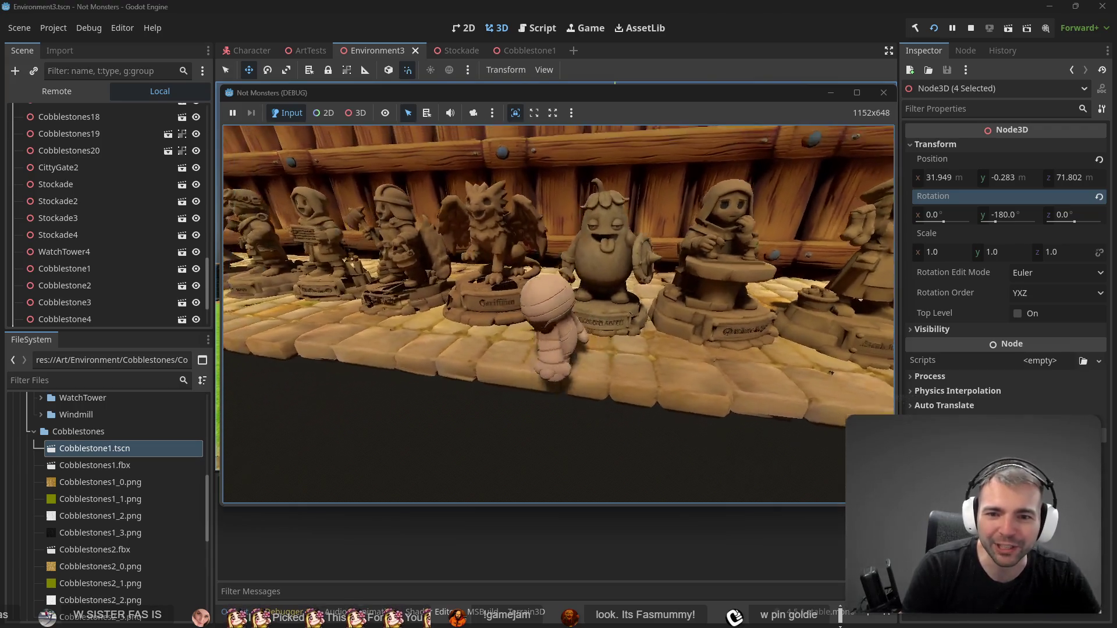
key("w")
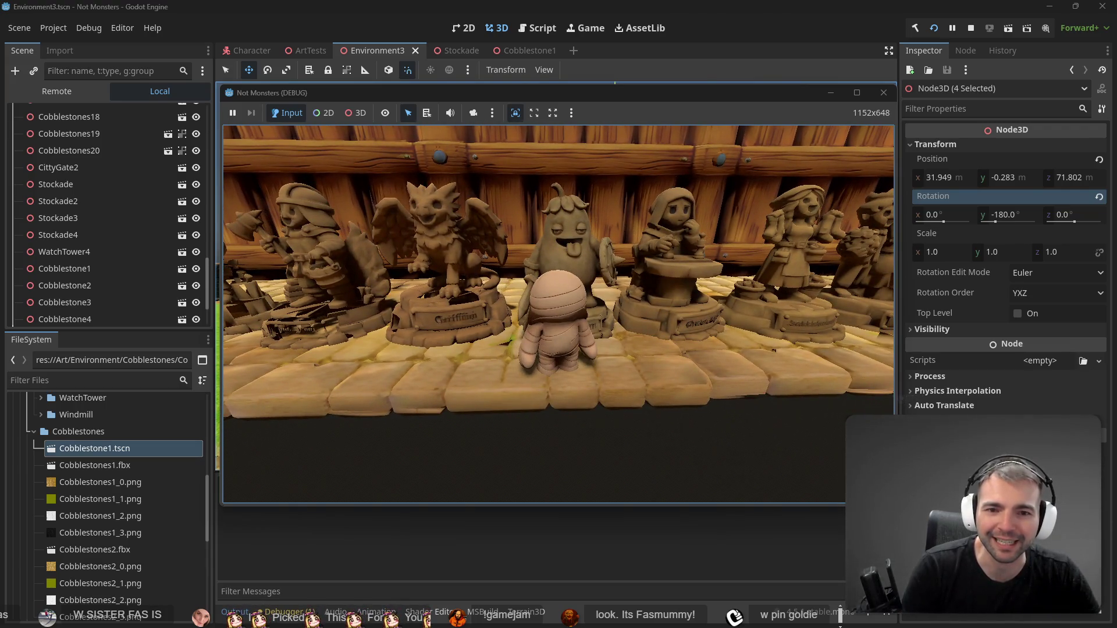
key("d")
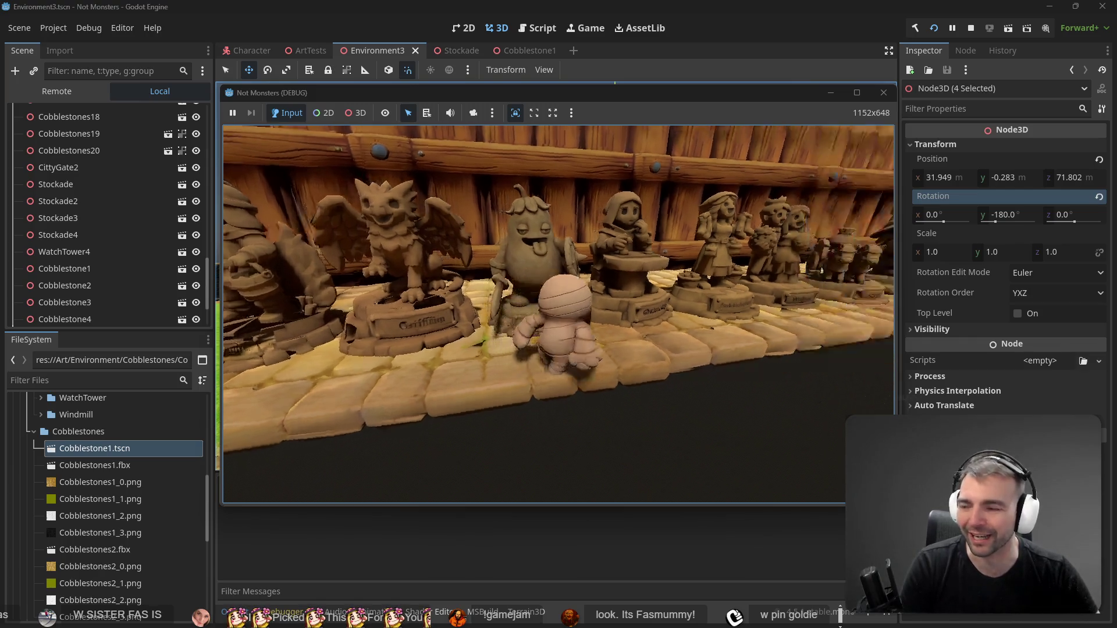
key("a")
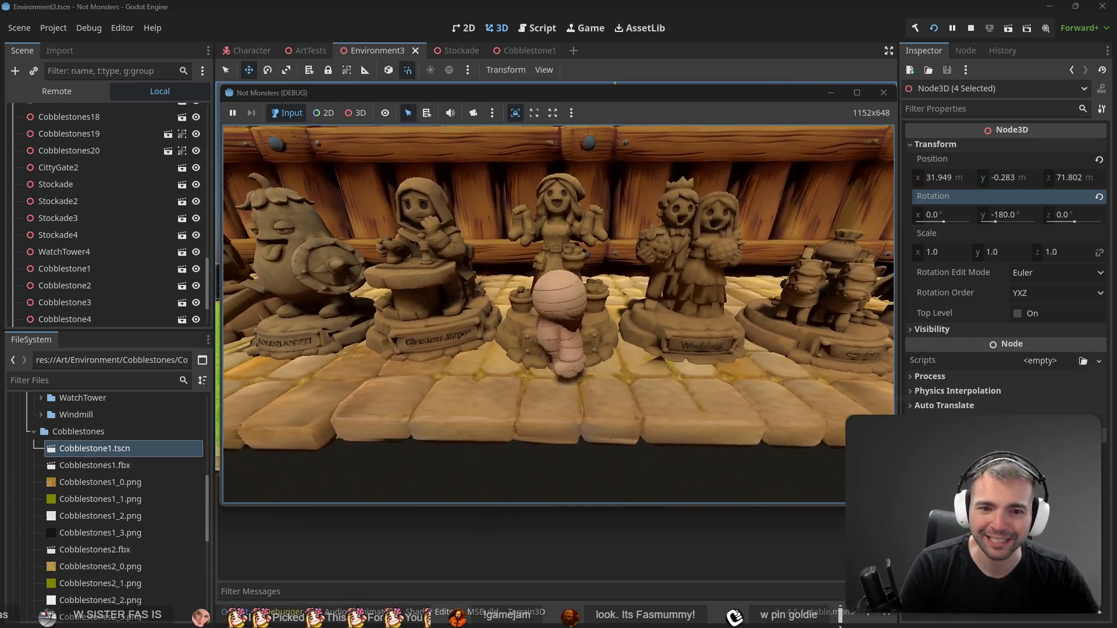
key("d")
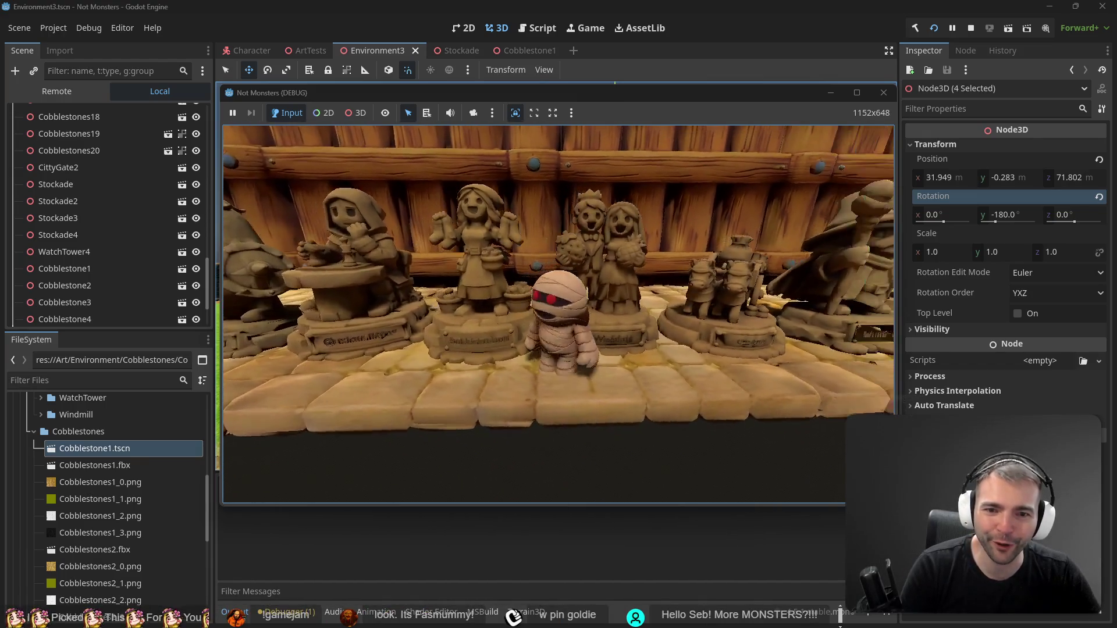
key("w")
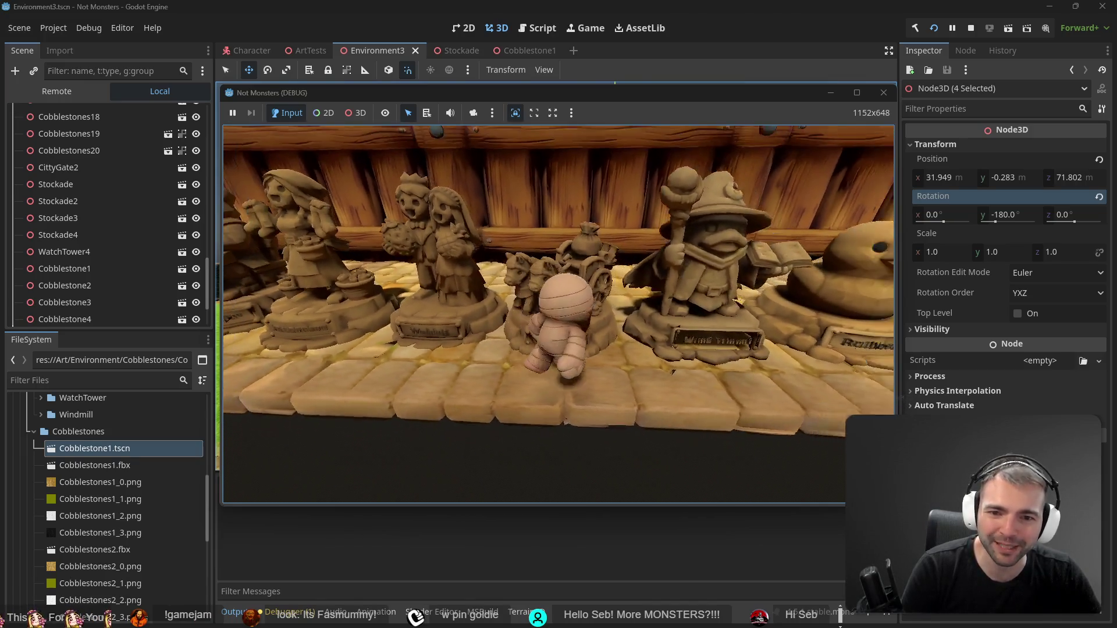
key("d")
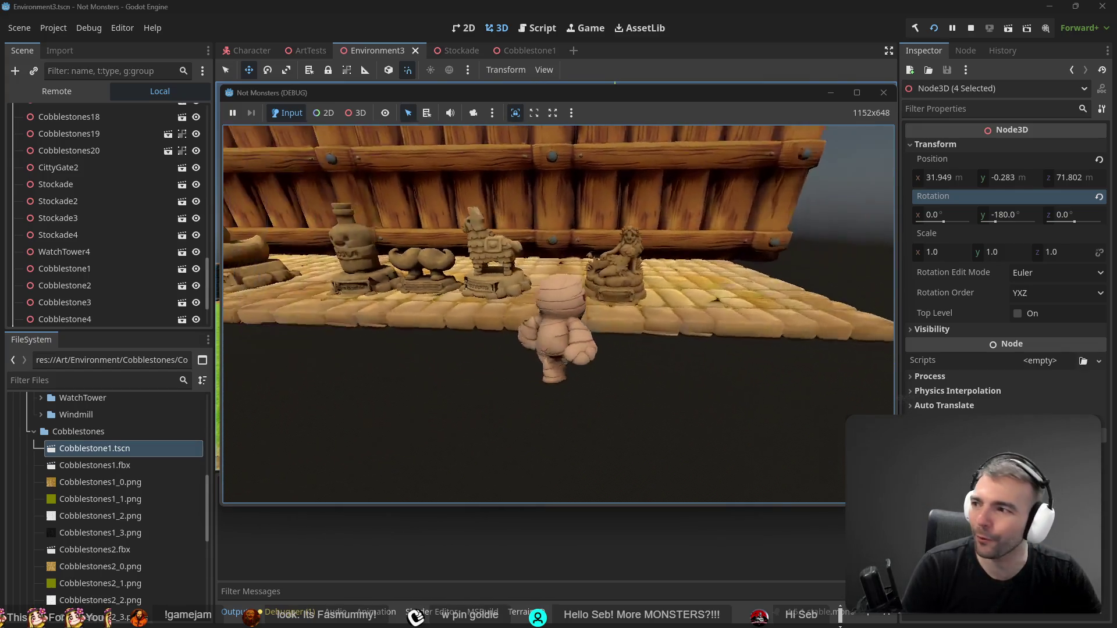
key("a")
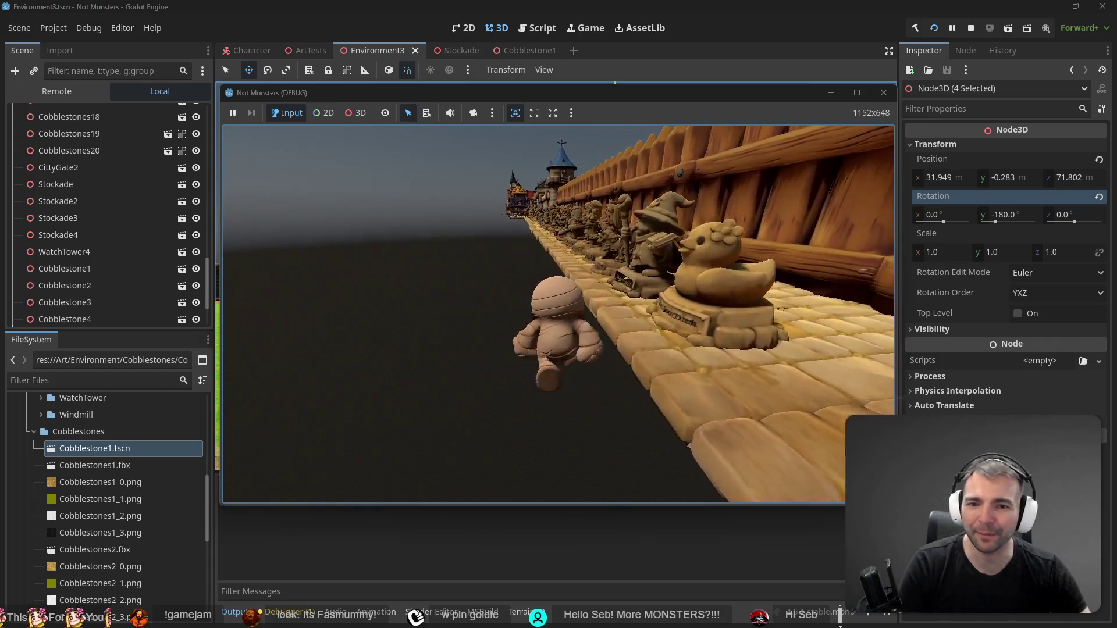
Relaunch, jump the mummy onto a roof and walk past the windmill and houses, then stop
key("F5")
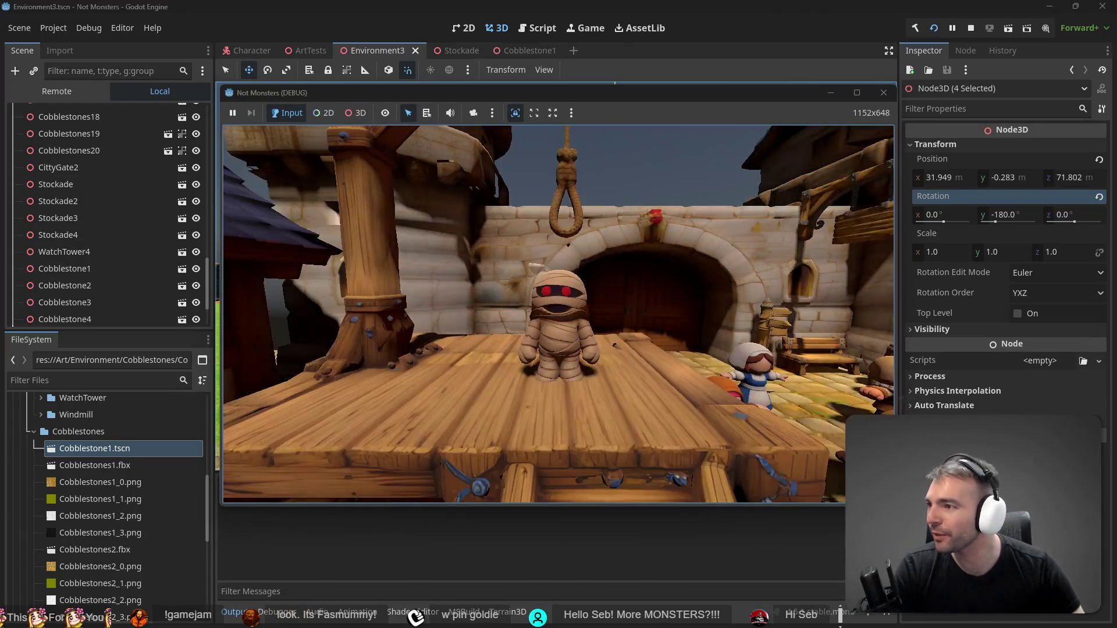
key("space")
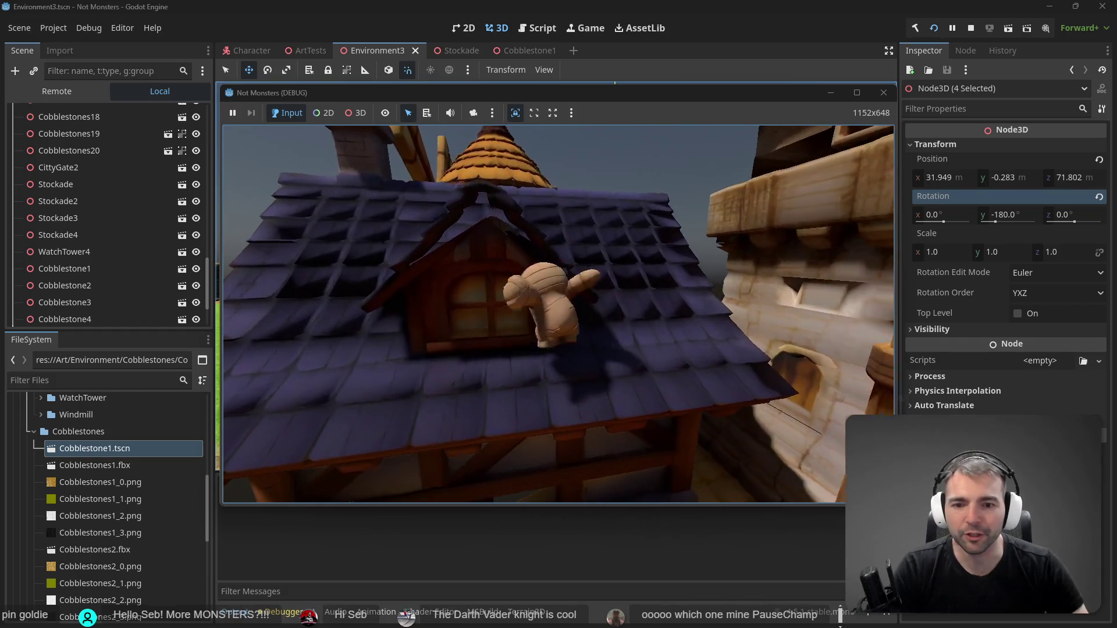
key("w")
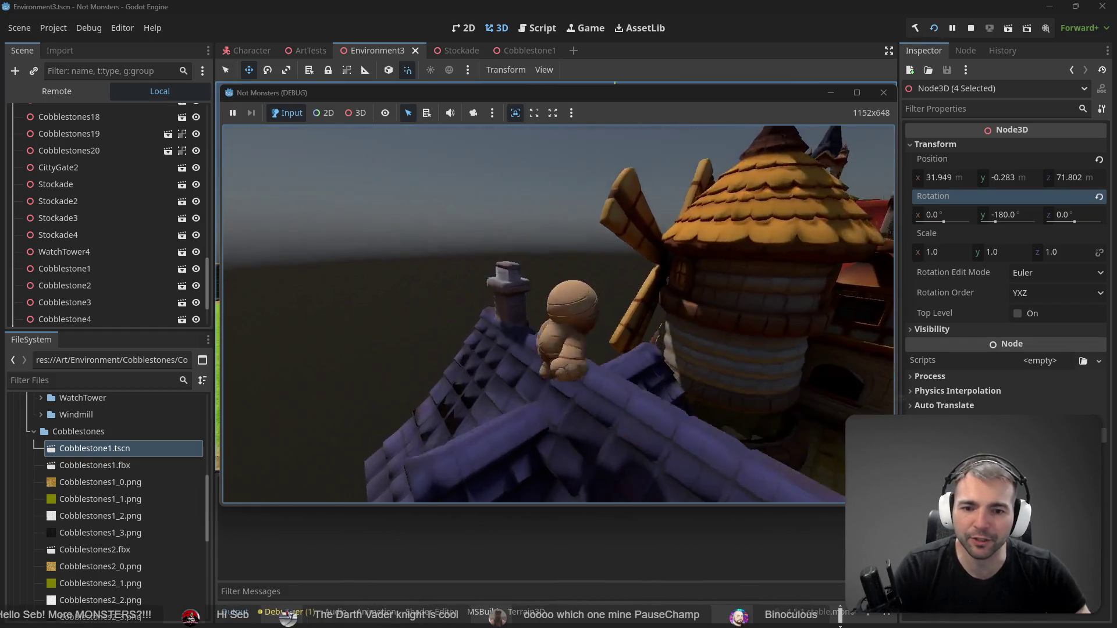
key("w")
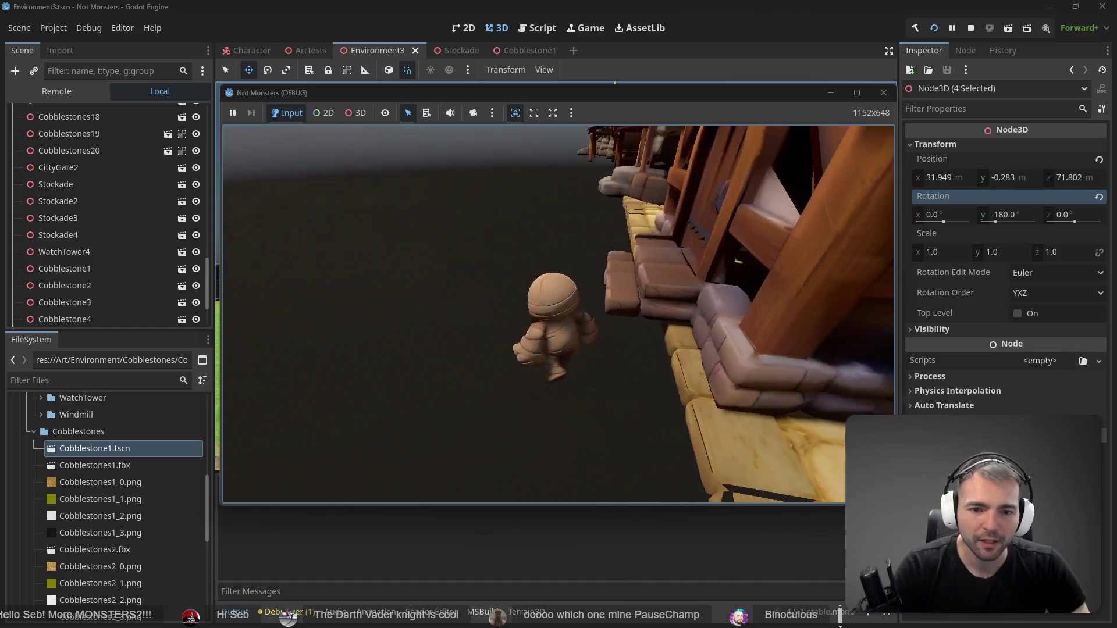
key("w")
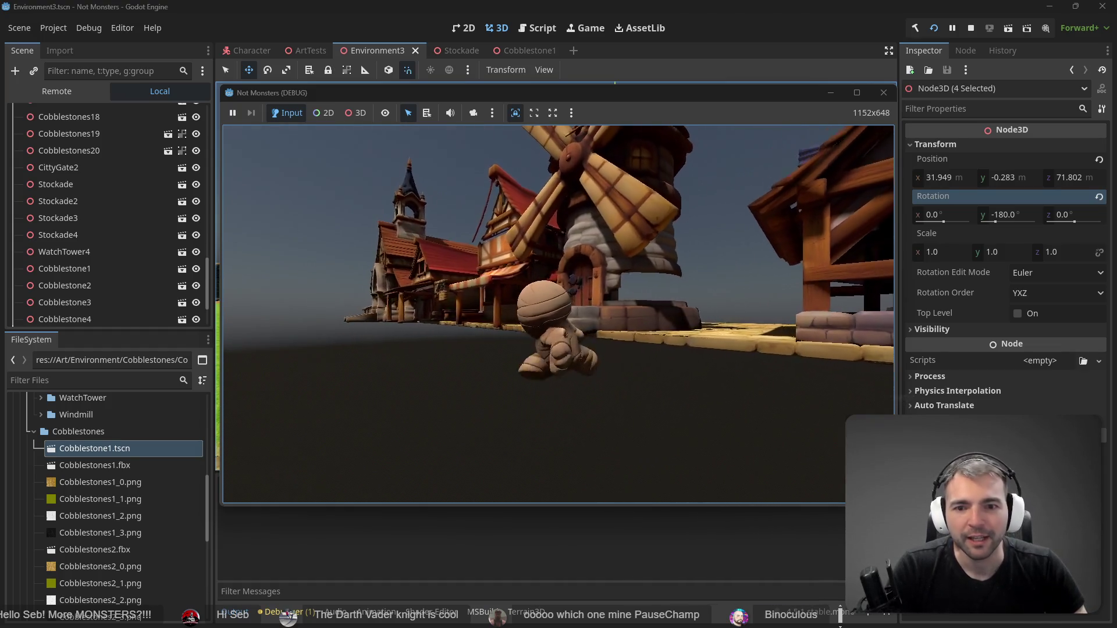
key("w")
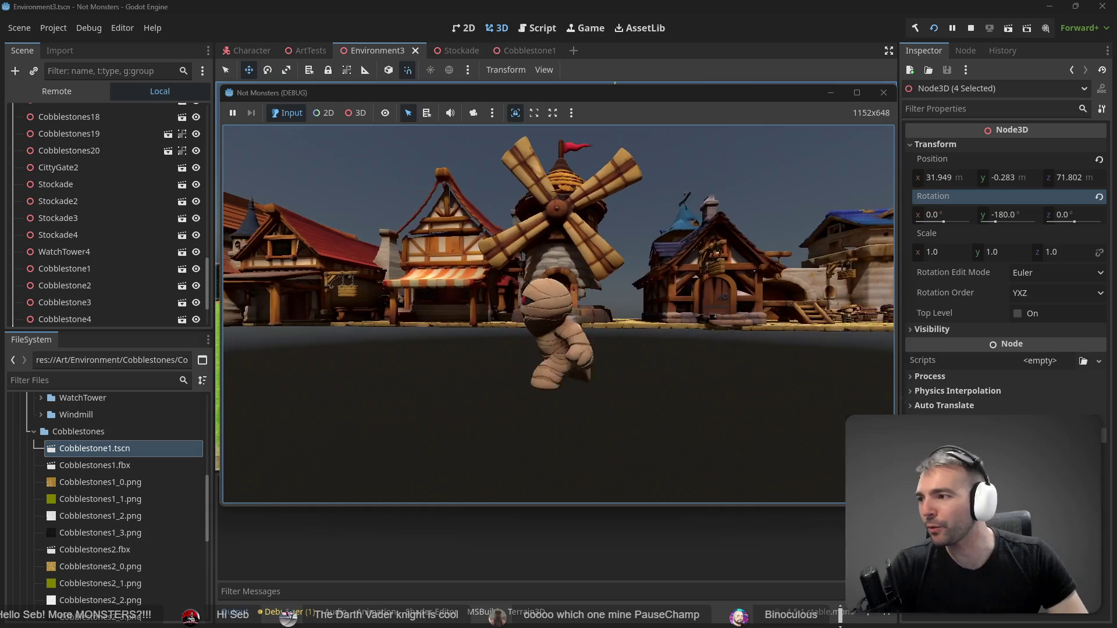
key("w")
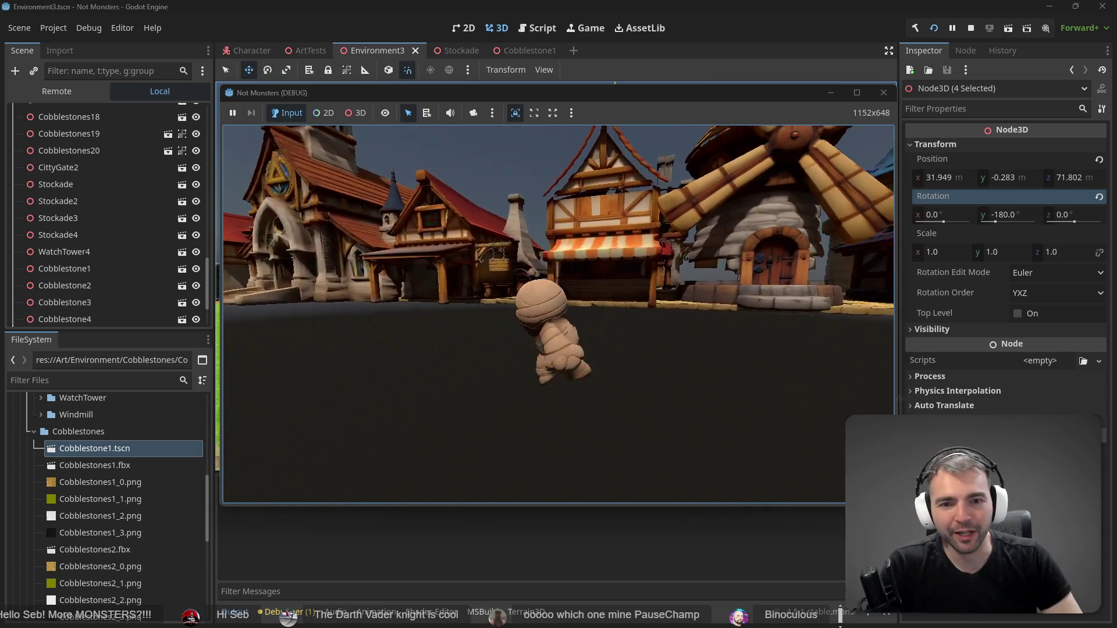
key("w")
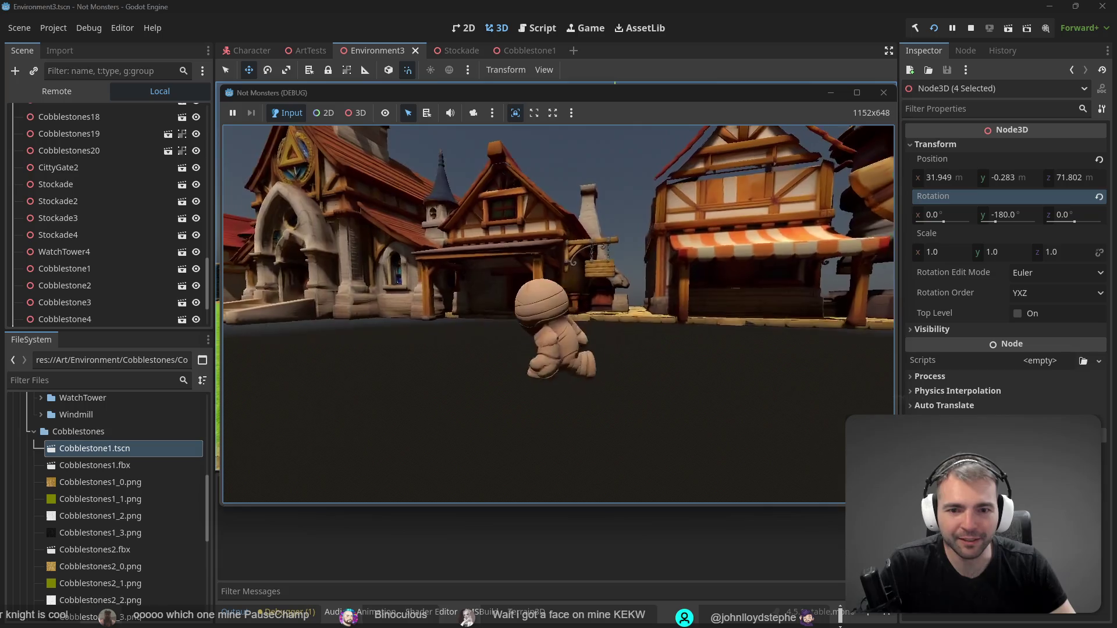
key("w")
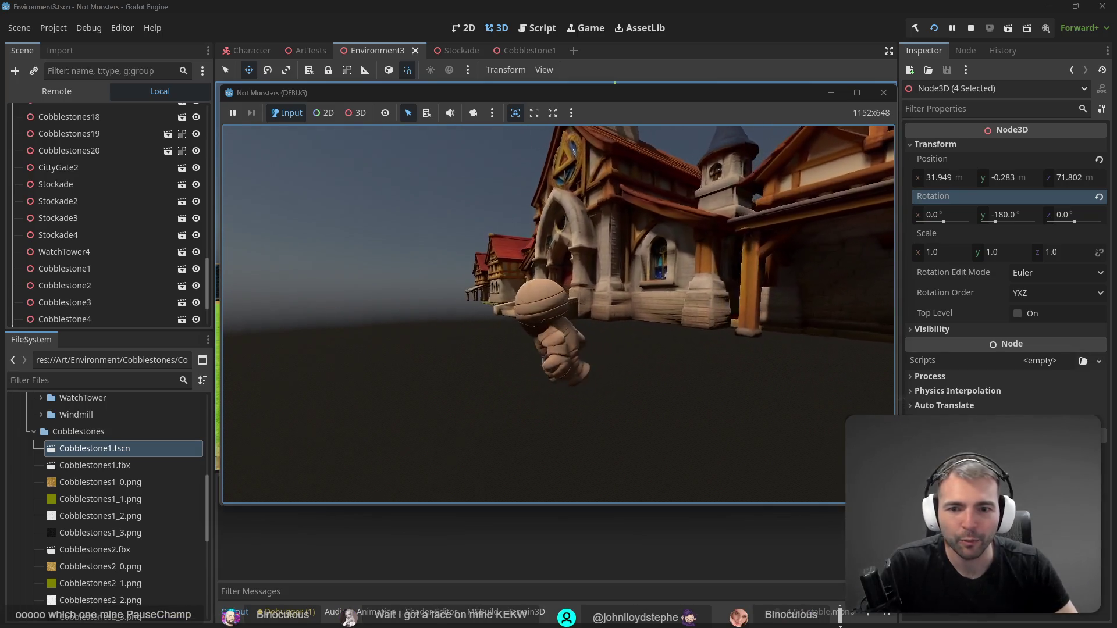
key("w")
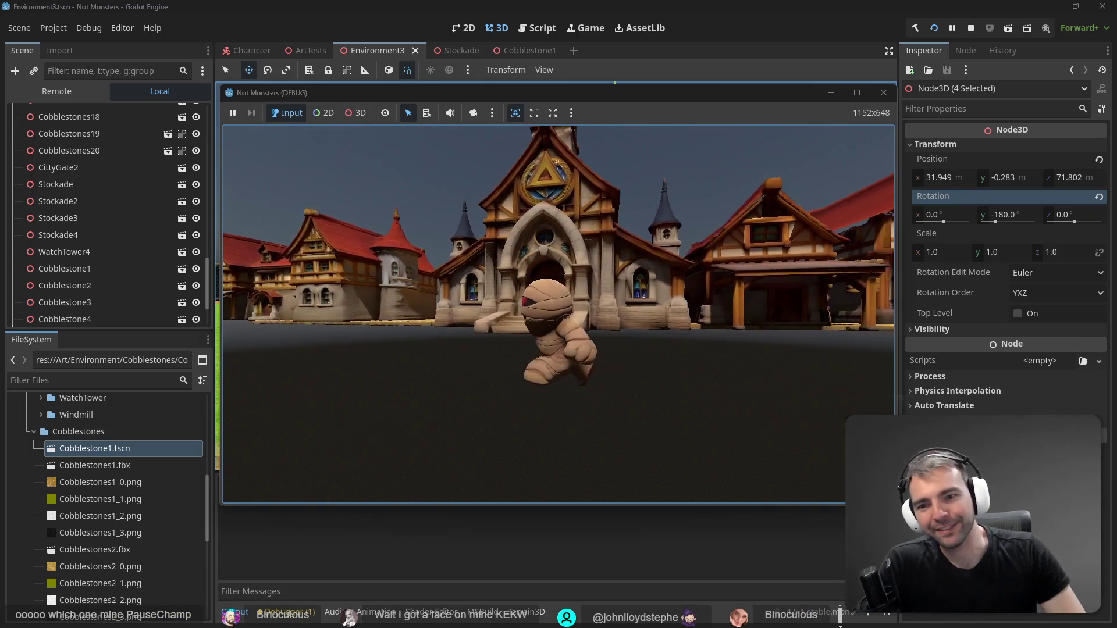
key("w")
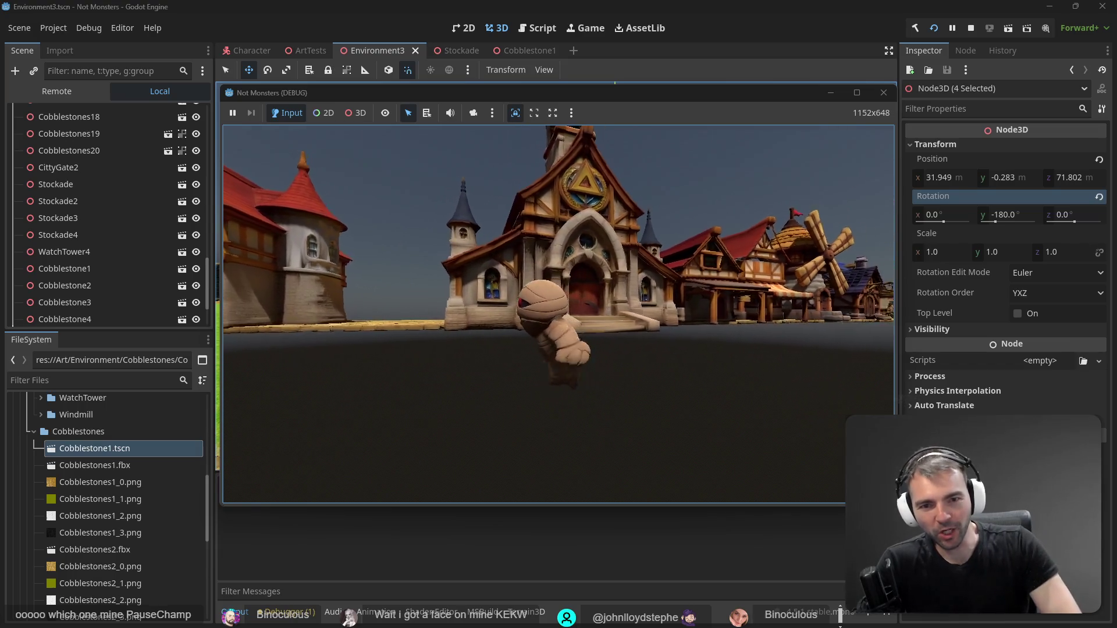
key("w")
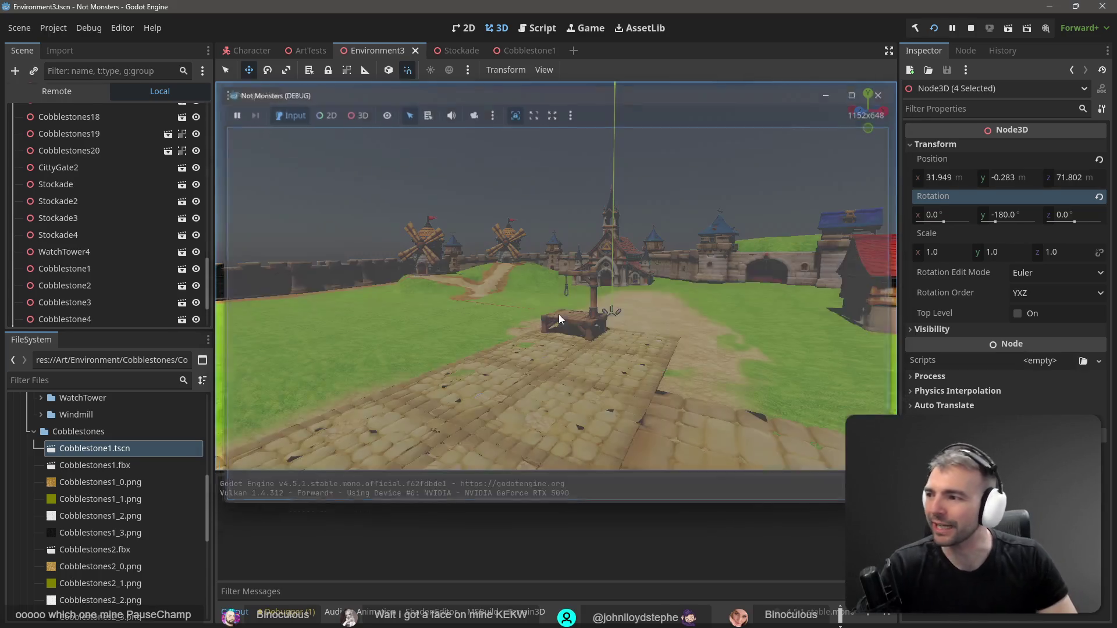
key("F8")
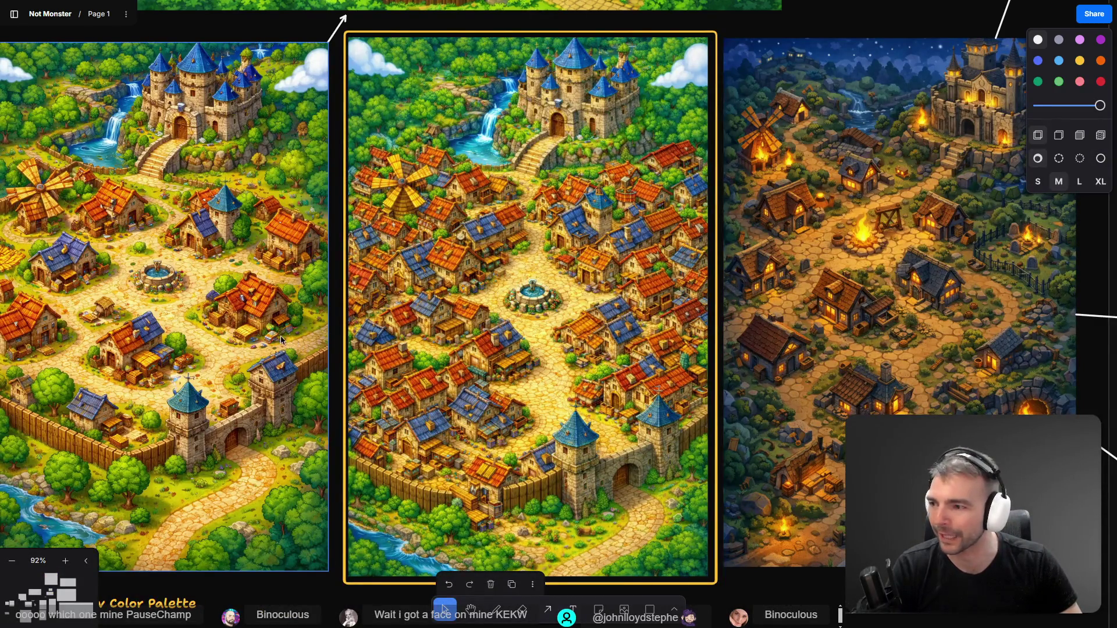
Move from the Not Monsters logo slide down to the night-phase room mockup with Rest and Prepare Weapons
scroll(285, 340, "down", 10)
scroll(242, 295, "up", 5)
scroll(194, 281, "up", 5)
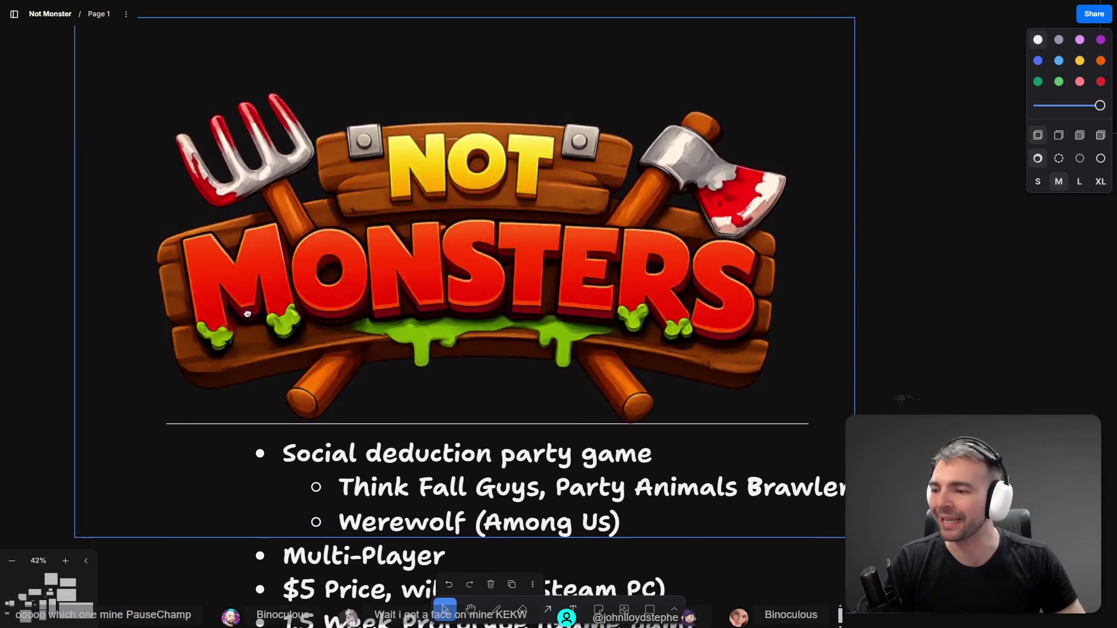
left_click_drag(247, 314, 211, 319)
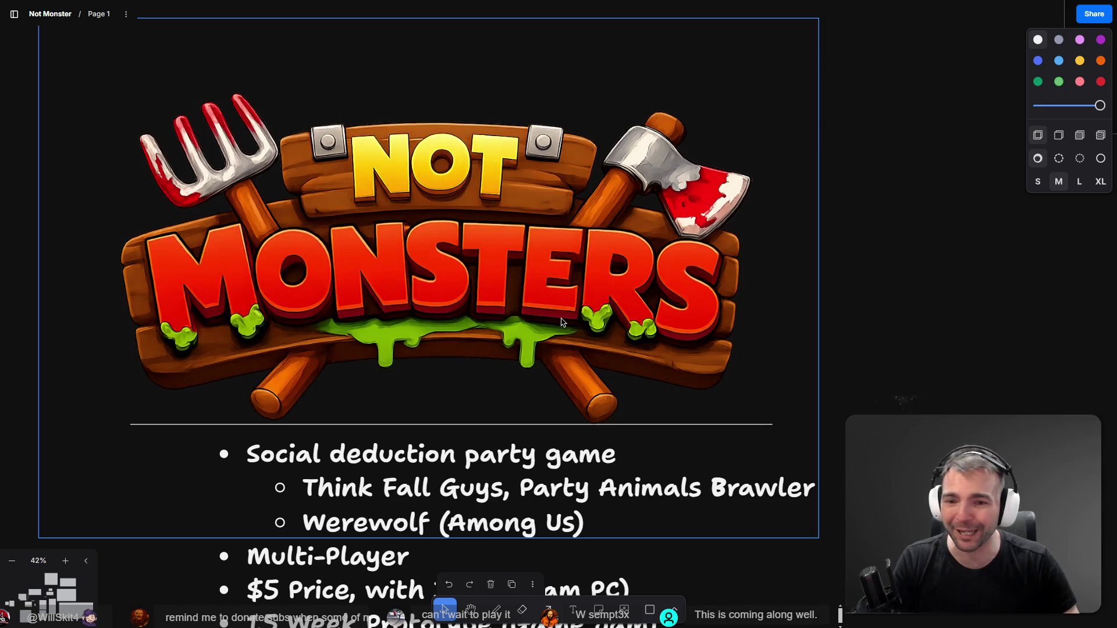
scroll(563, 325, "down", 2)
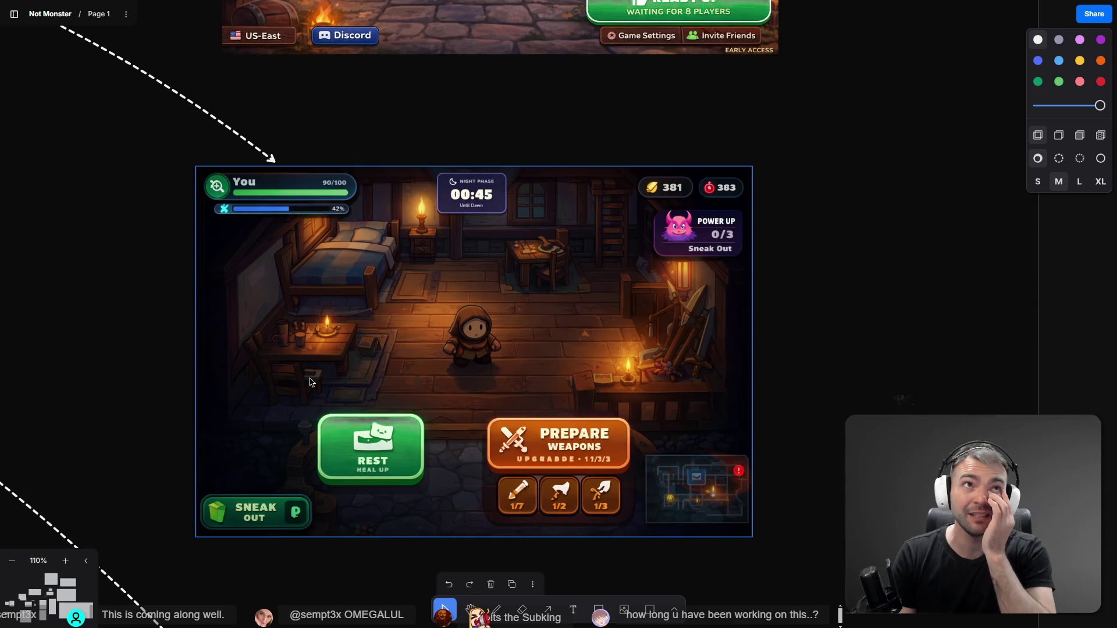
Zoom out to the whole board layout, then centre the view on the key-art poster
scroll(360, 438, "down", 10)
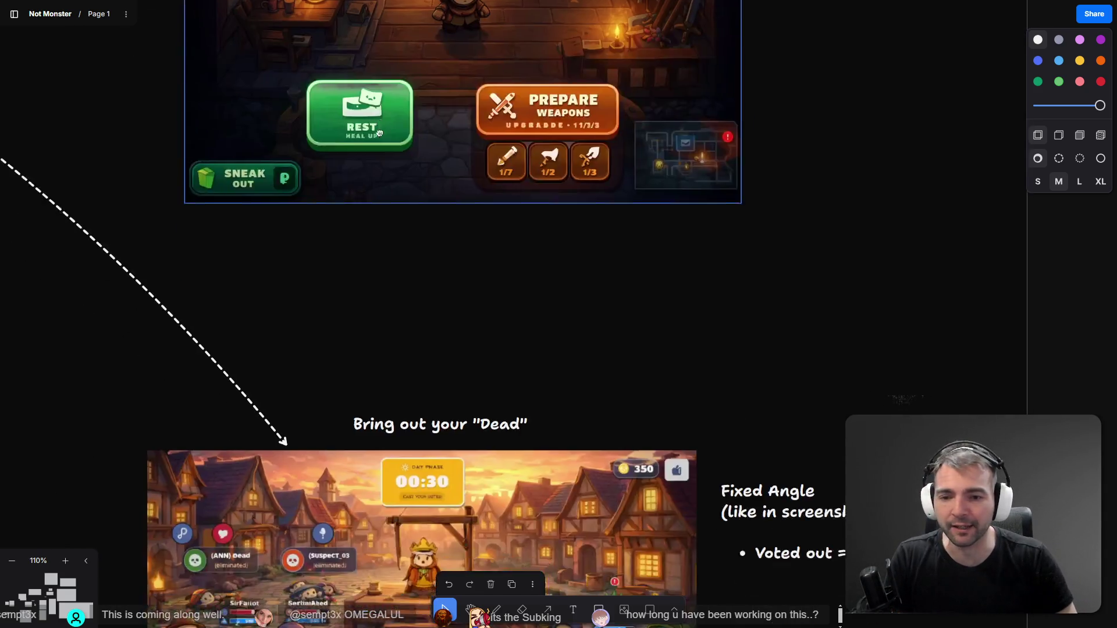
scroll(500, 282, "up", 5)
scroll(499, 282, "up", 4)
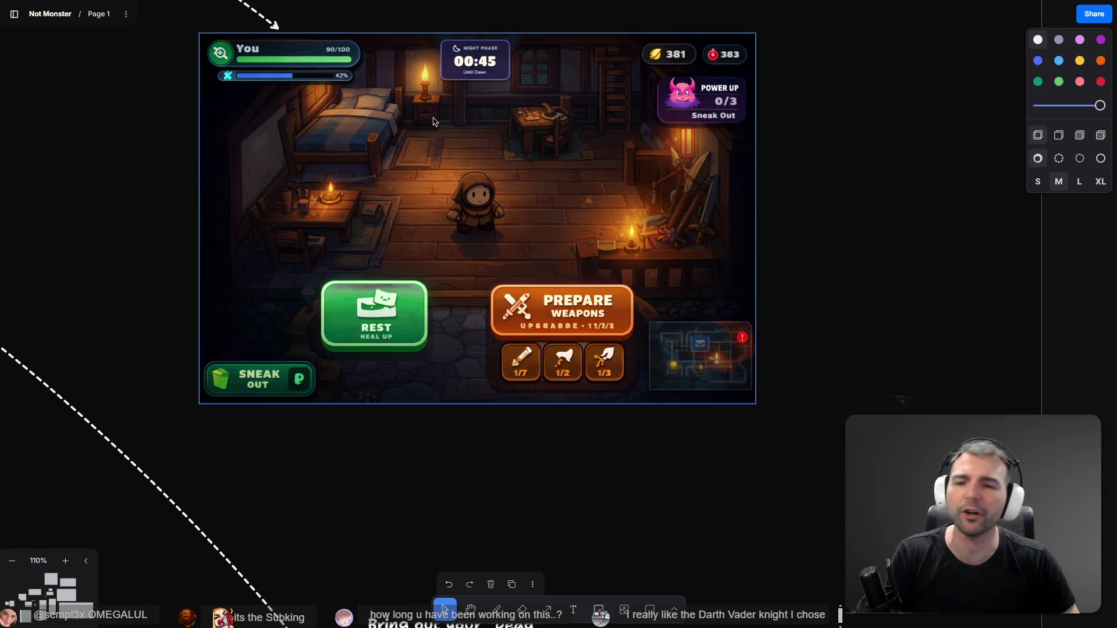
scroll(424, 138, "up", 3)
scroll(465, 244, "down", 10)
left_click_drag(513, 221, 513, 284)
scroll(513, 285, "up", 5)
scroll(535, 333, "up", 3)
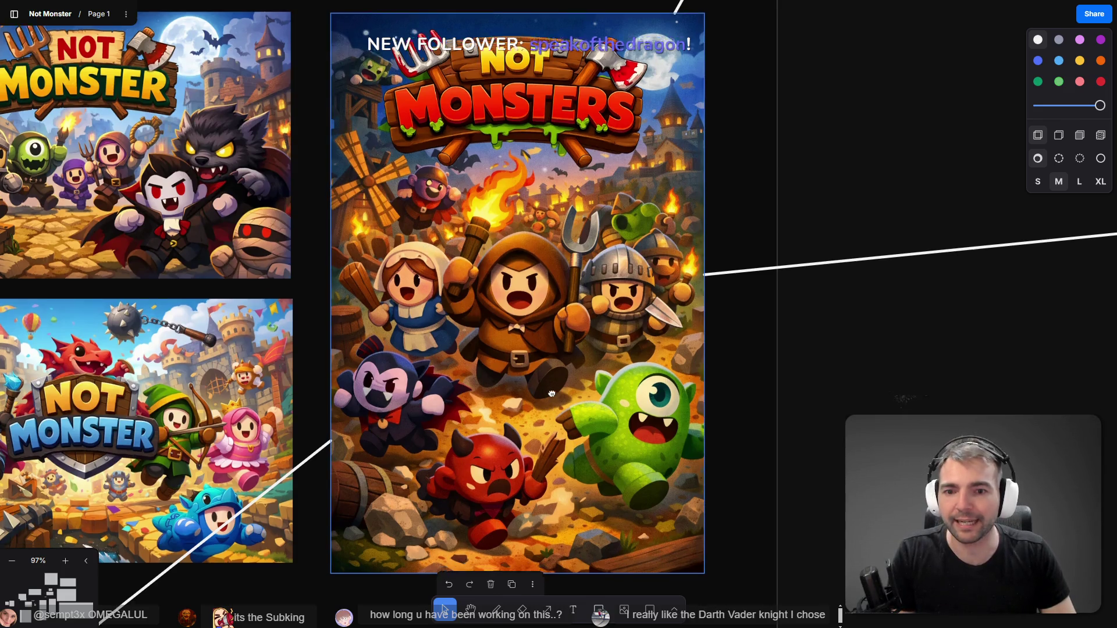
mouse_move(551, 407)
left_mouse_down()
mouse_move(588, 417)
mouse_move(558, 420)
left_mouse_up()
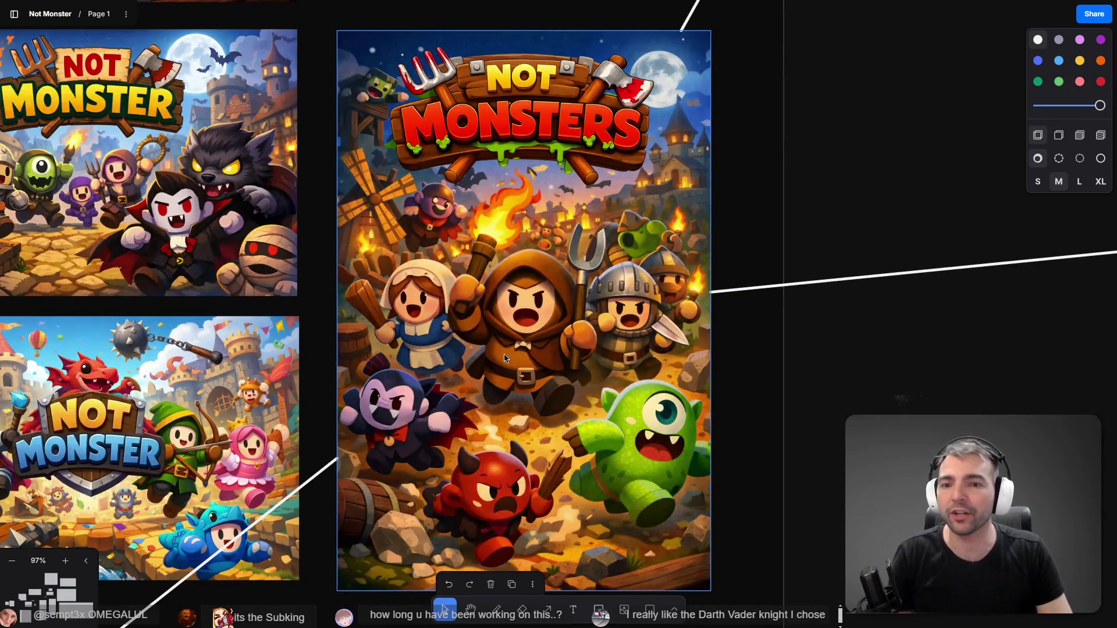
Jump to the 'Bring out your Dead' gallows mockup with its Fixed Angle and Voted out = Dead notes
key("Tab")
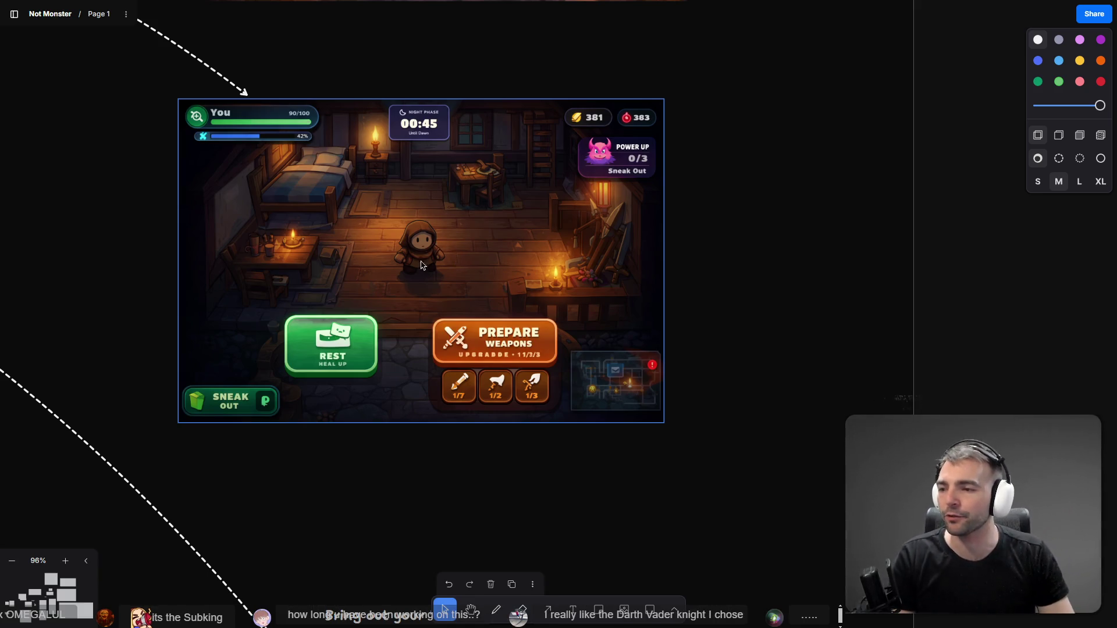
scroll(463, 398, "down", 10)
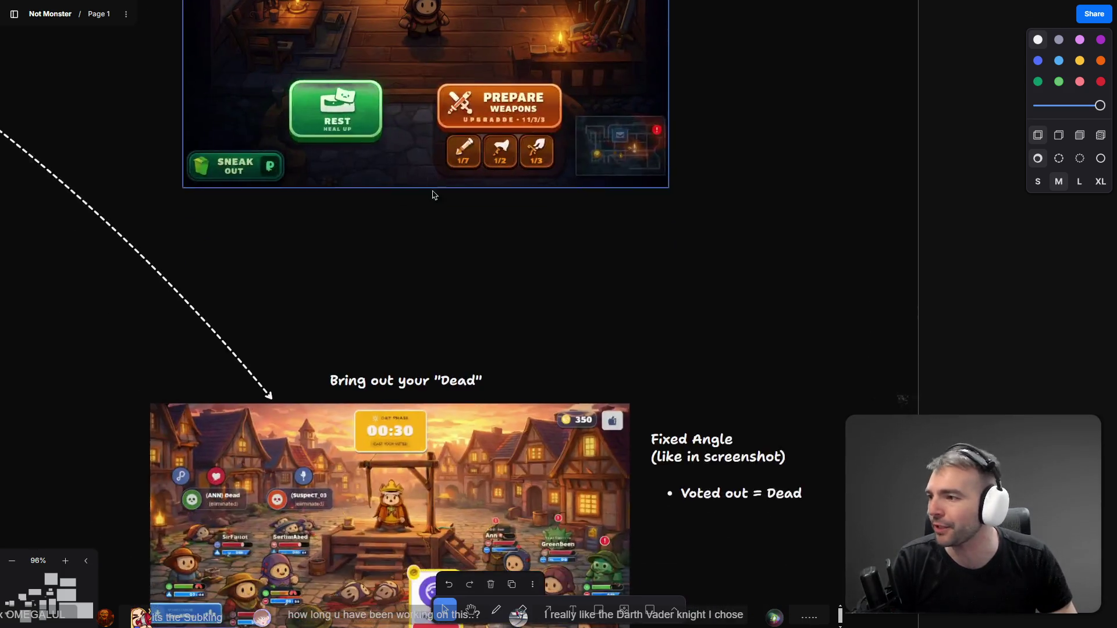
scroll(399, 312, "up", 2)
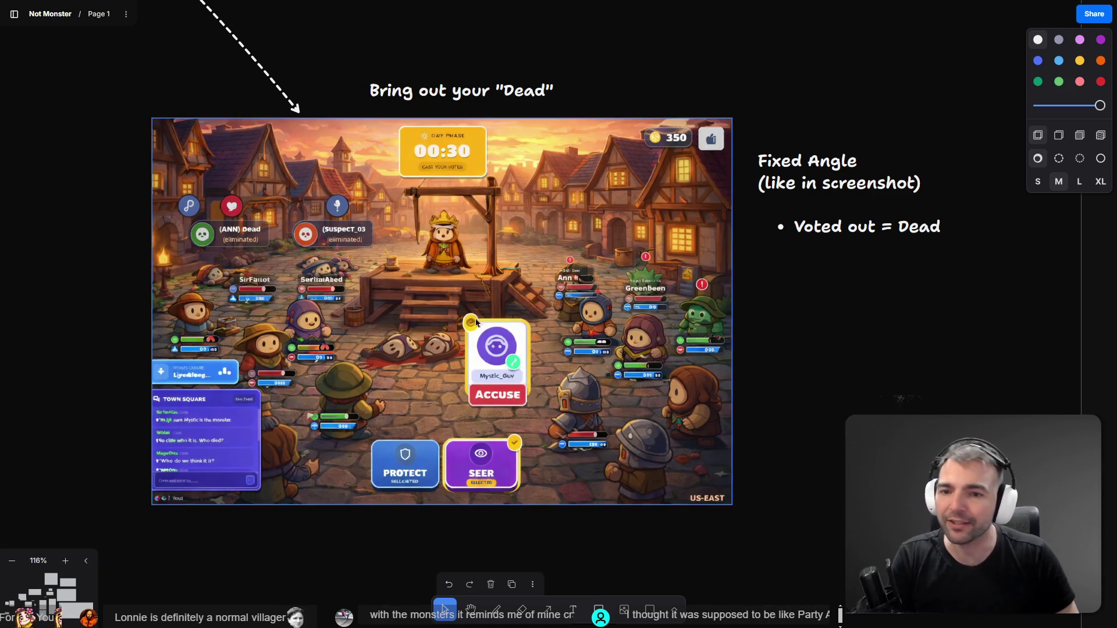
scroll(438, 389, "left", 10)
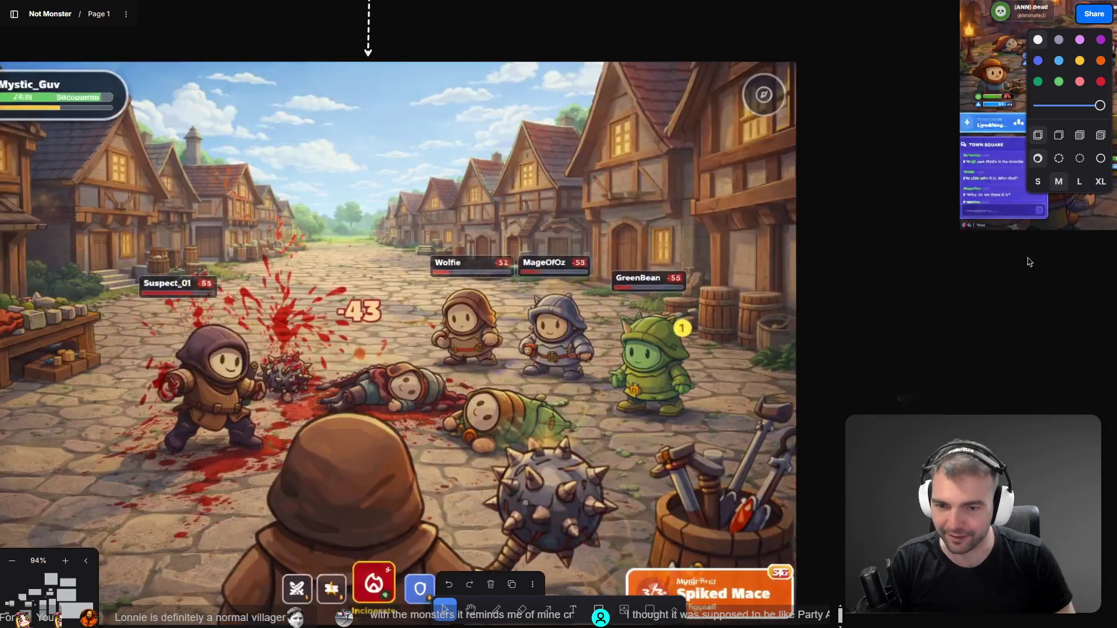
scroll(612, 222, "left", 5)
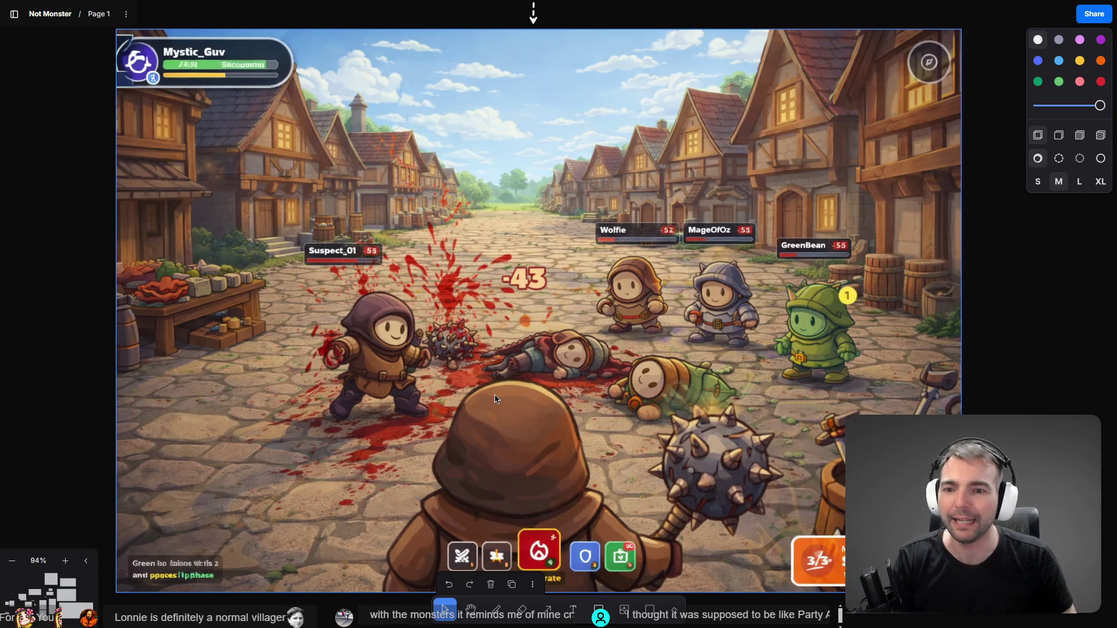
scroll(501, 246, "down", 5)
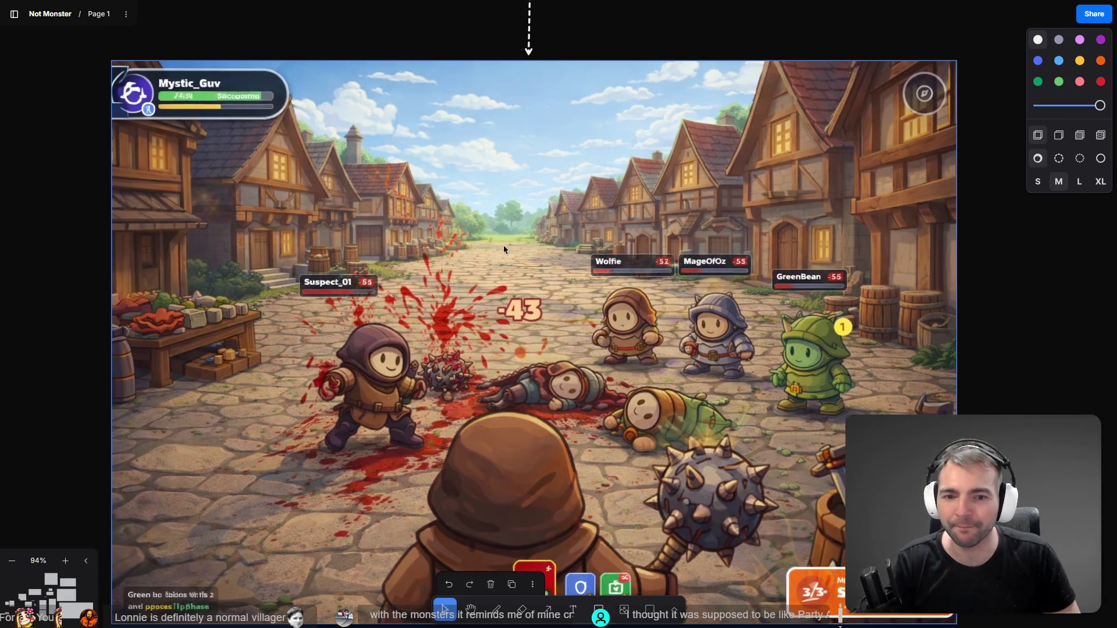
scroll(479, 327, "up", 5)
scroll(479, 328, "right", 5)
scroll(537, 349, "up", 5)
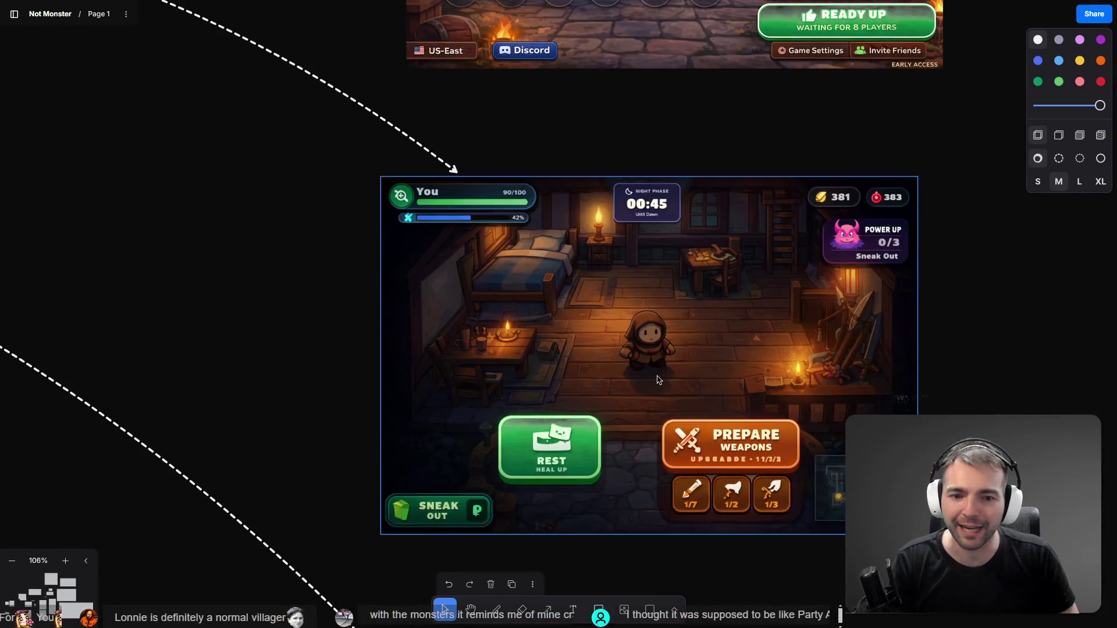
scroll(658, 379, "down", 5)
scroll(658, 379, "right", 5)
scroll(409, 309, "down", 10)
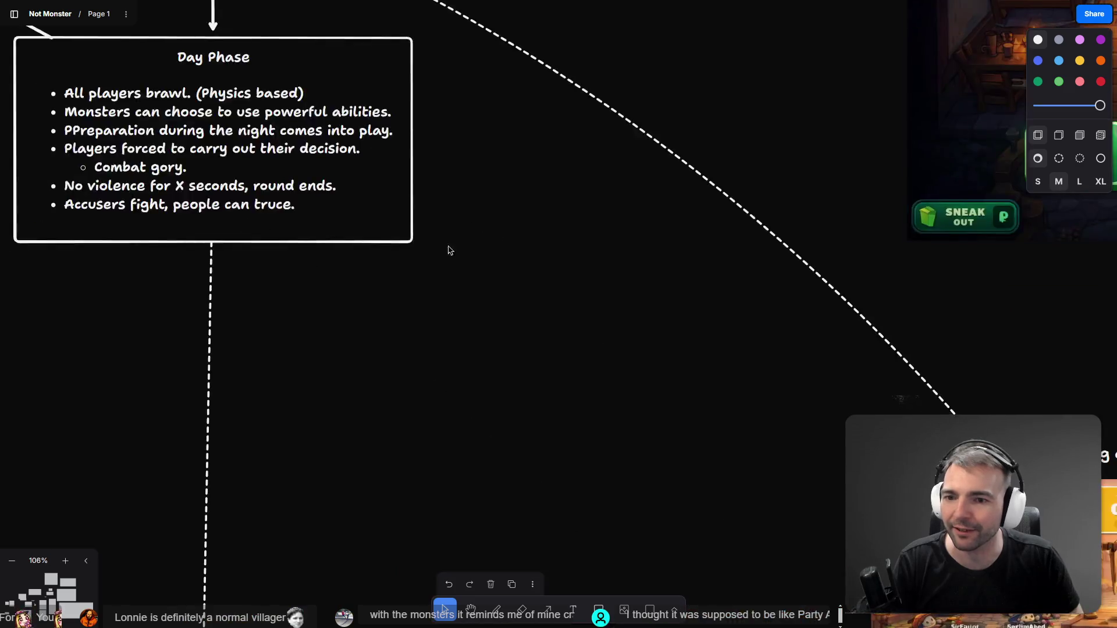
scroll(630, 303, "up", 2)
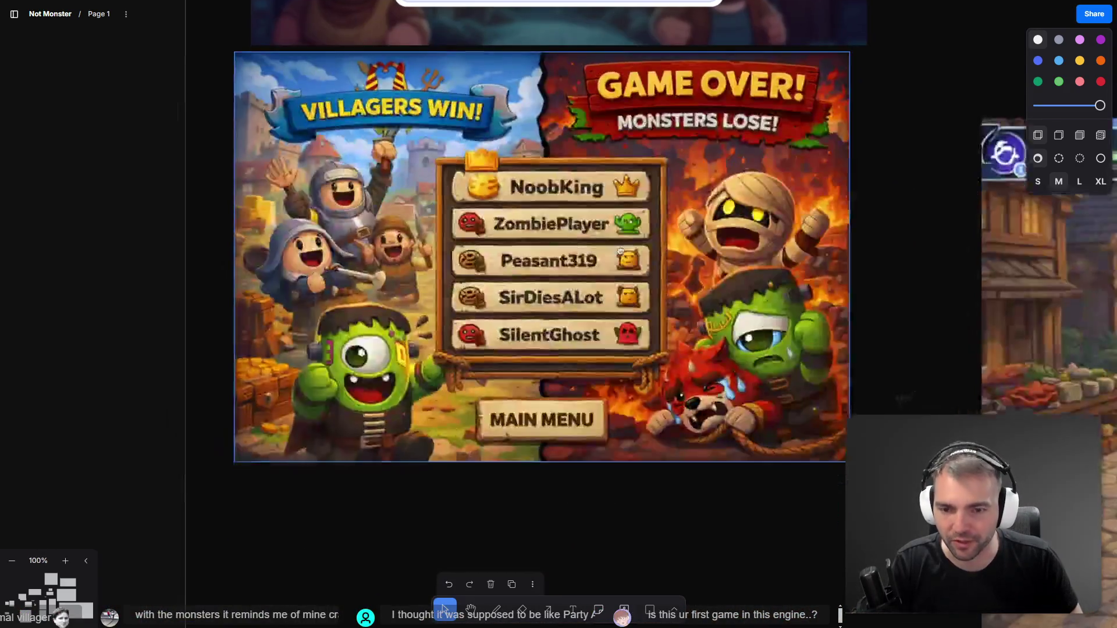
scroll(605, 314, "up", 2)
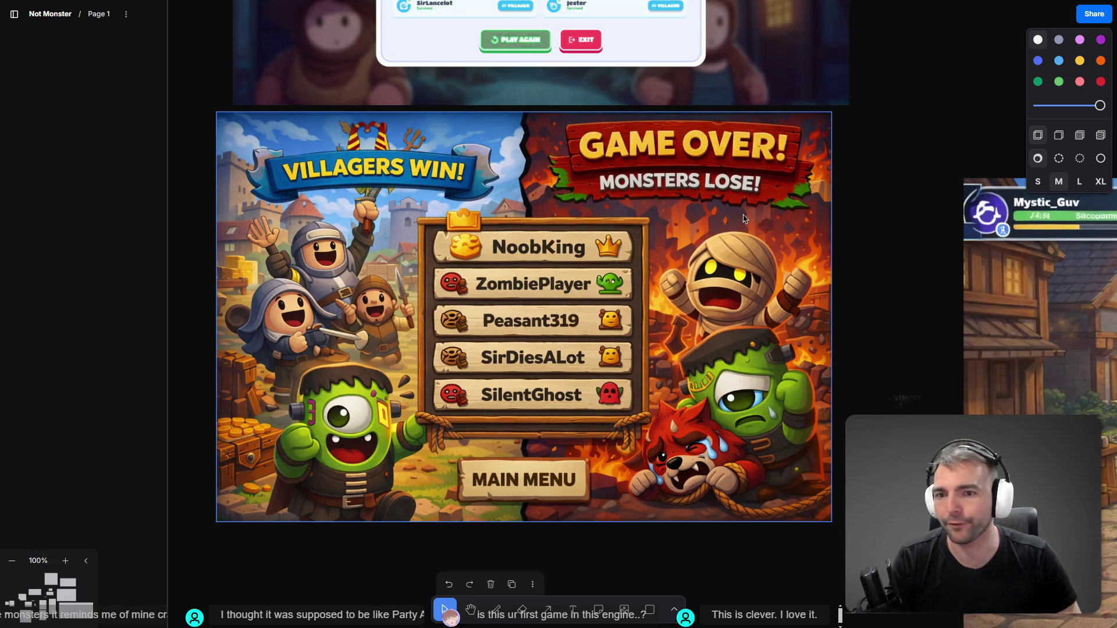
scroll(743, 219, "down", 10)
scroll(675, 165, "down", 5)
scroll(676, 165, "right", 5)
scroll(711, 93, "up", 8)
scroll(777, 255, "up", 6)
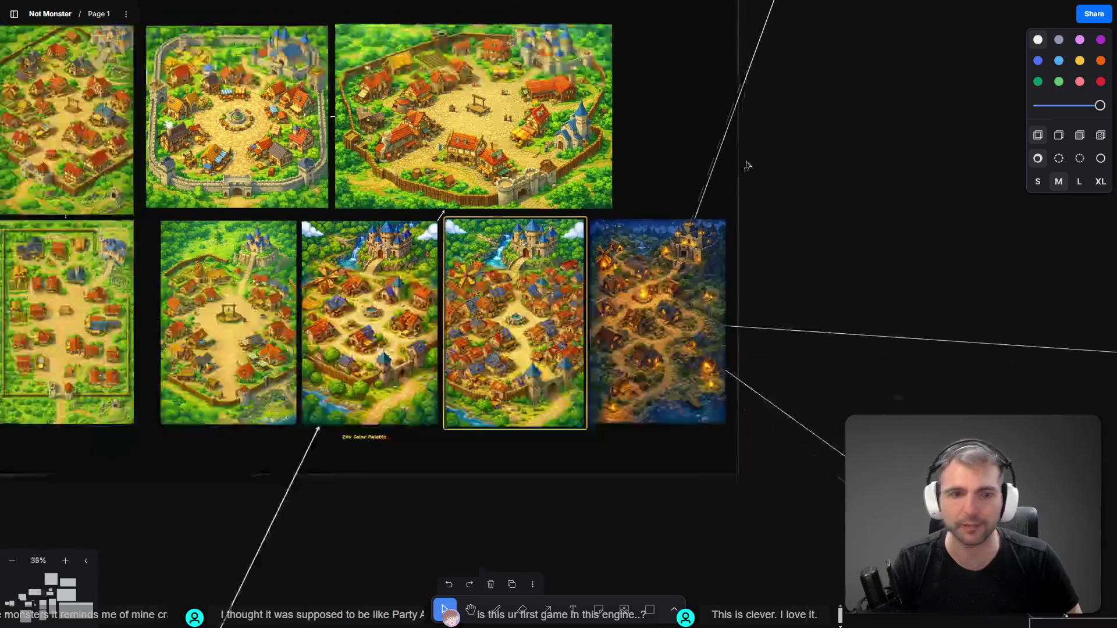
Pan and zoom across the Architecture and Decorations areas of the planning board
scroll(745, 166, "down", 4)
scroll(798, 212, "up", 10)
scroll(613, 446, "right", 5)
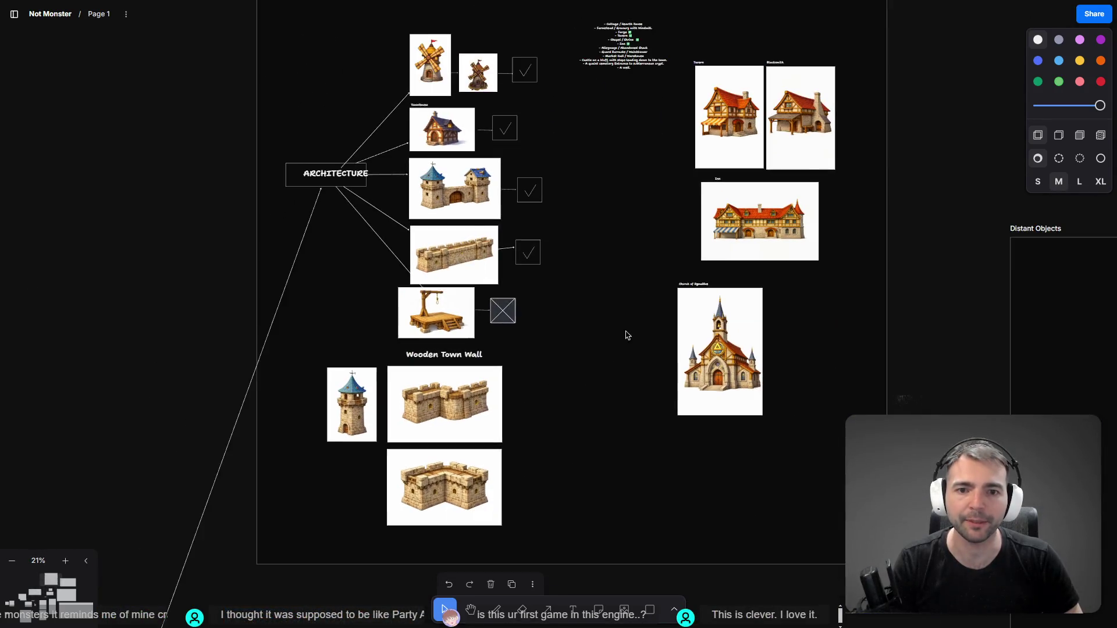
scroll(669, 368, "down", 5)
scroll(669, 368, "down", 5)
scroll(438, 190, "right", 4)
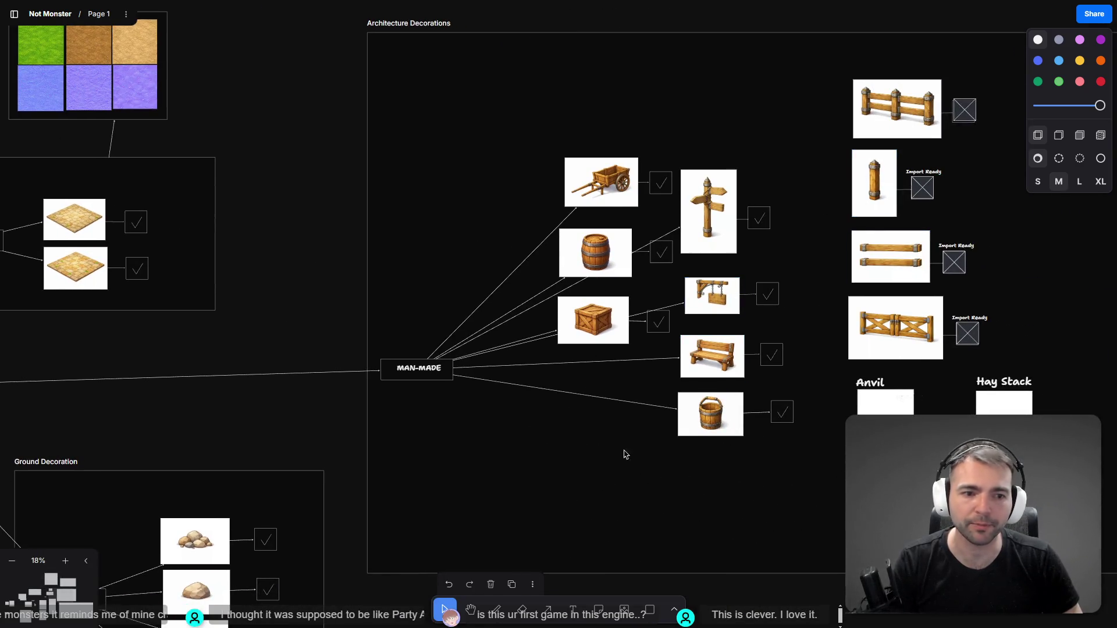
scroll(119, 271, "up", 6)
scroll(119, 272, "left", 8)
scroll(354, 200, "down", 10)
scroll(354, 200, "right", 5)
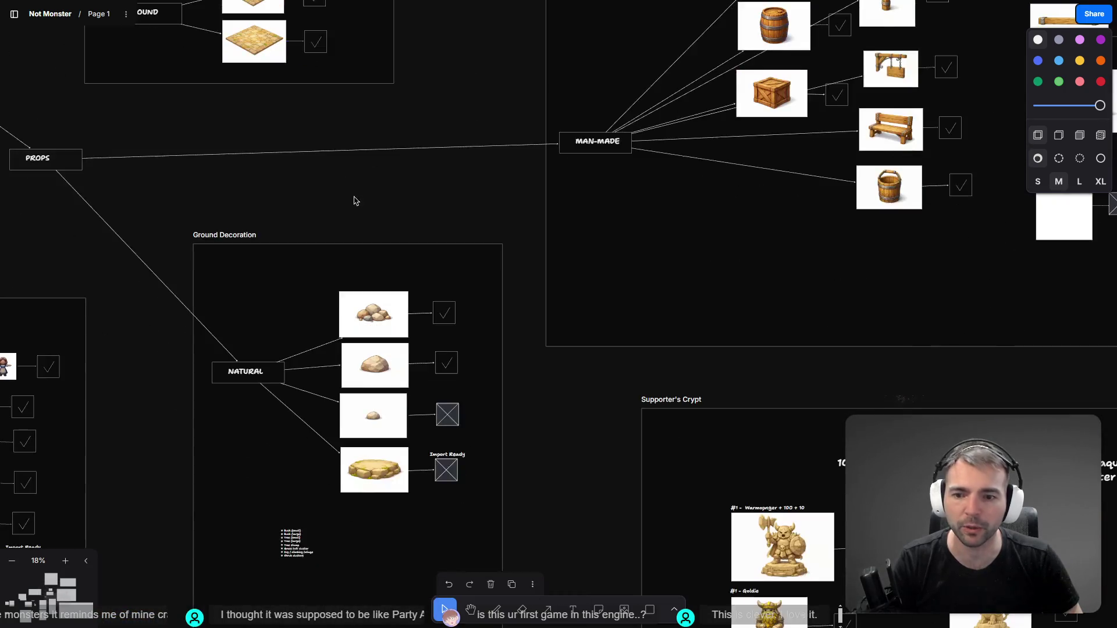
scroll(434, 232, "down", 3)
scroll(434, 232, "down", 3)
scroll(448, 175, "right", 4)
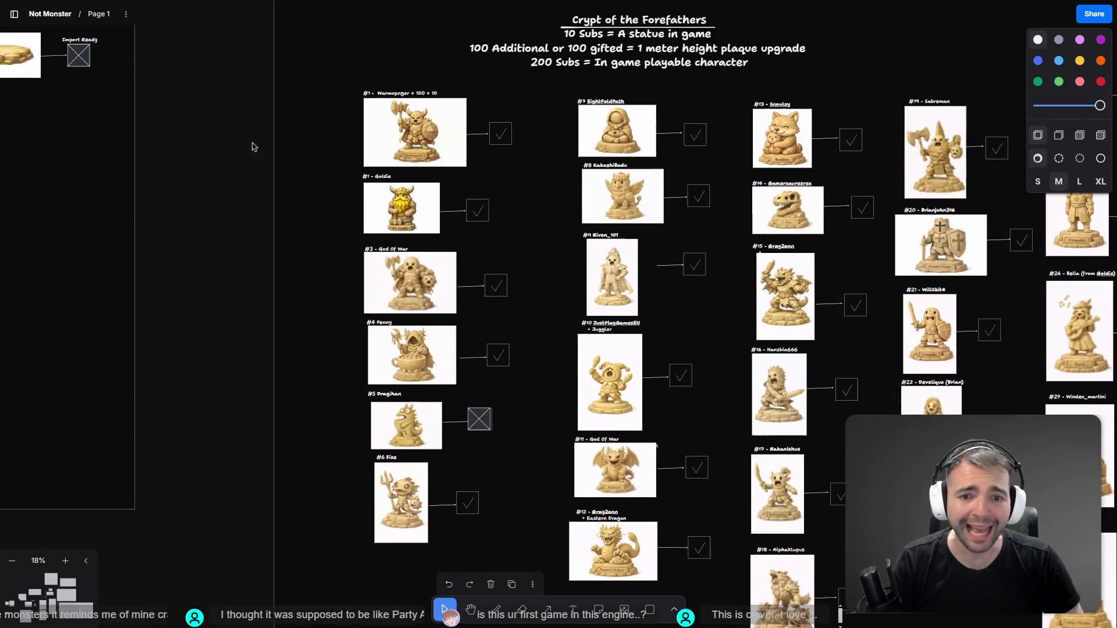
scroll(461, 112, "up", 5)
Frame the Supporter's Crypt header and look over its statue entries
left_click_drag(528, 119, 588, 208)
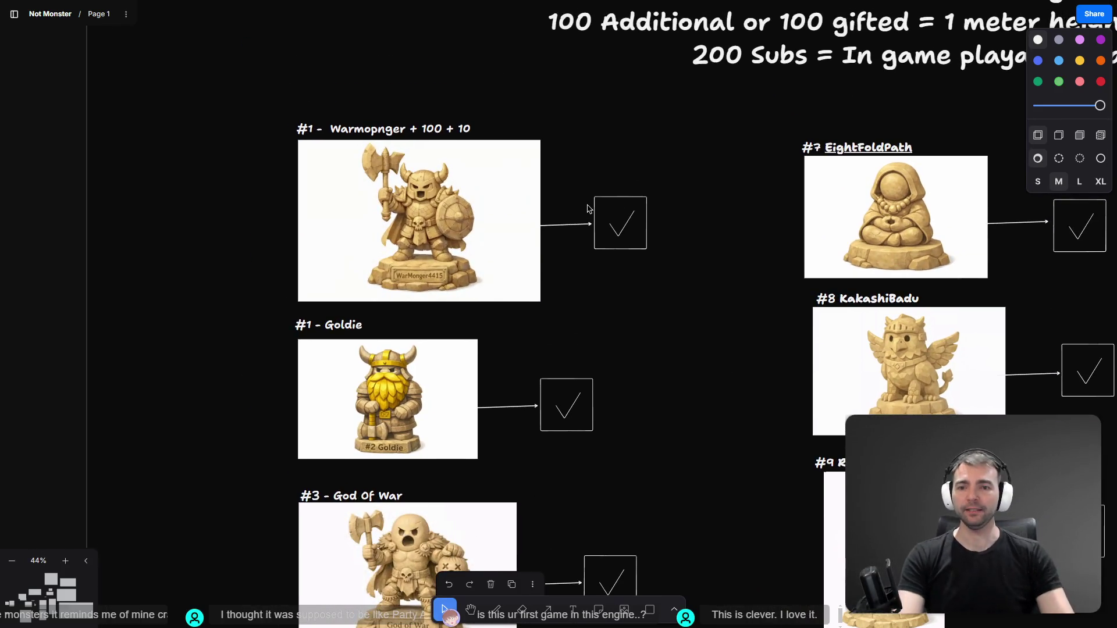
left_click_drag(637, 319, 625, 279)
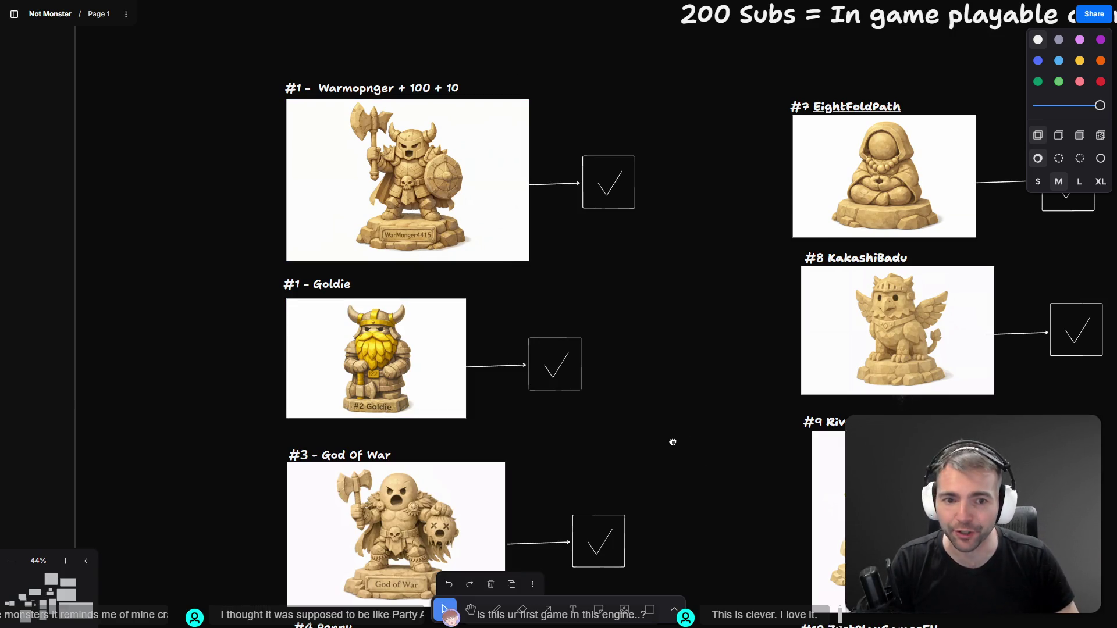
left_click_drag(669, 444, 678, 420)
scroll(678, 421, "down", 5)
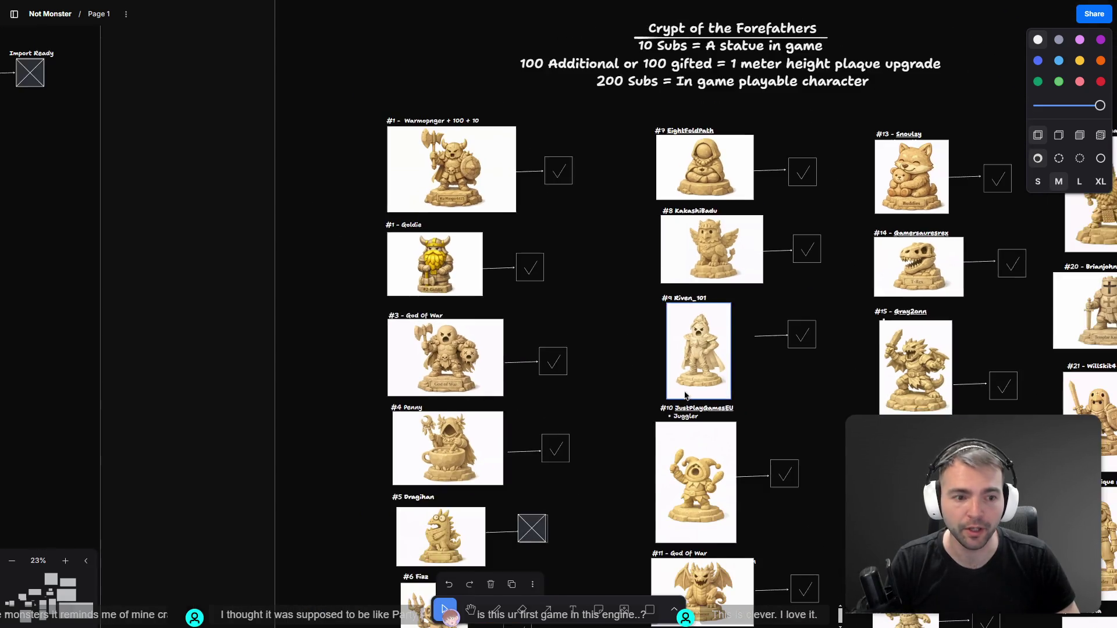
scroll(582, 335, "down", 3)
scroll(781, 339, "right", 5)
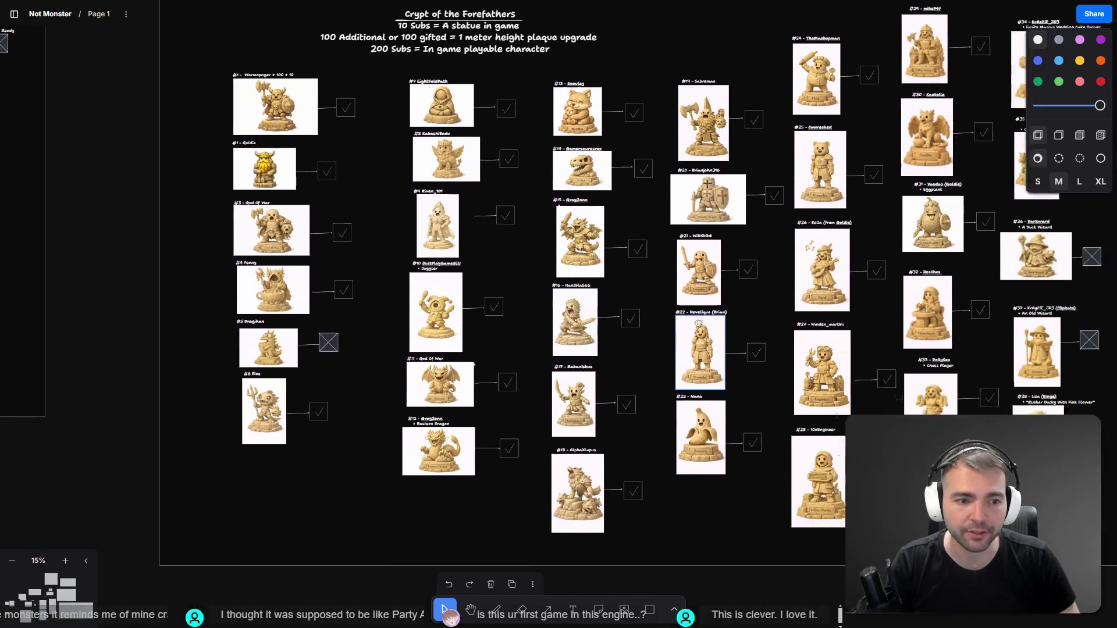
scroll(780, 339, "right", 5)
scroll(719, 400, "down", 2)
scroll(699, 248, "up", 5)
scroll(452, 345, "down", 5)
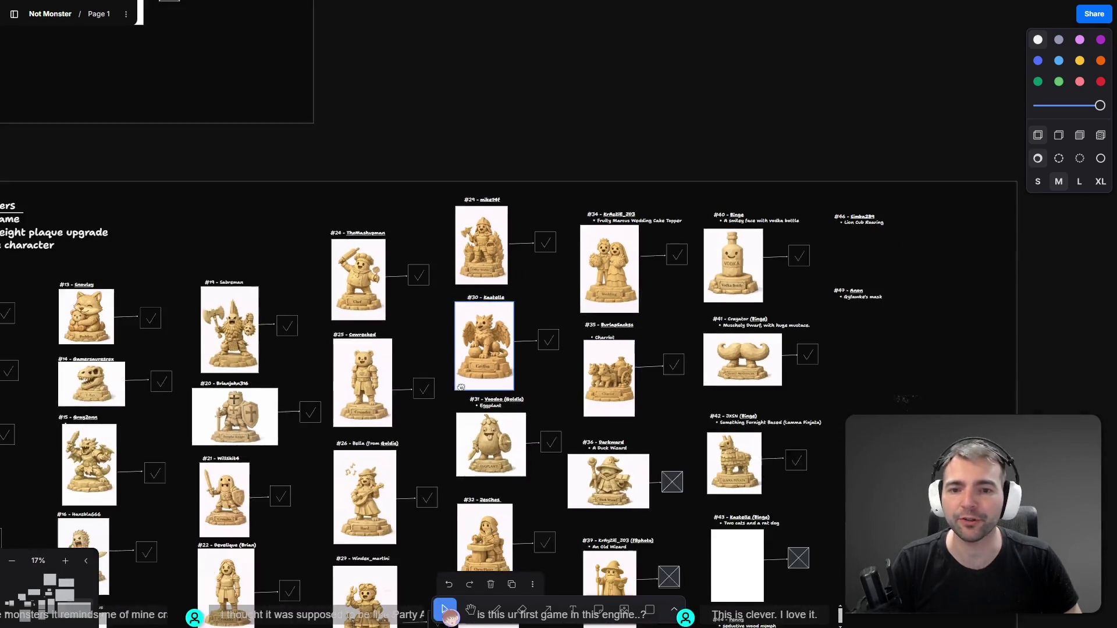
scroll(703, 232, "left", 5)
scroll(703, 232, "down", 2)
scroll(703, 232, "up", 2)
scroll(602, 279, "down", 2)
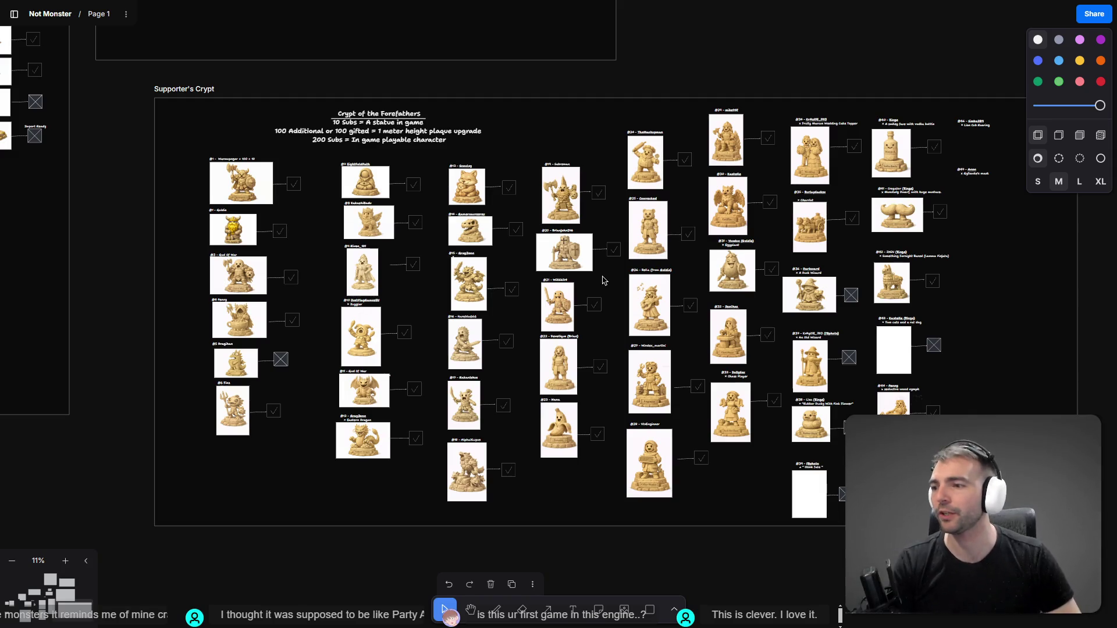
Glance at the Decoration frame, then switch to Godot's ArtTests scene
left_click_drag(409, 80, 495, 139)
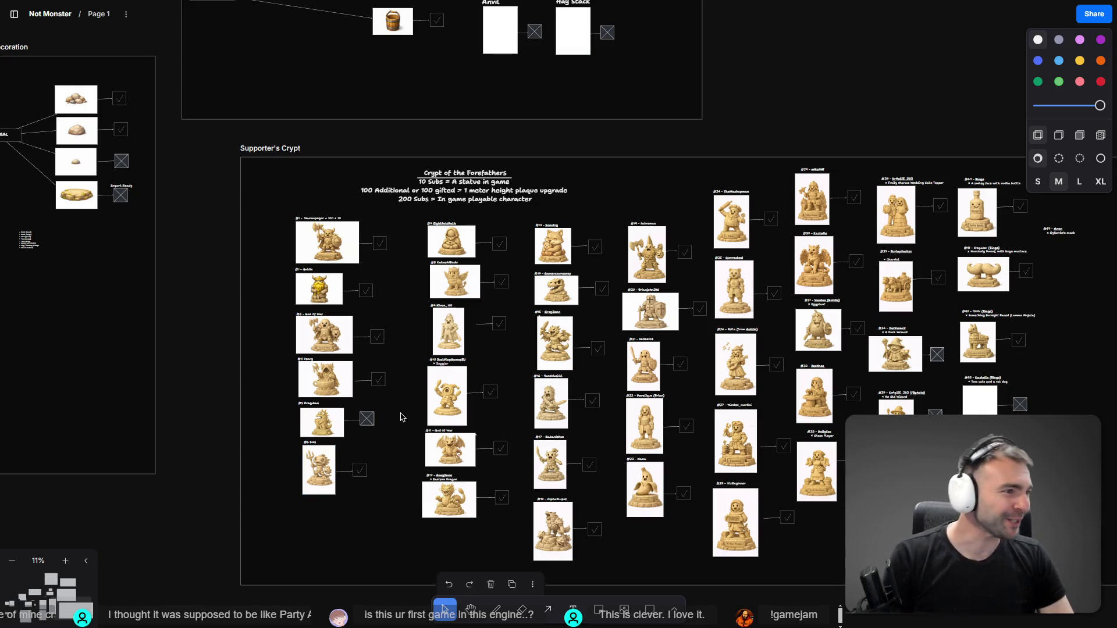
key("alt+Tab")
left_click(309, 51)
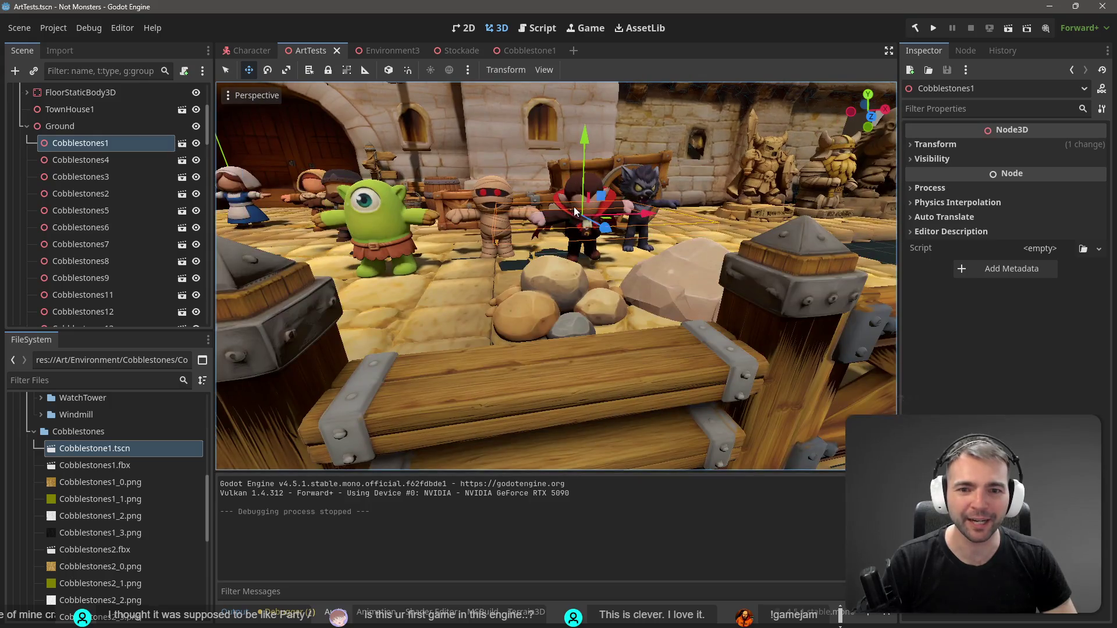
Inspect the Wagon, Cobblestones7 and Werewolf nodes in ArtTests, then return to the tldraw board
left_click(589, 181)
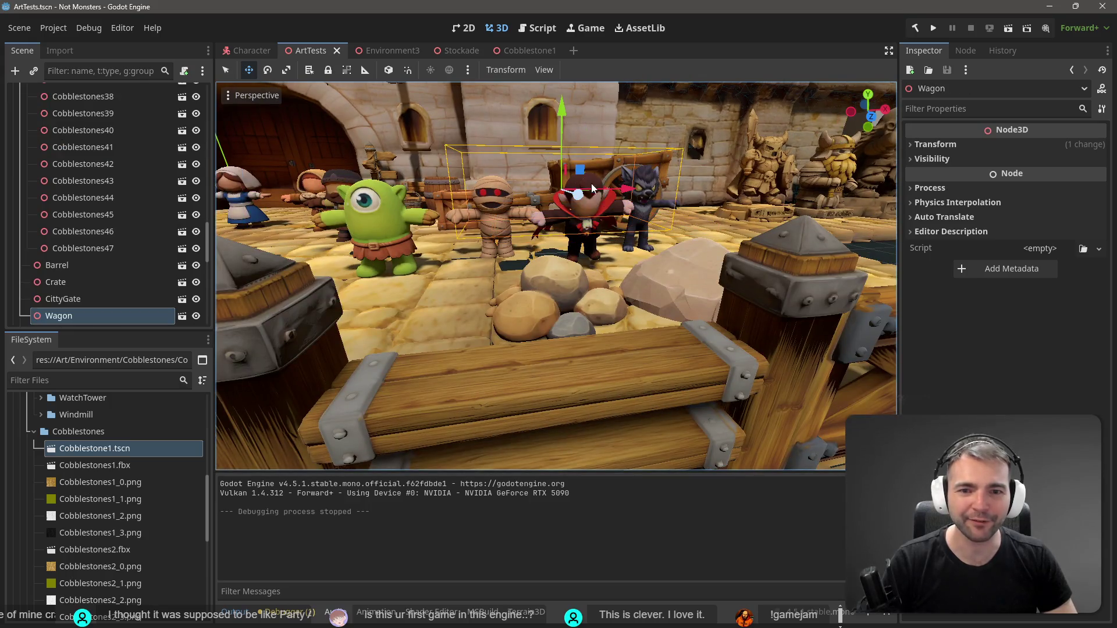
left_click(593, 250)
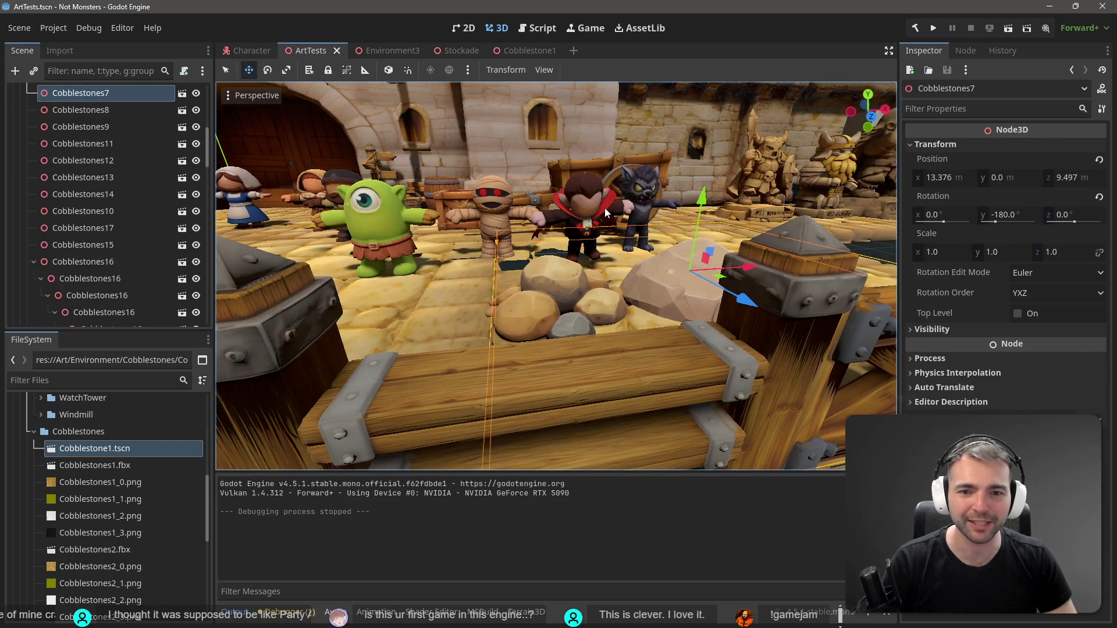
left_click(606, 208)
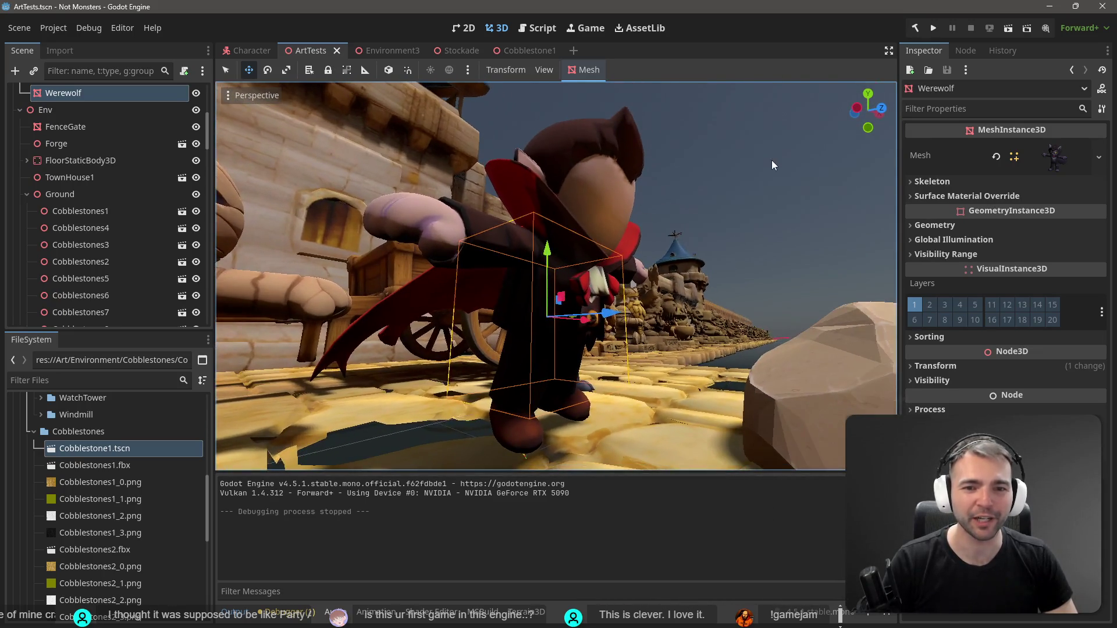
left_click(771, 160)
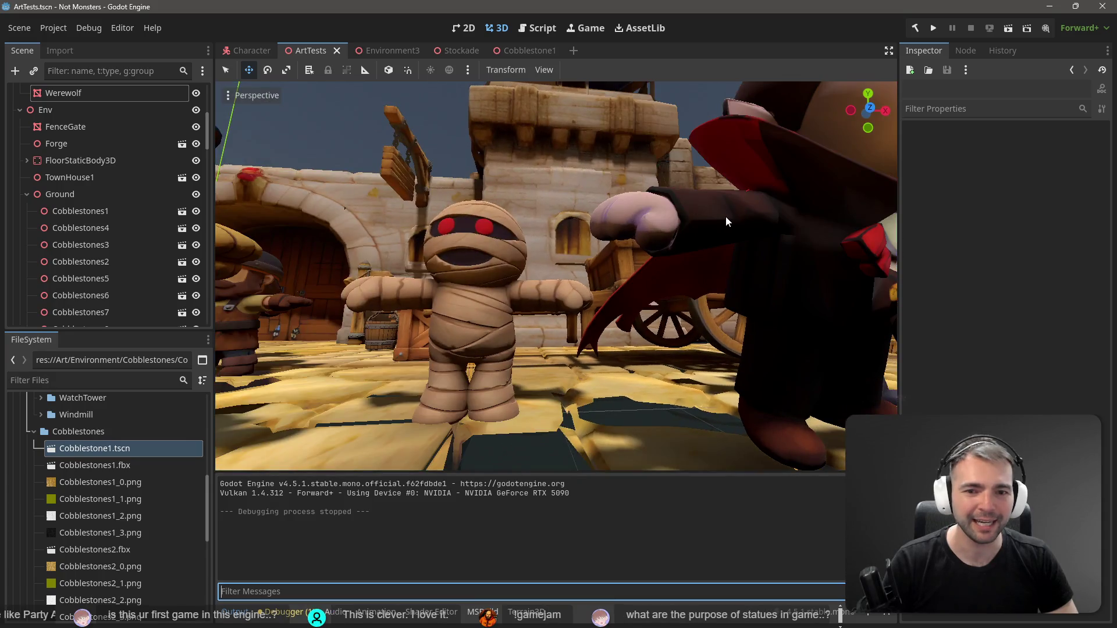
key("alt+Tab")
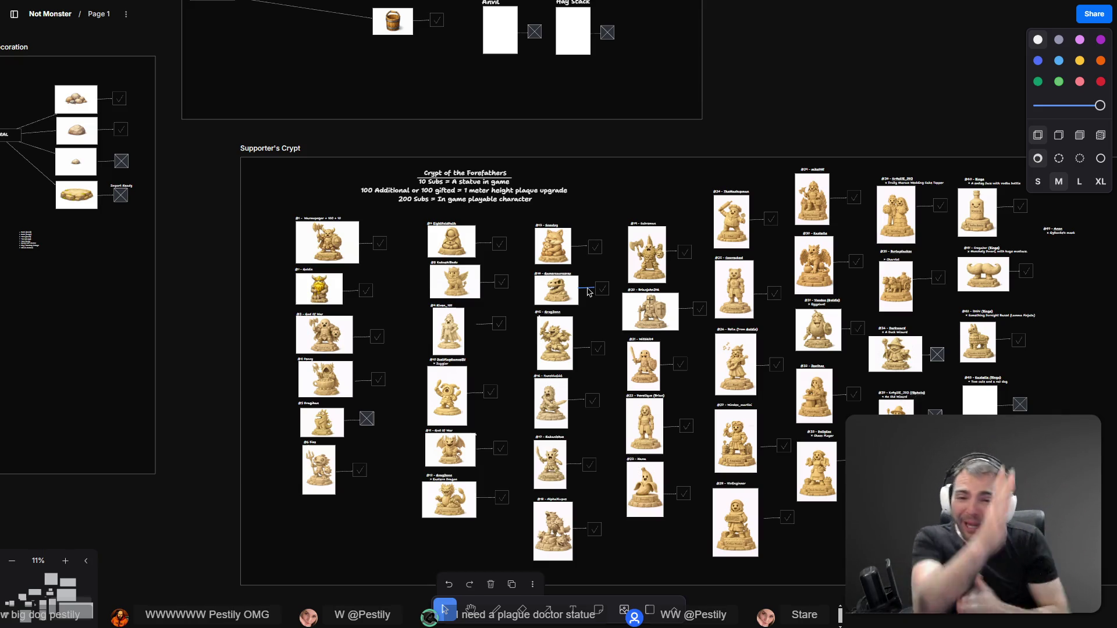
key("alt+Tab")
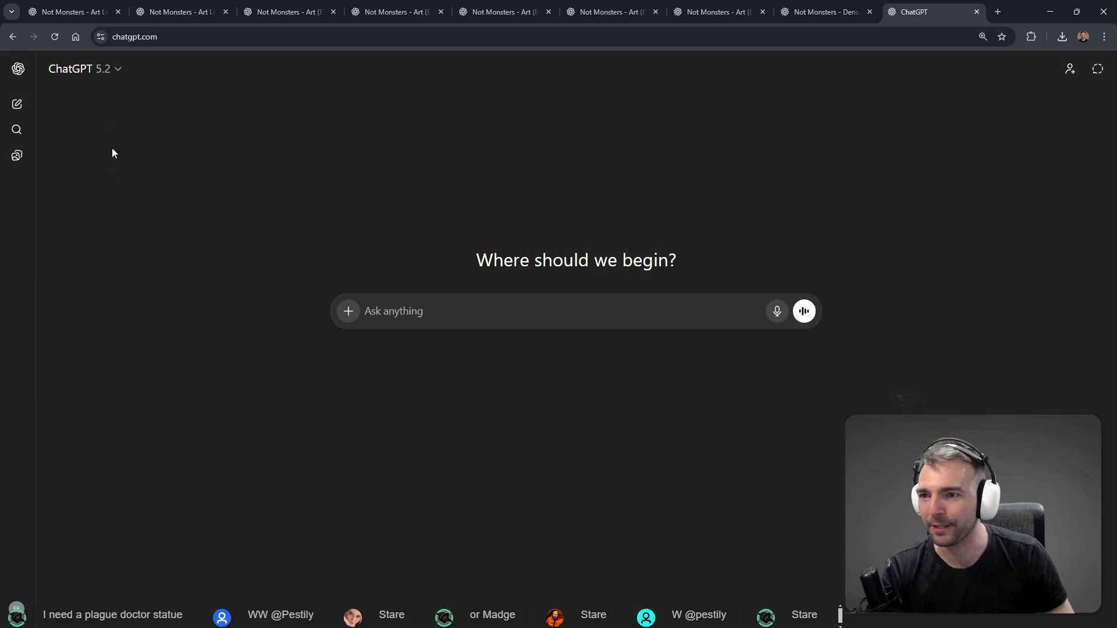
Open the Not Monsters project from the sidebar and bring up its Art (Character) chat in a new tab
left_click(17, 68)
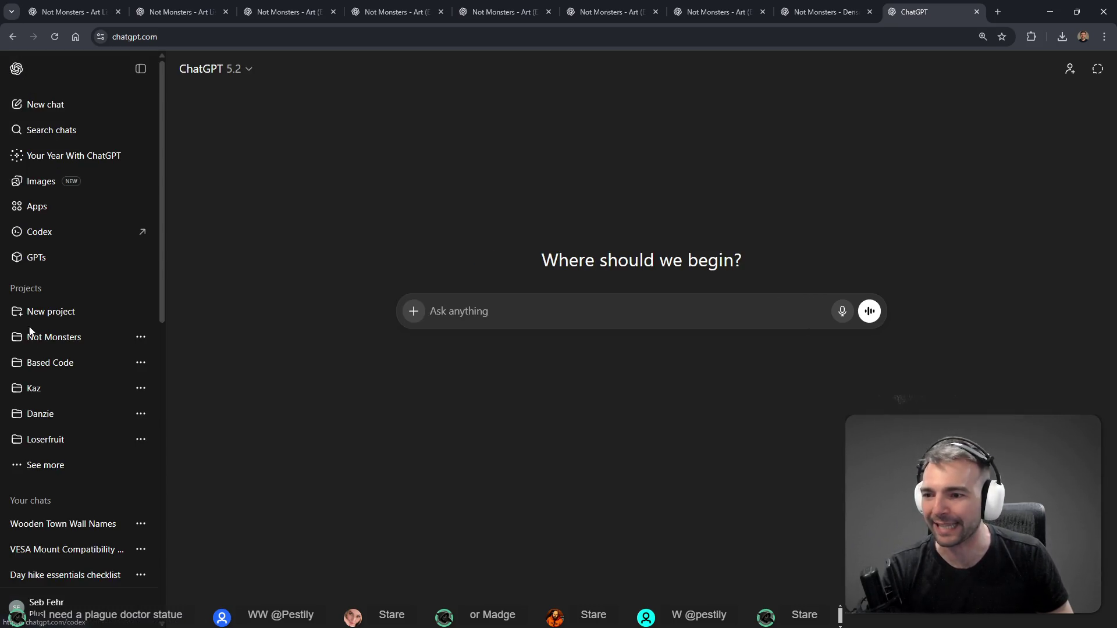
left_click(58, 339)
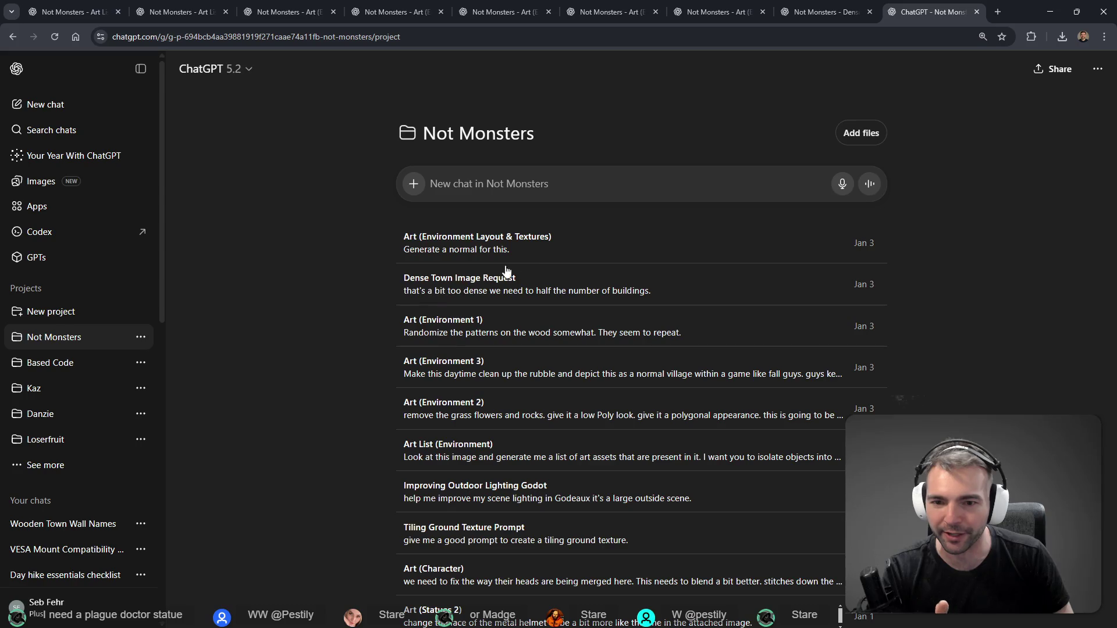
scroll(498, 272, "down", 2)
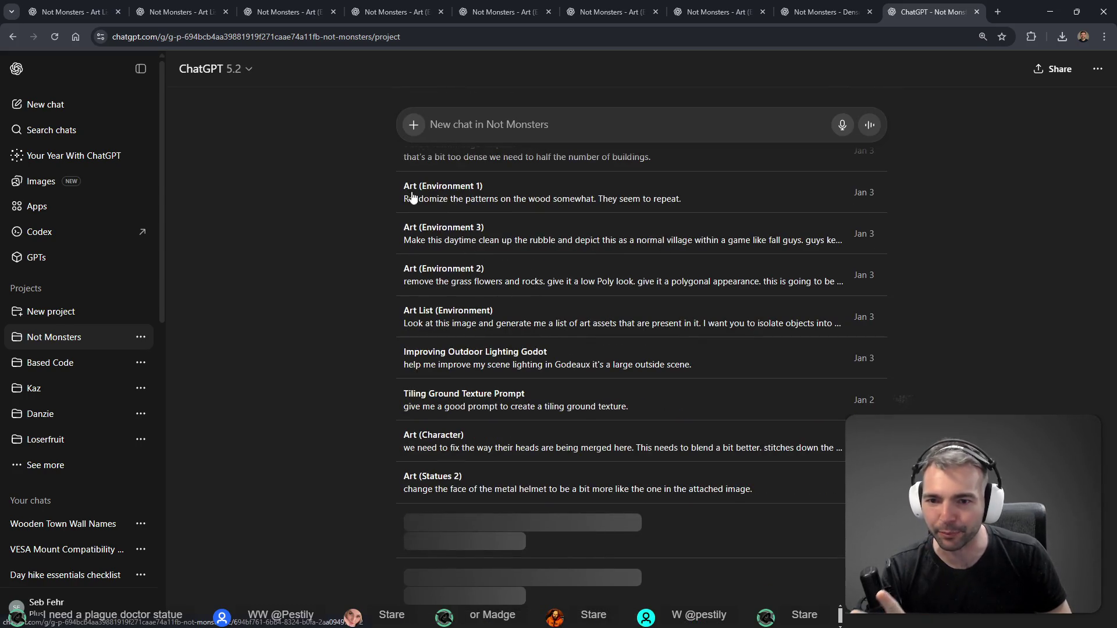
middle_click(439, 442)
scroll(439, 442, "down", 2)
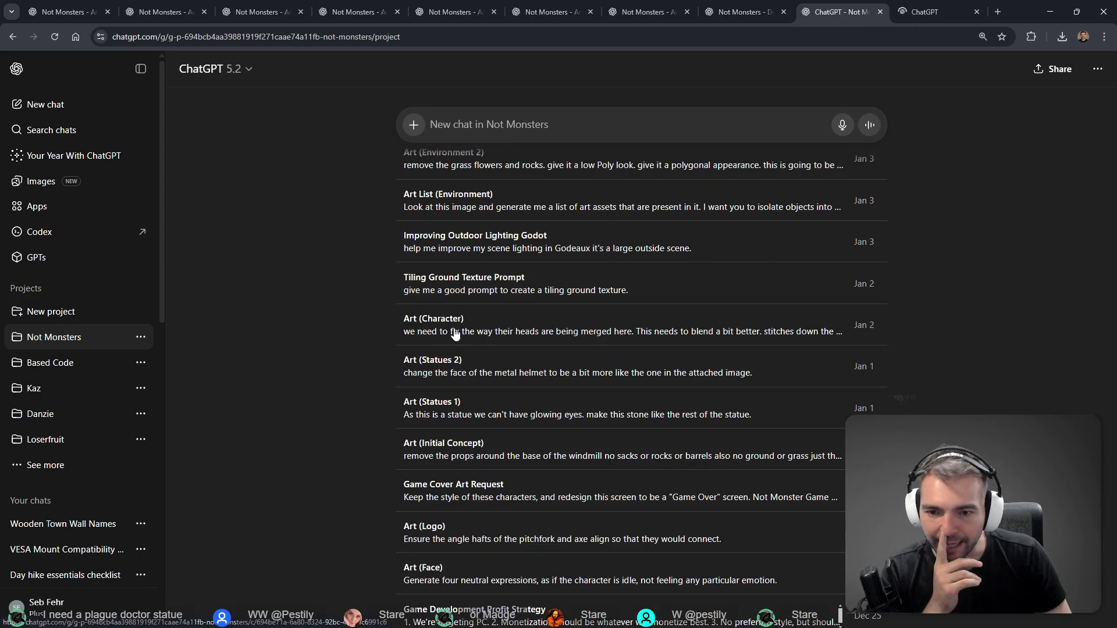
scroll(448, 405, "up", 2)
scroll(466, 396, "up", 2)
scroll(467, 273, "down", 5)
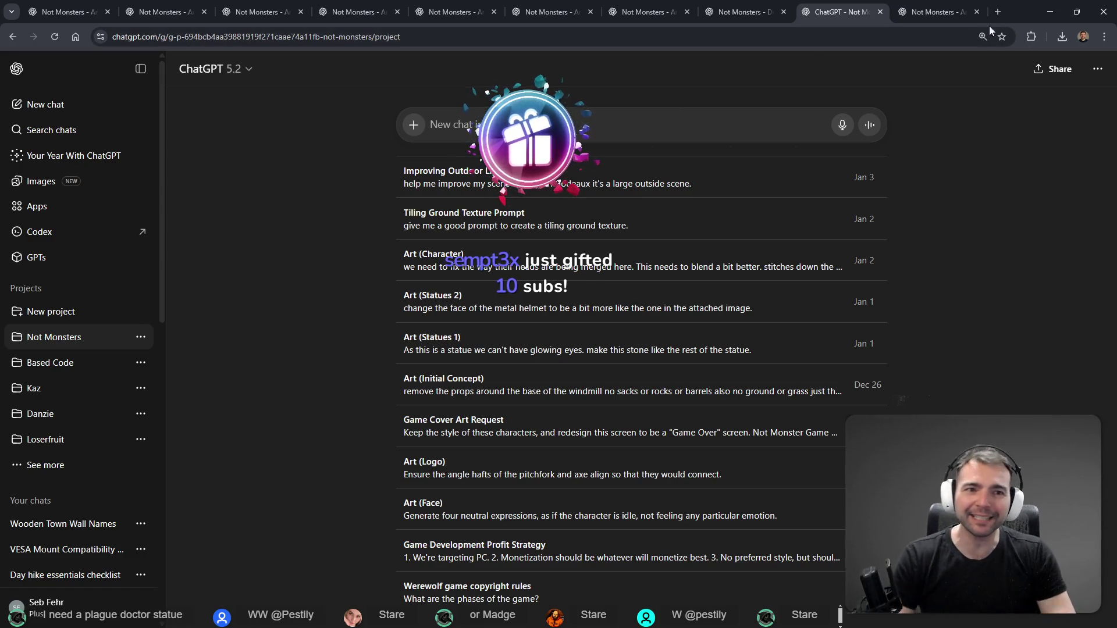
left_click(934, 12)
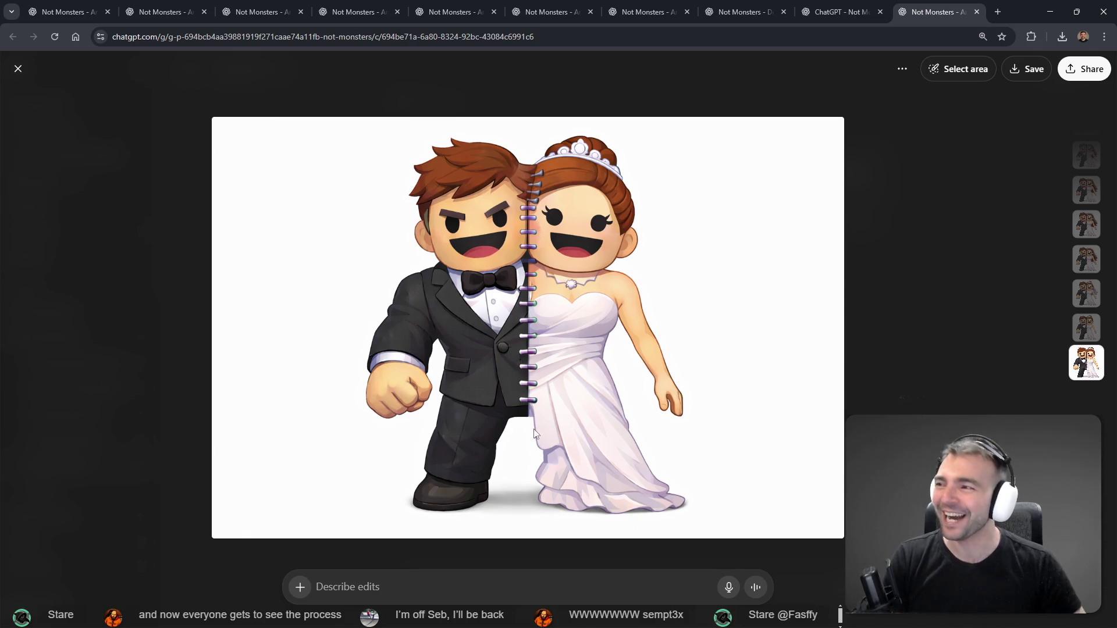
Close the full-size fusion image and scroll to the two-headed man-and-woman monster prompt
left_click(892, 208)
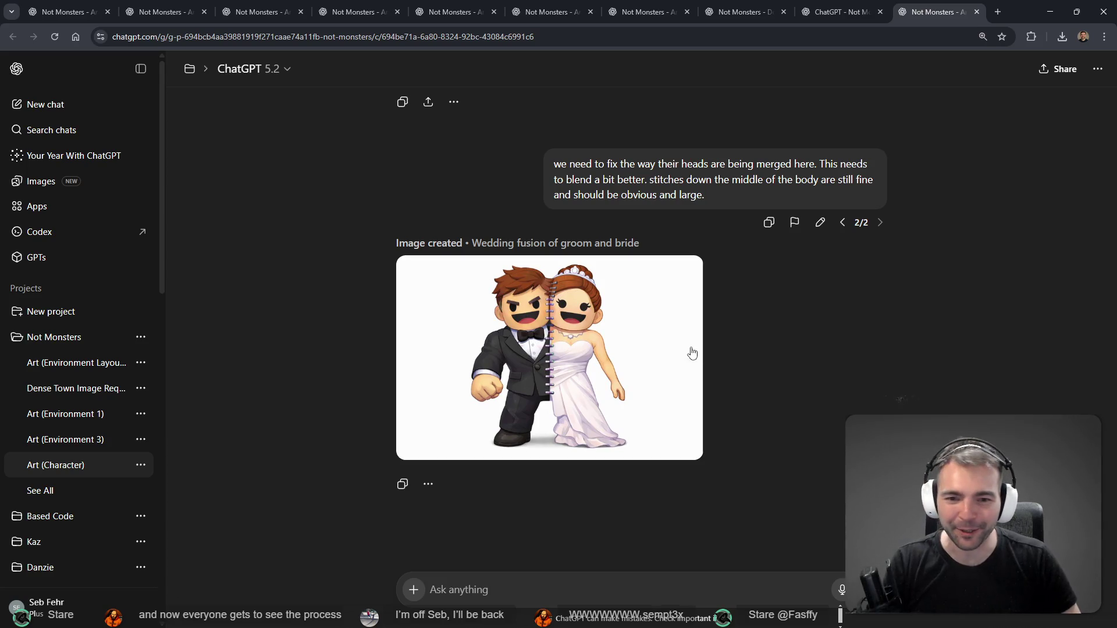
scroll(741, 336, "up", 20)
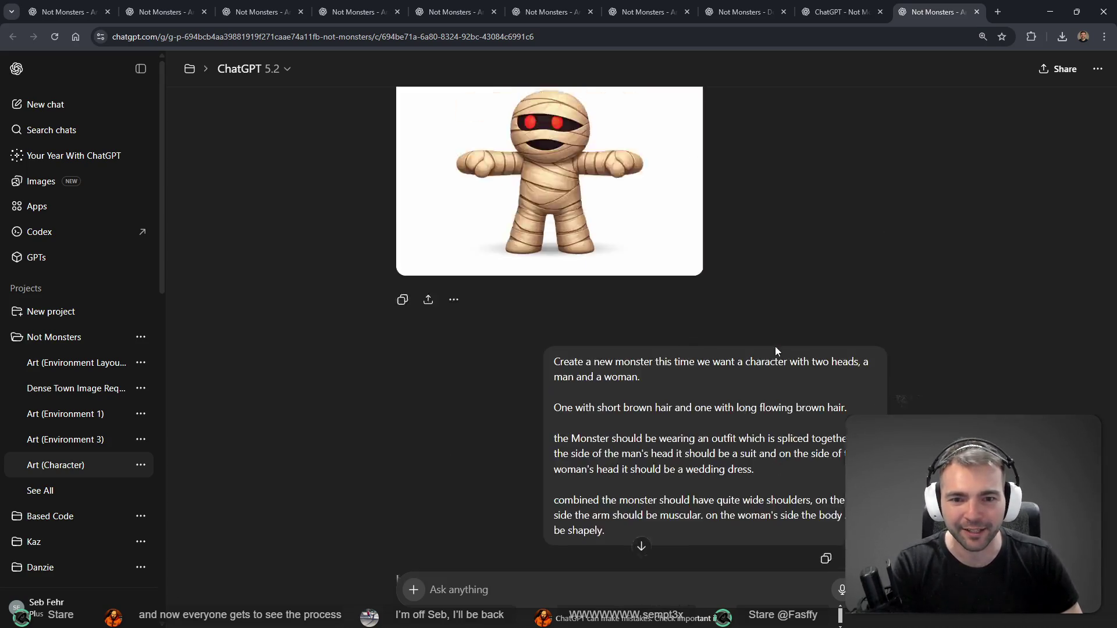
scroll(782, 337, "down", 8)
scroll(805, 484, "down", 7)
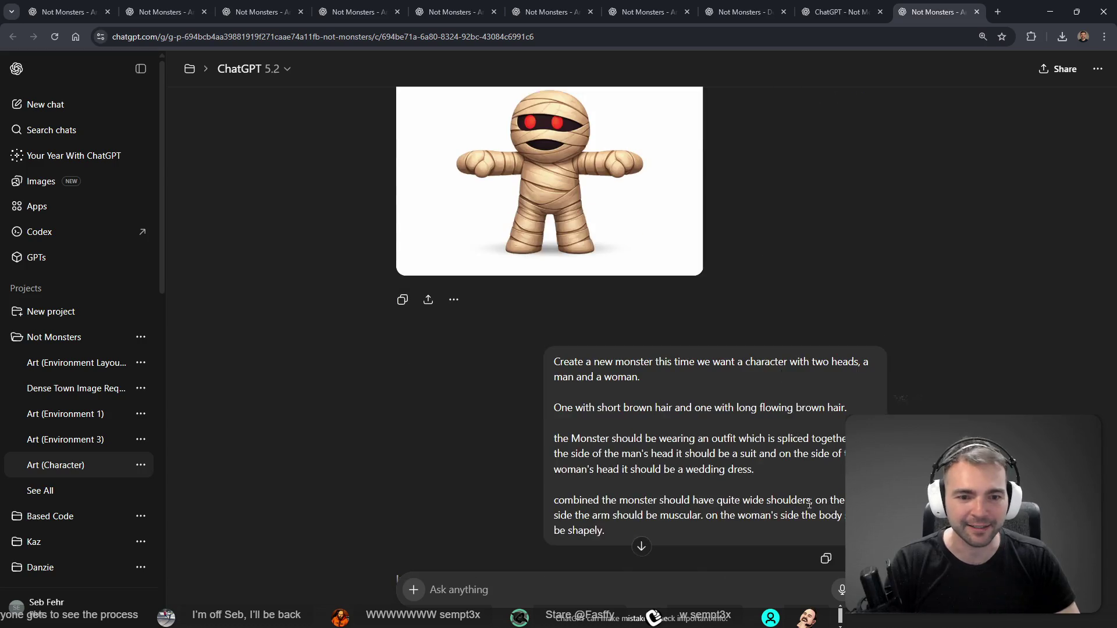
Trim the two-headed monster prompt to one sentence, inserting ', in the same style,' after 'monster'
left_click(876, 381)
mouse_move(700, 332)
left_mouse_down()
mouse_move(373, 300)
mouse_move(329, 226)
left_mouse_up()
key("BackSpace")
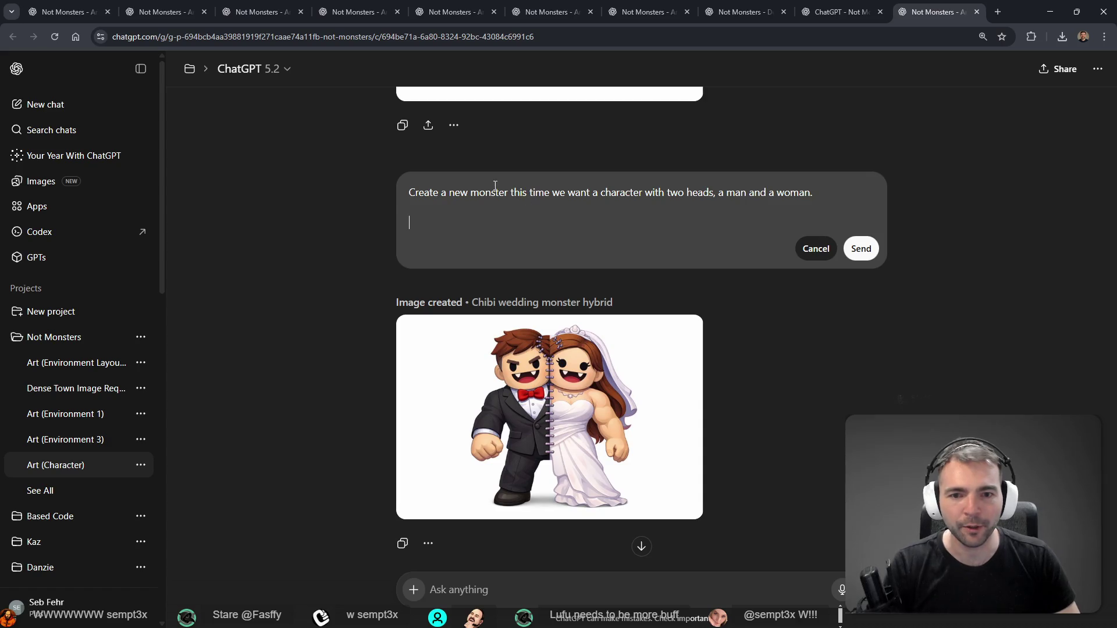
left_click_drag(604, 192, 817, 193)
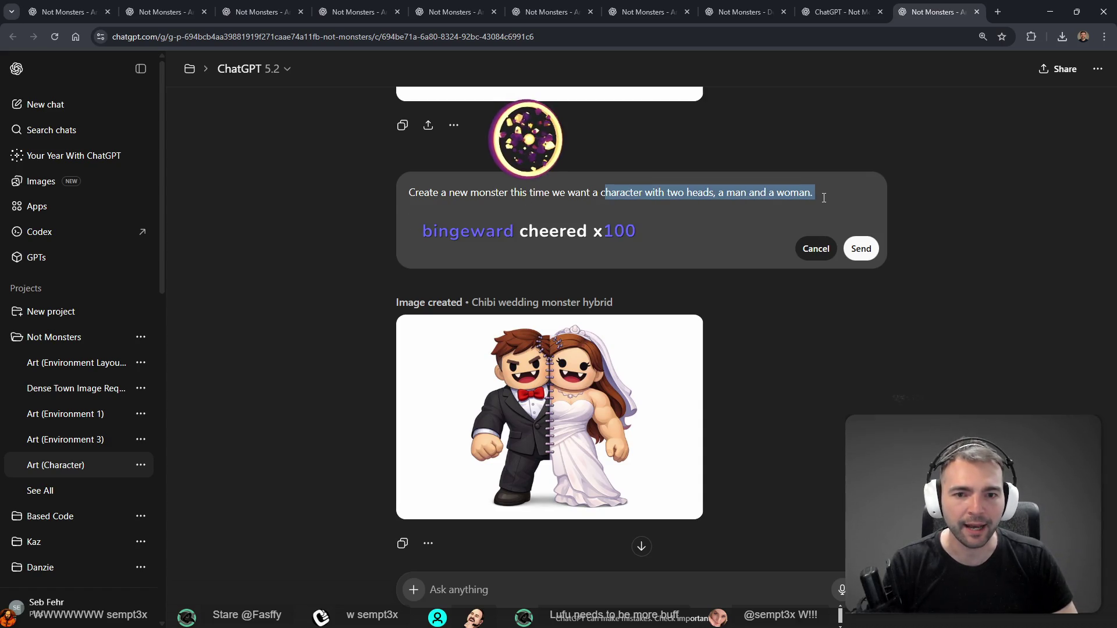
left_click(512, 193)
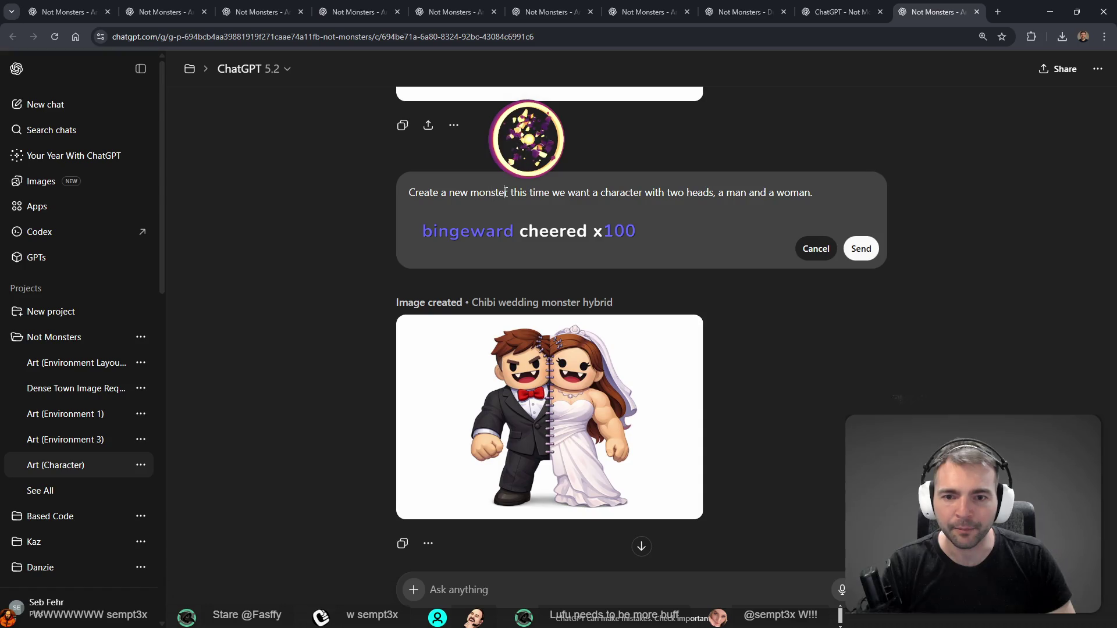
type(", in the same sty")
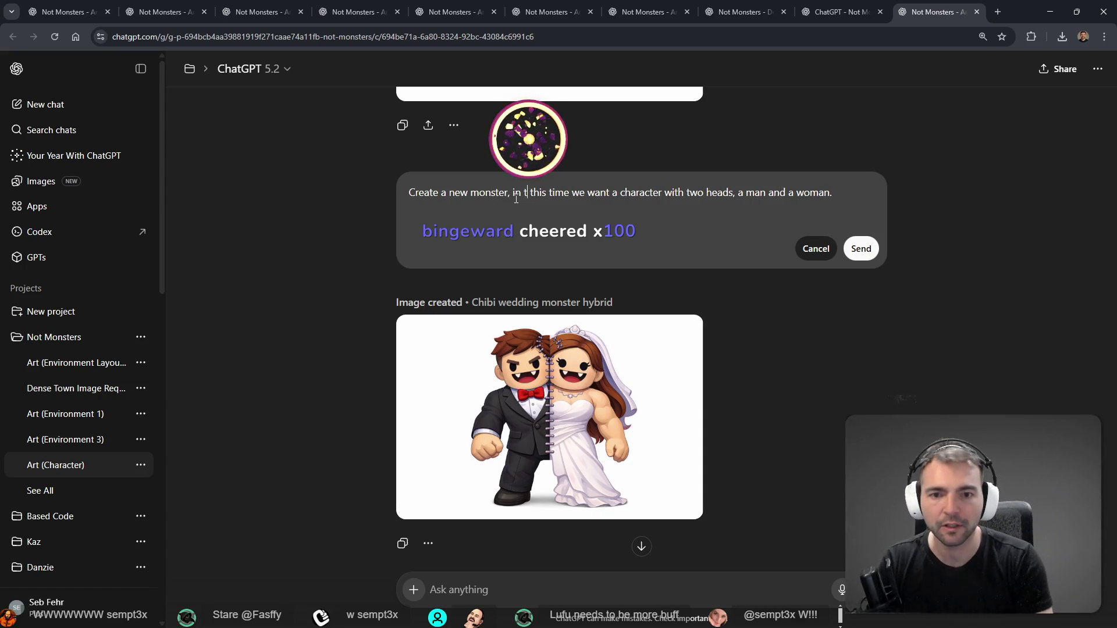
type("le,")
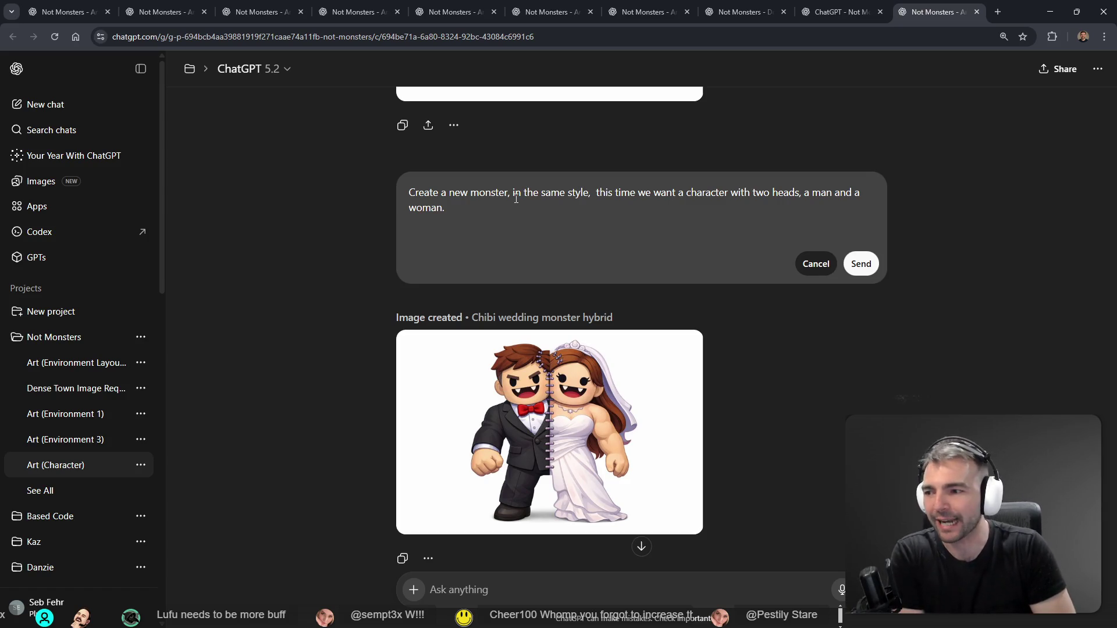
key("BackSpace")
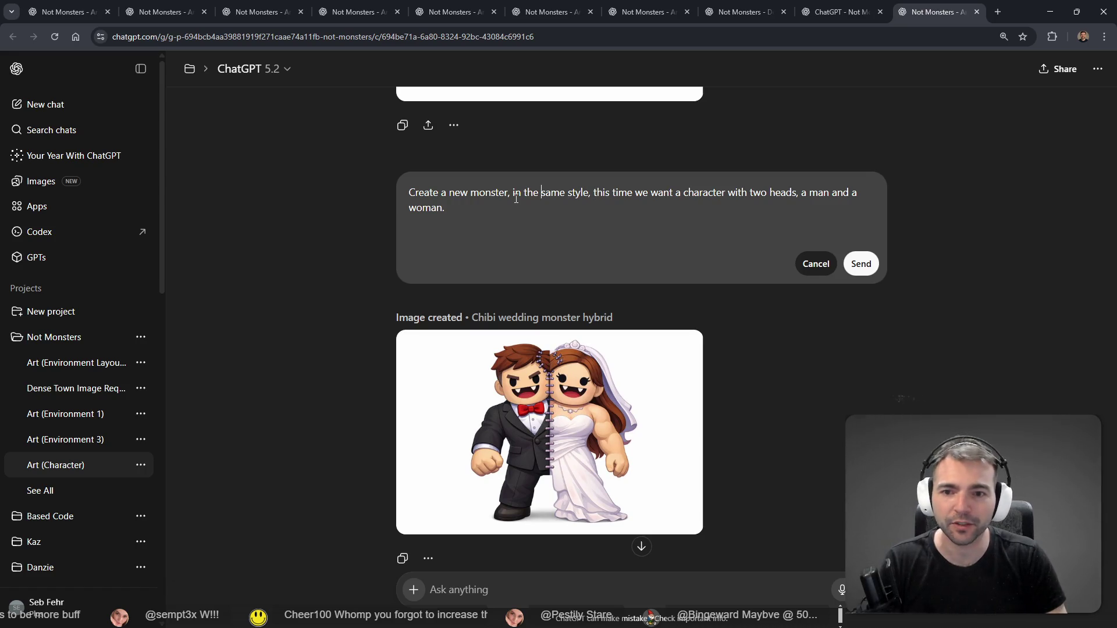
left_click_drag(516, 198, 449, 198)
scroll(520, 292, "up", 15)
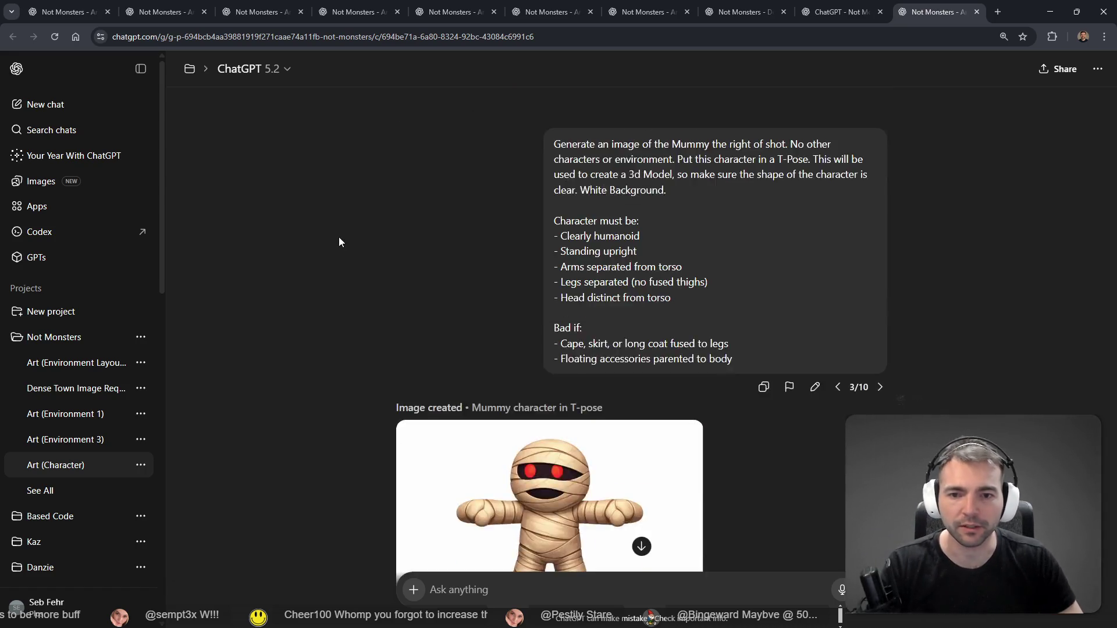
Go back to the Not Monsters project overview and scroll through its chat list
scroll(520, 292, "down", 7)
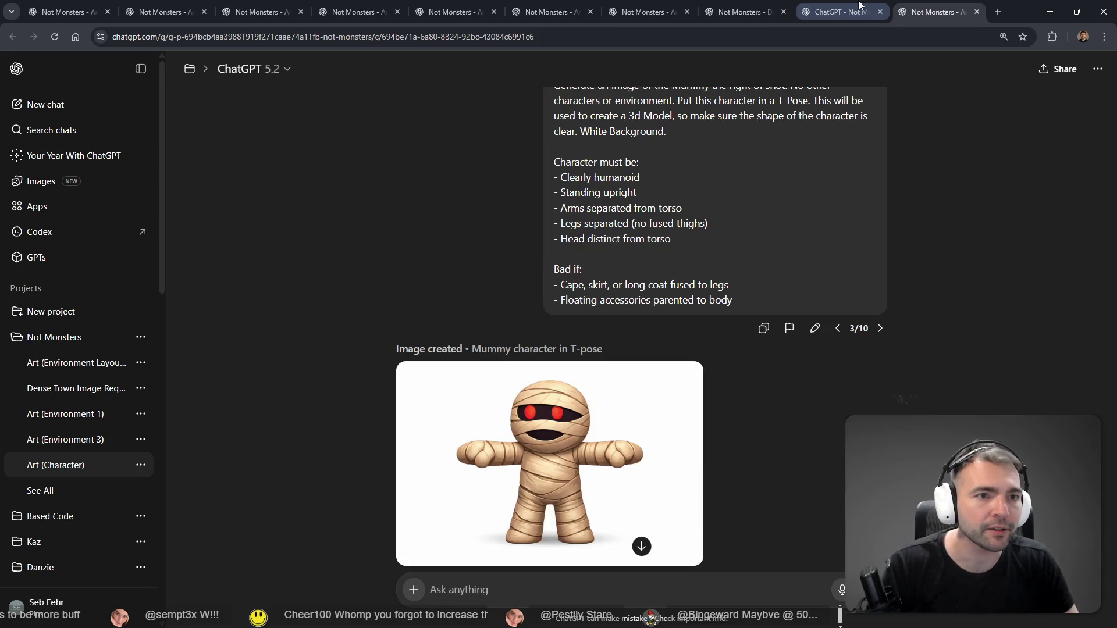
key("alt+Left")
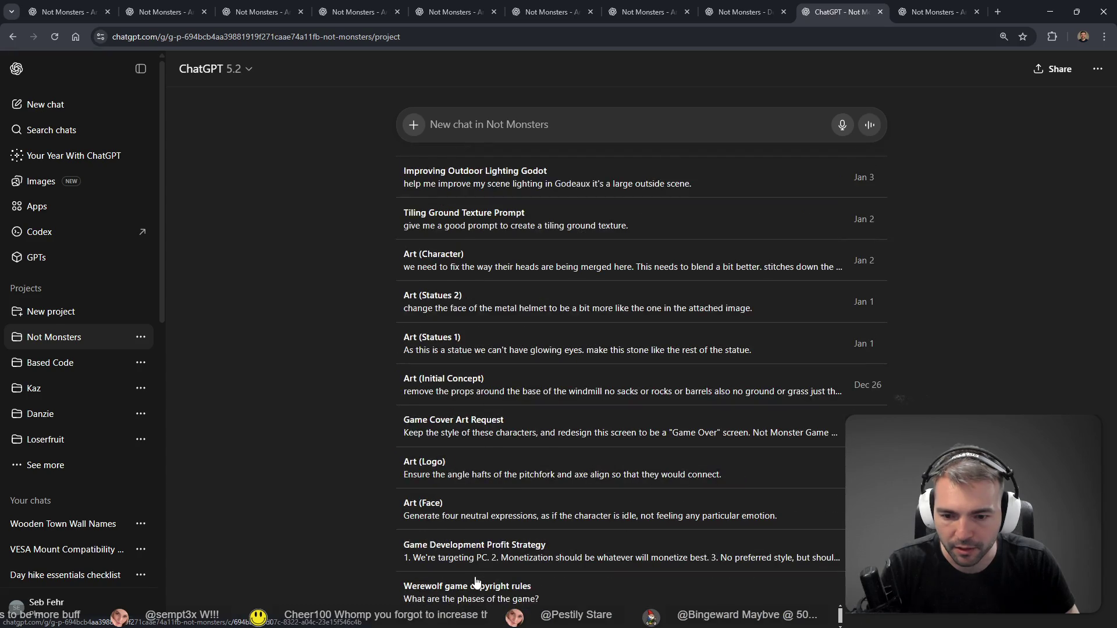
scroll(474, 547, "up", 5)
scroll(454, 250, "down", 2)
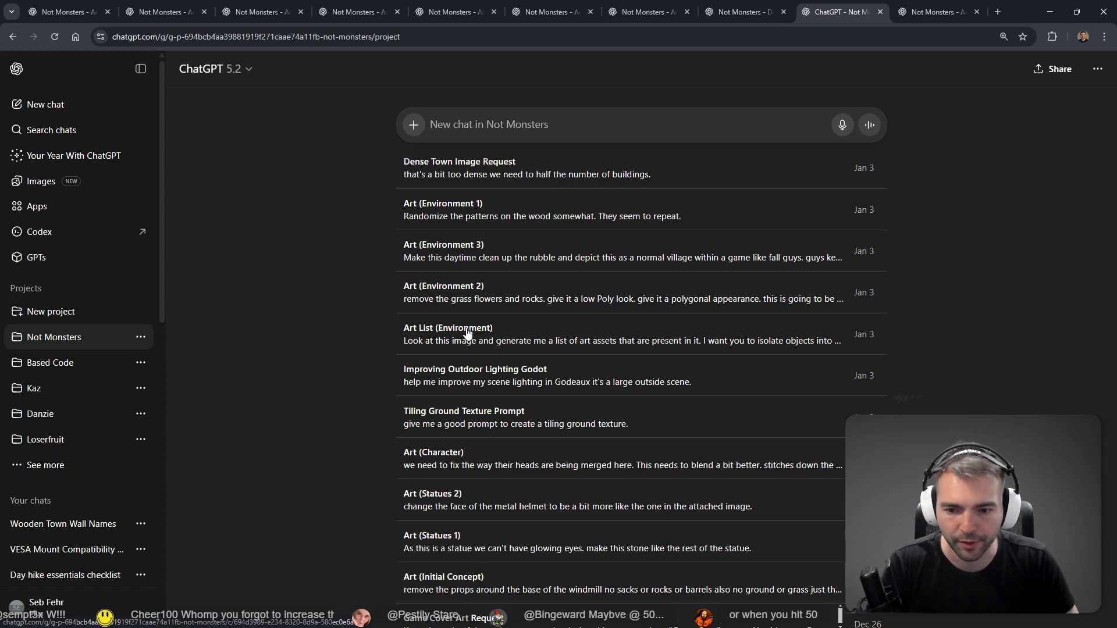
scroll(457, 361, "down", 1)
scroll(454, 419, "down", 1)
scroll(460, 477, "down", 2)
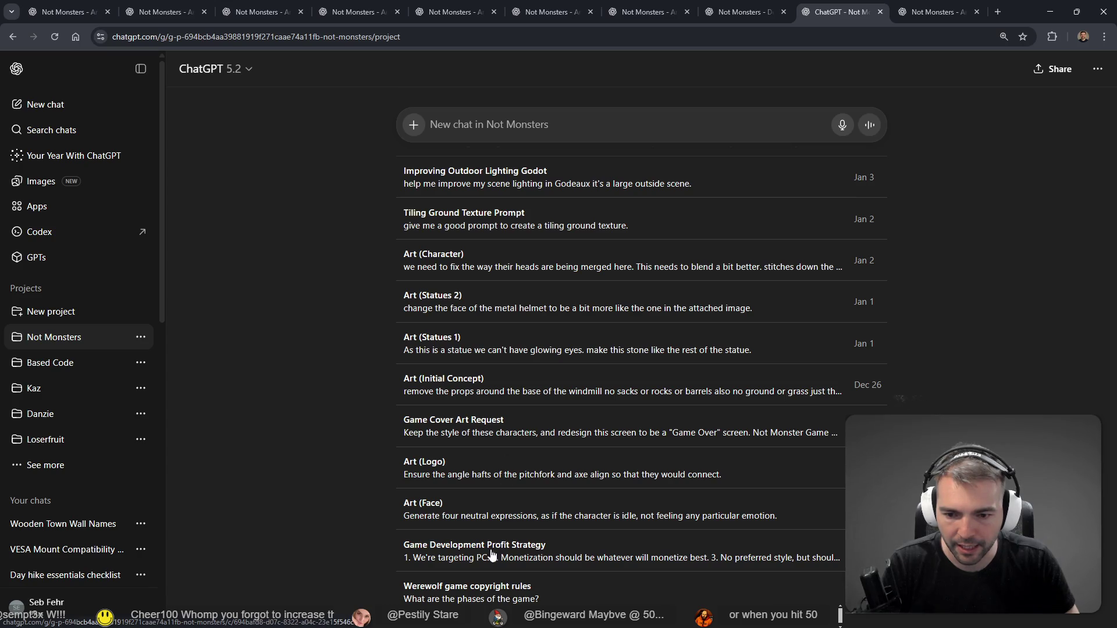
Open the Art (Initial Concept) chat in a new tab and close the Mummy chat tab
scroll(485, 524, "up", 2)
scroll(475, 541, "up", 3)
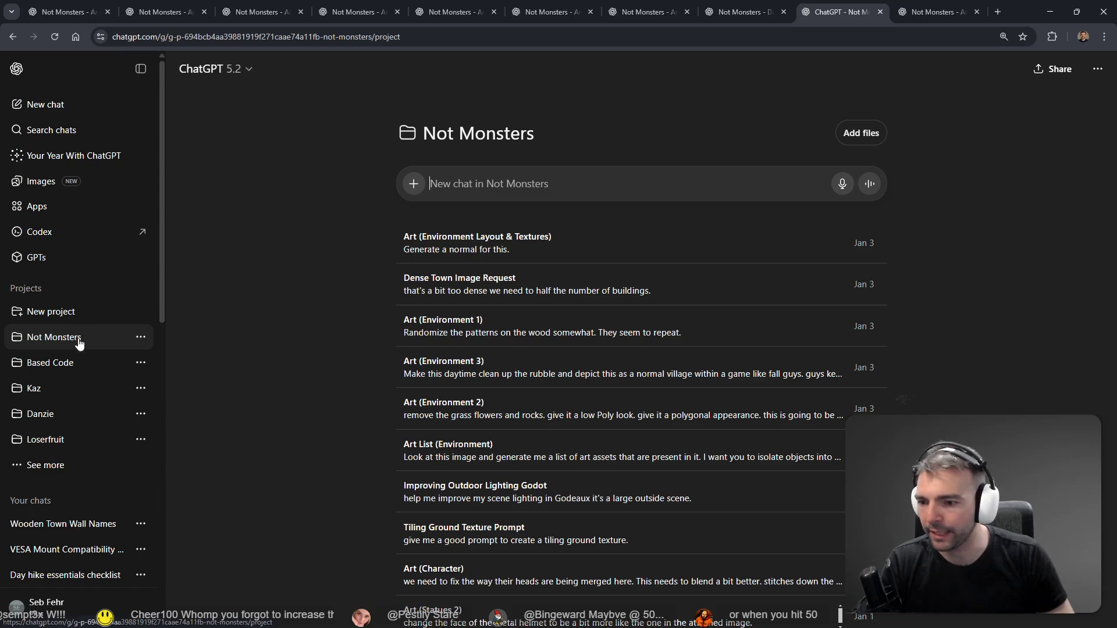
scroll(374, 375, "down", 5)
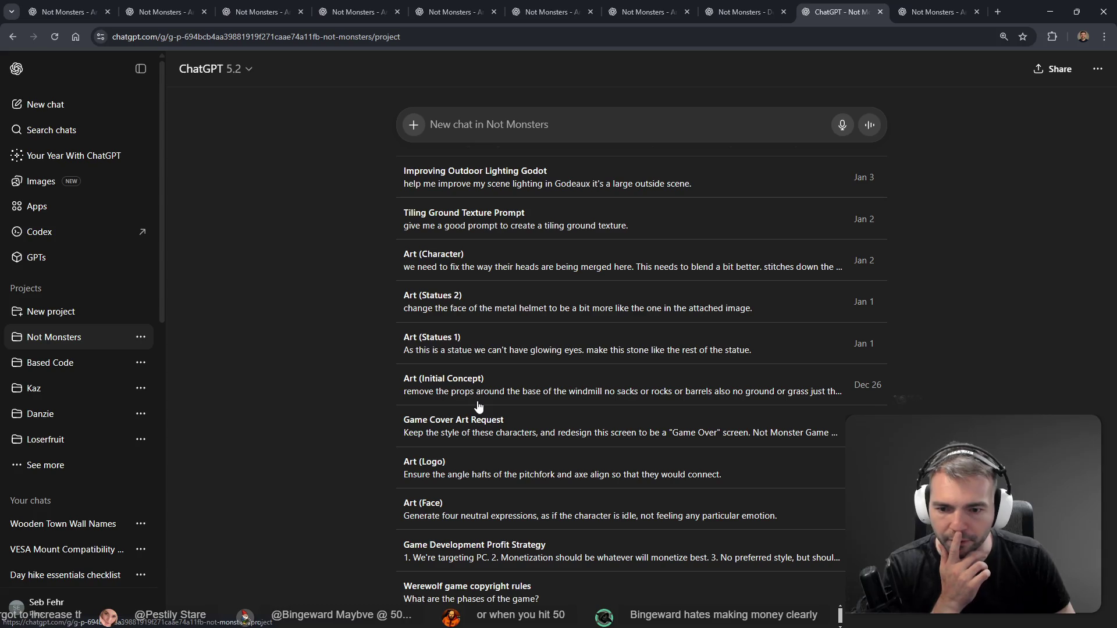
scroll(477, 439, "up", 5)
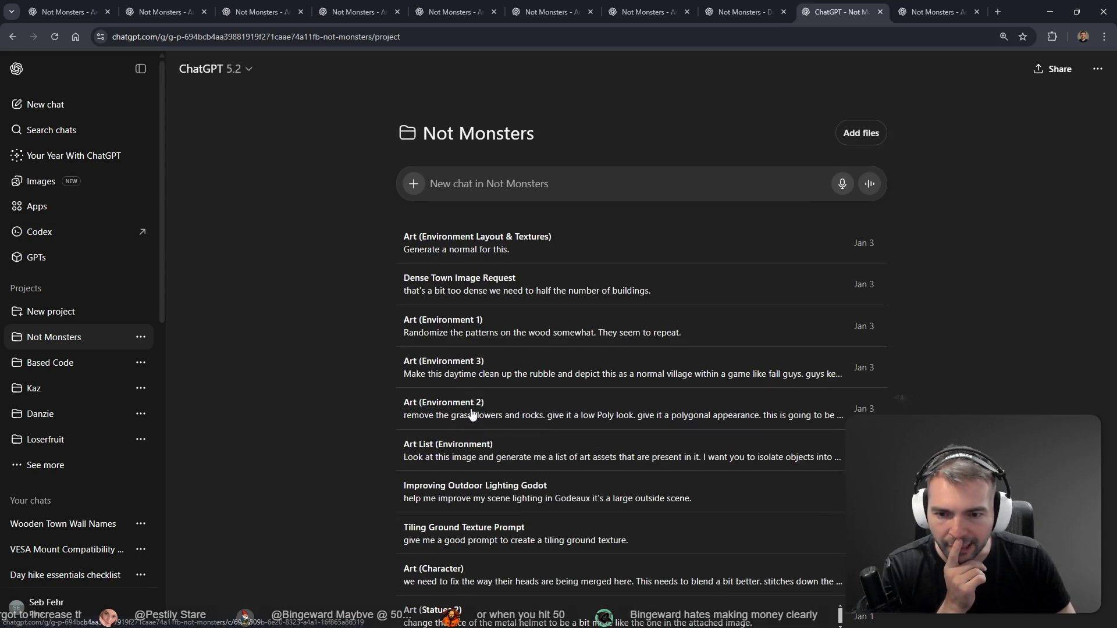
scroll(452, 321, "down", 1)
scroll(452, 320, "up", 1)
scroll(452, 320, "down", 2)
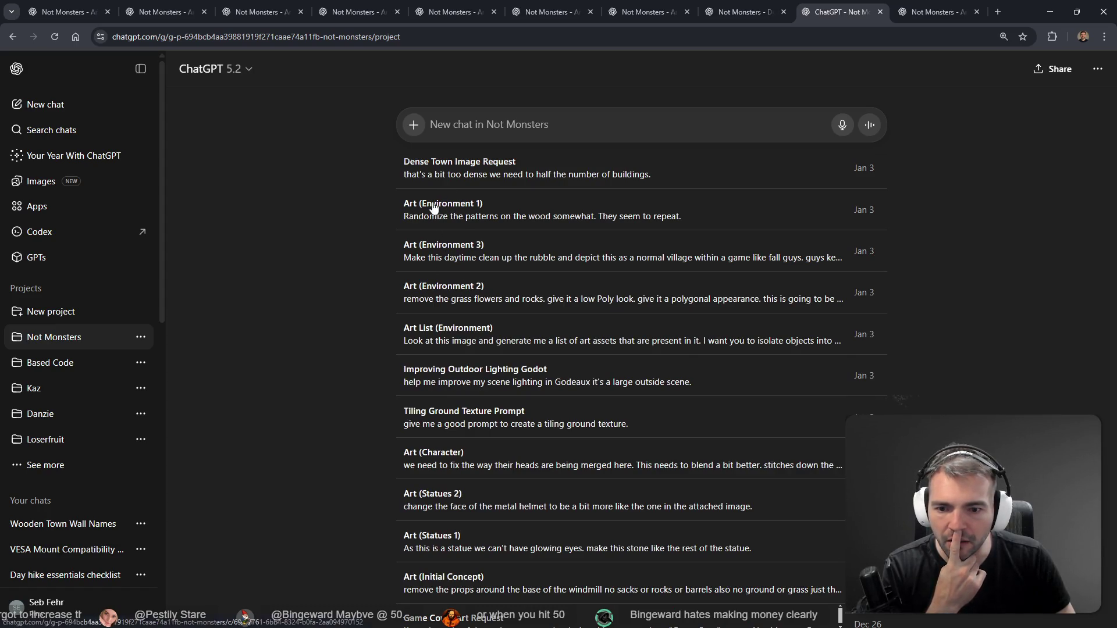
scroll(481, 443, "down", 3)
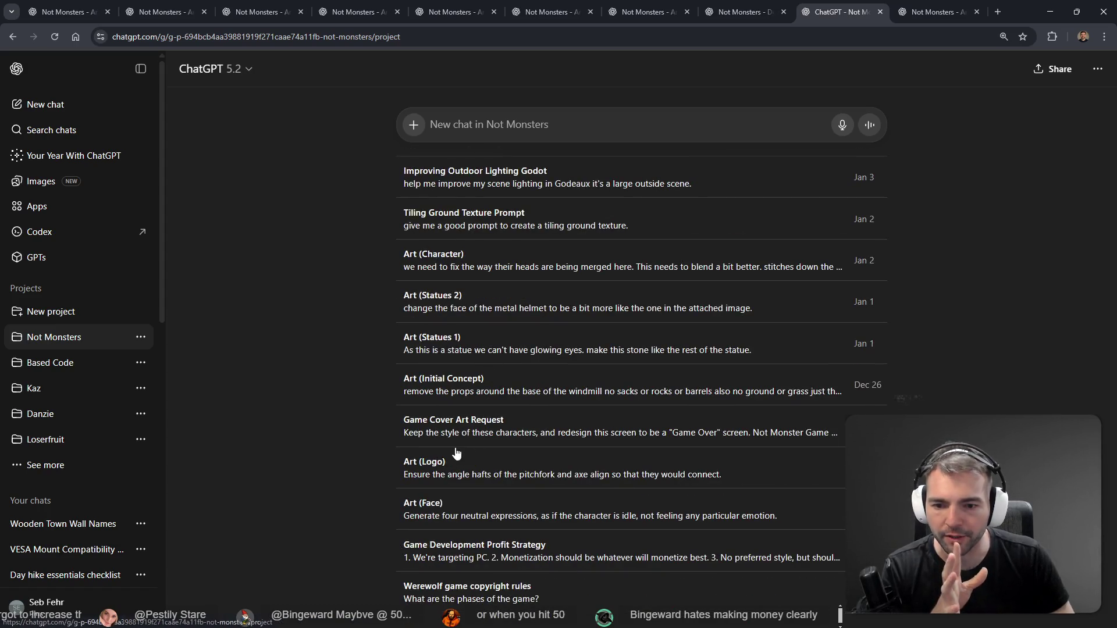
middle_click(449, 383)
middle_click(873, 4)
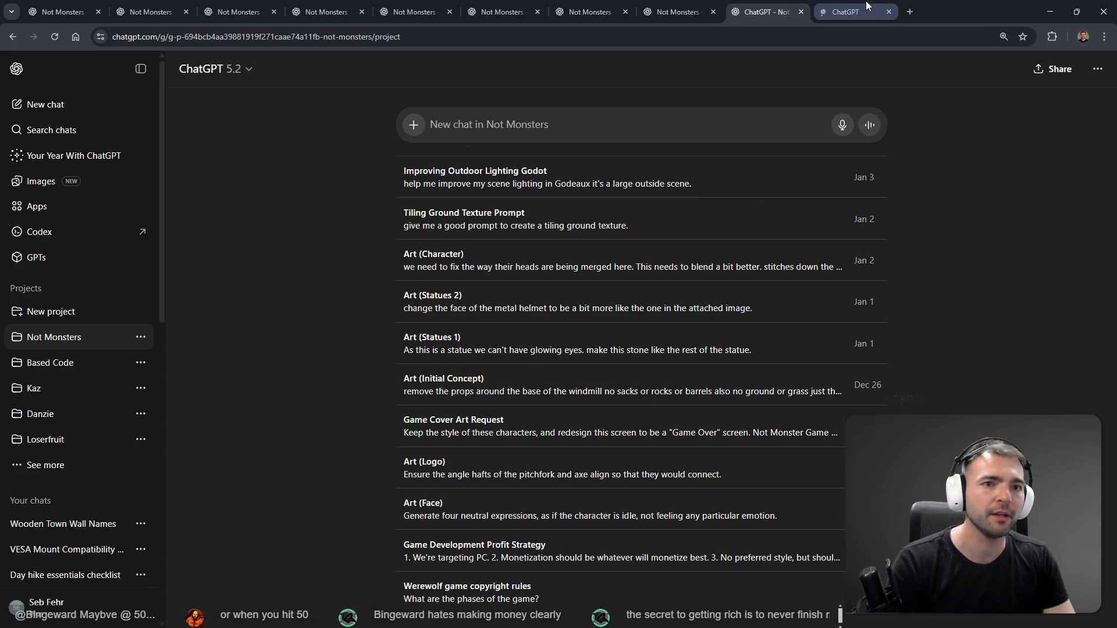
In the windmill concept chat, browse prompt versions back to the villager prompt and forward to the latest
left_click(866, 4)
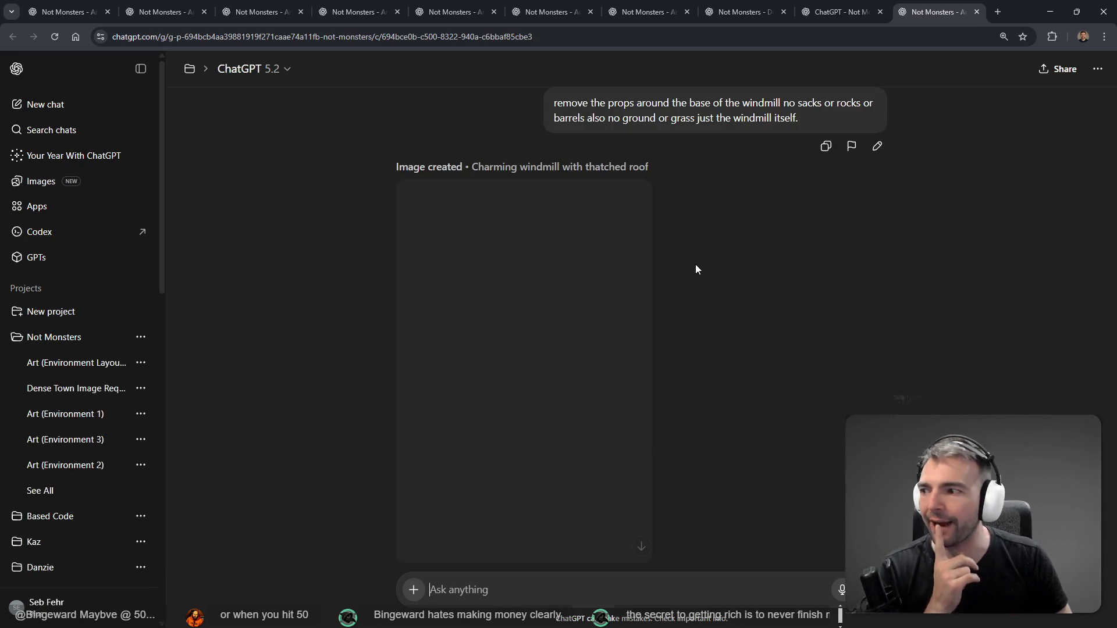
scroll(772, 302, "up", 5)
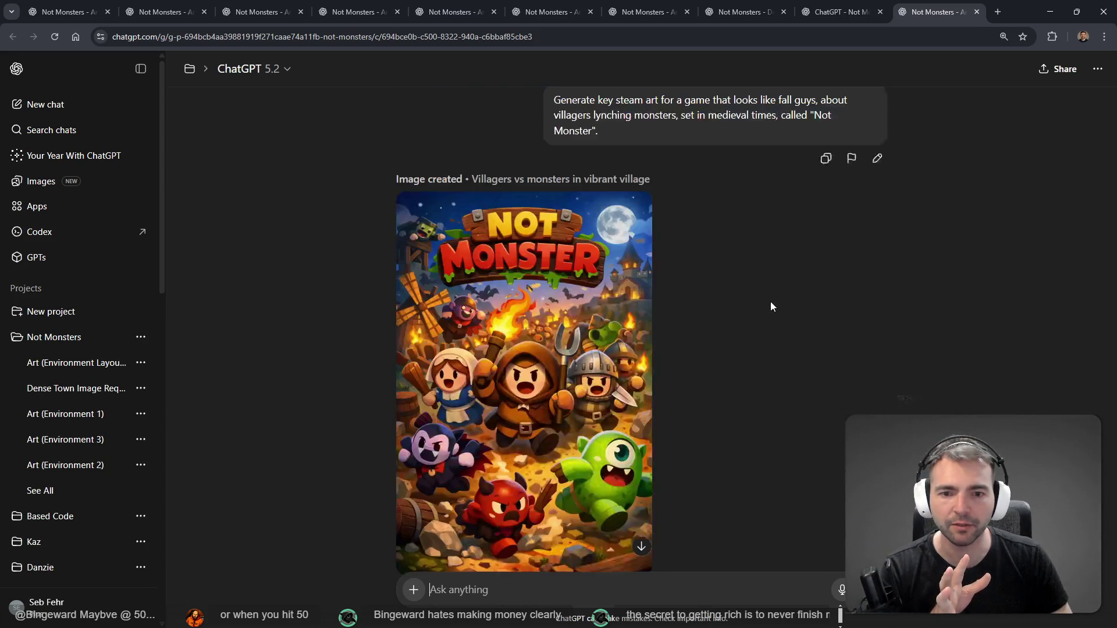
scroll(795, 314, "down", 1)
left_click(843, 311)
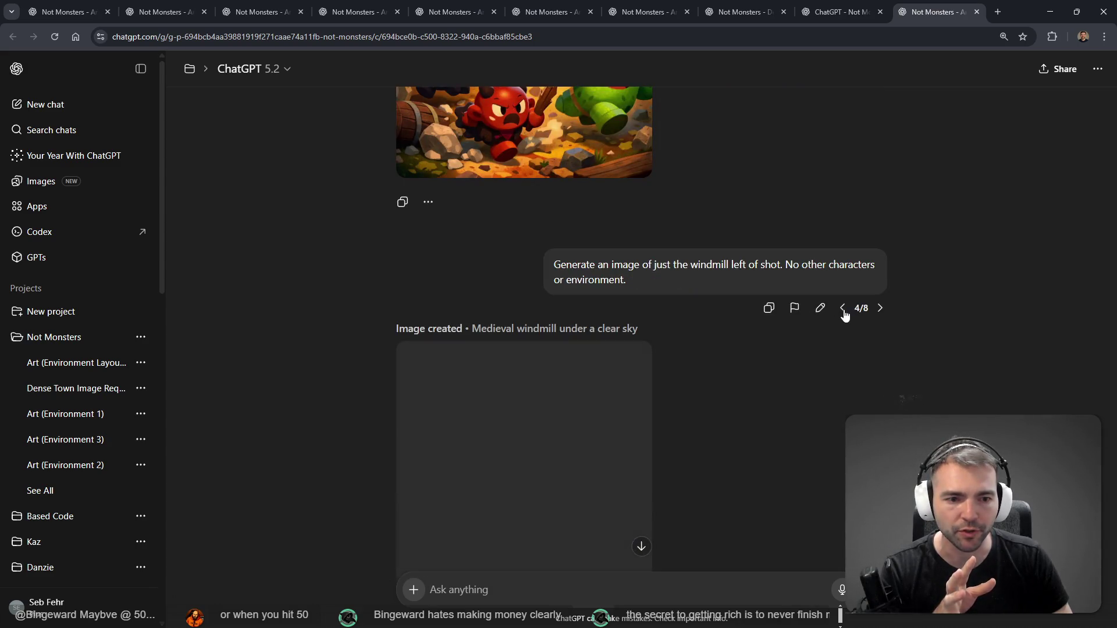
left_click(843, 309)
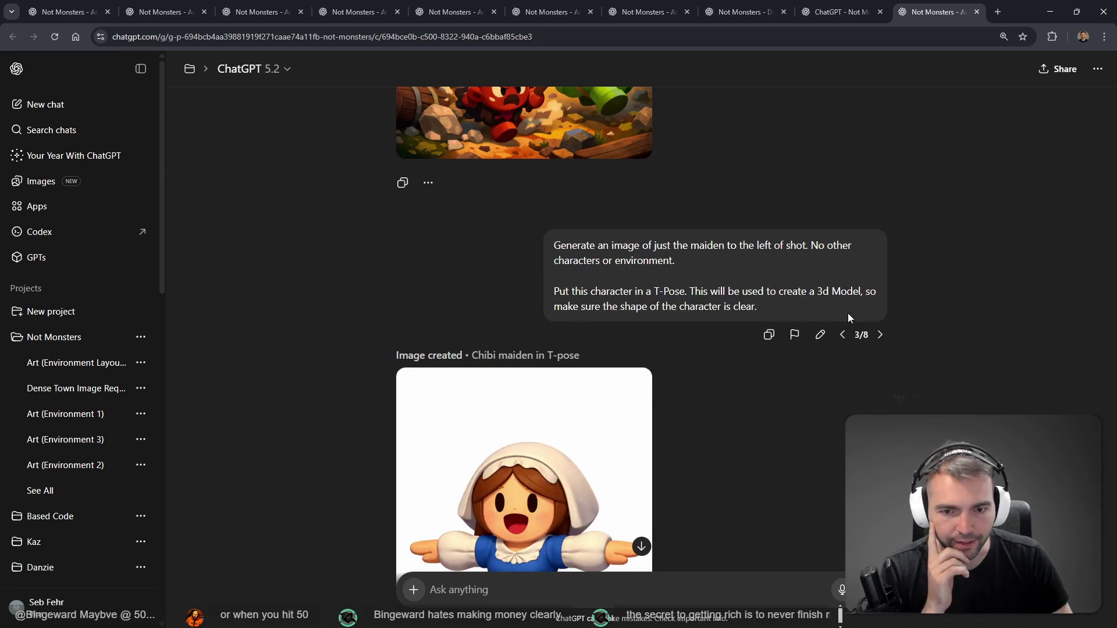
left_click(843, 337)
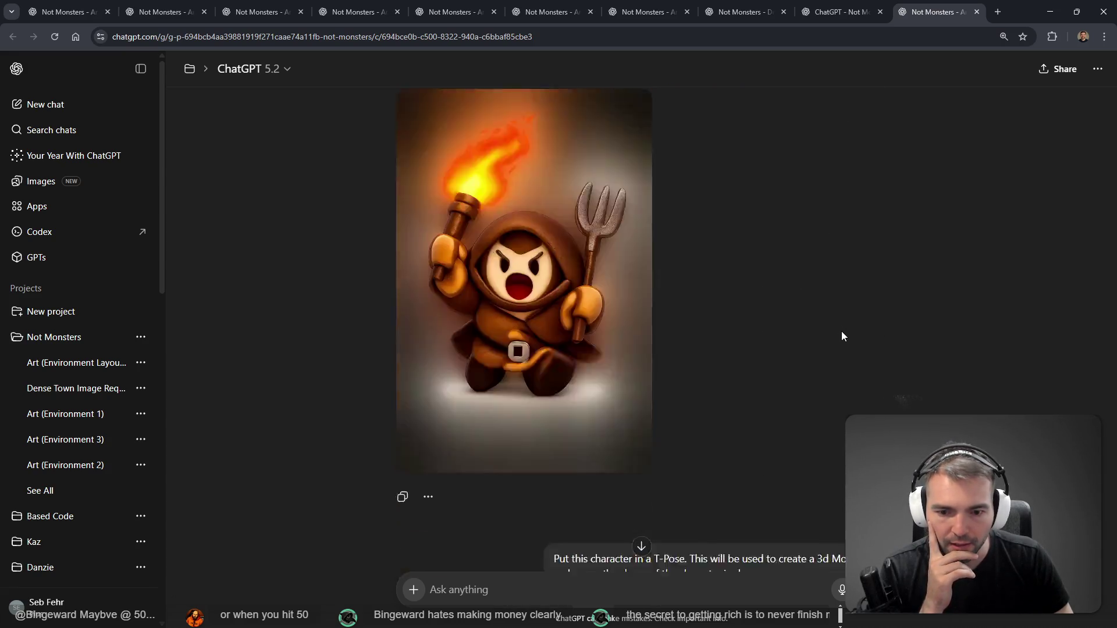
left_click(880, 173)
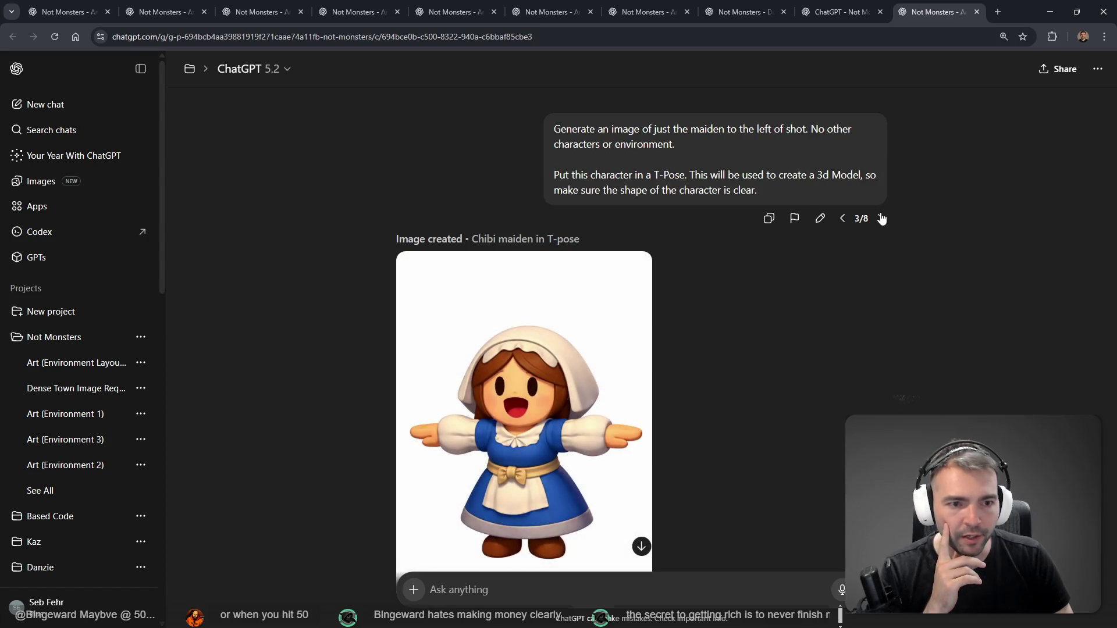
left_click(880, 217)
left_click(880, 173)
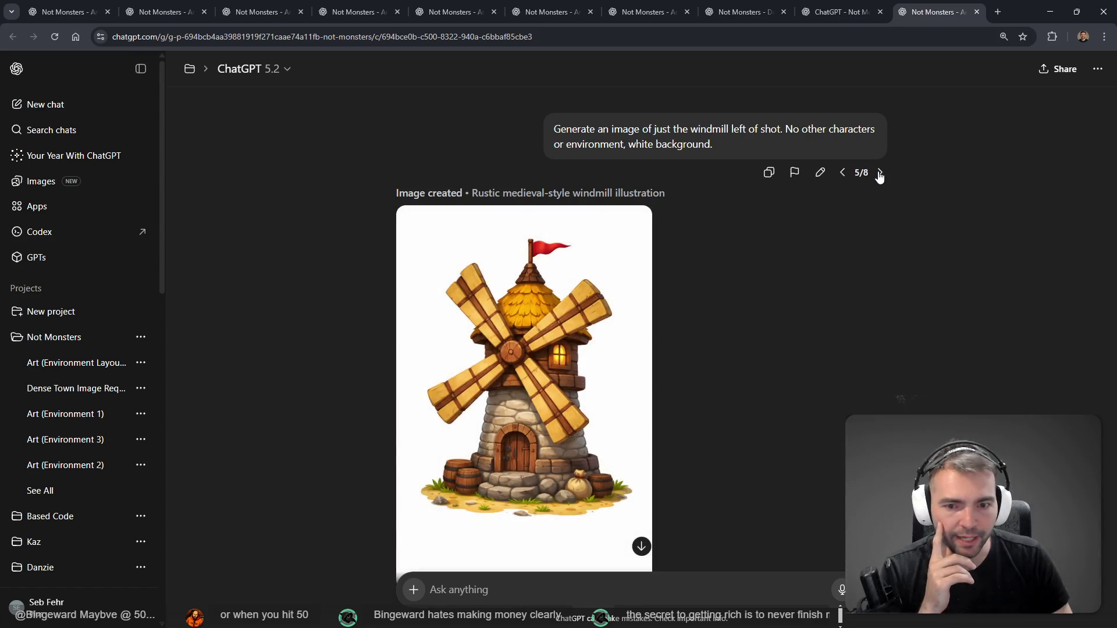
left_click(880, 174)
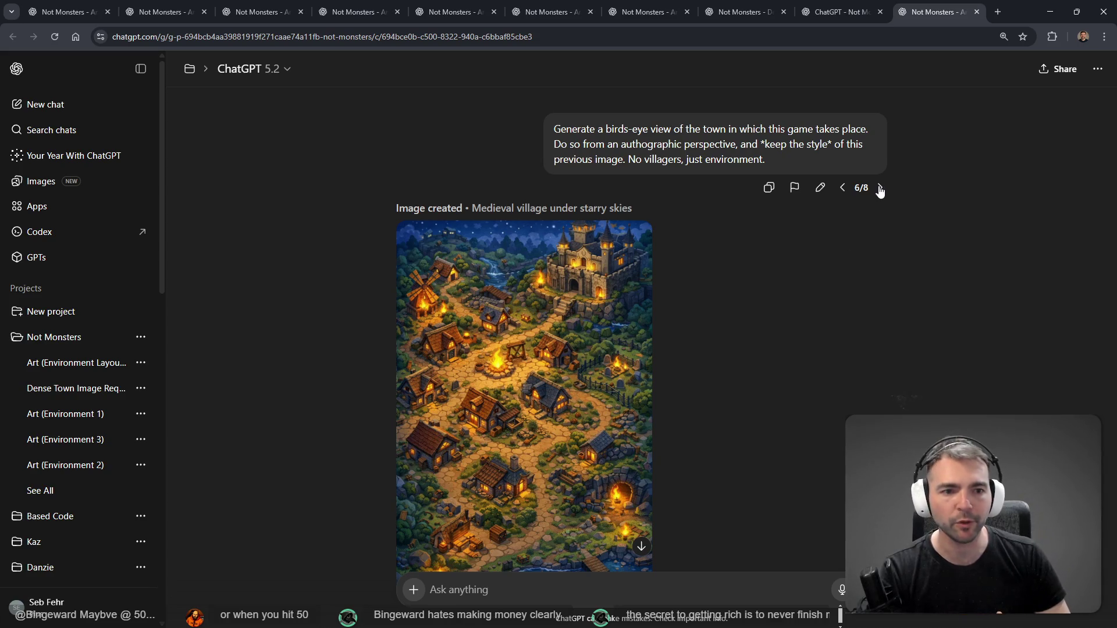
left_click(881, 190)
left_click(880, 188)
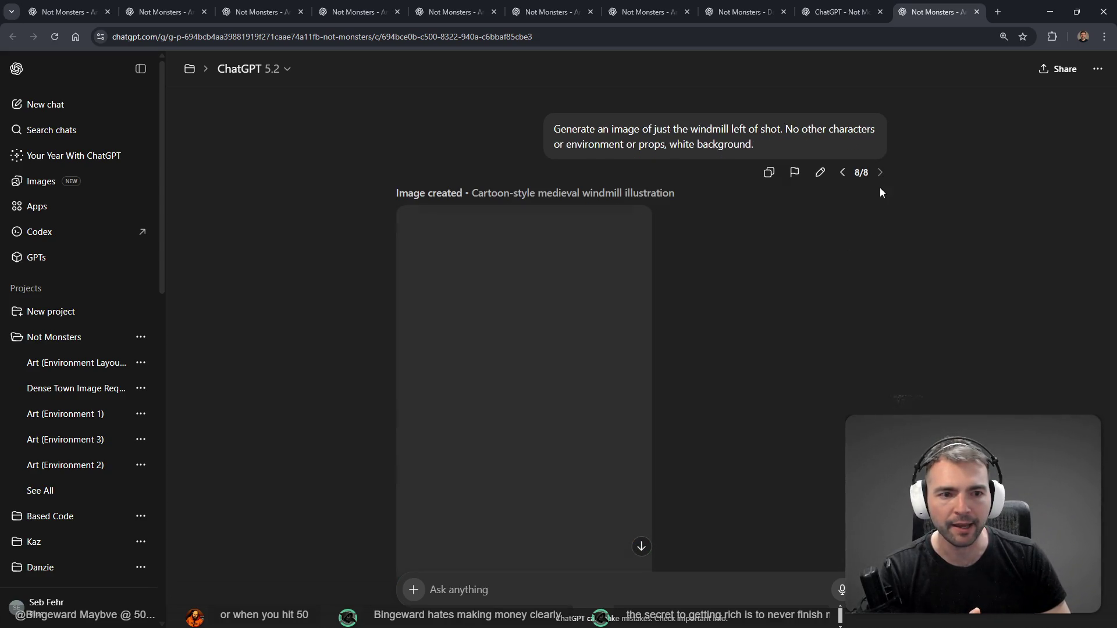
Step back to the chibi maiden T-pose version, then return to the Not Monsters project list
left_click(842, 174)
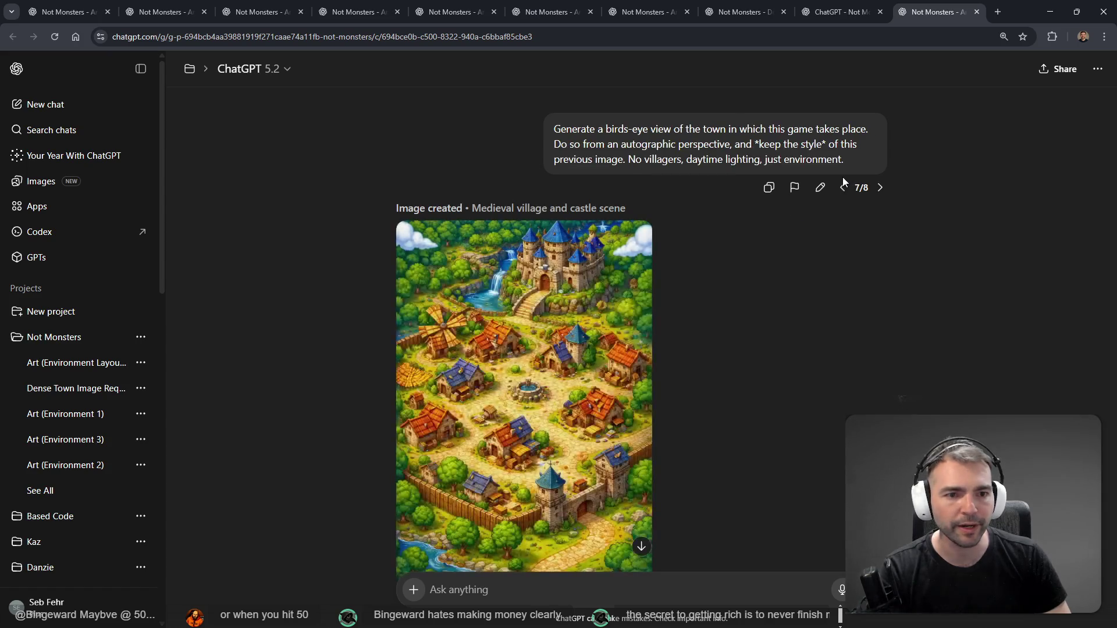
left_click(842, 187)
left_click(843, 188)
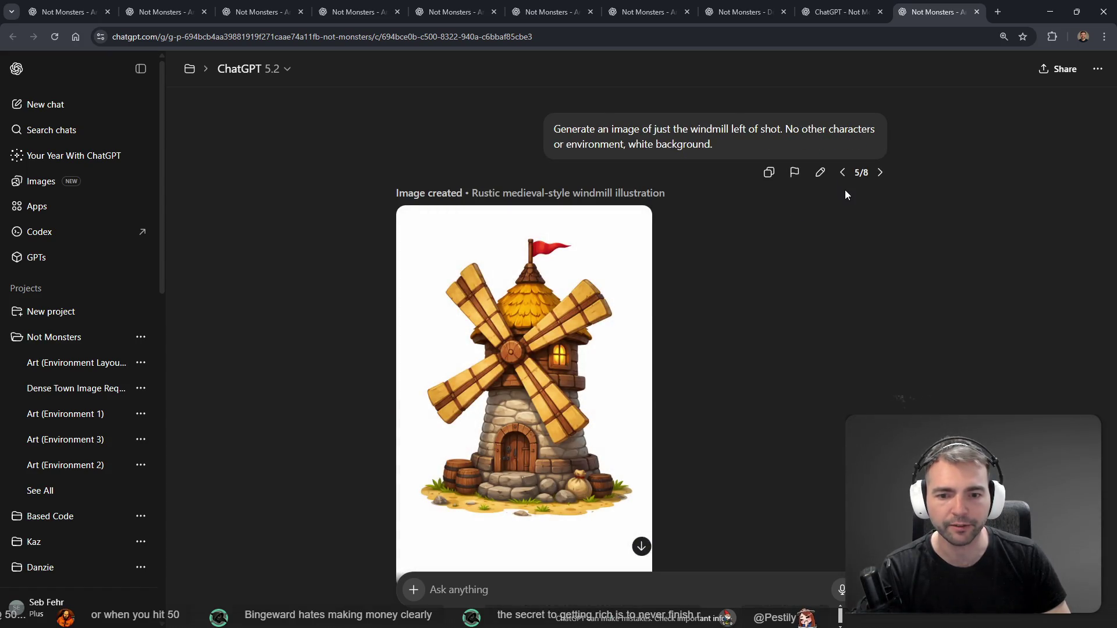
left_click(843, 177)
left_click(843, 177)
scroll(846, 240, "down", 3)
scroll(844, 250, "up", 5)
key("ctrl+shift+Tab")
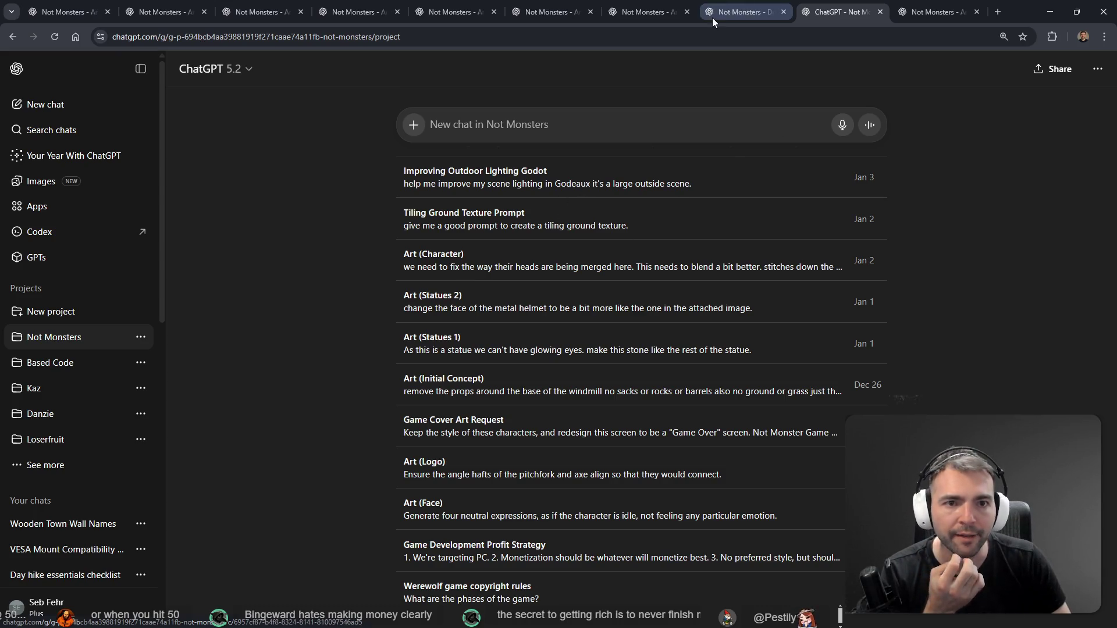
Reopen the closed Art (Character) ChatGPT chat in a new tab
key("ctrl+shift+t")
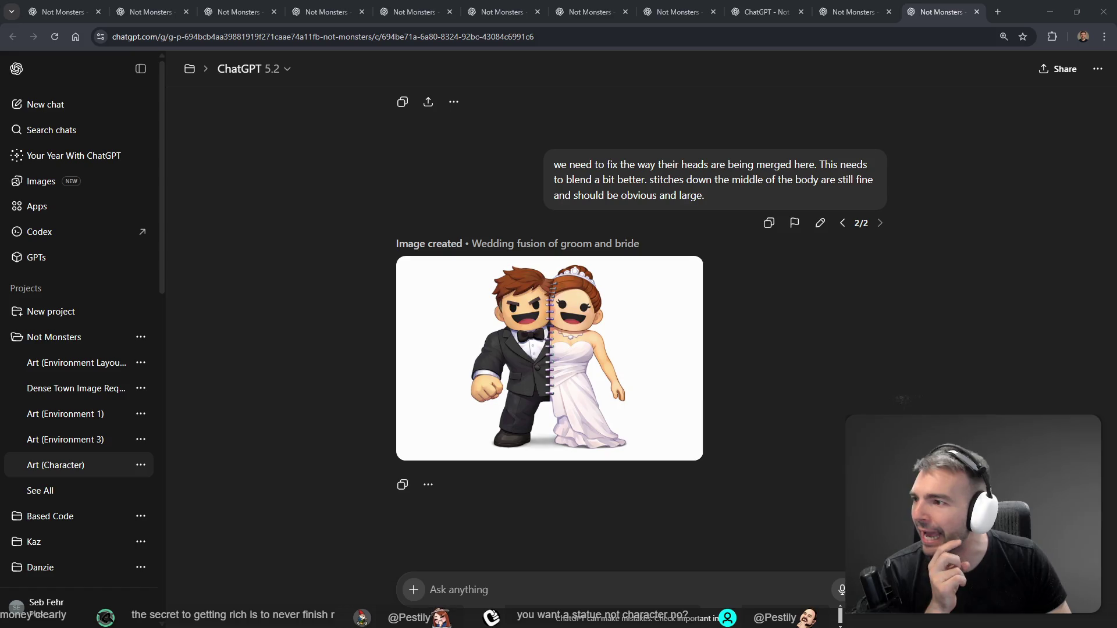
scroll(428, 274, "up", 15)
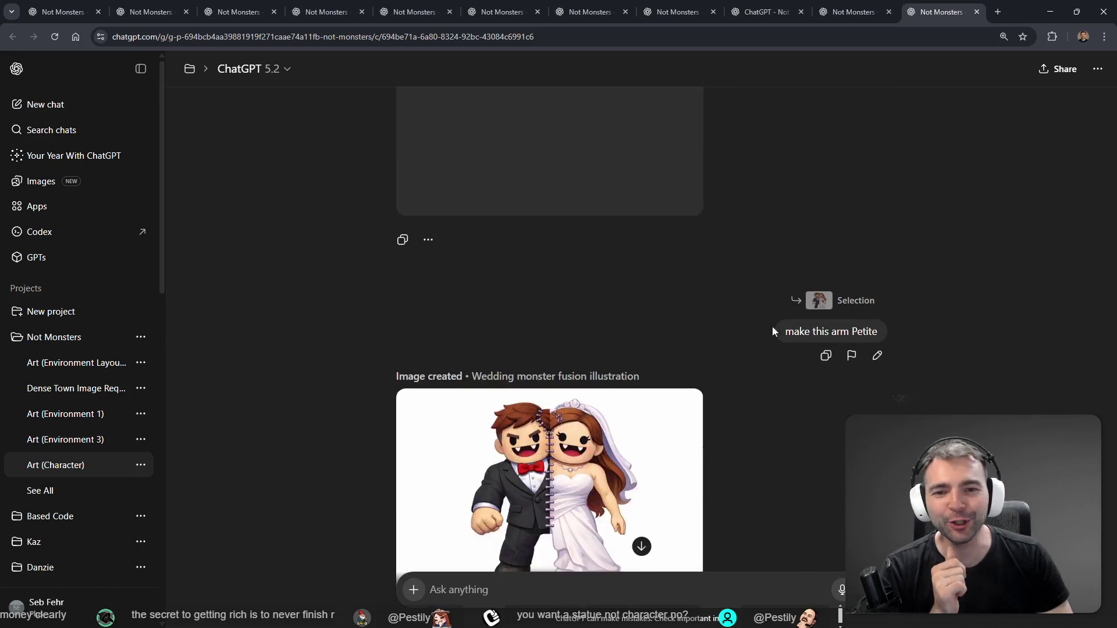
scroll(848, 303, "down", 7)
scroll(856, 221, "up", 2)
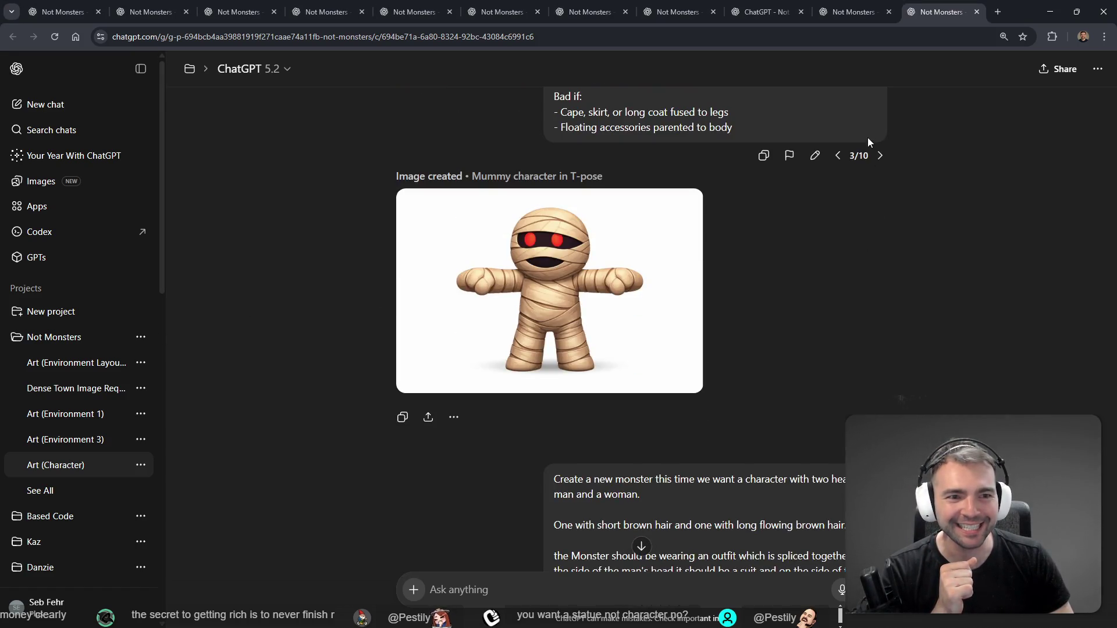
Browse back and forth between the knight, villager and farmer prompt versions
left_click(880, 155)
left_click(880, 156)
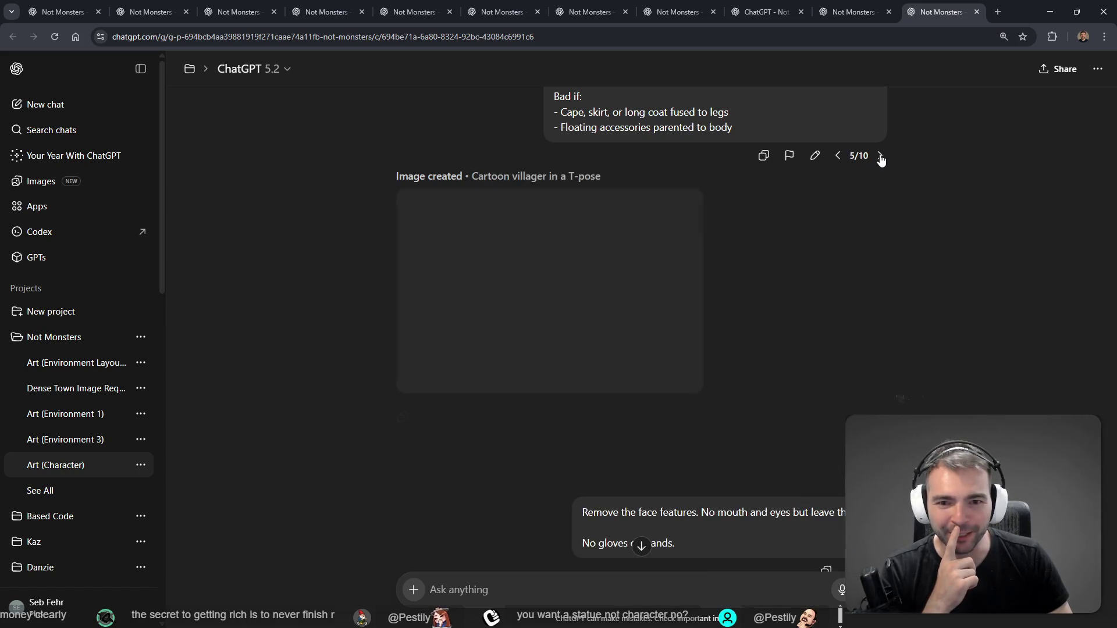
left_click(880, 156)
left_click(840, 224)
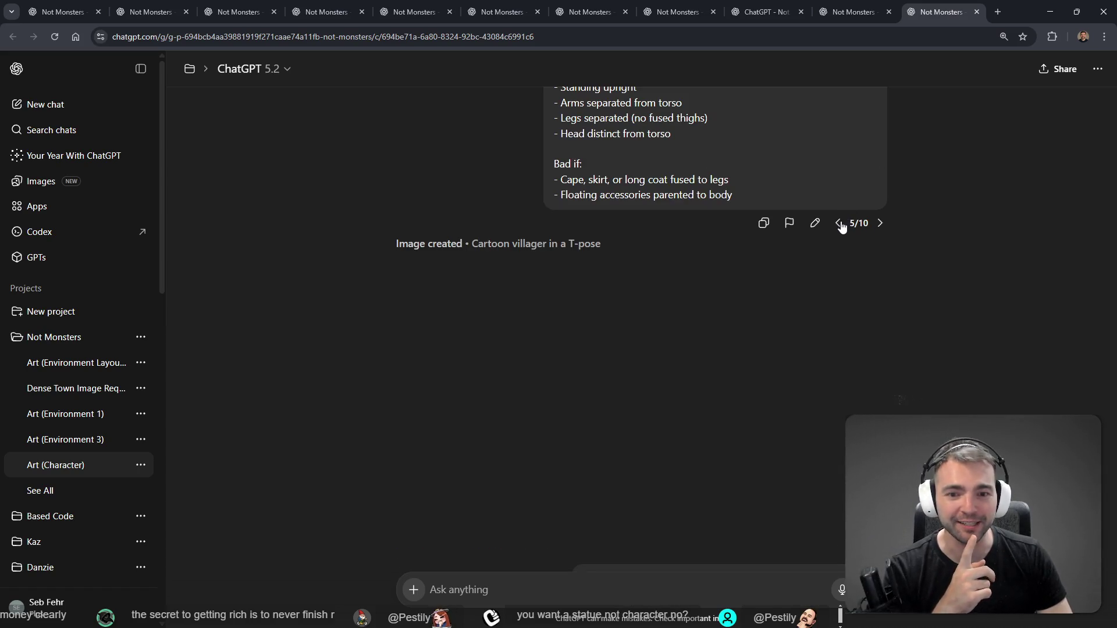
scroll(827, 271, "down", 5)
scroll(860, 299, "up", 7)
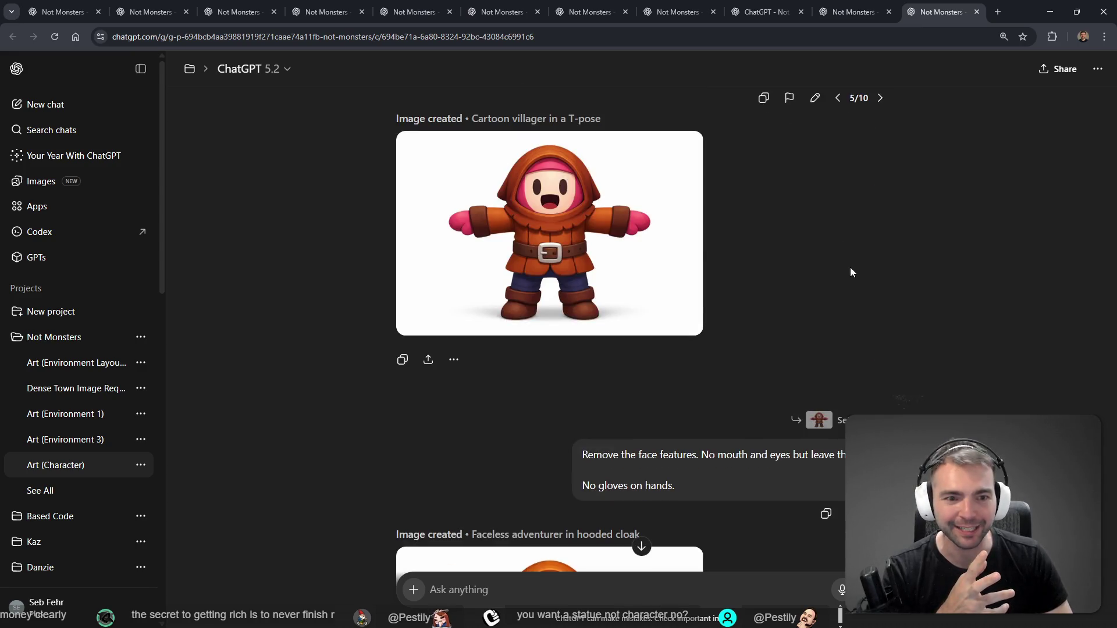
left_click(837, 214)
scroll(839, 291, "down", 5)
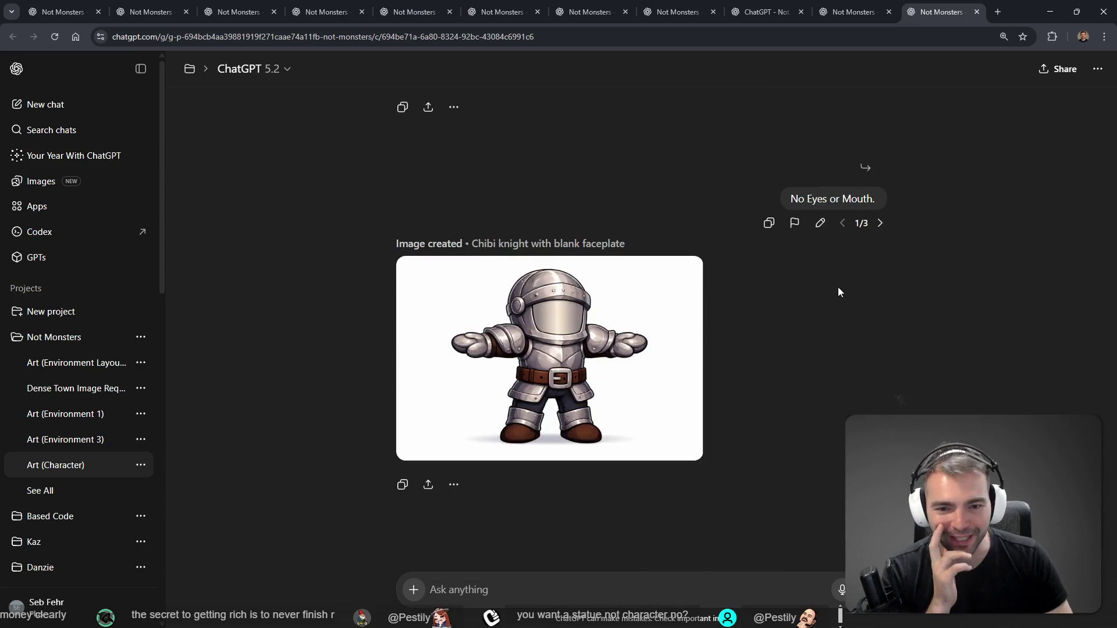
scroll(852, 317, "up", 4)
Advance through the farmer, medieval farmer and shepherd versions to the blacksmith prompt (9/10)
left_click(880, 137)
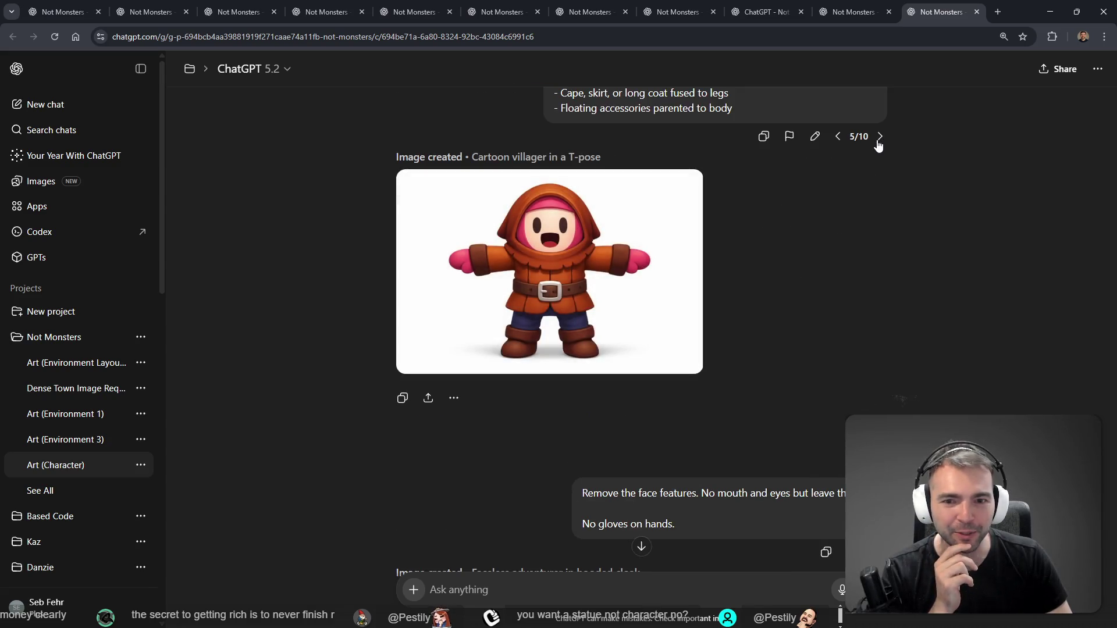
left_click(880, 138)
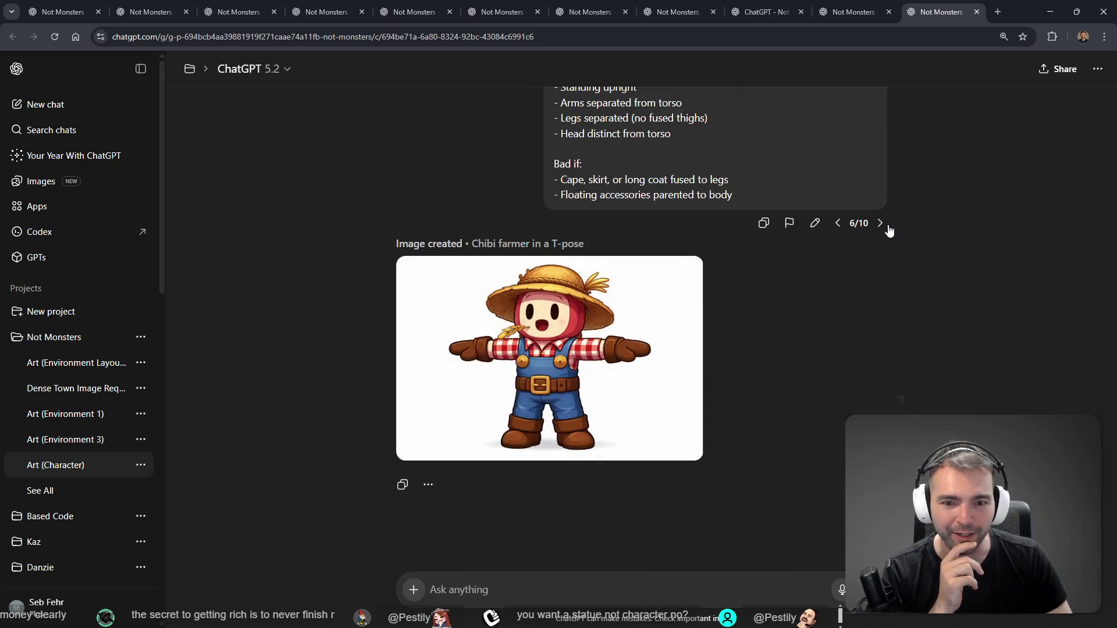
left_click(880, 224)
left_click(880, 224)
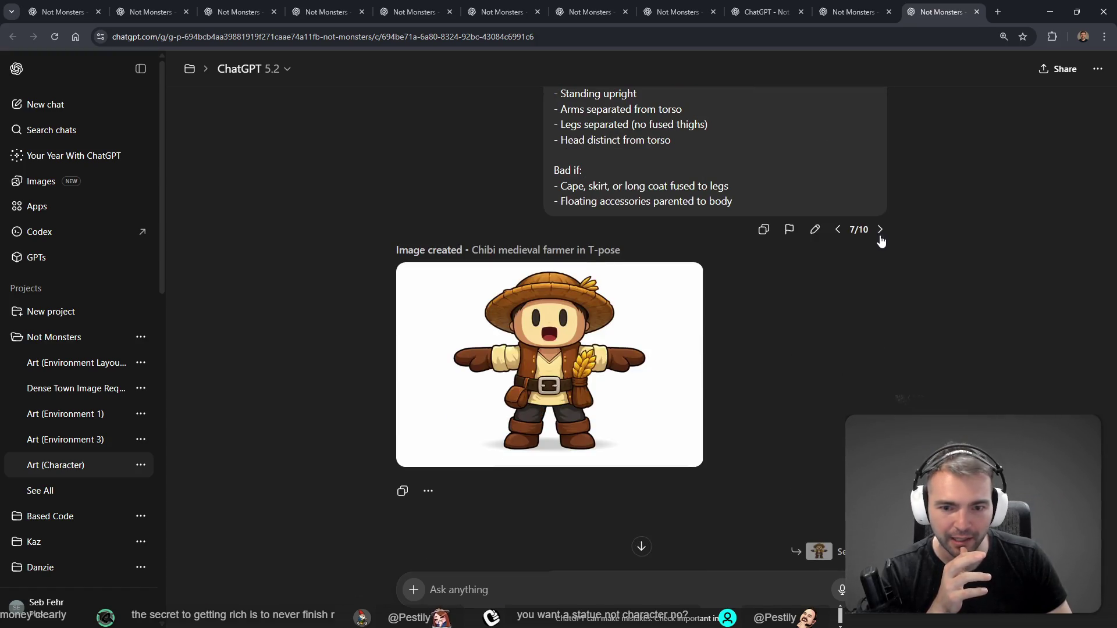
left_click(880, 230)
scroll(886, 242, "down", 2)
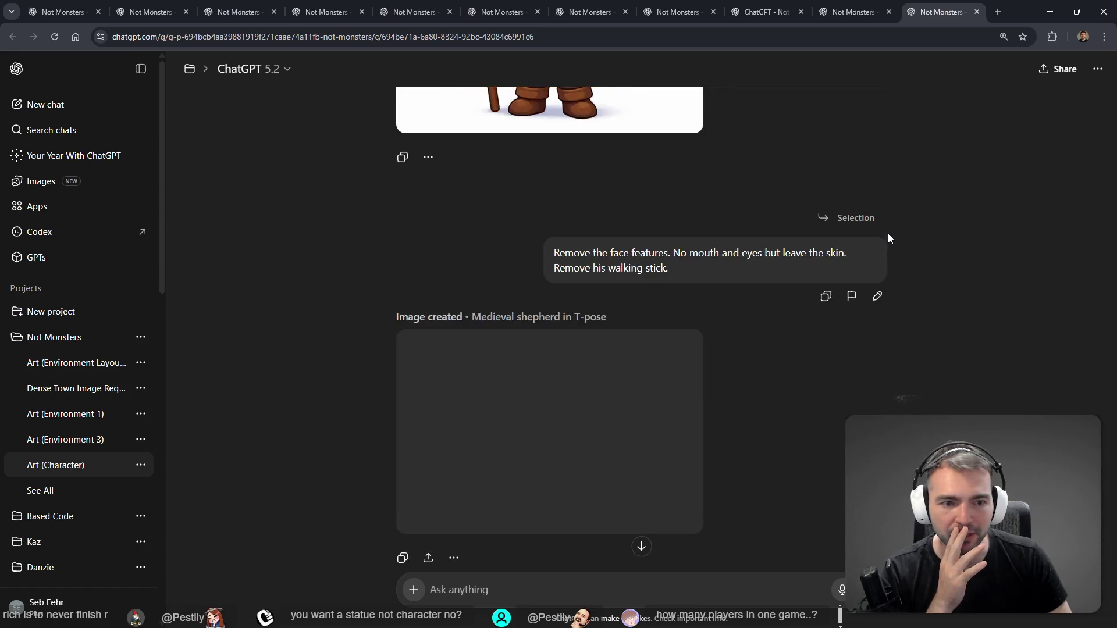
left_click(881, 129)
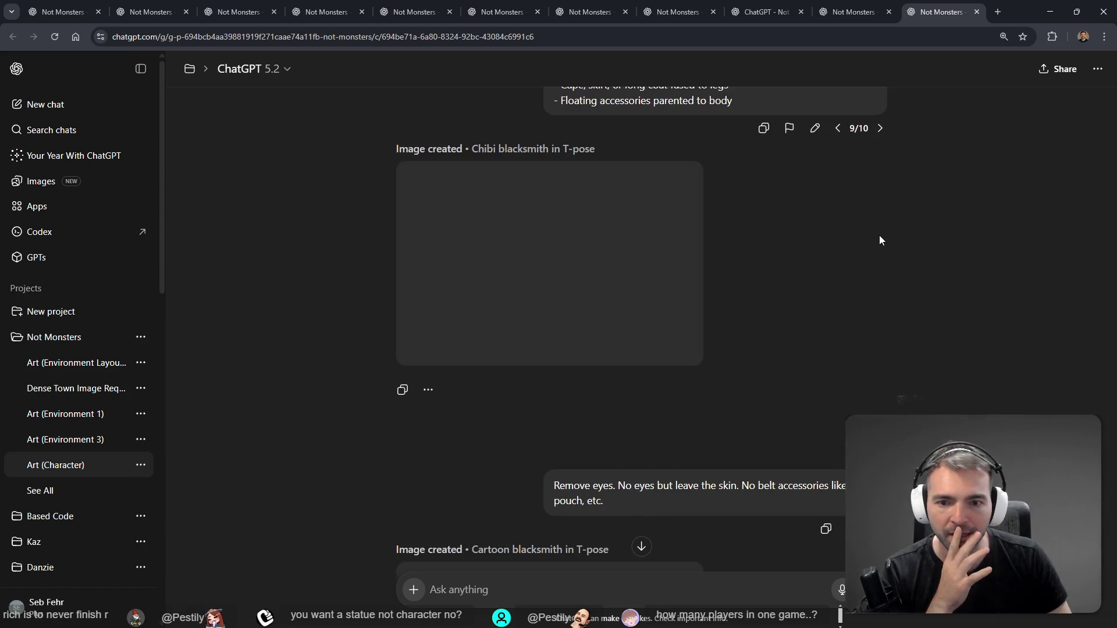
scroll(778, 313, "down", 5)
scroll(765, 321, "up", 8)
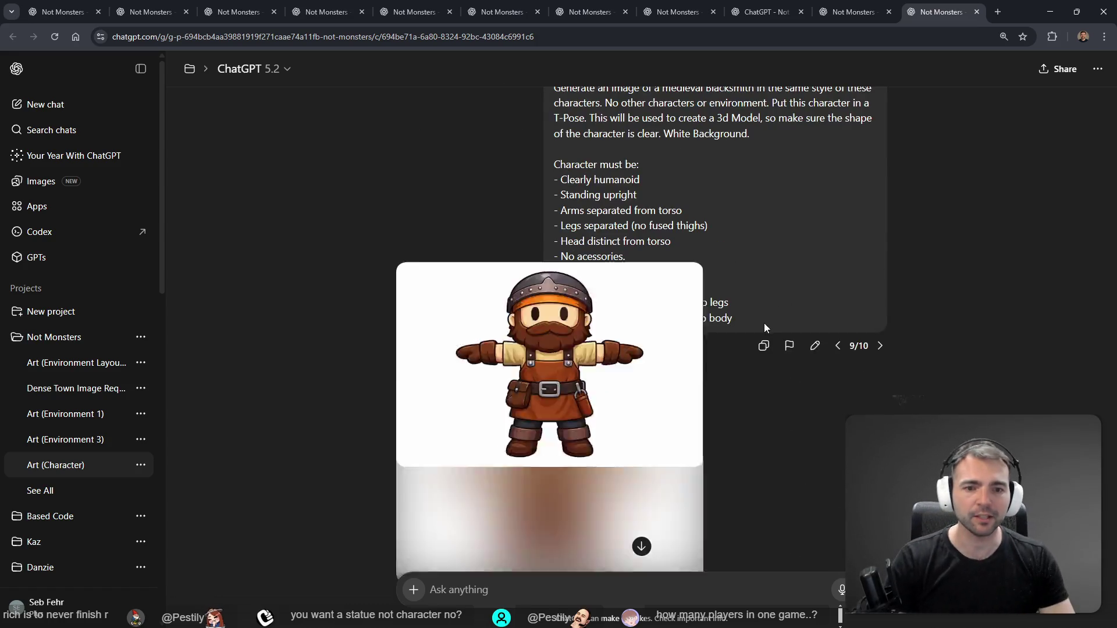
scroll(718, 349, "down", 8)
scroll(856, 368, "up", 3)
Cancel an edit of the Remove eyes prompt and open the blacksmith T-pose prompt for editing
left_click(876, 397)
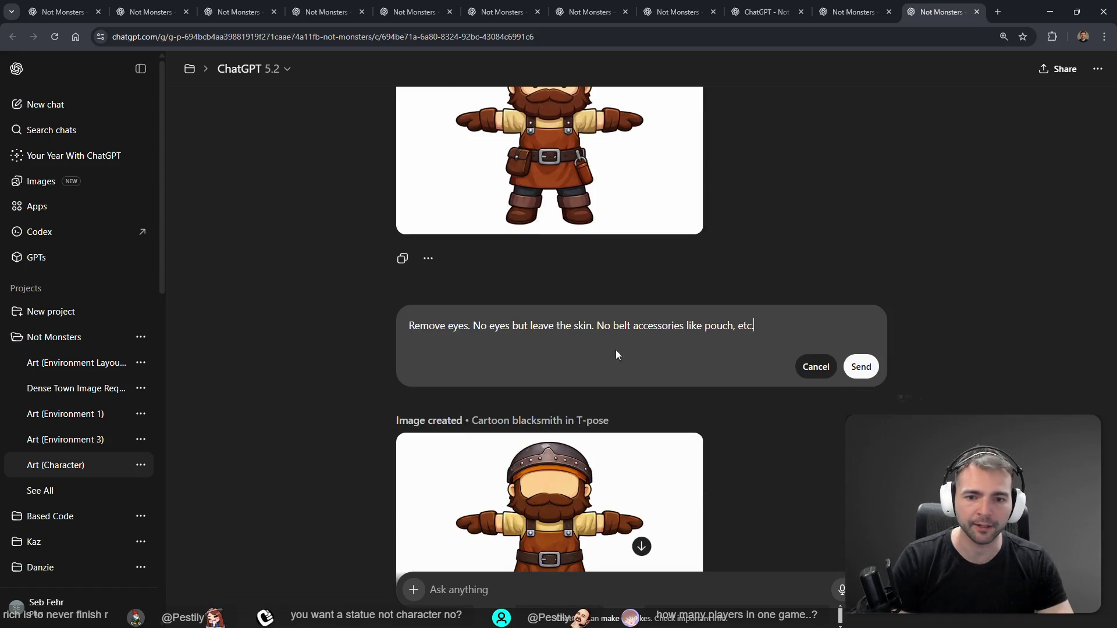
scroll(628, 354, "up", 4)
key("Escape")
scroll(704, 312, "up", 6)
scroll(732, 305, "down", 12)
scroll(767, 259, "up", 6)
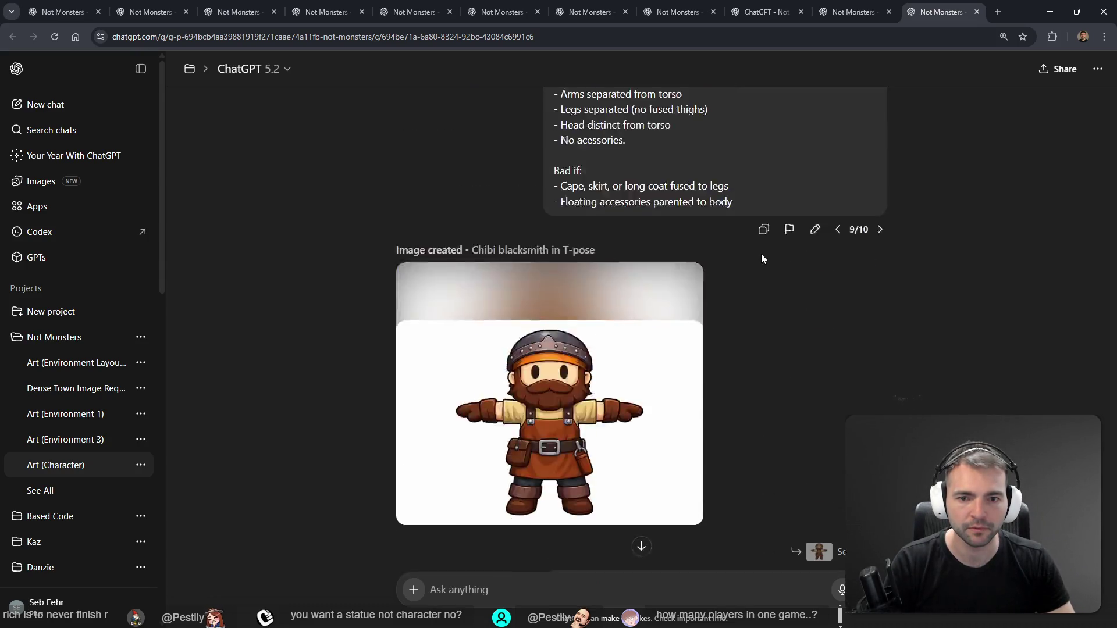
left_click(820, 351)
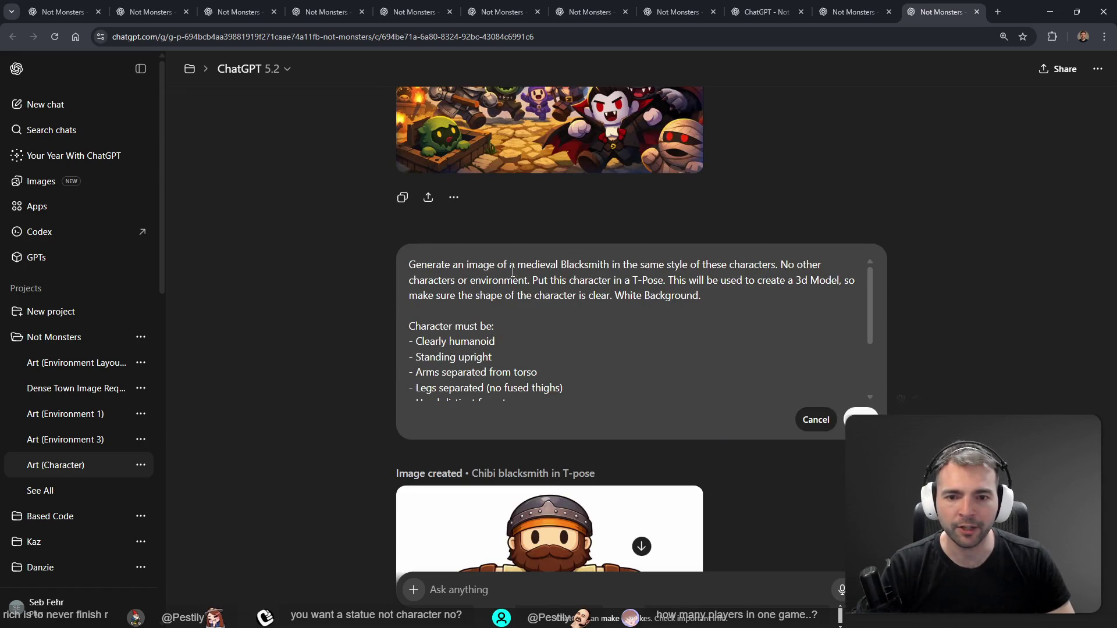
Replace 'Blacksmith' in the prompt with 'plague doctor', fixing the spelling
left_click_drag(508, 267, 541, 282)
left_click(595, 306)
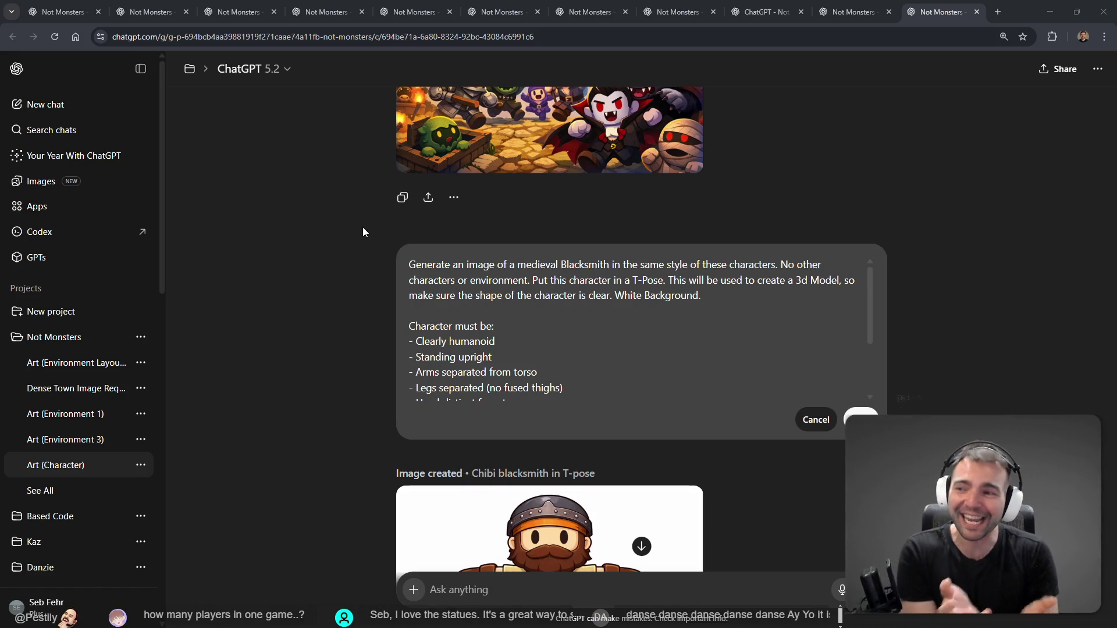
double_click(589, 270)
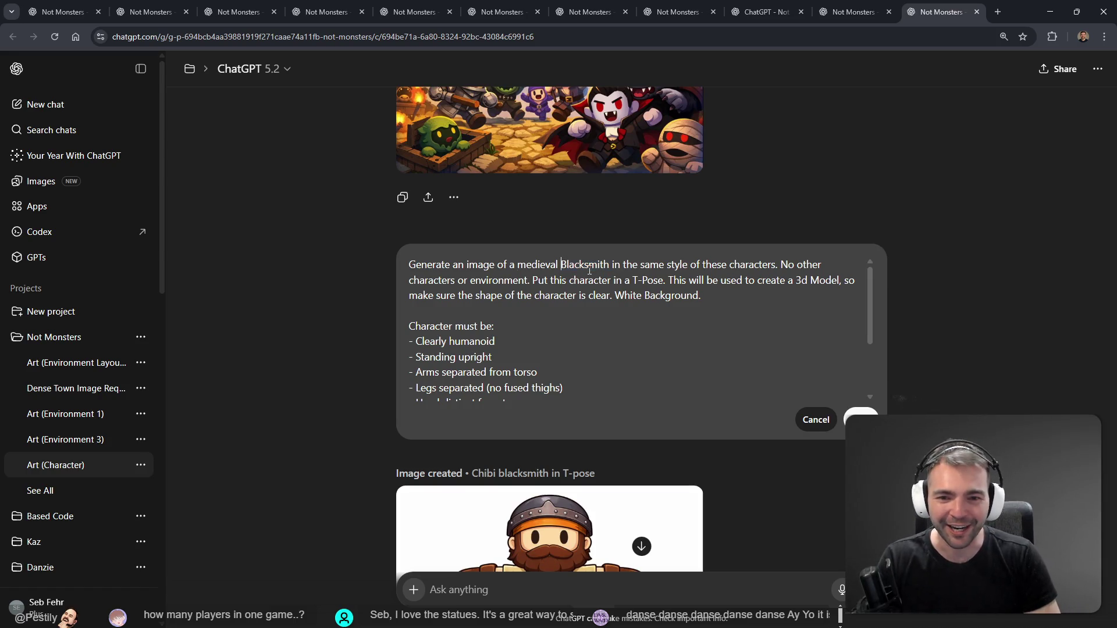
type("plaguedocto")
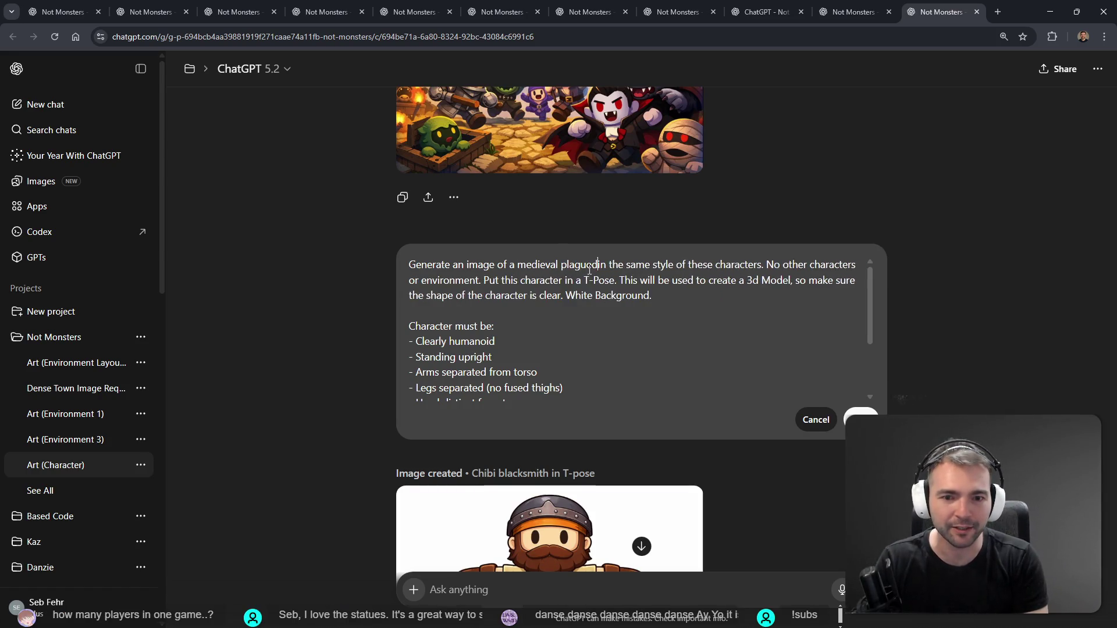
type("r")
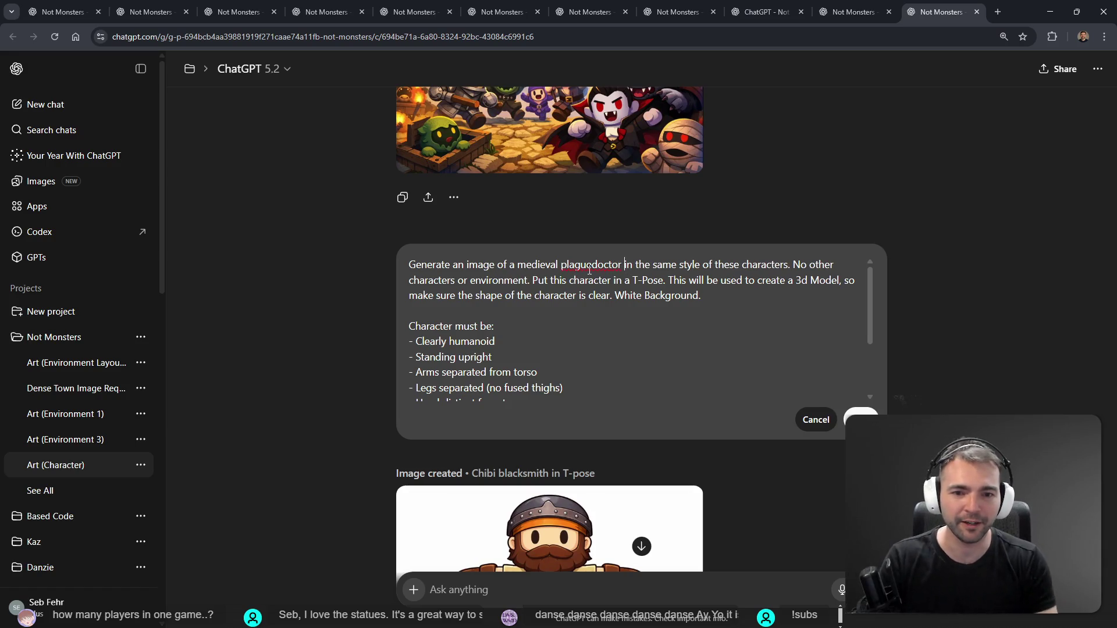
right_click(589, 270)
left_click(658, 285)
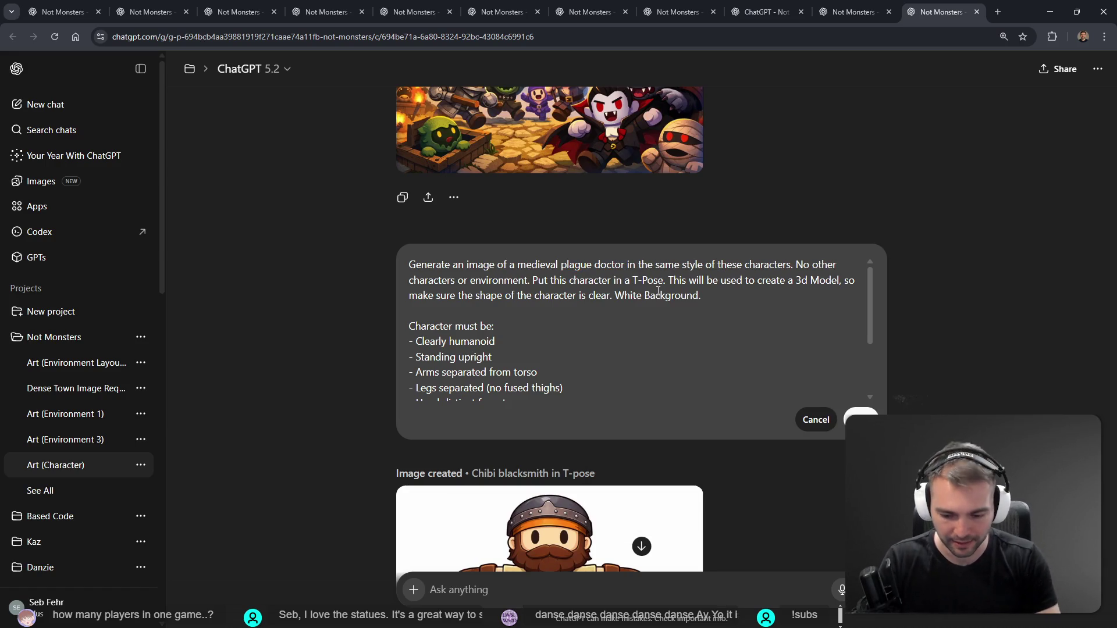
Add ', in a plague doctor mask' to the prompt and resubmit it
type(", in a type")
key("BackSpace")
key("BackSpace")
key("BackSpace")
type("plagu")
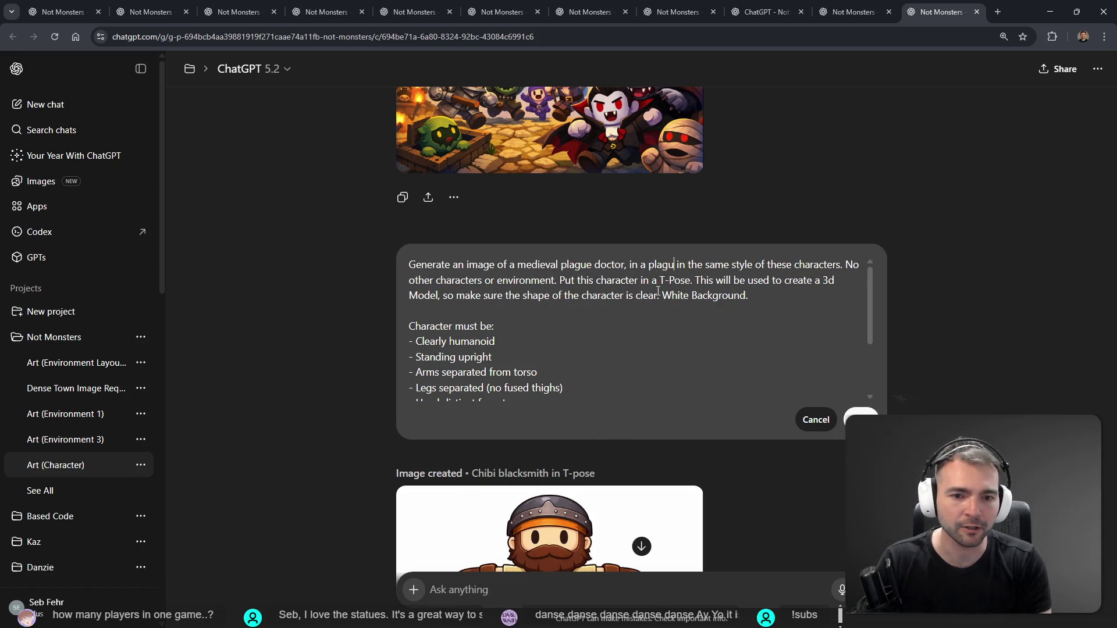
type("edoctor mask")
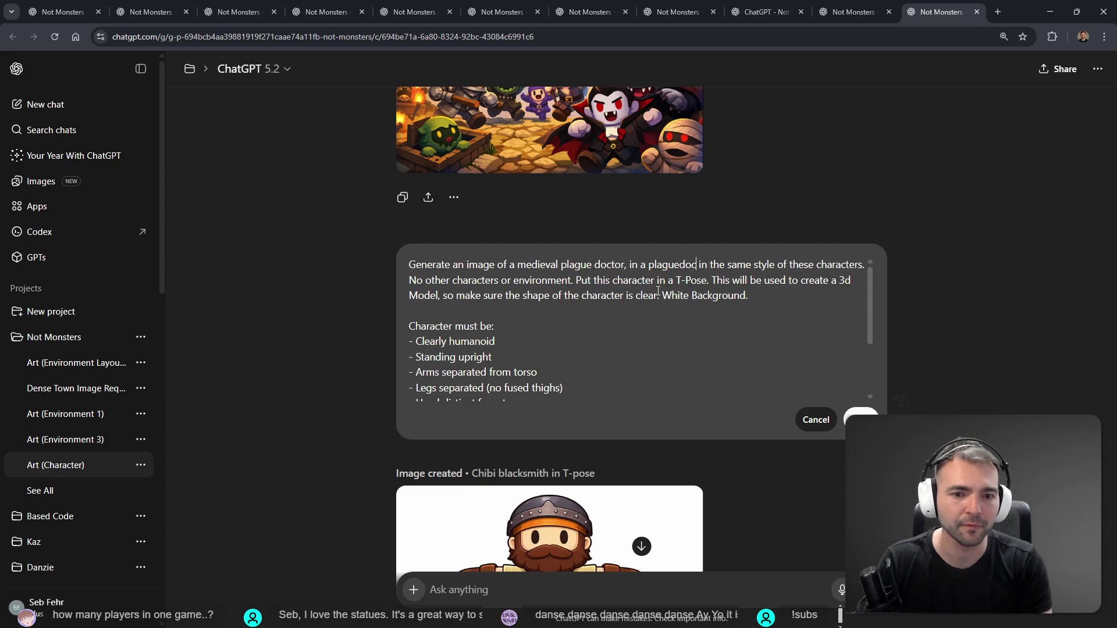
right_click(672, 267)
left_click(739, 282)
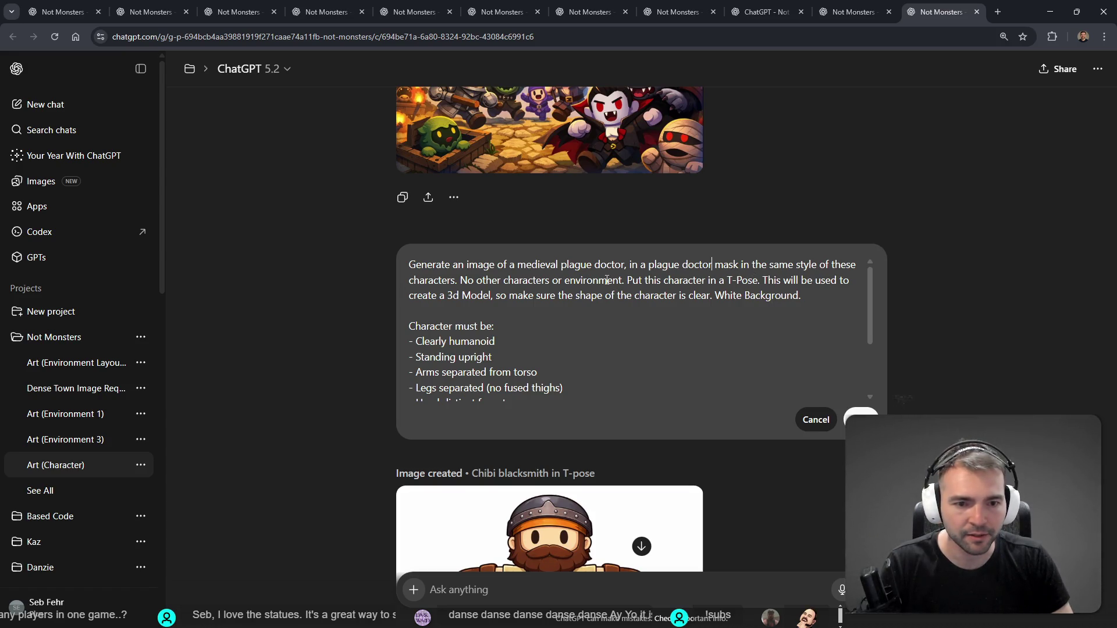
scroll(732, 283, "down", 4)
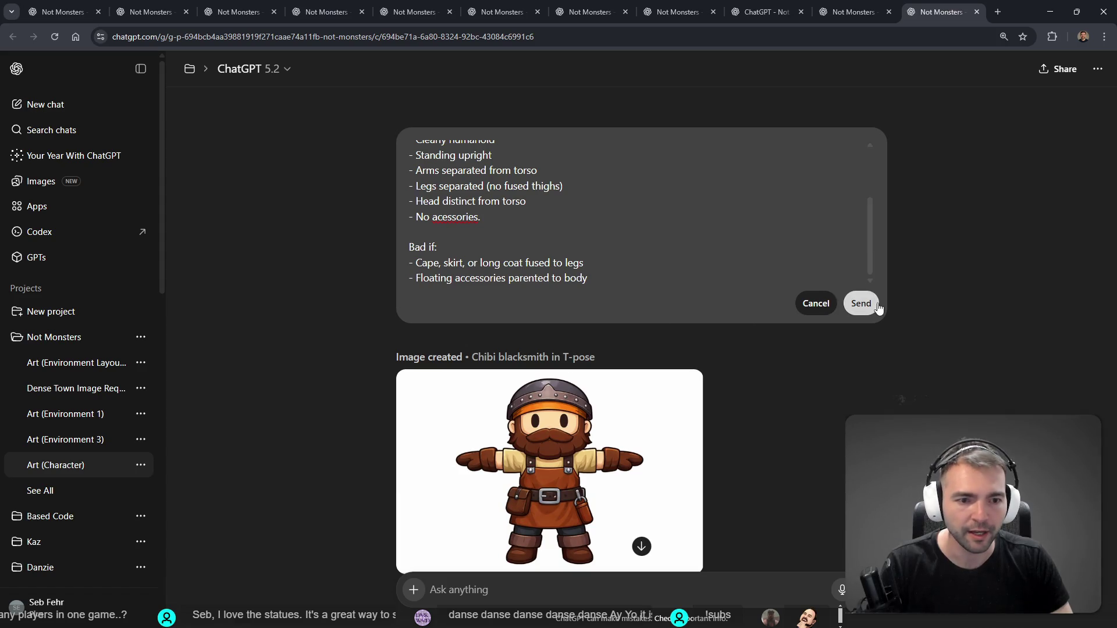
left_click(865, 304)
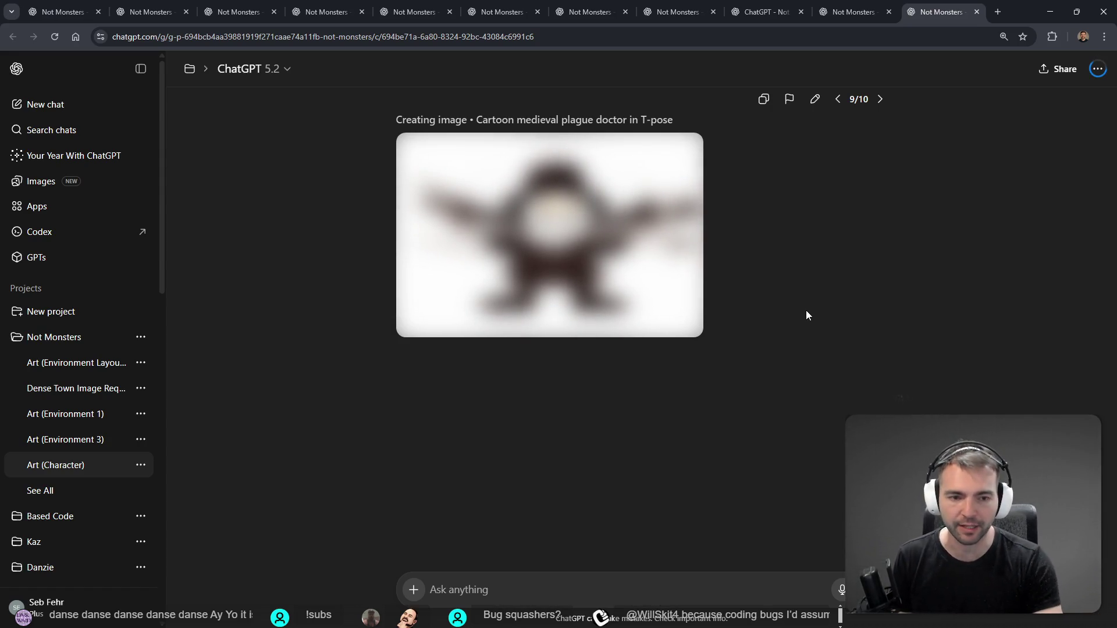
Go full screen and open the generated T-posed plague doctor image in the full-size viewer
key("F11")
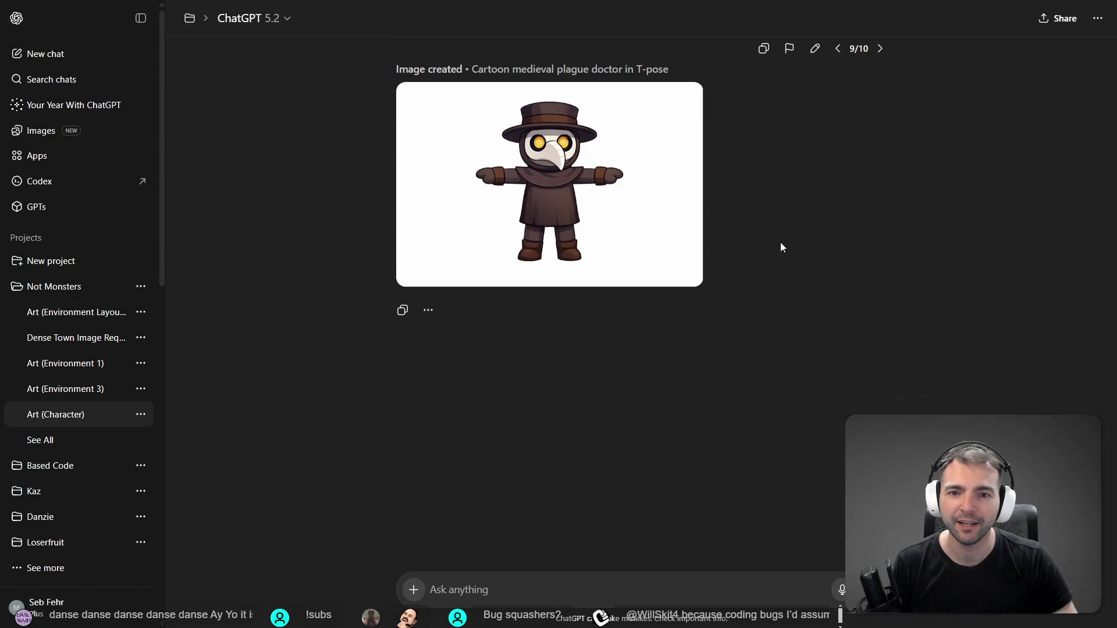
mouse_move(633, 194)
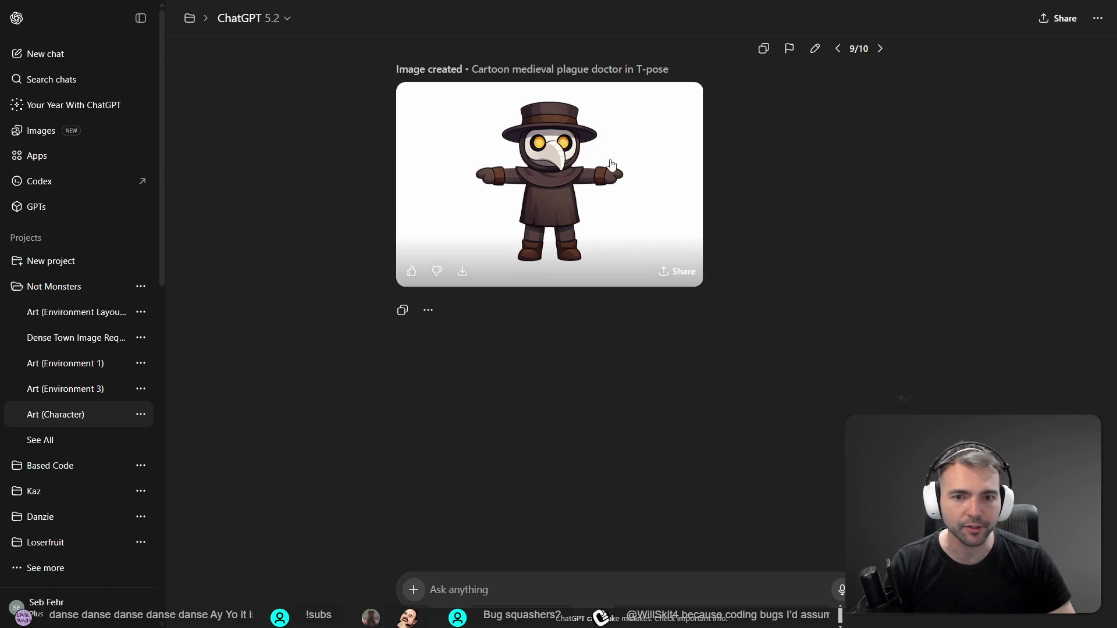
scroll(669, 245, "up", 2)
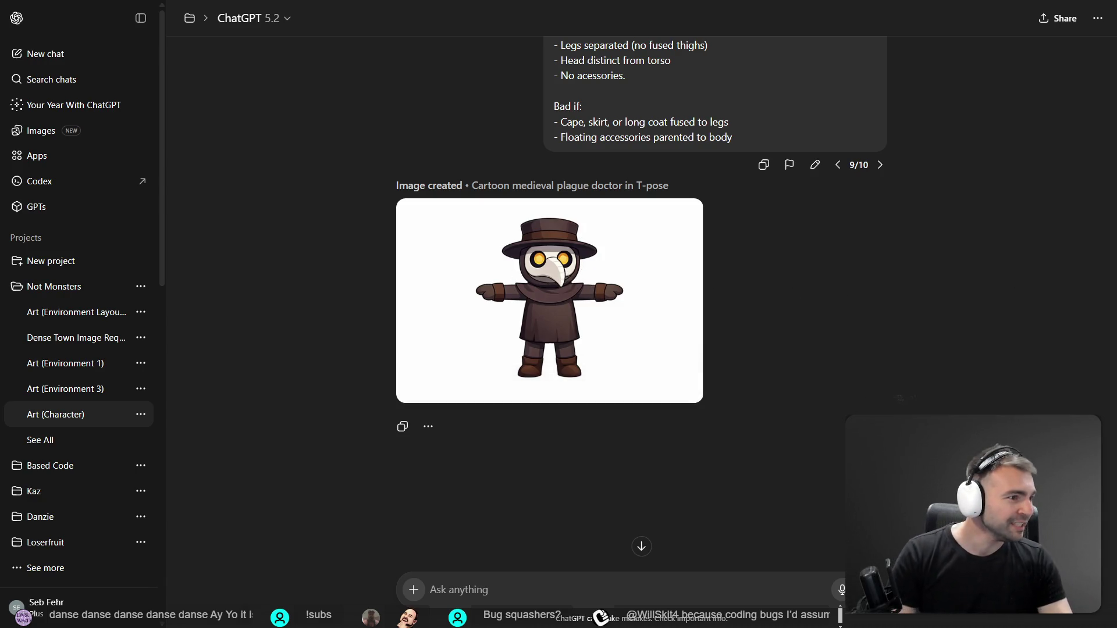
left_click(549, 300)
right_click(653, 218)
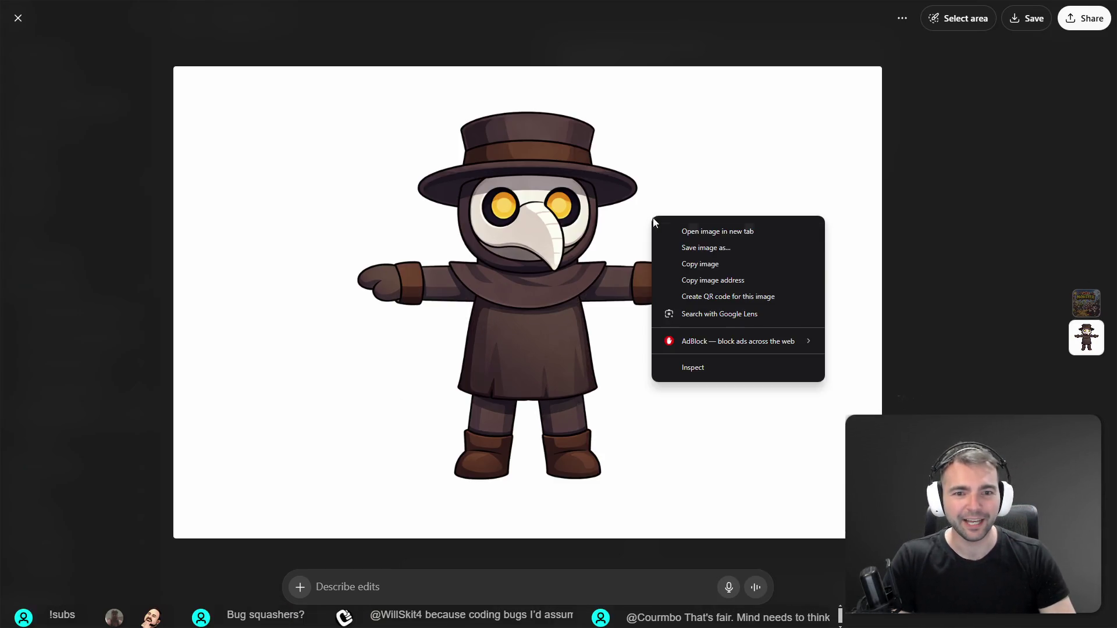
Copy the plague doctor image to the clipboard
left_click(698, 264)
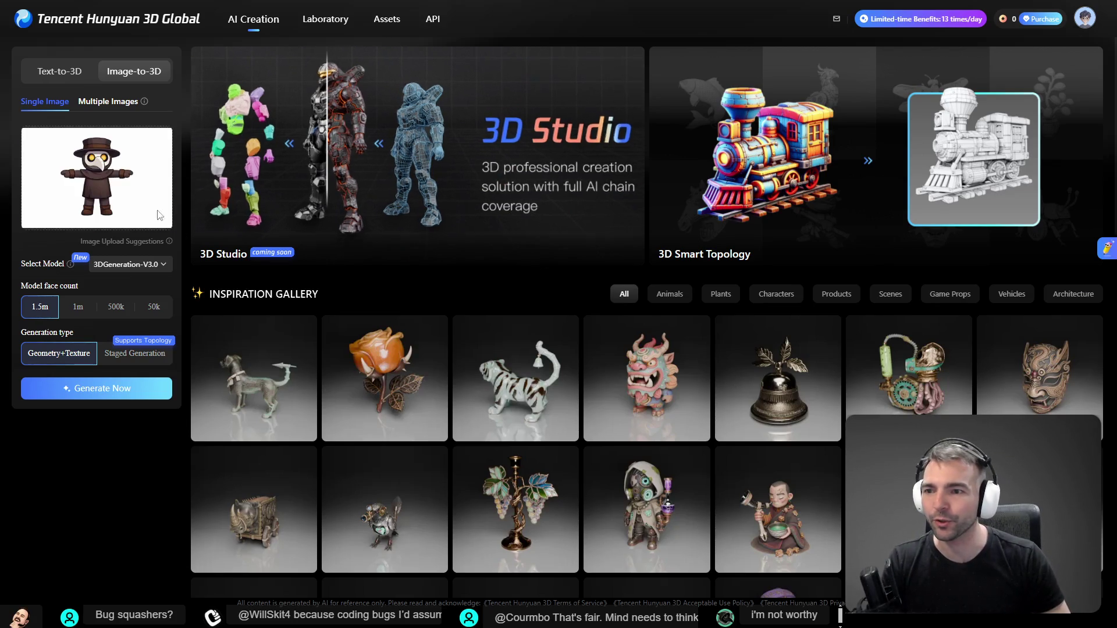
Generate the plague doctor 3D model with 50k faces and Staged Generation
left_click(149, 311)
left_click(135, 352)
left_click(113, 394)
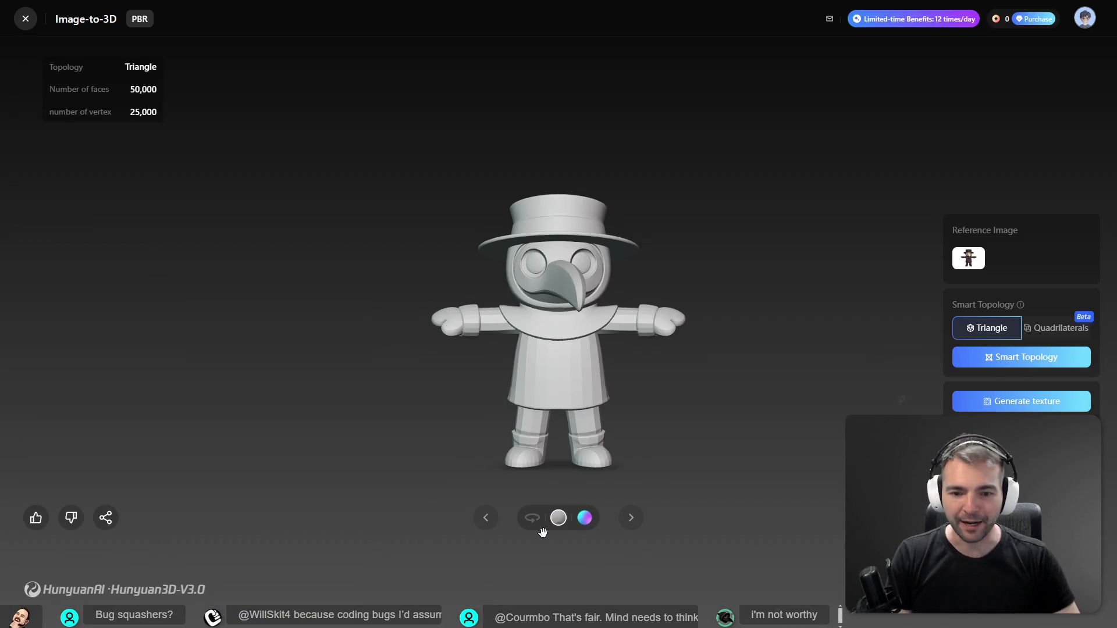
Auto-rotate the finished 50,000-face plague doctor model to inspect it
left_click(540, 528)
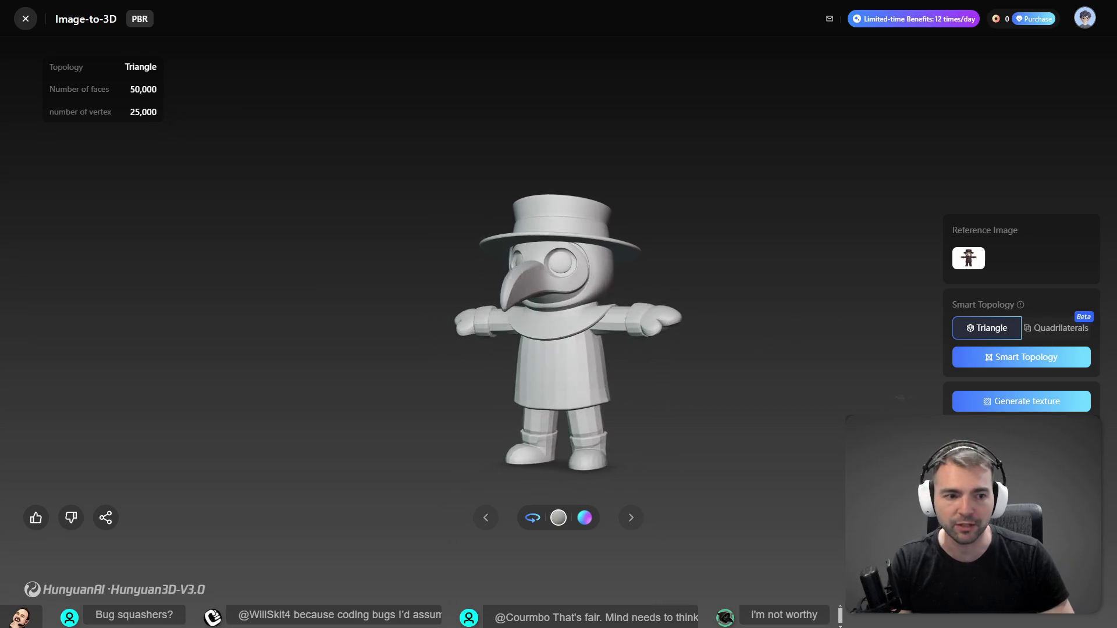
Start a Quadrilaterals Smart Topology remesh of the plague doctor model, then return to Godot
left_click(1056, 327)
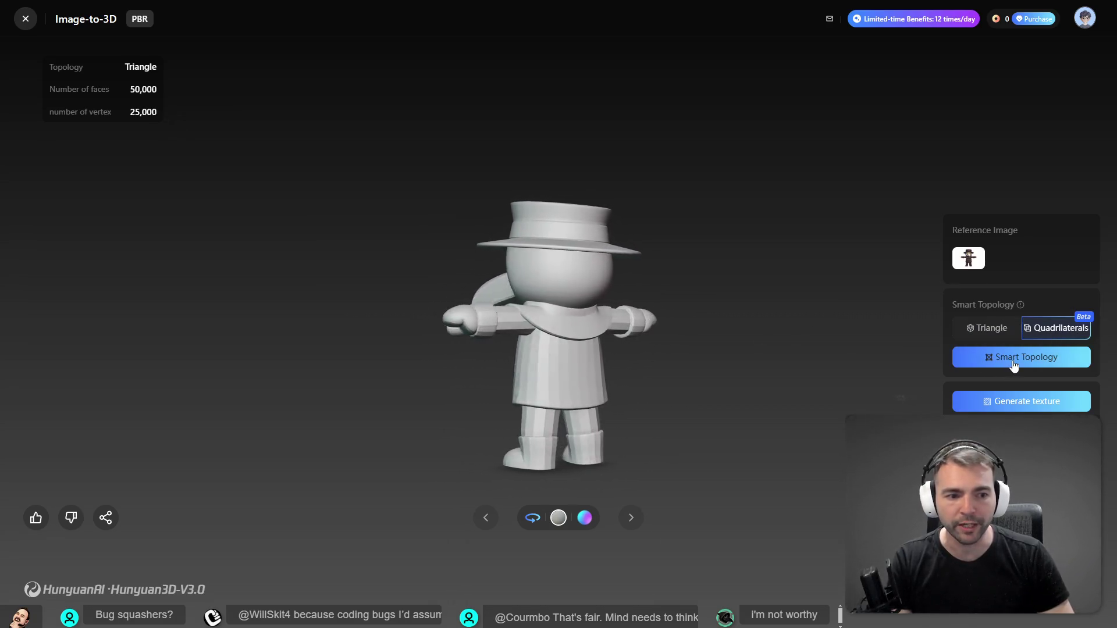
left_click(1013, 360)
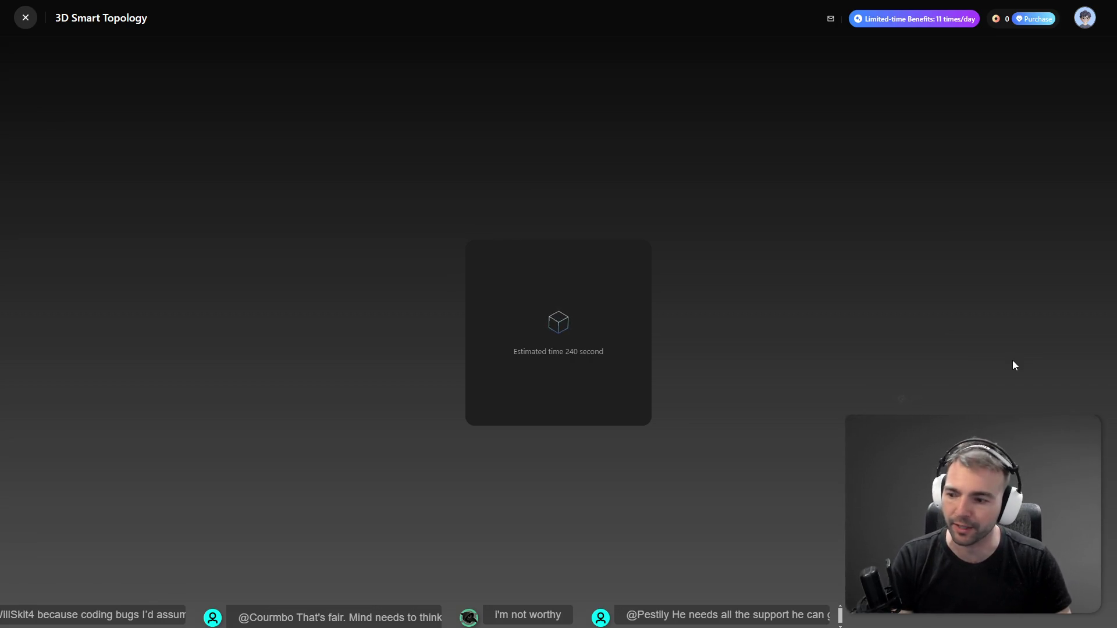
key("alt+Tab")
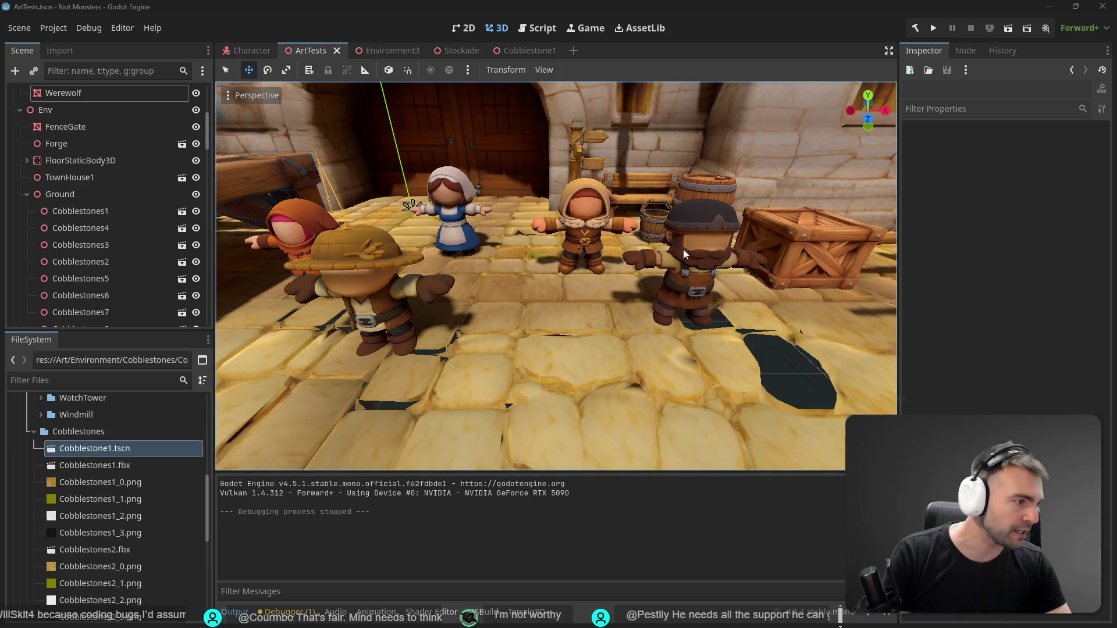
Look around the village scene in Godot's 3D viewport
right_click(584, 235)
scroll(546, 203, "down", 5)
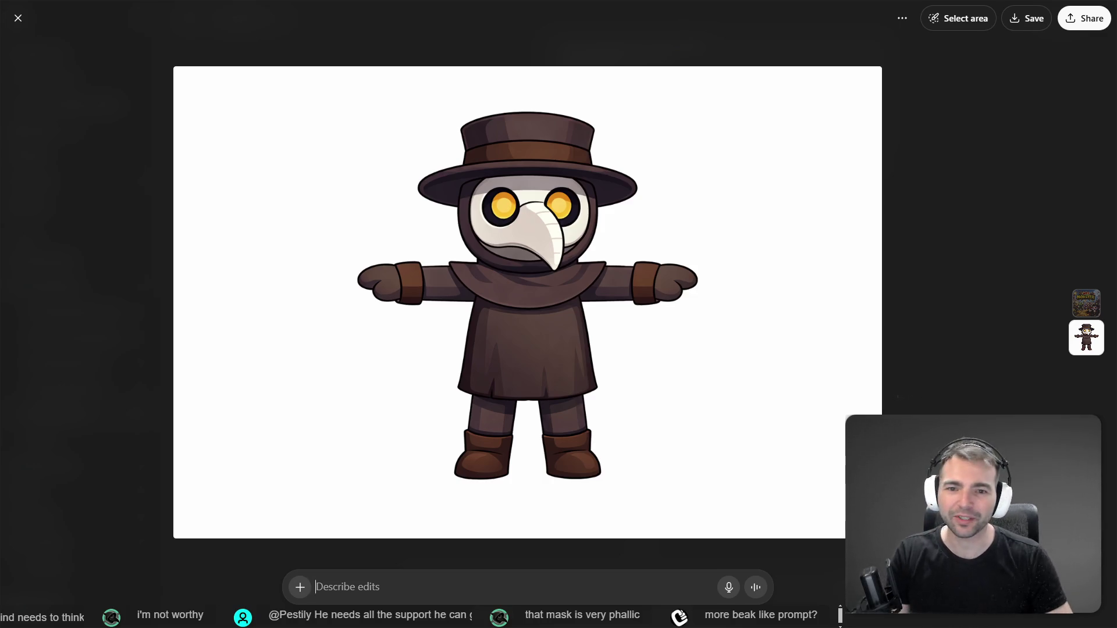
Enter area-select mode on the image, then start a 'plague doctor mask' search in a new tab
left_click(960, 18)
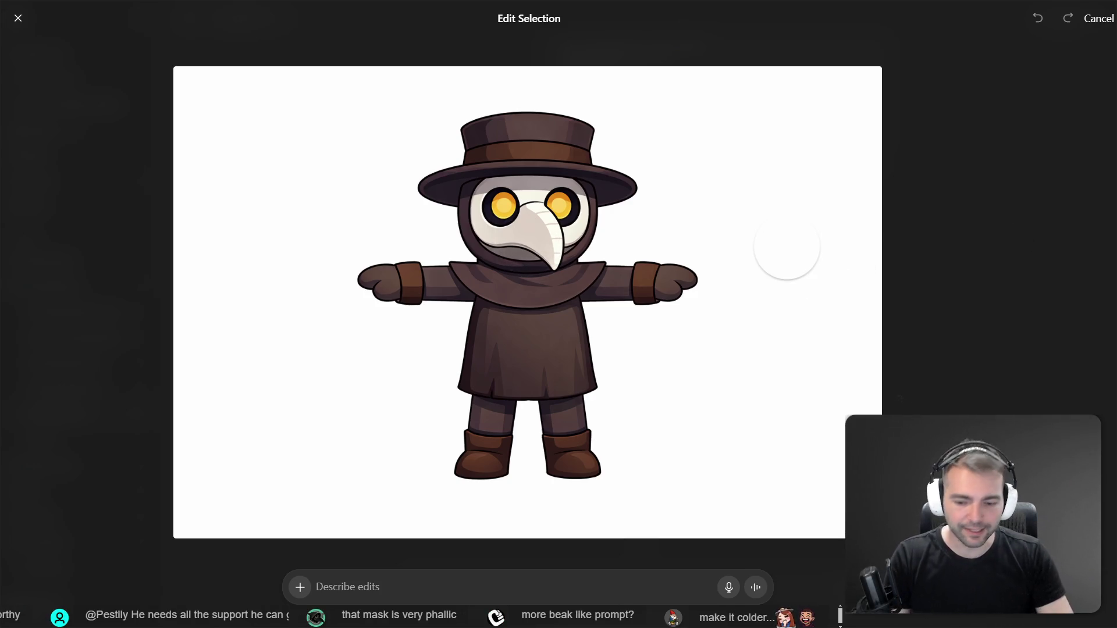
key("ctrl+t")
type("p")
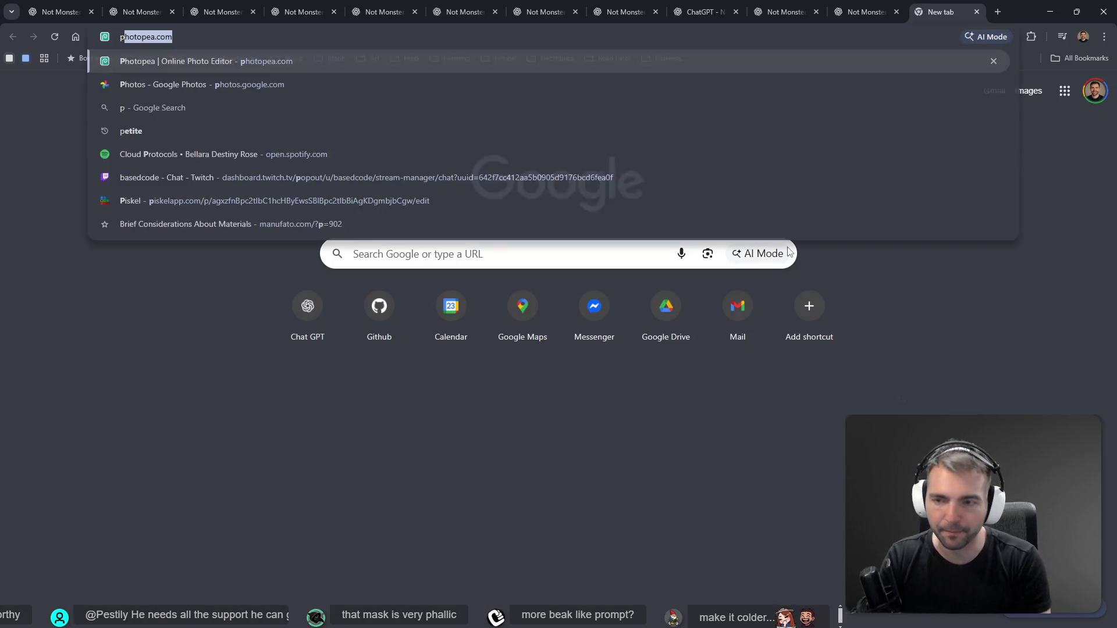
type("lague doctor")
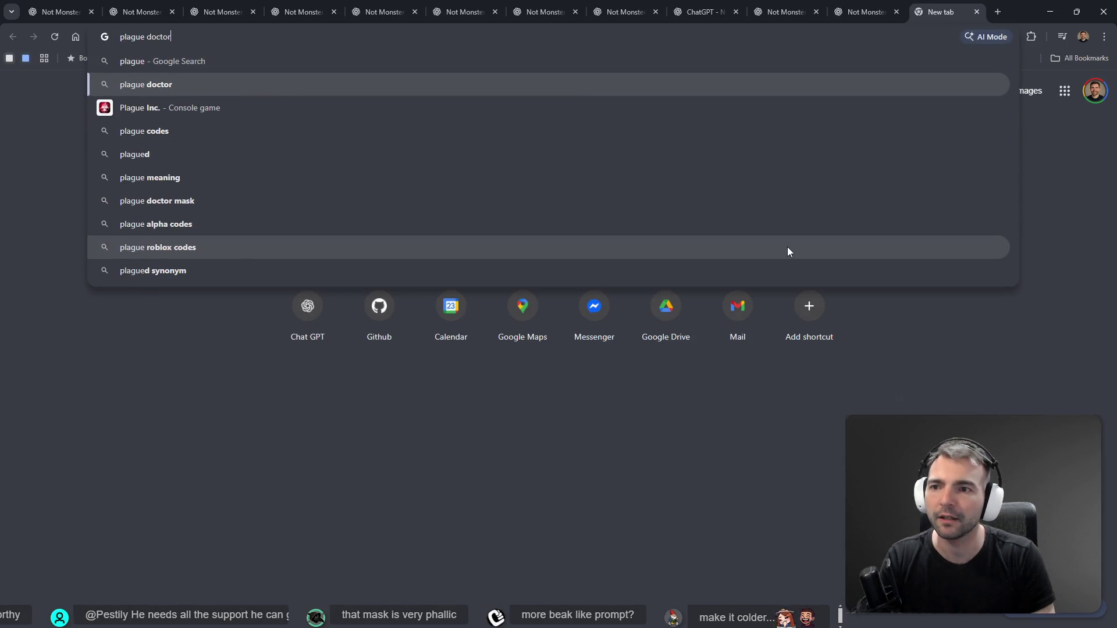
type(" mask")
View plague doctor mask images, then search 'pestily' and check its Reddit post and Twitch channel
key("Return")
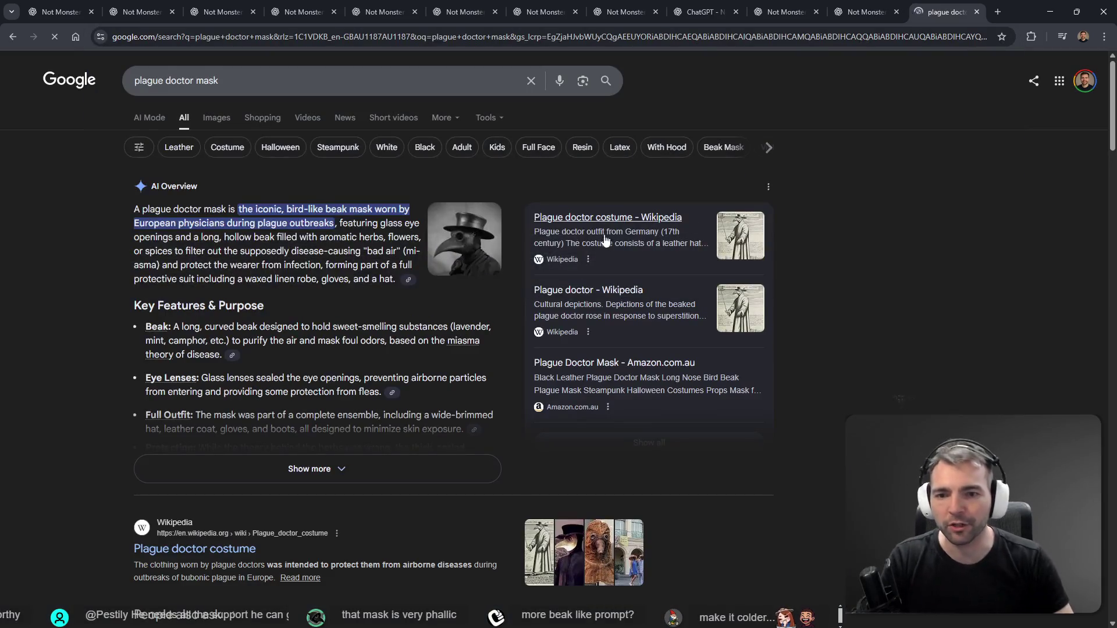
left_click(443, 235)
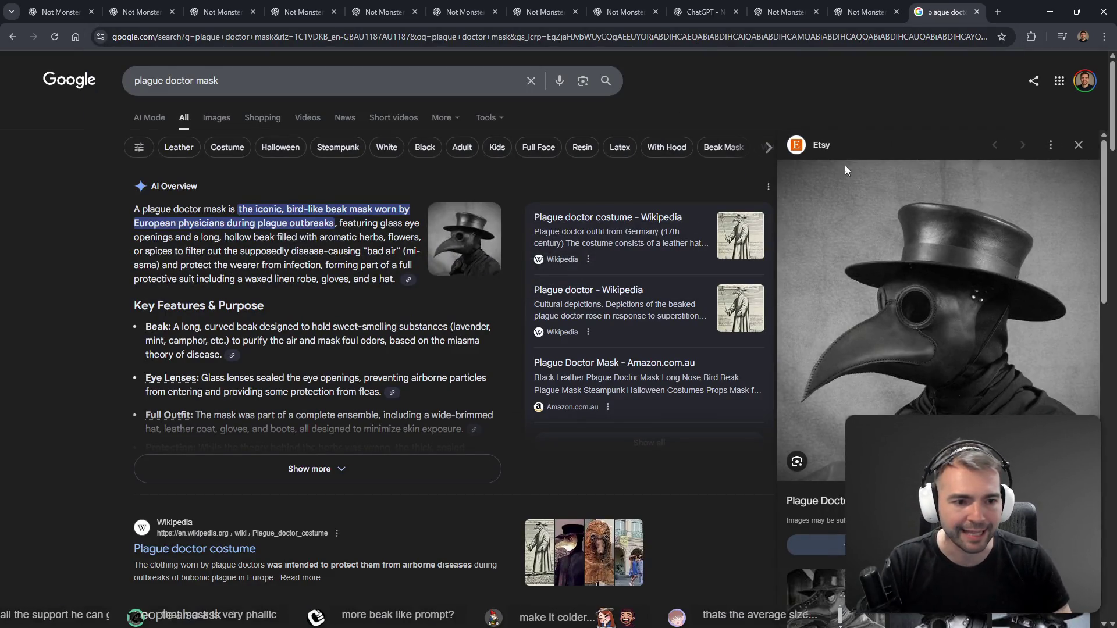
key("ctrl+t")
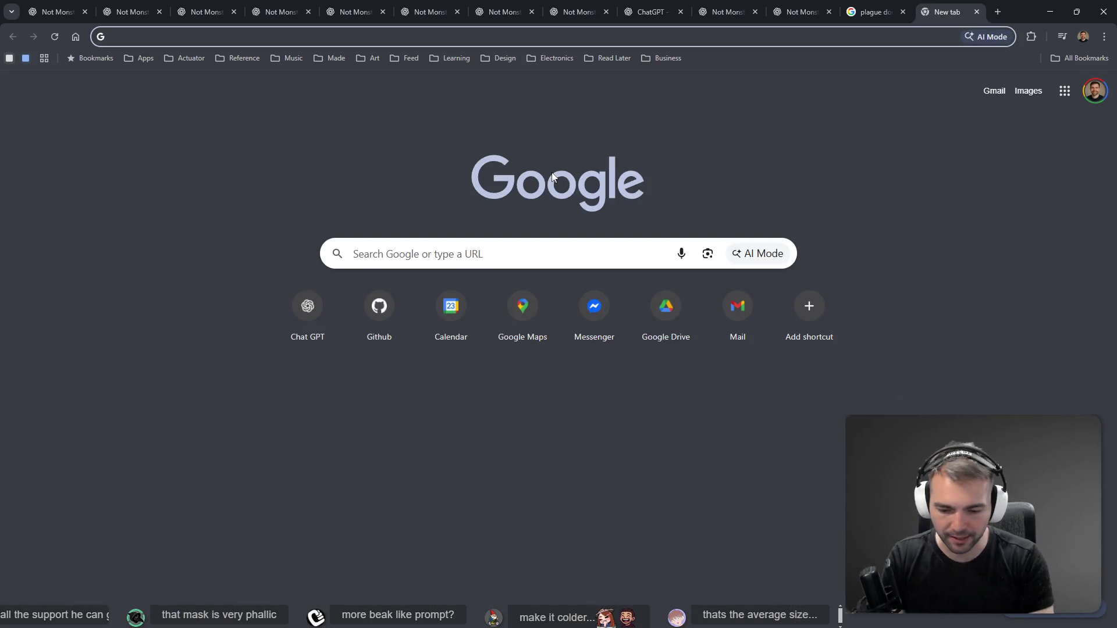
type("pestily")
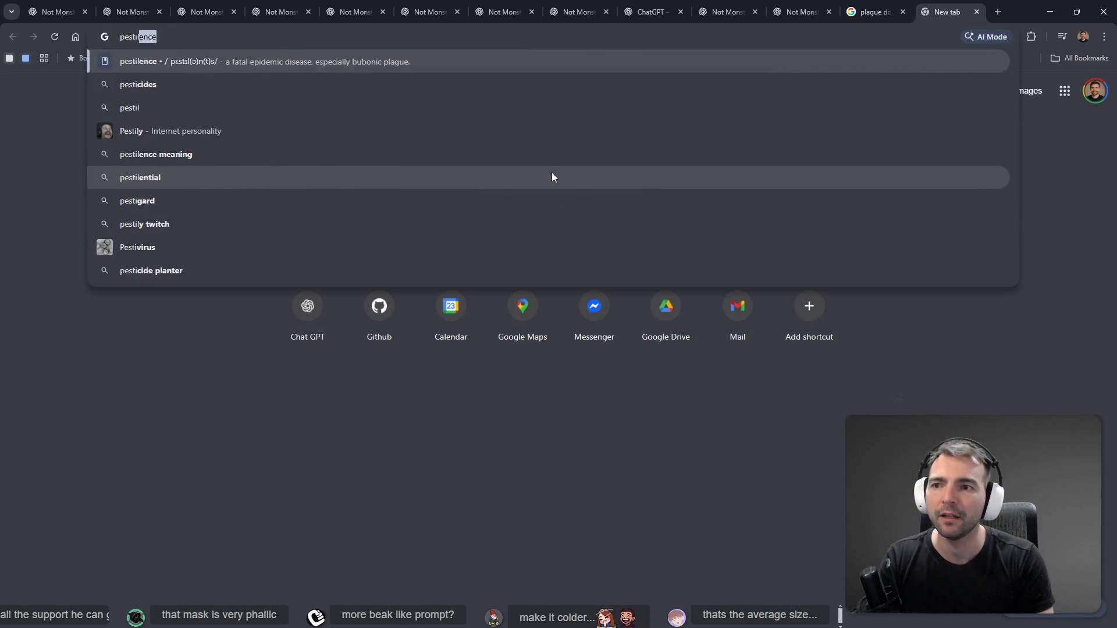
key("Return")
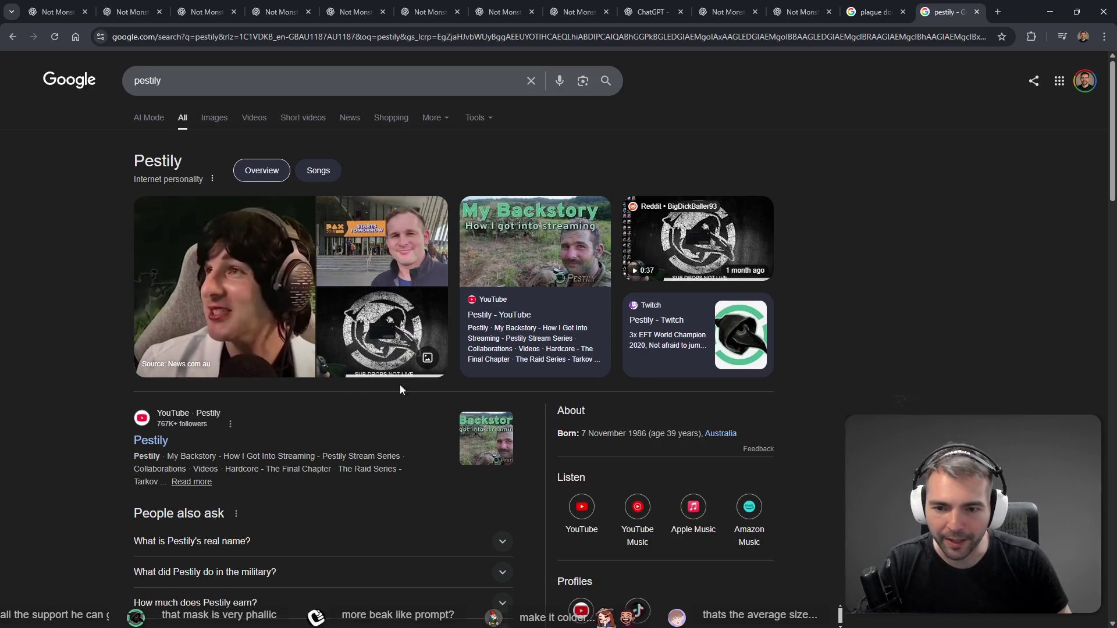
left_click(691, 234)
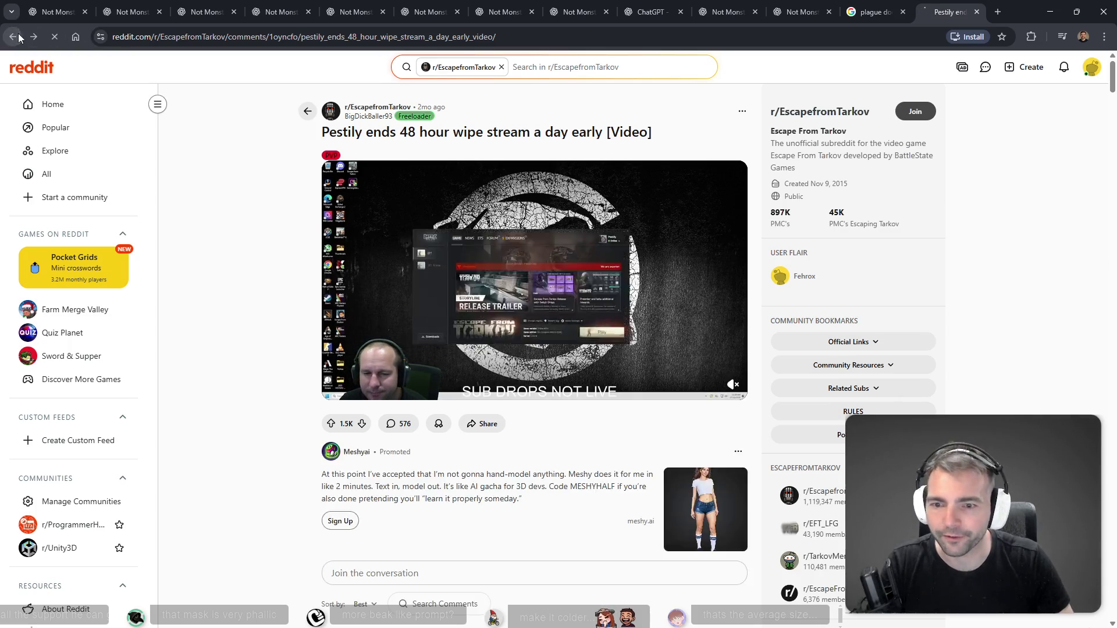
key("alt+Left")
left_click(735, 331)
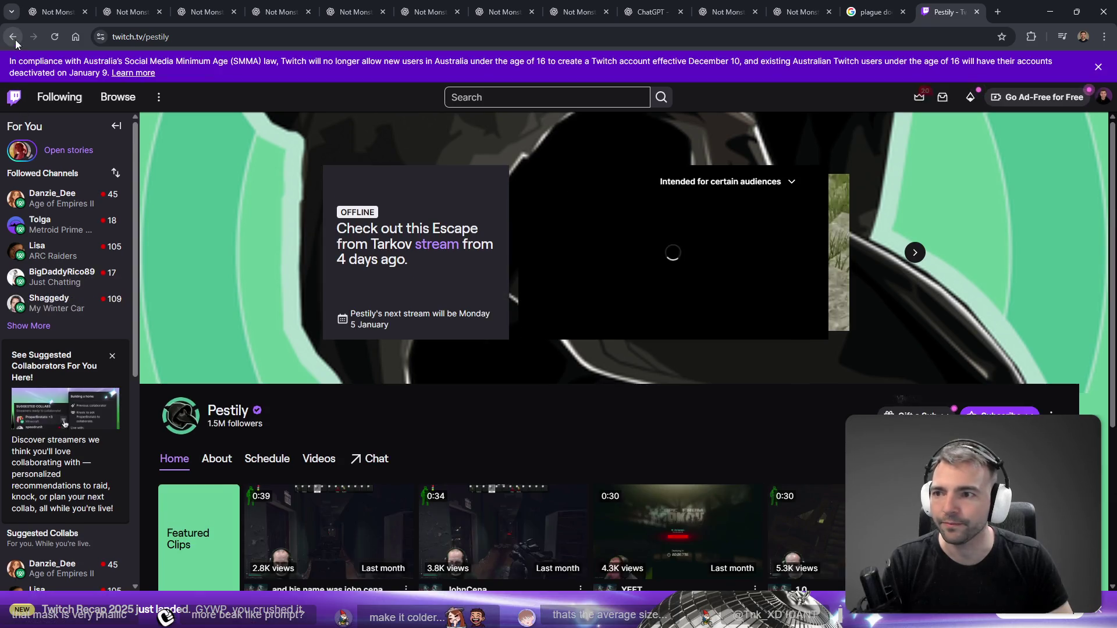
left_click(13, 37)
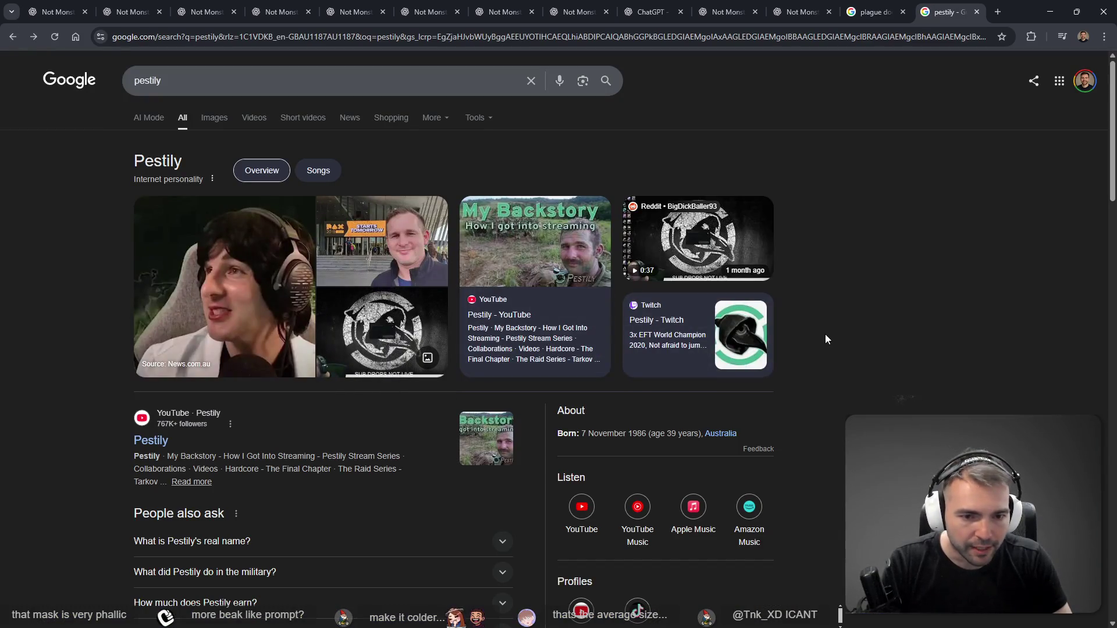
Snip the streamer's plague-mask Twitch logo and return to the planning board
key("super+shift+s")
left_click_drag(769, 312, 712, 361)
key("alt+Tab")
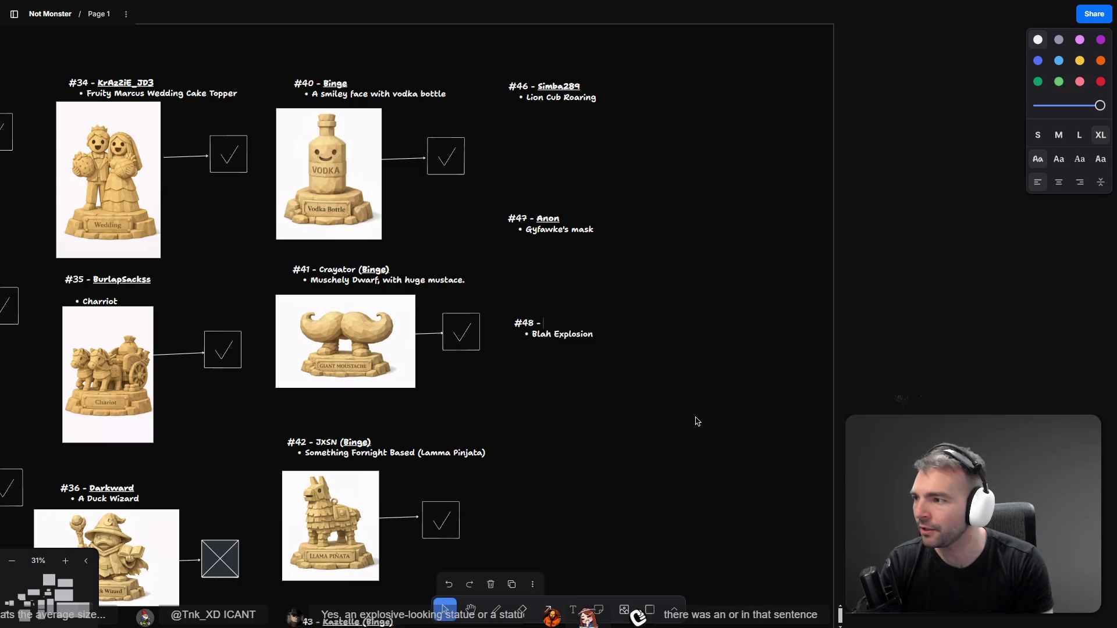
Finish crediting the requester on statue entry #48, then view the new black-masked plague doctor image full-screen
type("Sem")
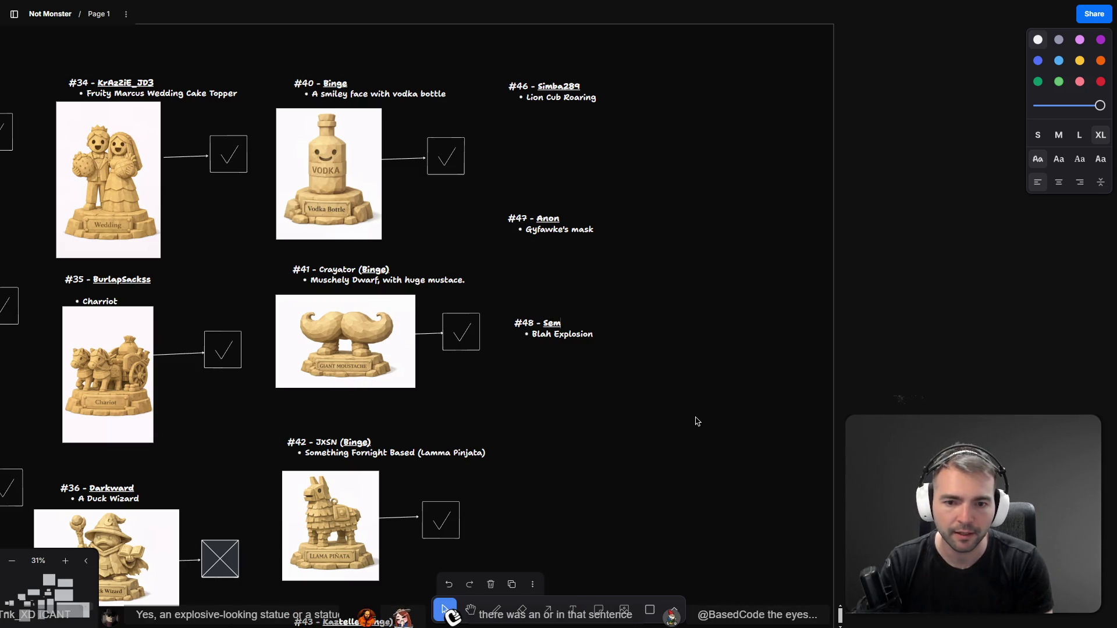
key("Escape")
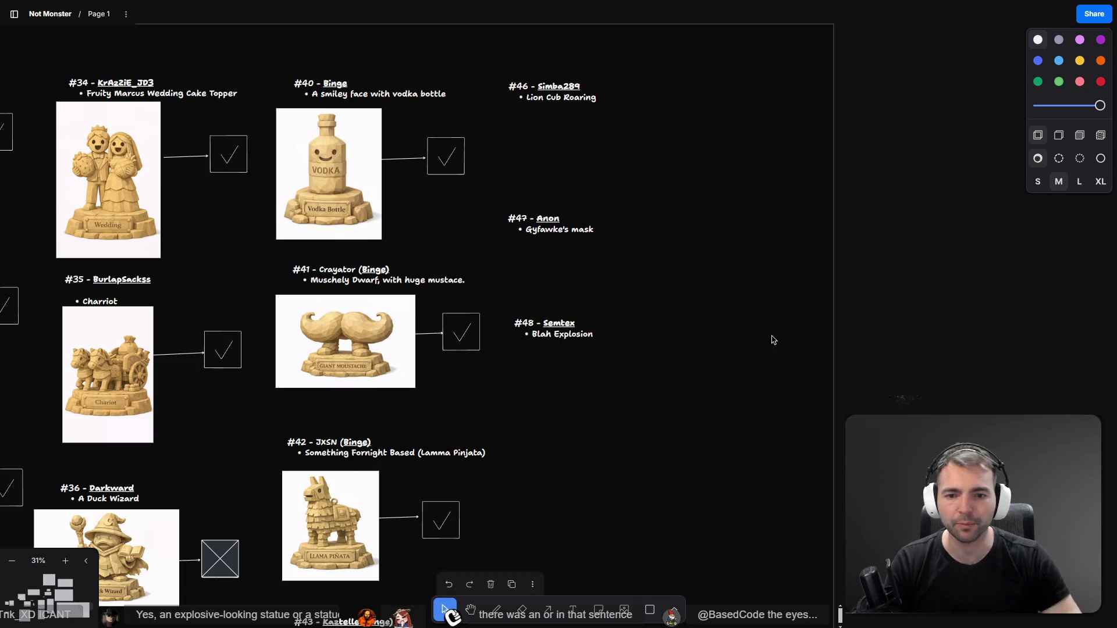
key("alt+Tab")
left_click(588, 250)
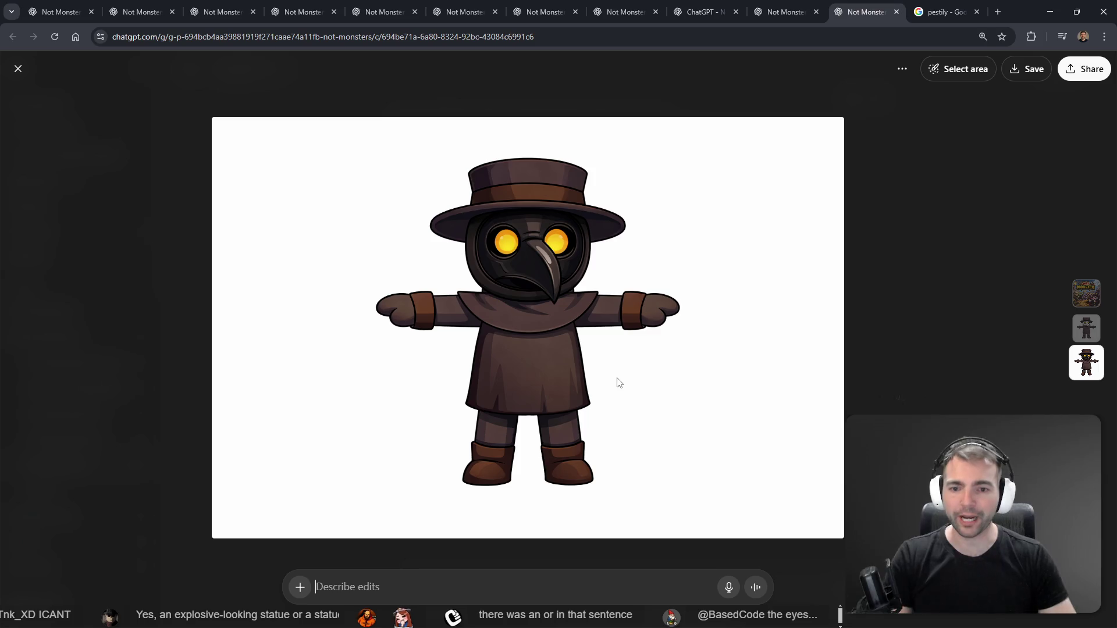
Copy the new plague doctor image from ChatGPT and close the image viewer
right_click(578, 228)
left_click(611, 267)
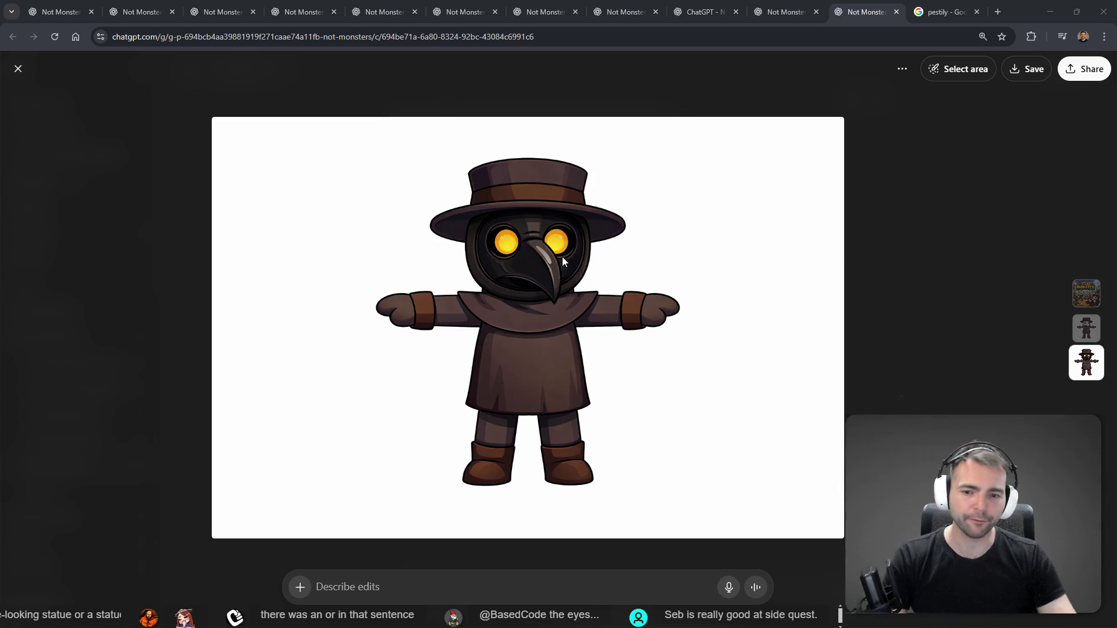
left_click(509, 564)
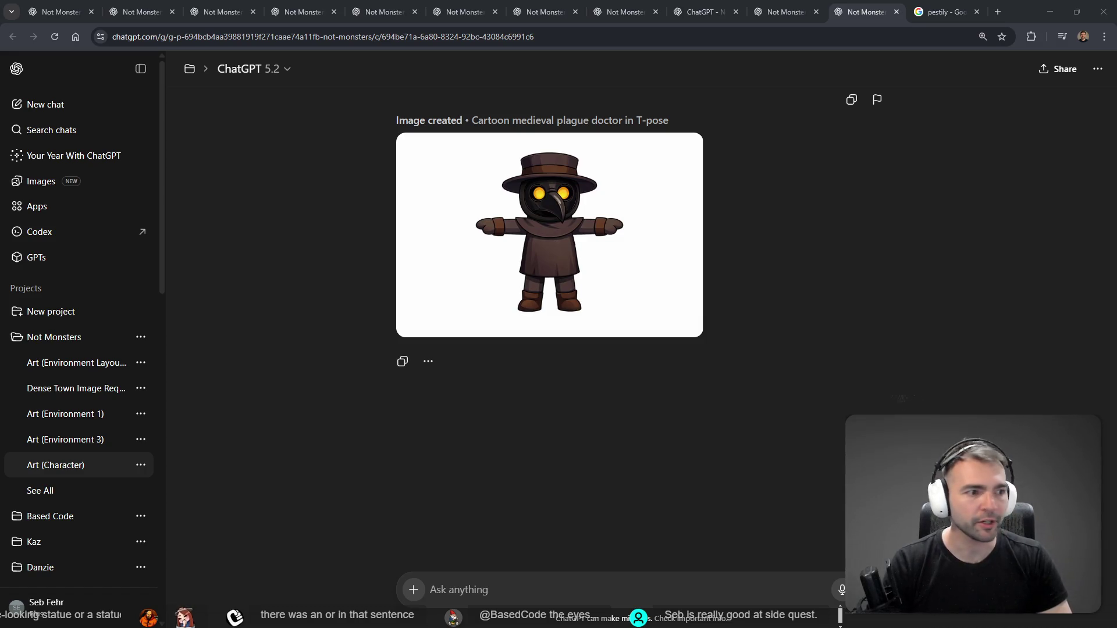
In Hunyuan 3D, generate the plague doctor model at 50k faces with staged generation
key("alt+Tab")
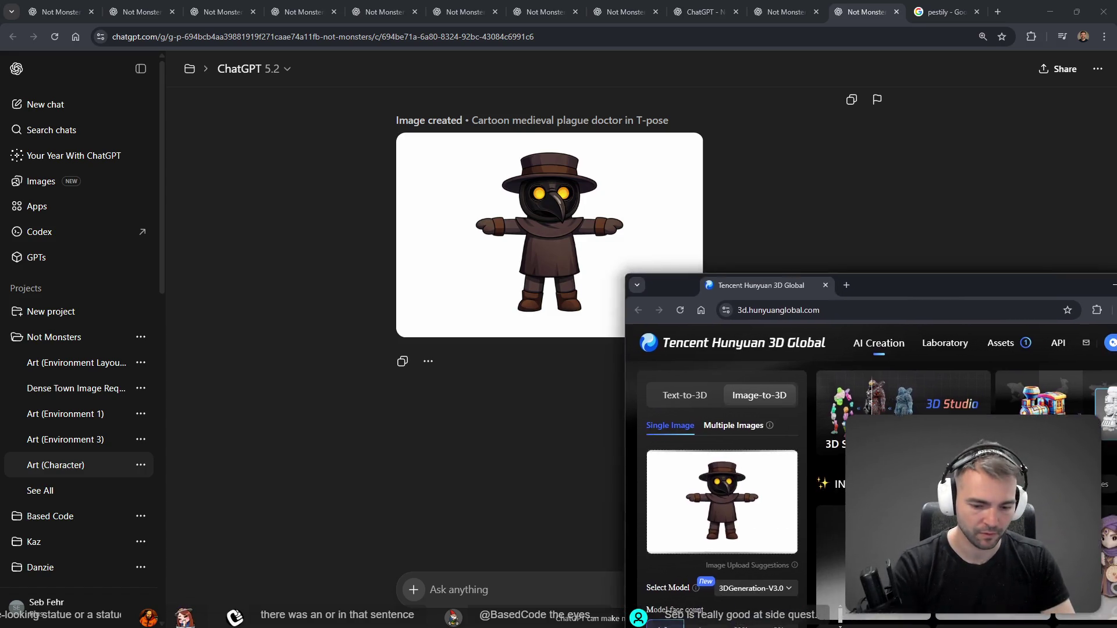
key("F11")
left_click(145, 307)
left_click(137, 355)
left_click(124, 391)
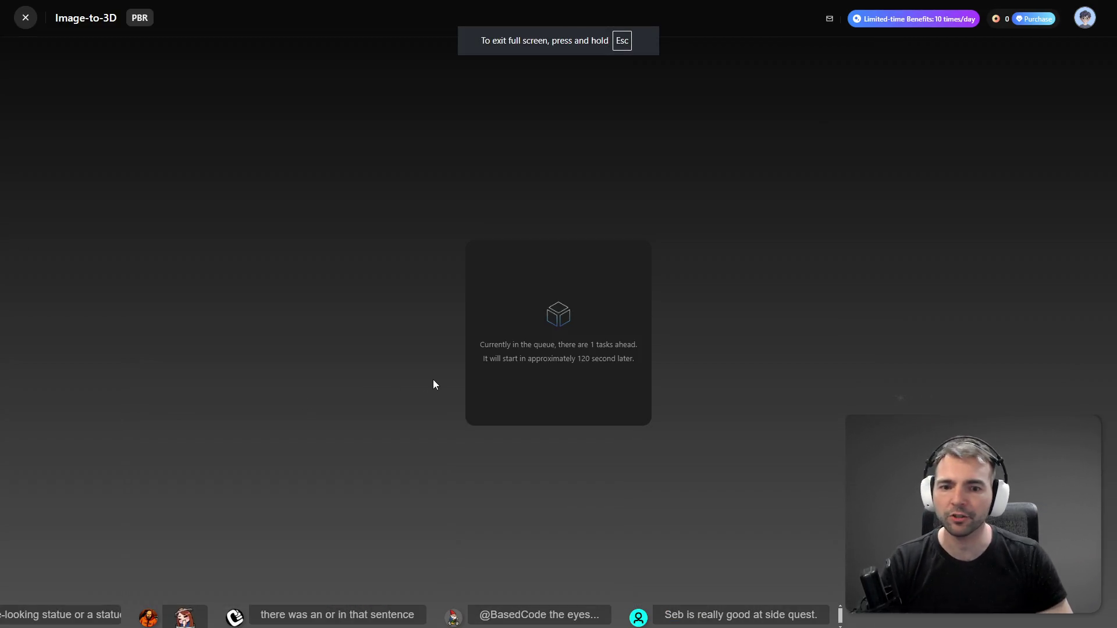
Copy the plague doctor image again from the ChatGPT conversation for the planning board
key("alt+Tab")
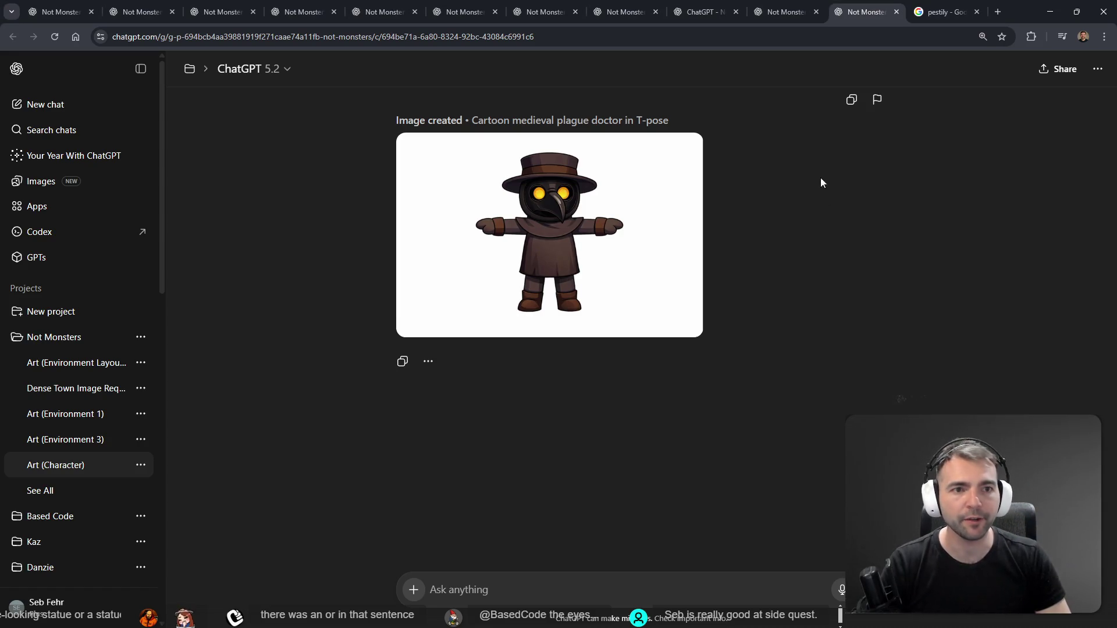
scroll(820, 221, "up", 2)
right_click(632, 304)
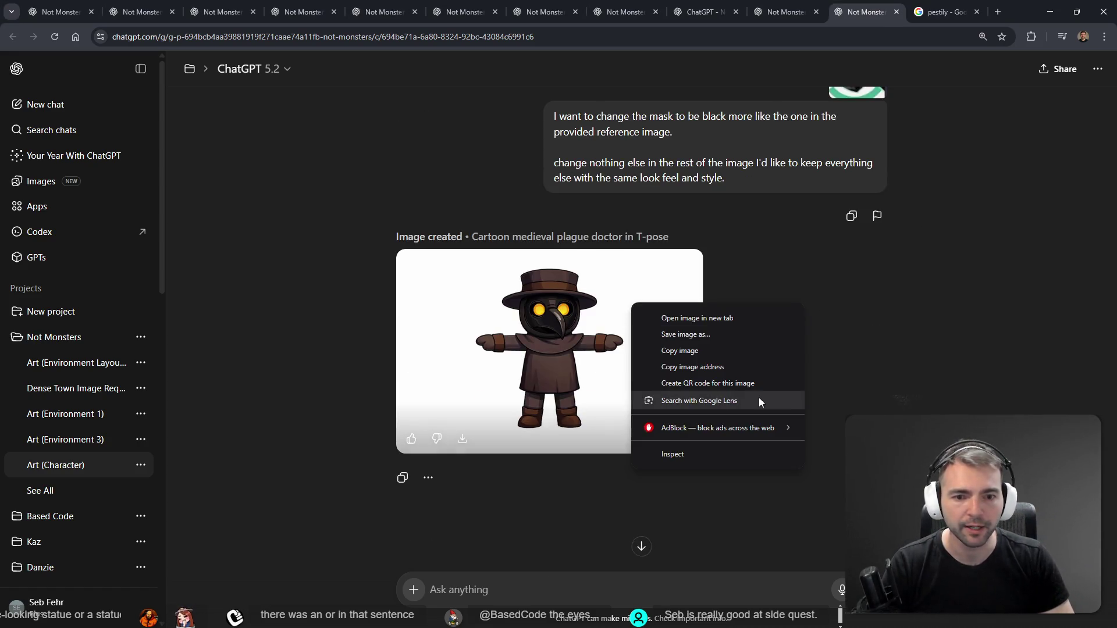
left_click(697, 351)
key("alt+Tab")
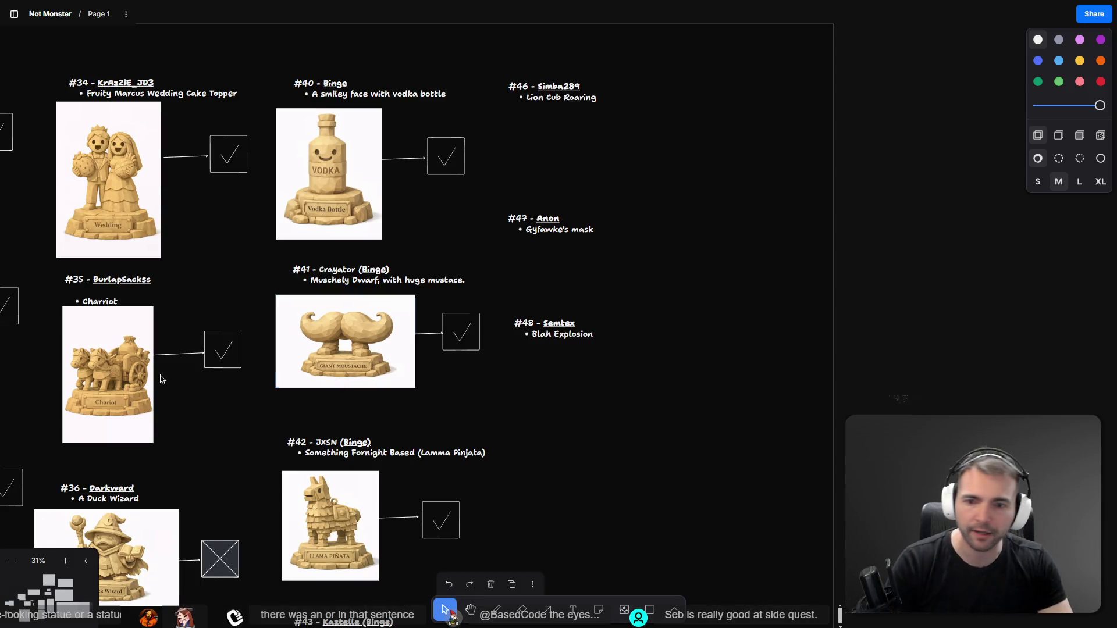
Move the monster image and its name label together to the board's left edge
scroll(217, 260, "down", 6)
scroll(364, 256, "left", 5)
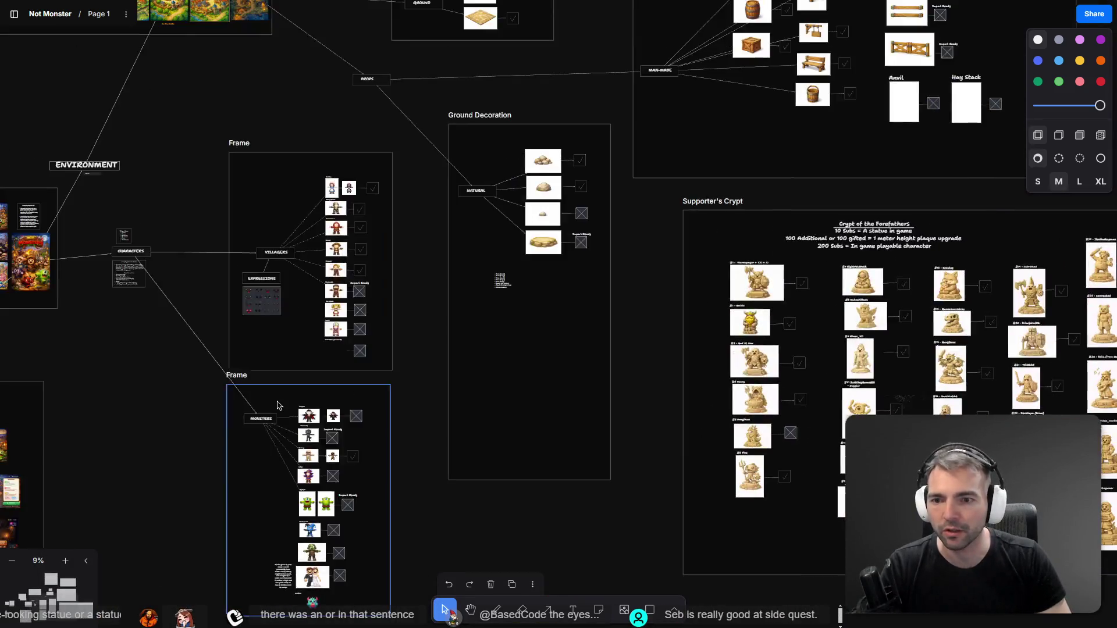
scroll(418, 287, "up", 5)
scroll(418, 287, "down", 3)
scroll(417, 286, "up", 1)
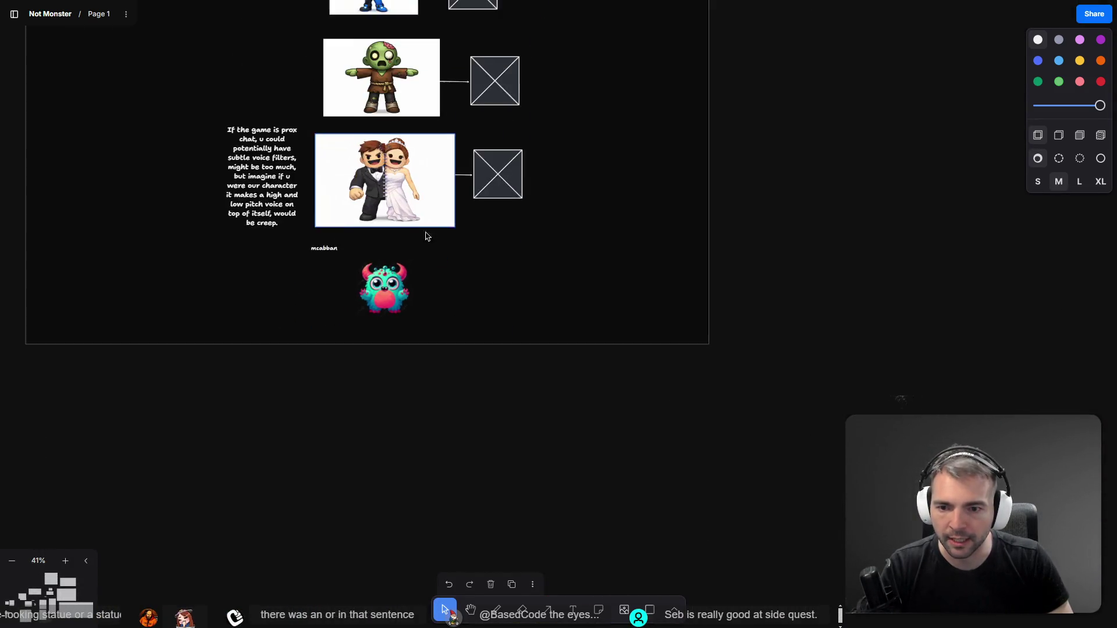
left_click(378, 299)
left_click(308, 254, "shift")
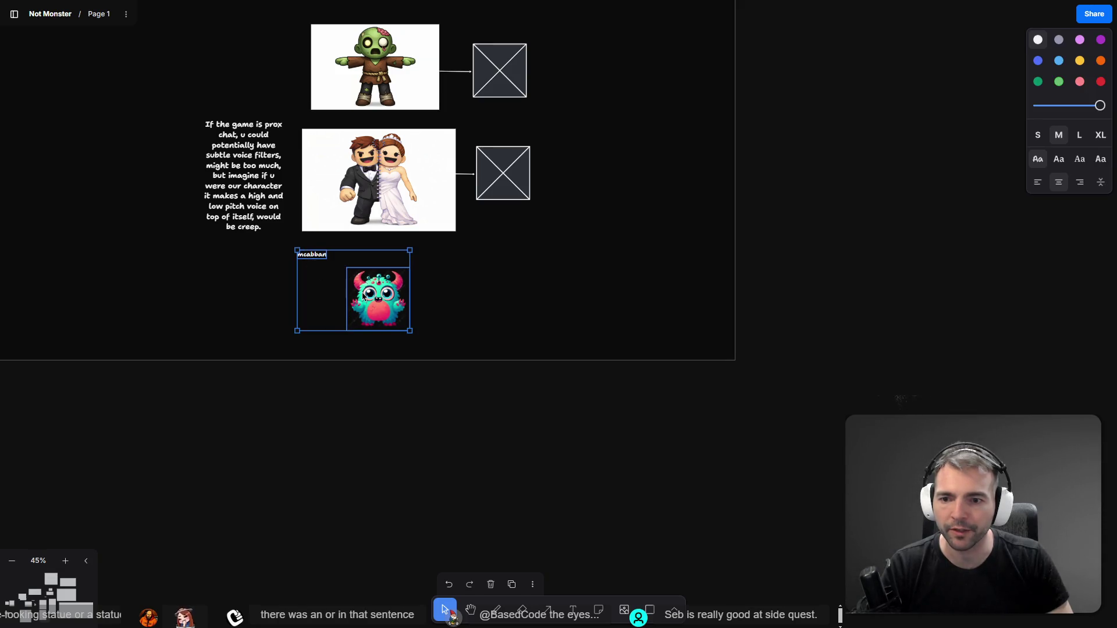
mouse_move(373, 311)
left_mouse_down()
mouse_move(345, 464)
mouse_move(314, 344)
mouse_move(74, 231)
left_mouse_up()
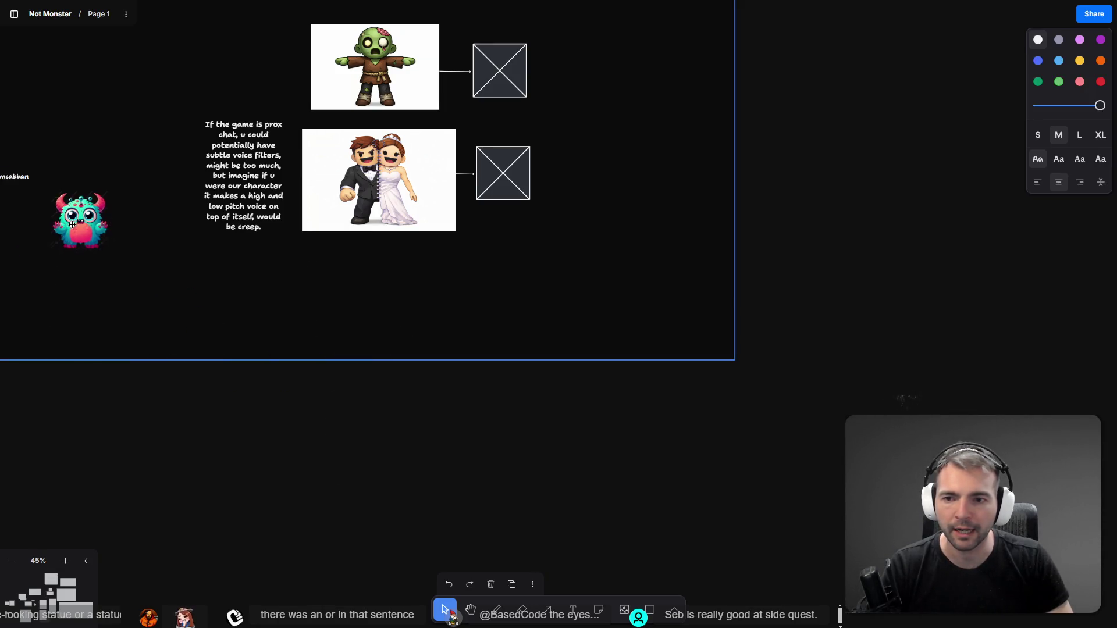
left_click(745, 394)
Paste the plague doctor image and shrink it beneath the wedding couple image
key("ctrl+v")
mouse_move(556, 318)
left_mouse_down()
mouse_move(343, 336)
mouse_move(399, 324)
left_mouse_up()
mouse_move(507, 248)
left_mouse_down()
mouse_move(454, 280)
mouse_move(430, 273)
left_mouse_up()
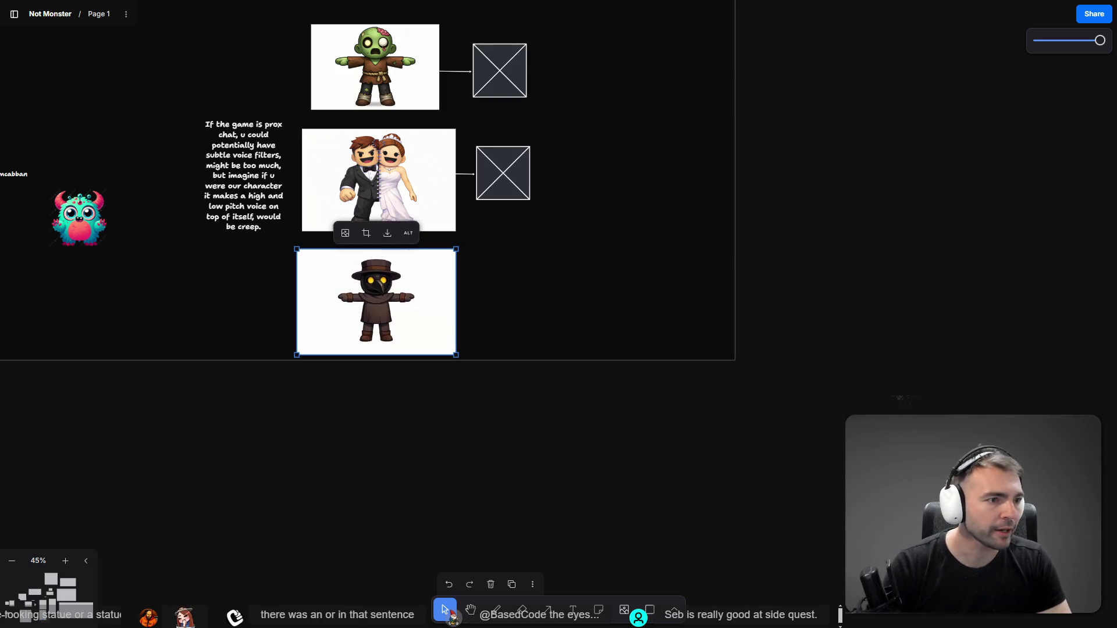
Rotate the generated Hunyuan plague doctor model and view it as a wireframe
key("alt+Tab")
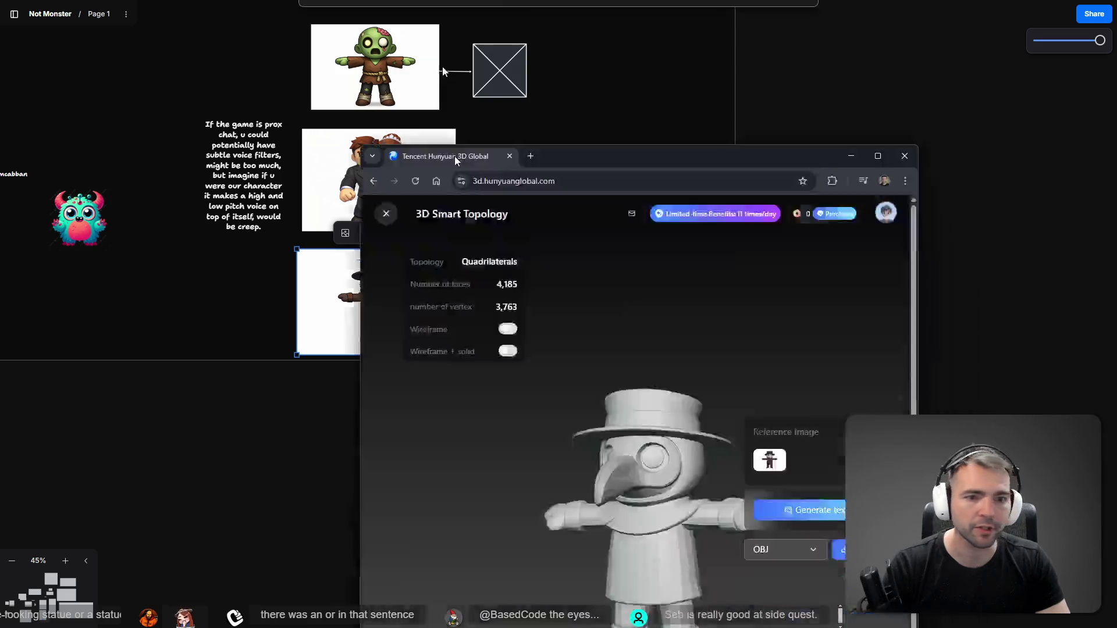
left_click_drag(671, 449, 498, 378)
left_click(148, 184)
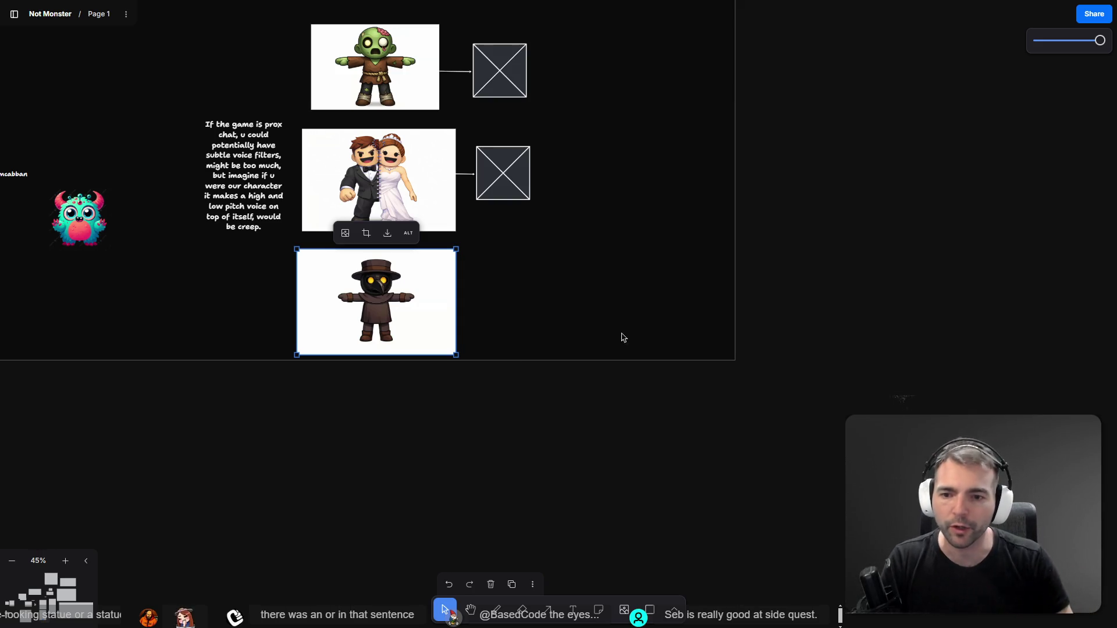
mouse_move(544, 317)
left_mouse_down()
mouse_move(582, 400)
mouse_move(589, 502)
left_mouse_up()
Move the plague doctor image into the villager frame and enlarge the frame
scroll(465, 363, "down", 3)
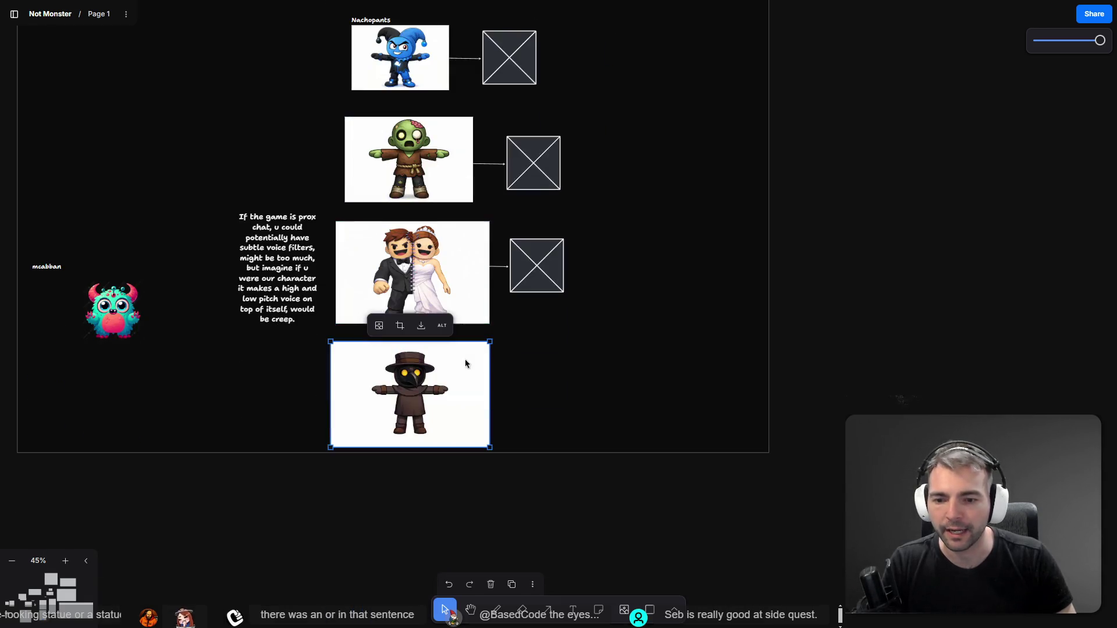
mouse_move(453, 390)
left_mouse_down()
mouse_move(526, 247)
mouse_move(492, 295)
mouse_move(390, 271)
mouse_move(404, 276)
left_mouse_up()
left_click(735, 370)
mouse_move(701, 367)
left_mouse_down()
mouse_move(690, 437)
mouse_move(689, 413)
left_mouse_up()
scroll(608, 429, "down", 1)
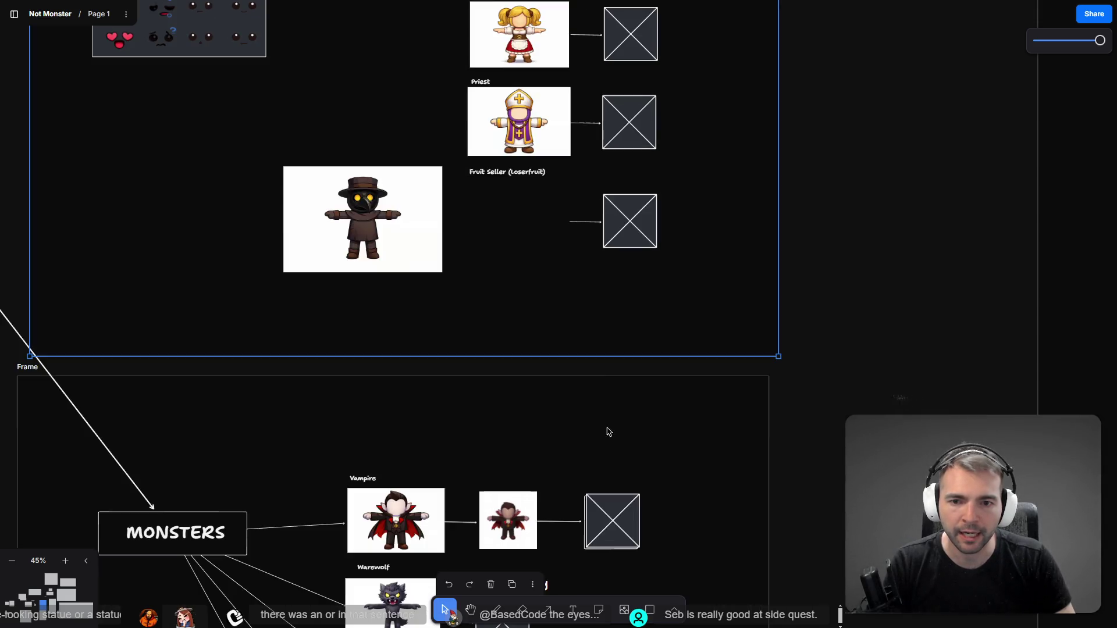
Duplicate the Fruit Seller placeholder, arrow and label just below the original
left_click(605, 247)
left_click(585, 222, "shift")
left_click(534, 175, "shift")
left_click_drag(595, 225, 587, 315)
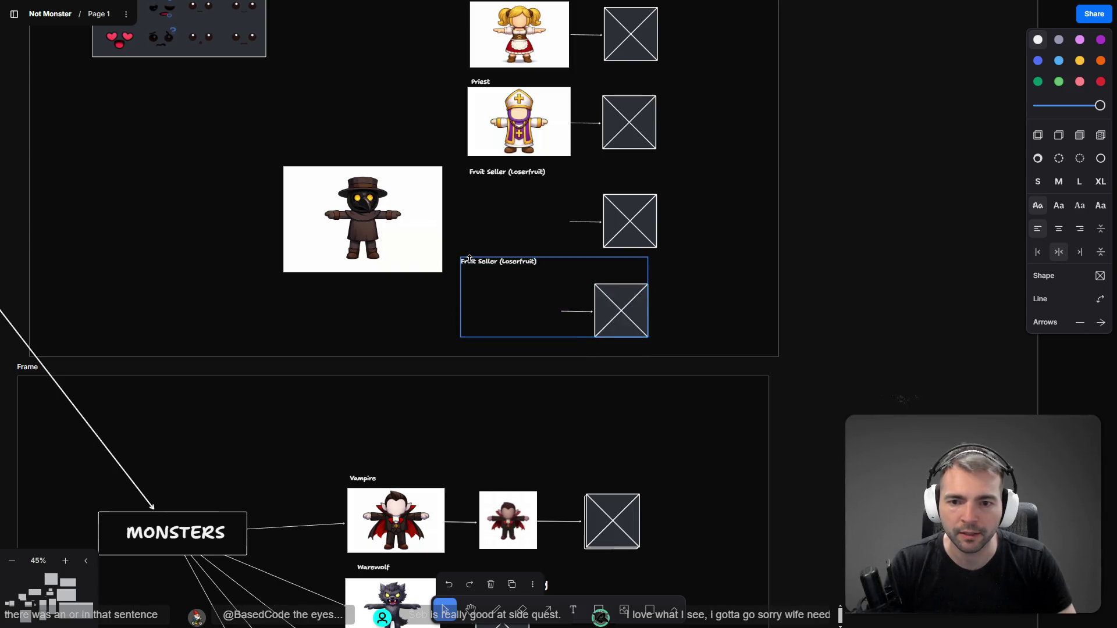
Relabel the copied entry as Plague Doctor, crediting the new requester
left_click(499, 263)
double_click(489, 263)
left_click(498, 261)
key("shift+Home")
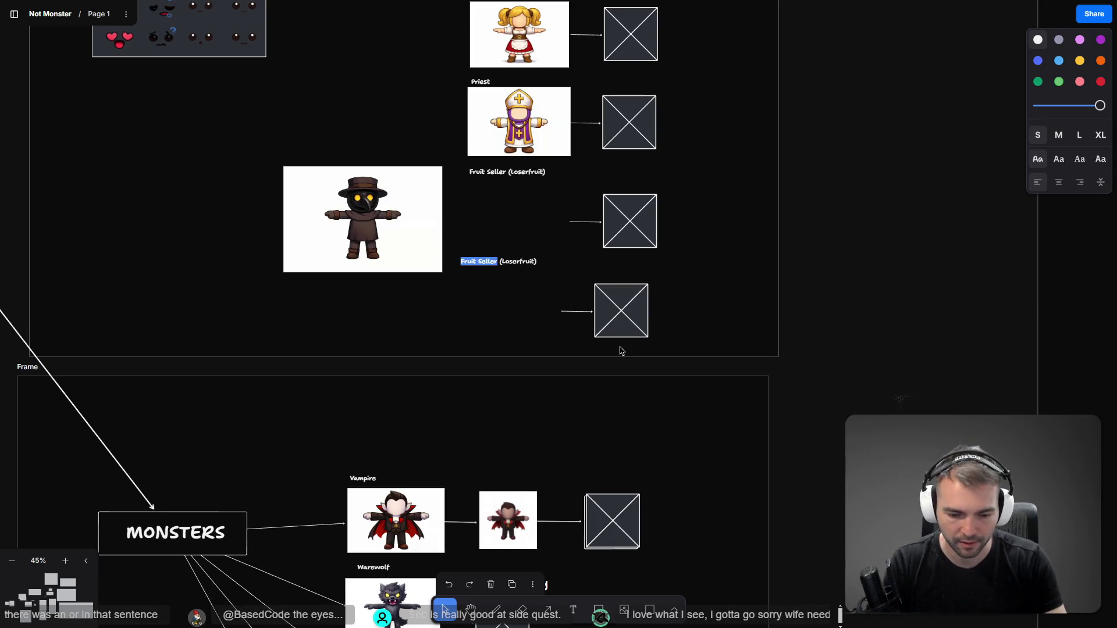
type("Plague Docto")
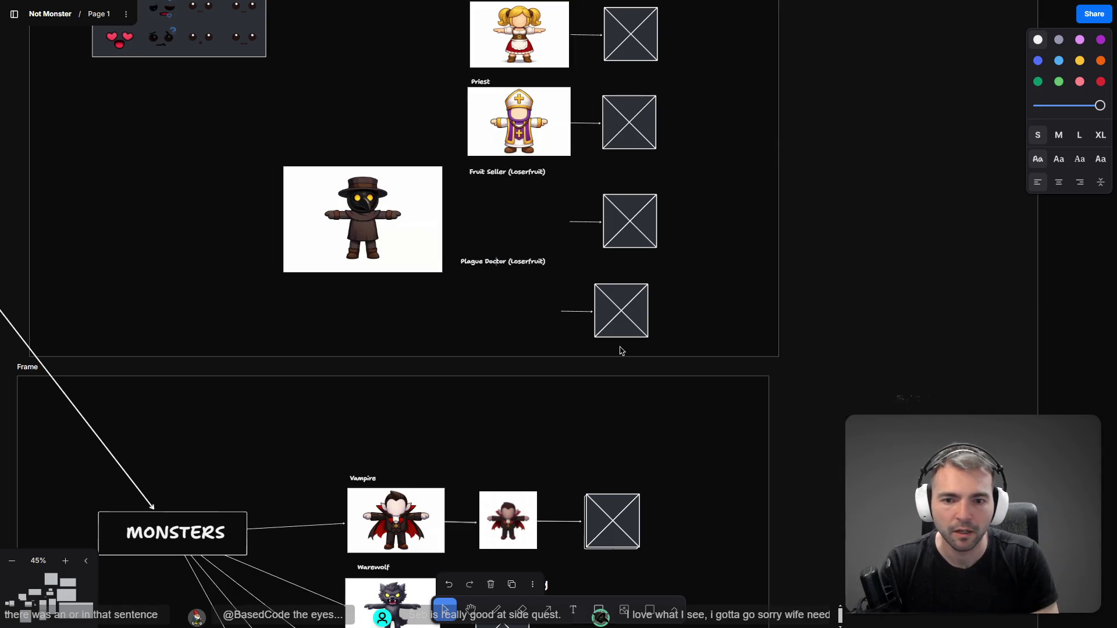
key("ctrl+shift+Left")
type("Pesti")
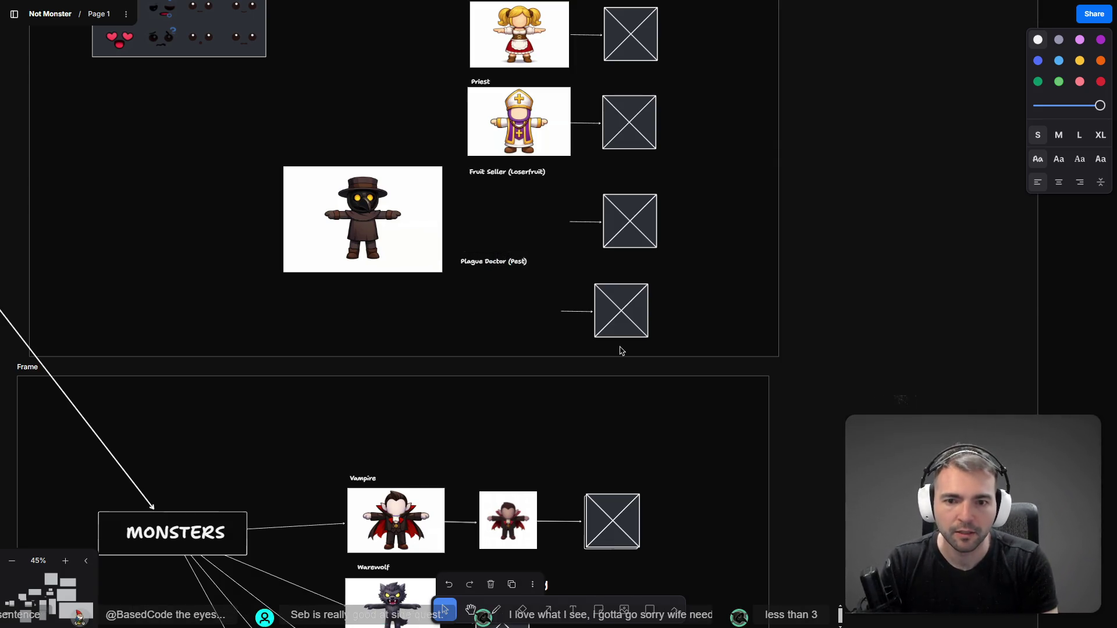
type("ly")
Place the plague doctor image beside the new Plague Doctor label
left_click(379, 212)
left_click_drag(379, 212, 510, 313)
left_click(698, 352)
Move the MONSTERS frame lower and extend the villager frame to fit the new entry
scroll(698, 352, "down", 3)
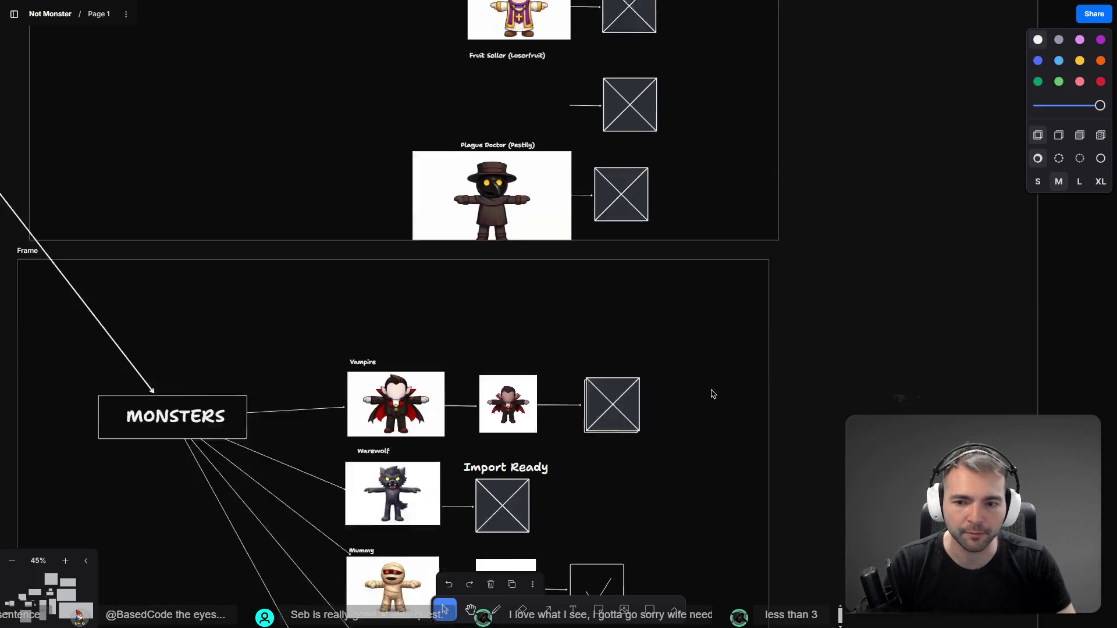
scroll(684, 355, "down", 3)
scroll(684, 356, "down", 2)
left_click(514, 259)
left_click_drag(531, 260, 534, 323)
left_click(533, 254)
mouse_move(529, 252)
left_mouse_down()
mouse_move(535, 267)
mouse_move(553, 242)
mouse_move(542, 251)
left_mouse_up()
left_click(576, 253)
scroll(576, 253, "up", 4)
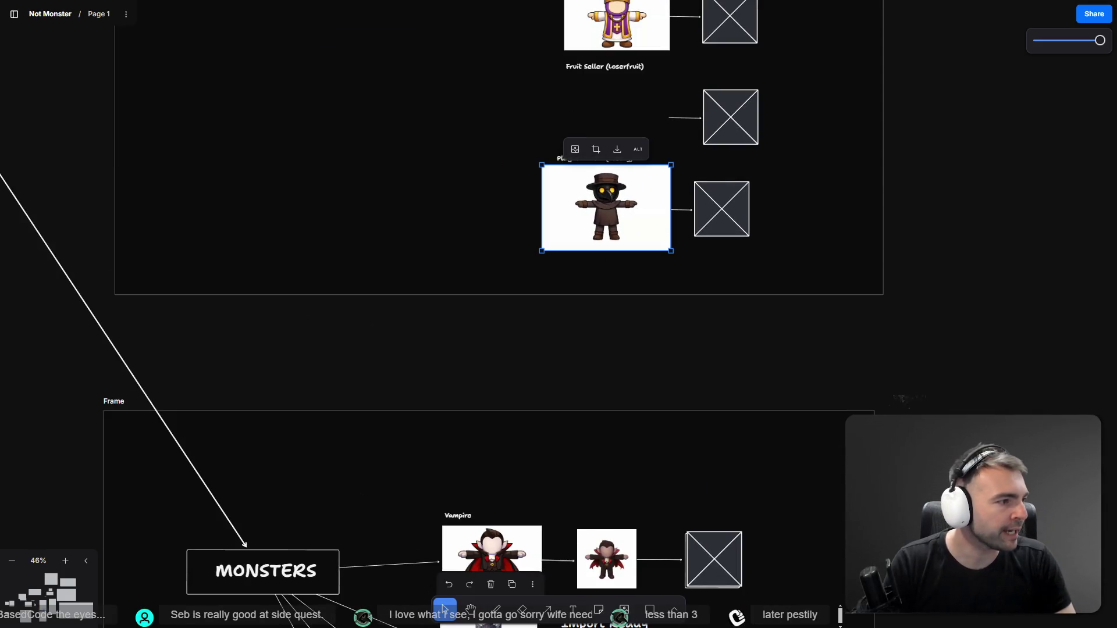
Turn on auto-rotate and set the plague doctor model's Smart Topology to Quadrilaterals
key("alt+Tab")
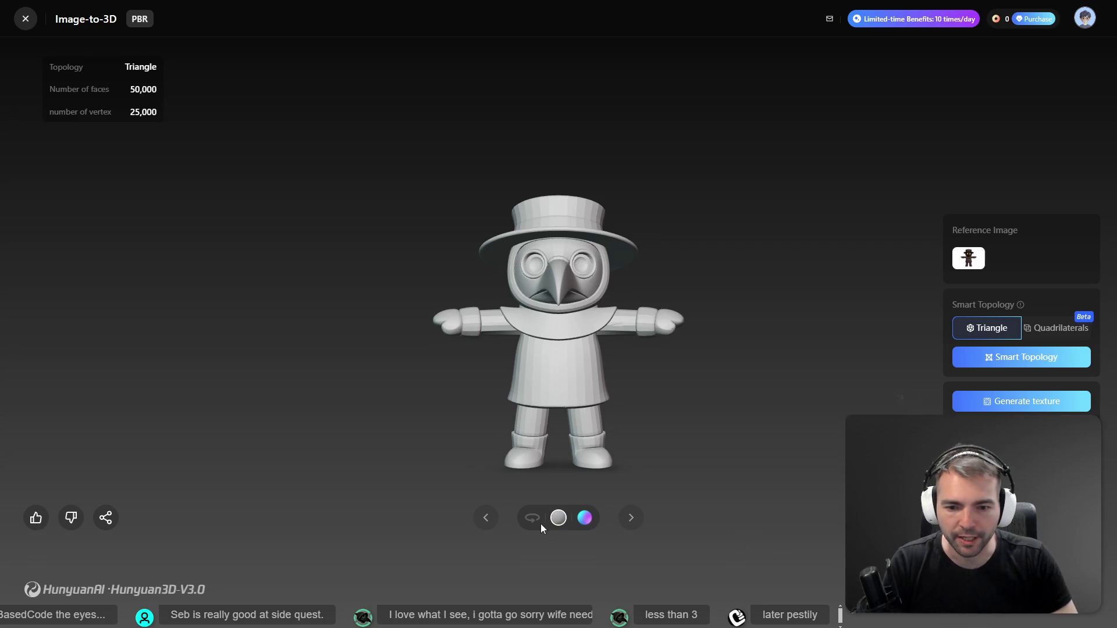
left_click(537, 524)
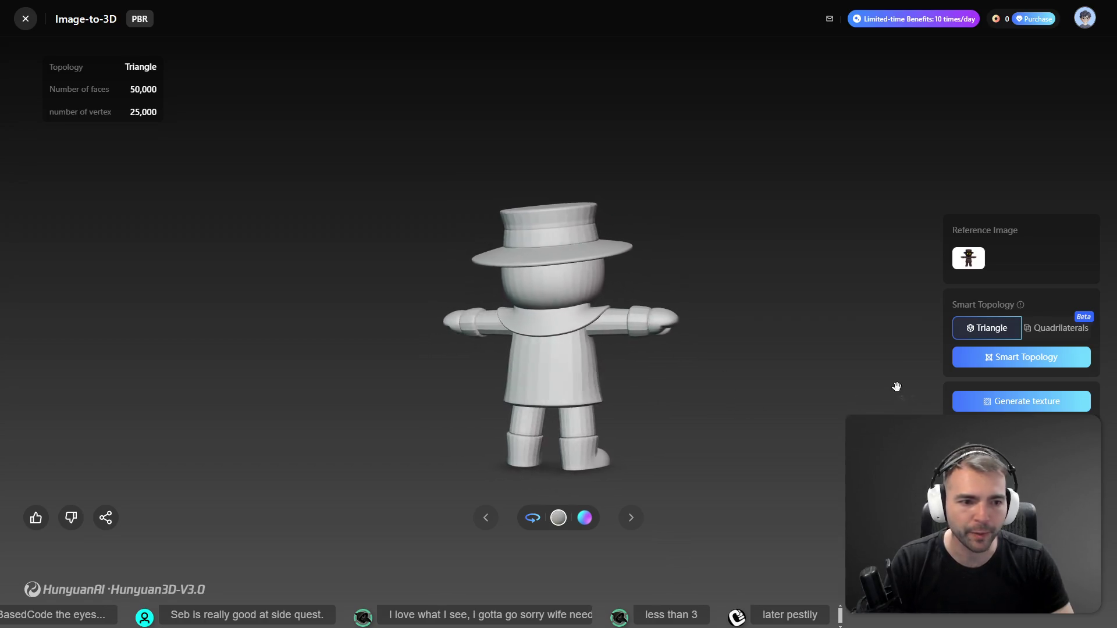
left_click(1057, 328)
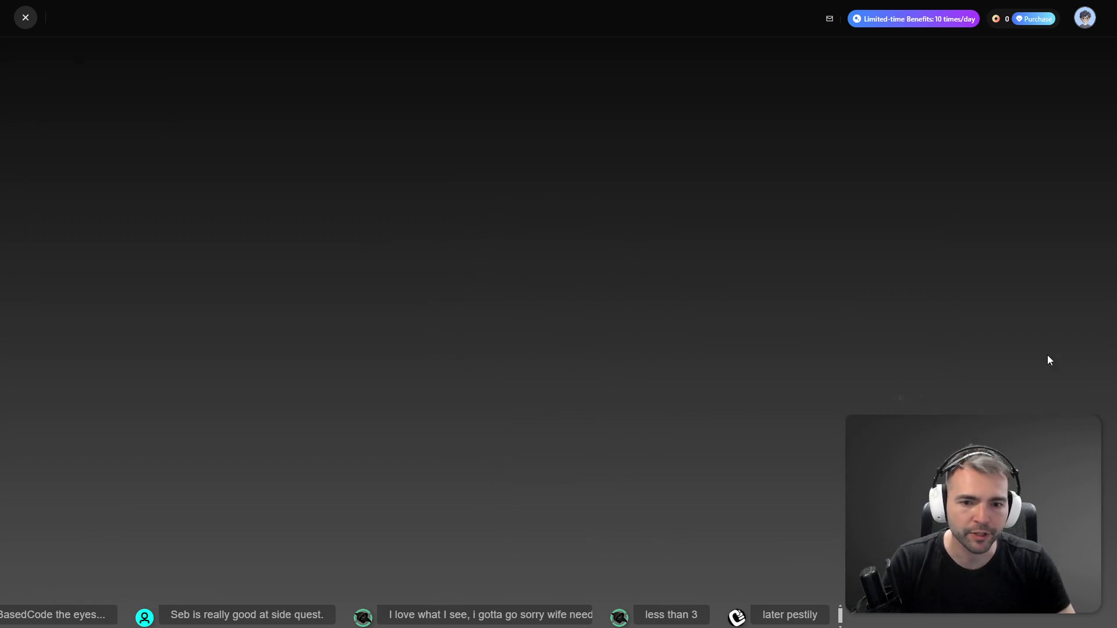
key("alt+Tab")
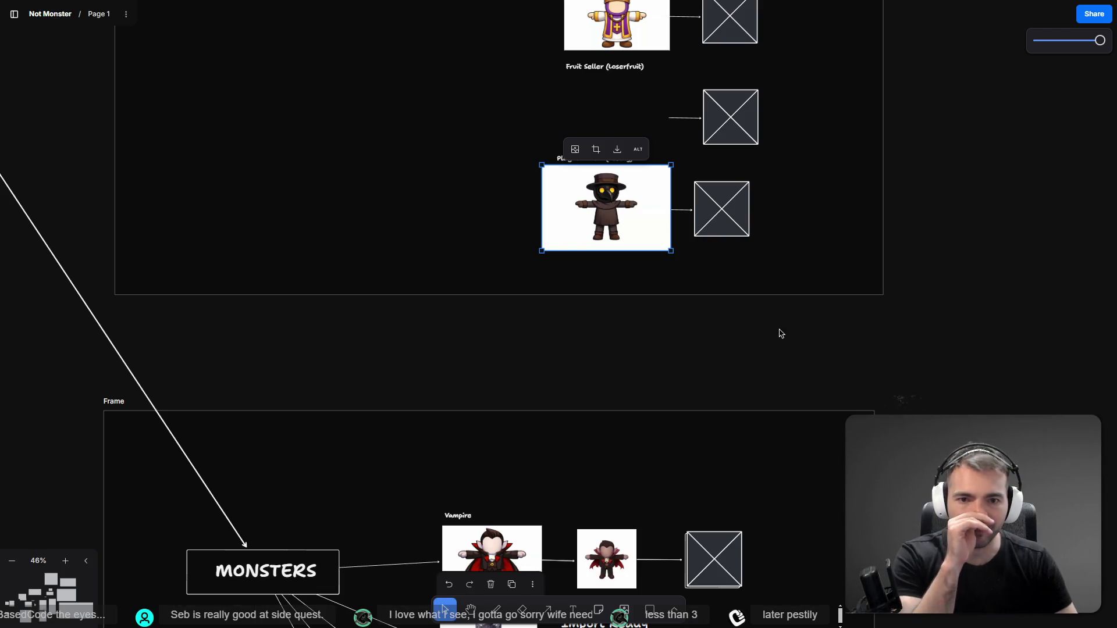
left_click(780, 332)
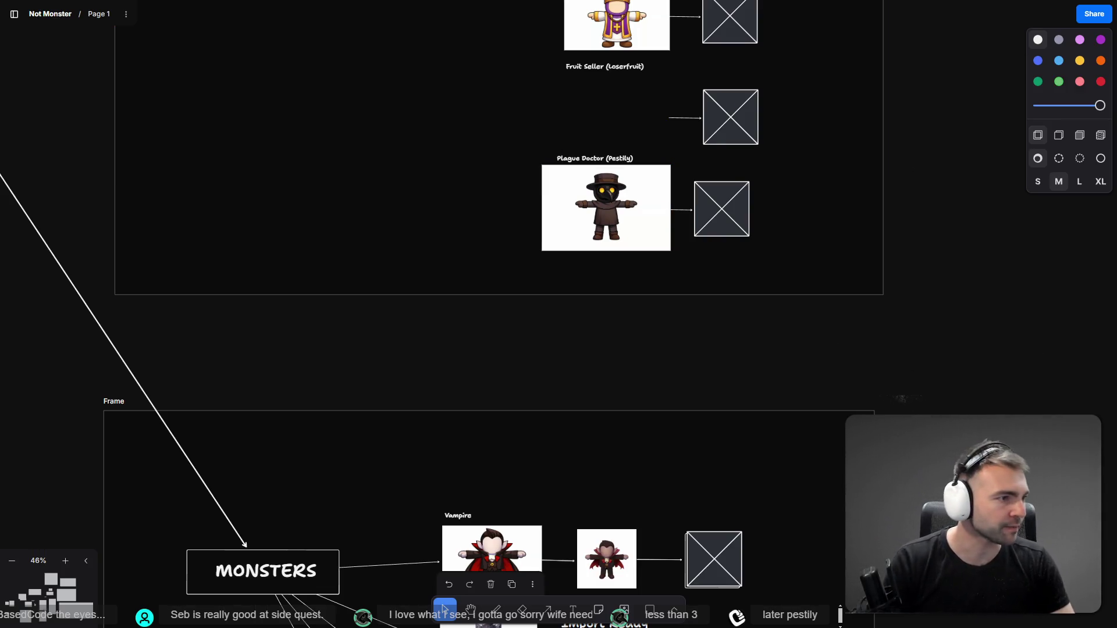
key("alt+Tab")
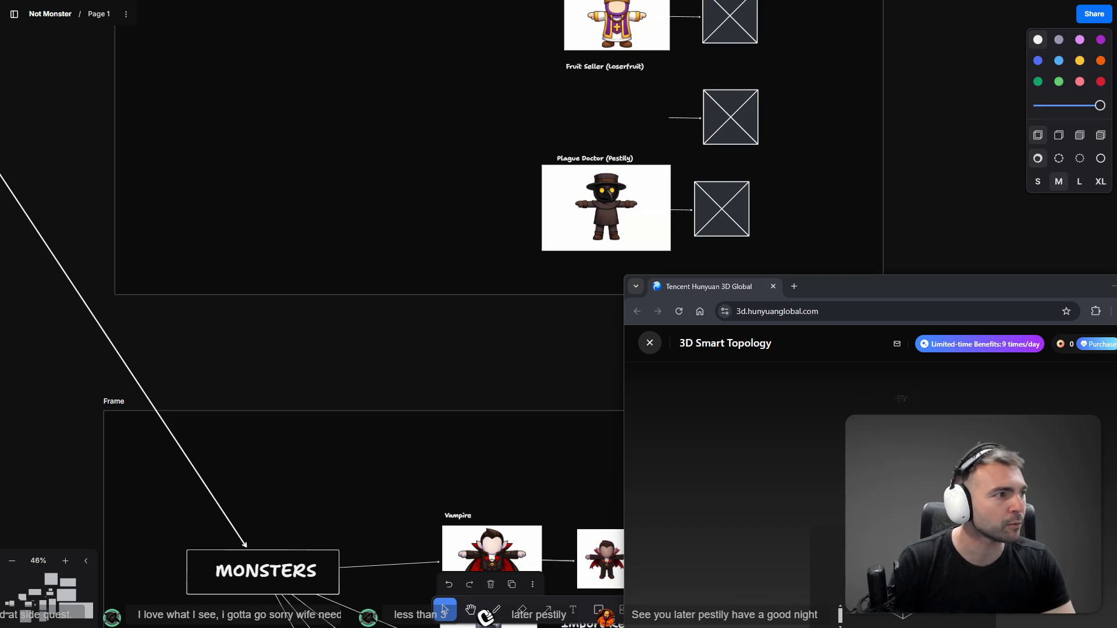
key("alt+Tab")
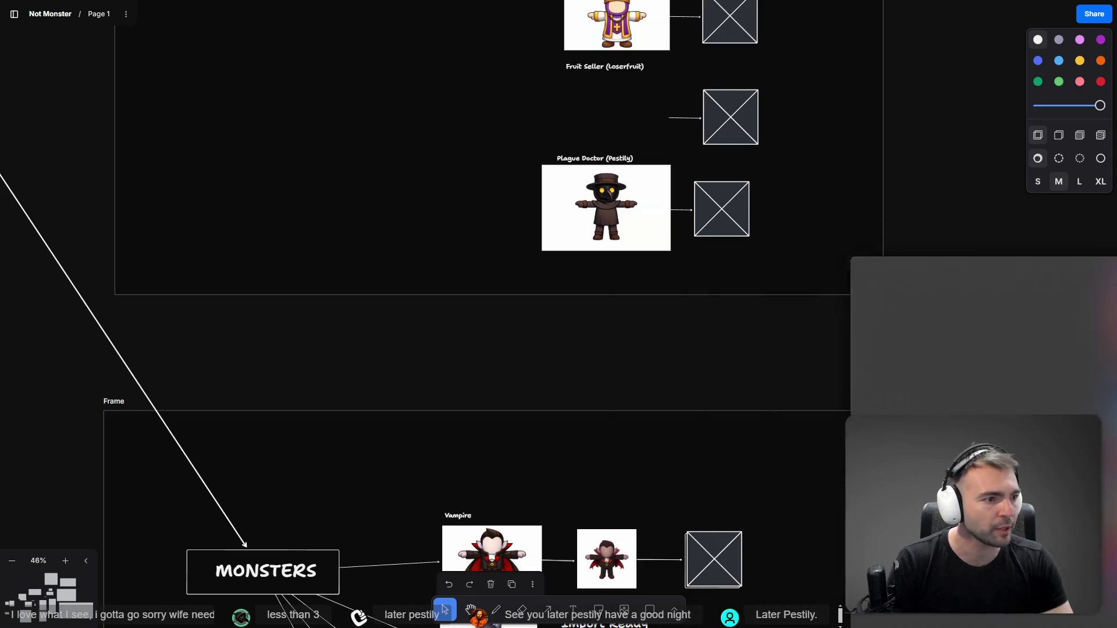
scroll(710, 379, "up", 2)
scroll(742, 203, "down", 5)
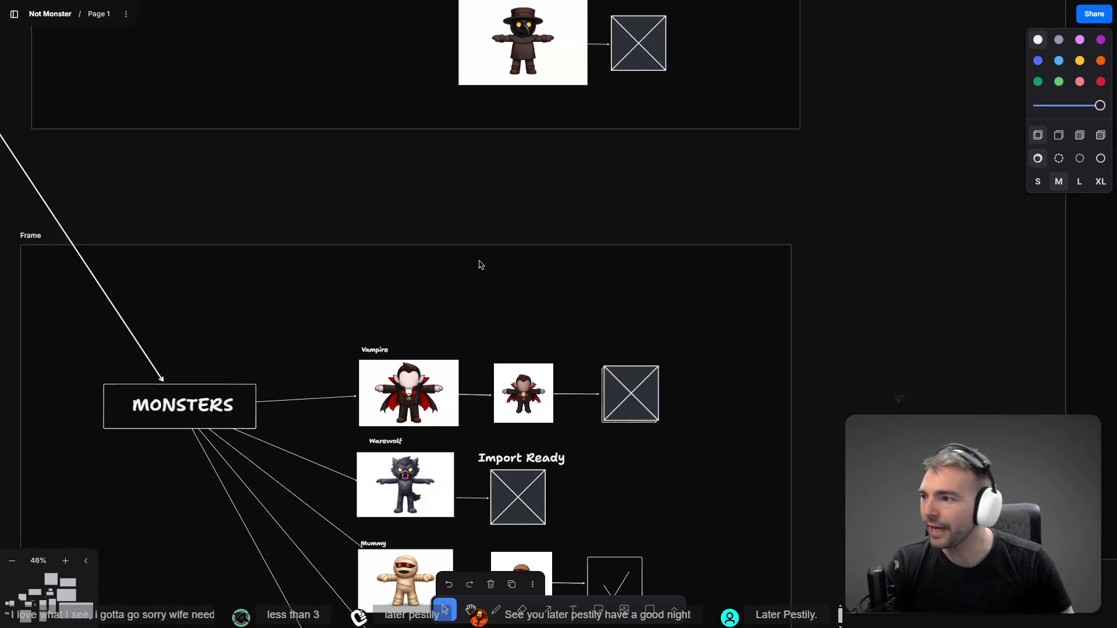
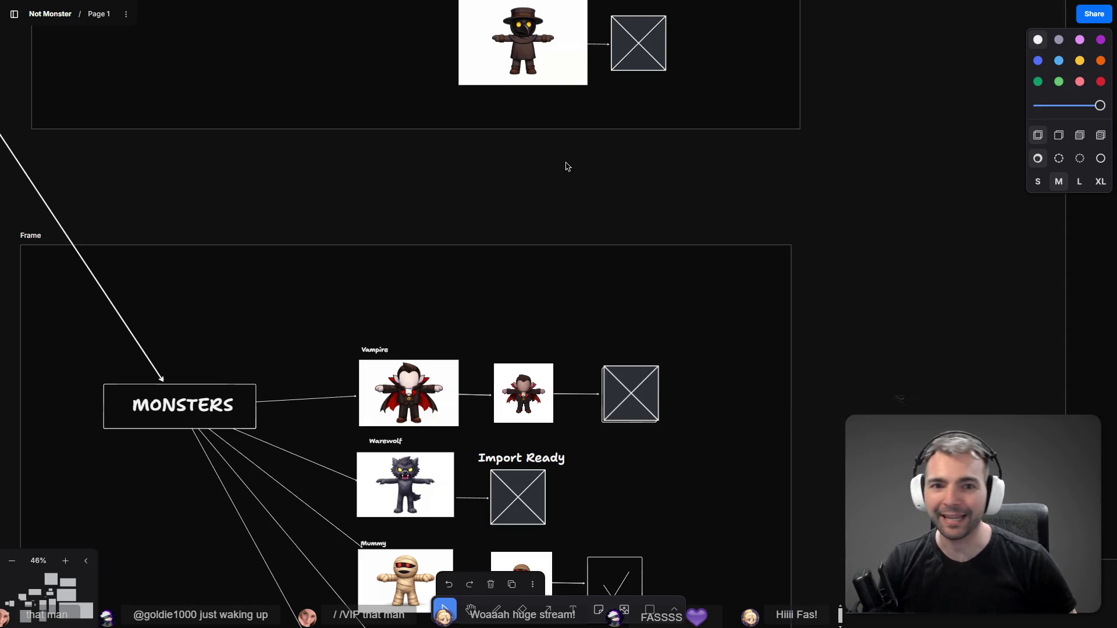
Zoom the tldraw planning board out to 16% to see all frames, then switch to Godot
scroll(601, 173, "up", 5)
scroll(607, 294, "down", 5)
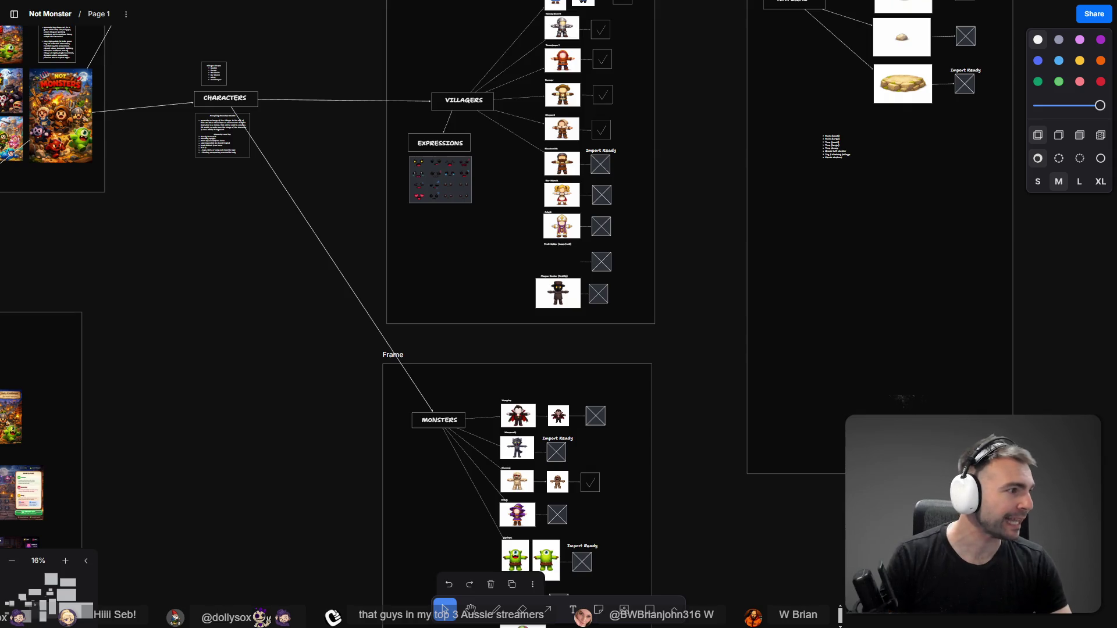
key("alt+Tab")
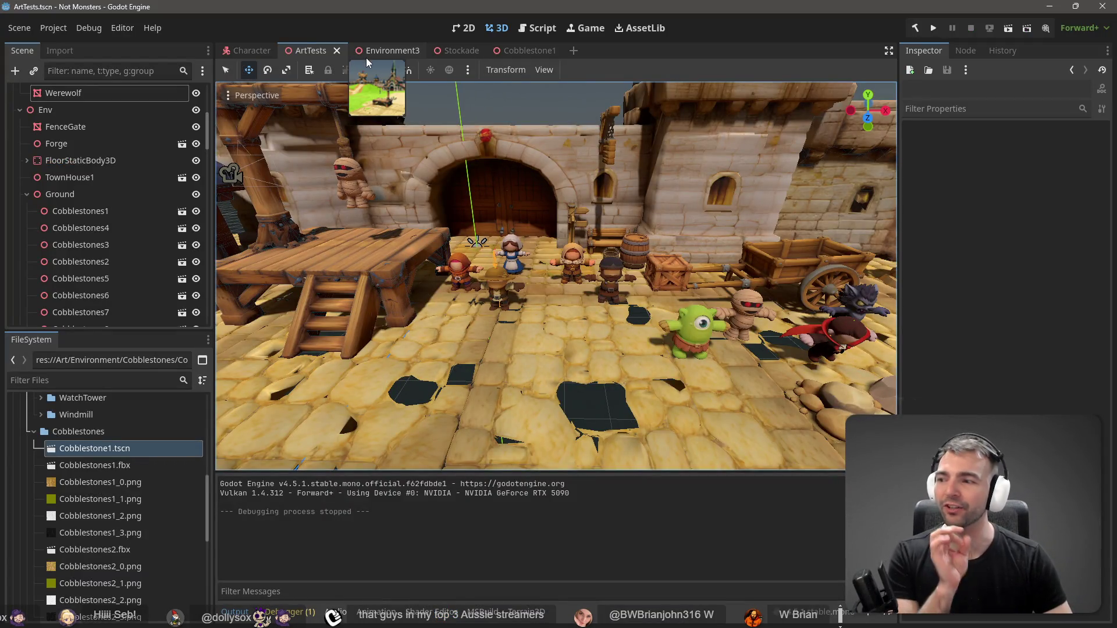
In the Cobblestone1 tile scene, move the Mesh node and undo the move, leaving it unchanged
left_click(518, 55)
left_click(739, 126)
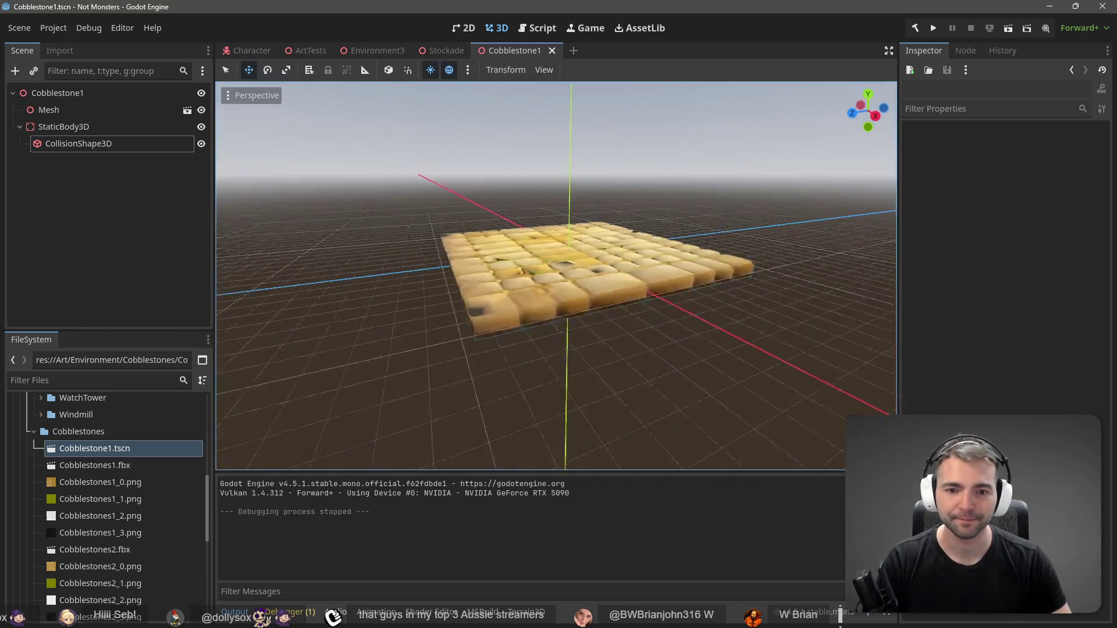
left_click(639, 291)
scroll(641, 315, "down", 3)
key("g")
left_click(619, 203)
key("ctrl+z")
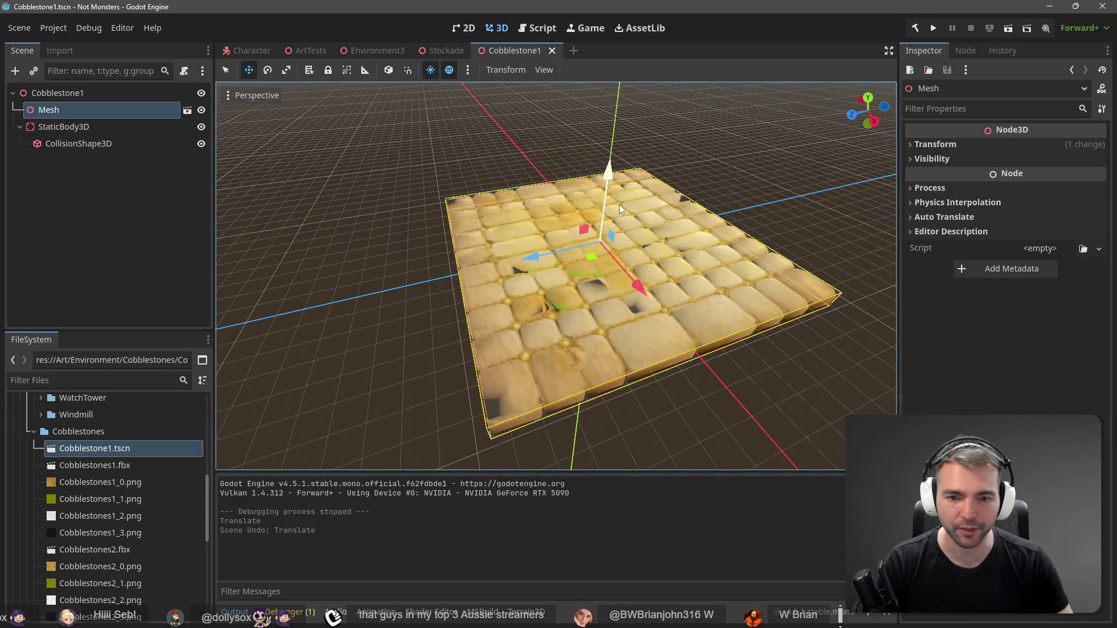
In Environment3, fly the view over the inns, well, windmill and cobblestone plaza
left_click(376, 51)
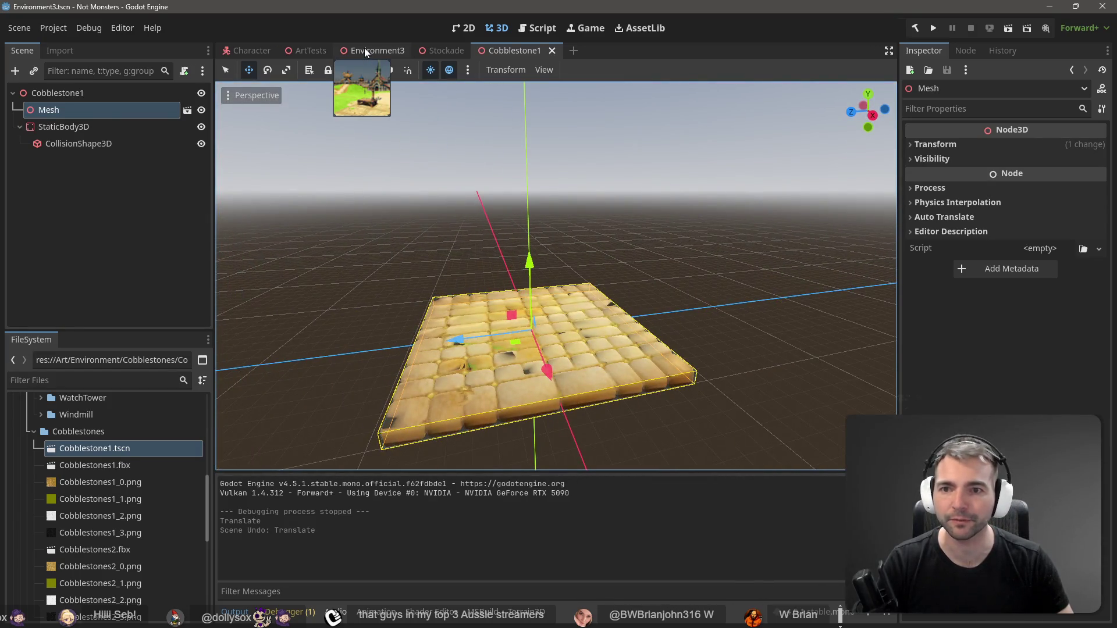
mouse_move(612, 311)
left_mouse_down()
mouse_move(521, 409)
mouse_move(615, 215)
left_mouse_up()
left_click(556, 260)
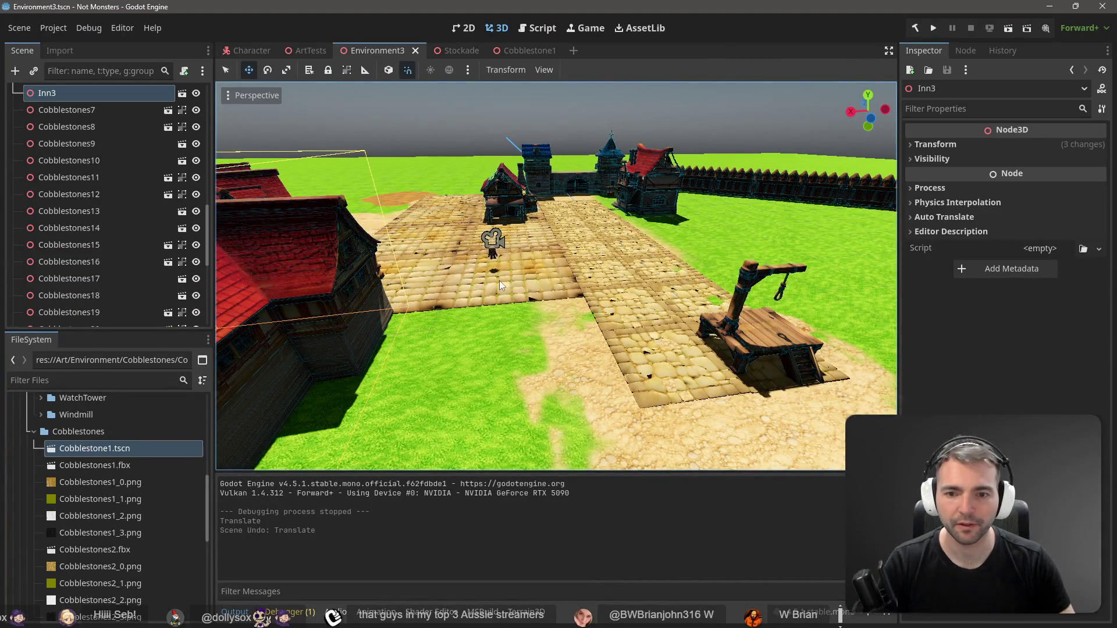
left_click_drag(701, 267, 669, 273)
mouse_move(557, 276)
left_mouse_down()
mouse_move(225, 341)
mouse_move(484, 265)
left_mouse_up()
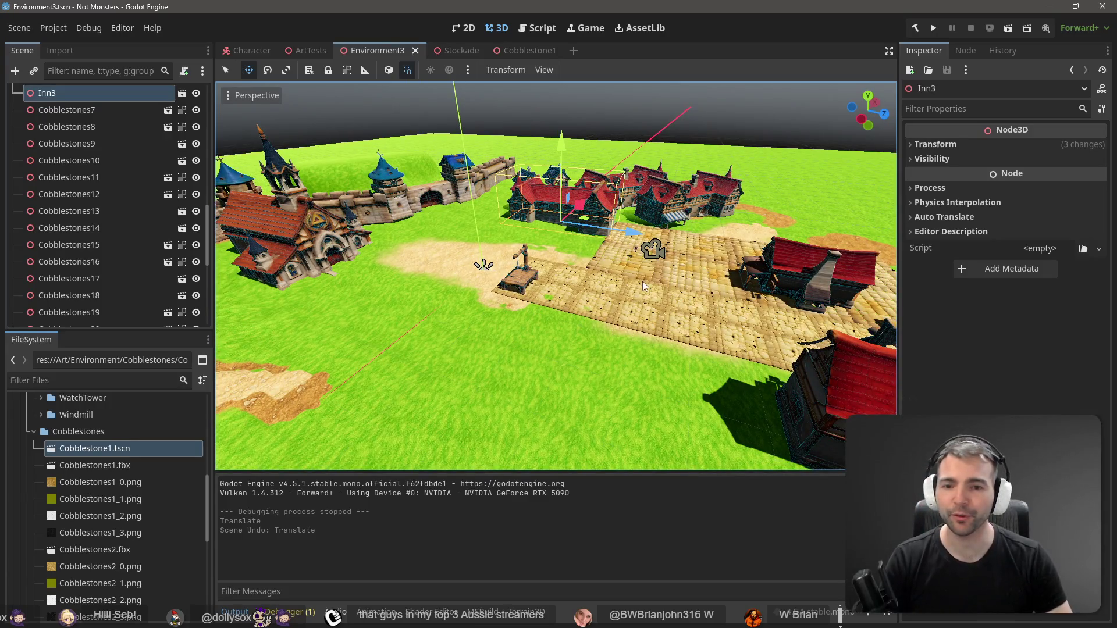
left_click_drag(610, 263, 715, 285)
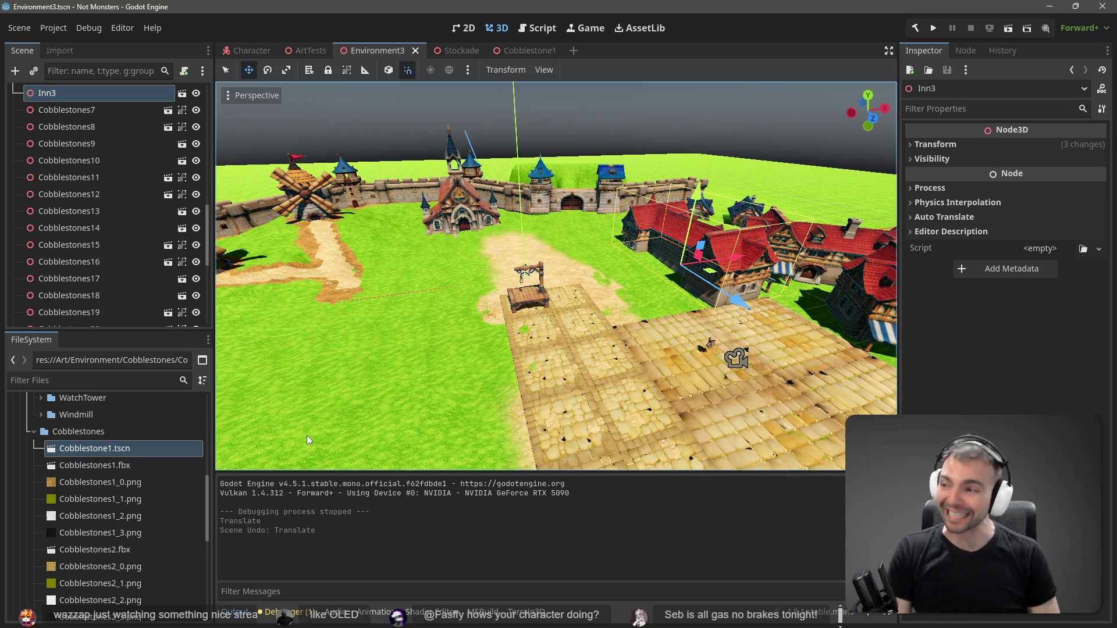
mouse_move(307, 440)
left_mouse_down()
mouse_move(314, 408)
mouse_move(628, 167)
left_mouse_up()
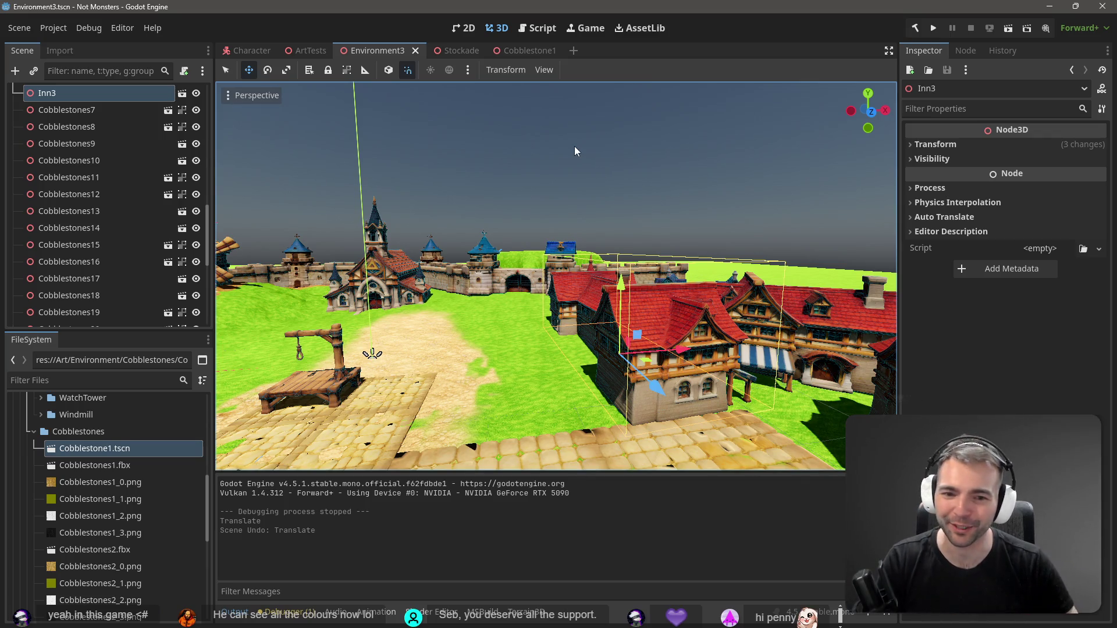
right_click(664, 176)
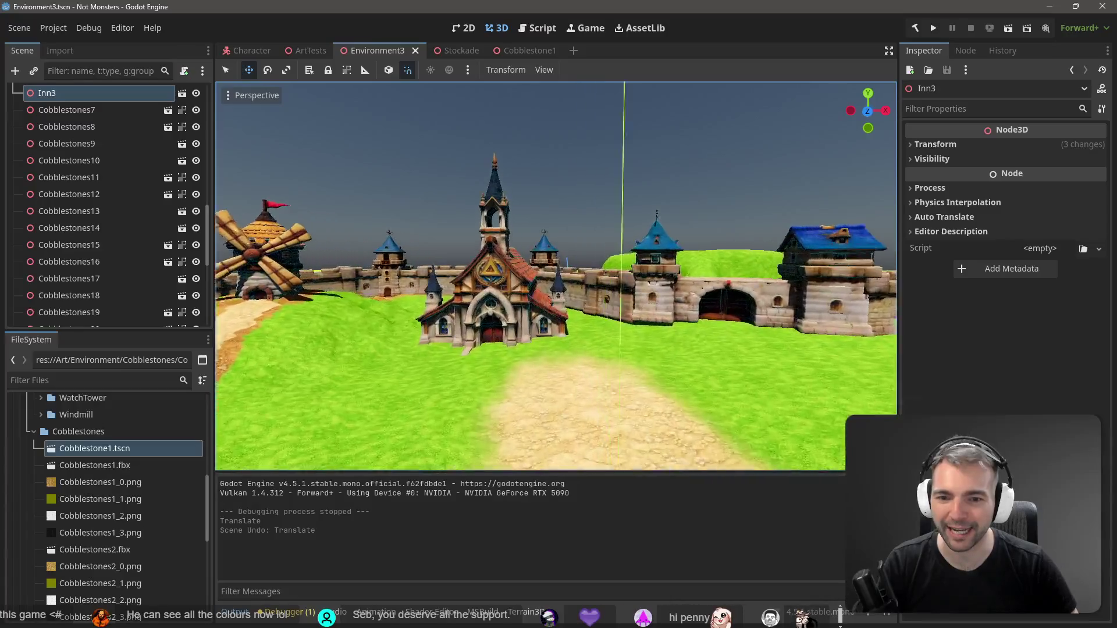
key("e")
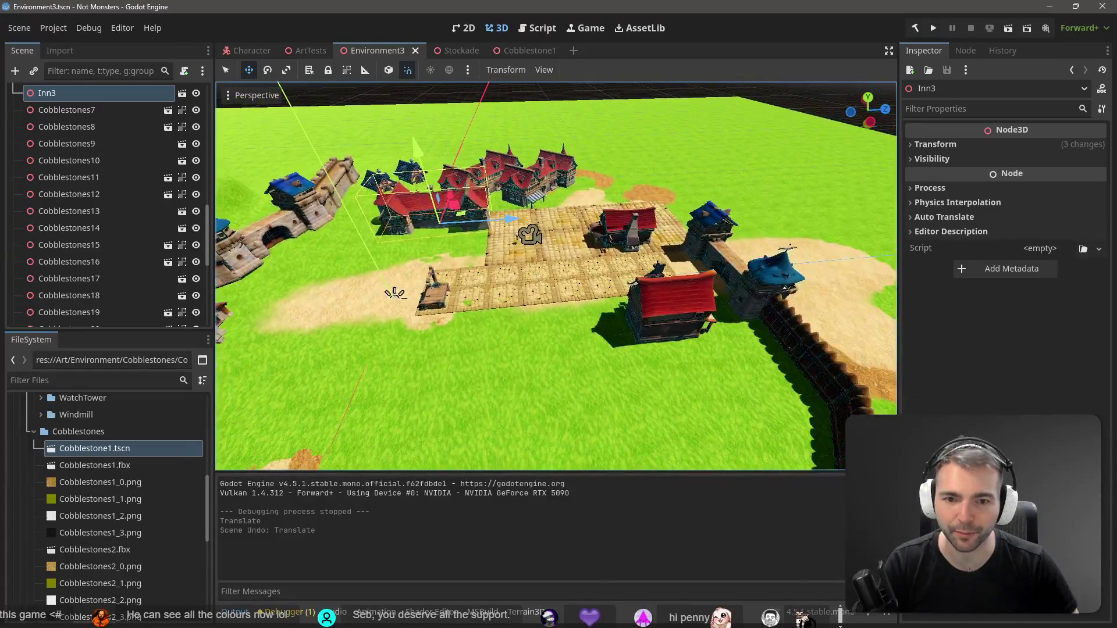
Select Cobblestone1, Cobblestone2 and neighbouring tiles, paste a copy, and shift it 61 units along Z
left_click(581, 248)
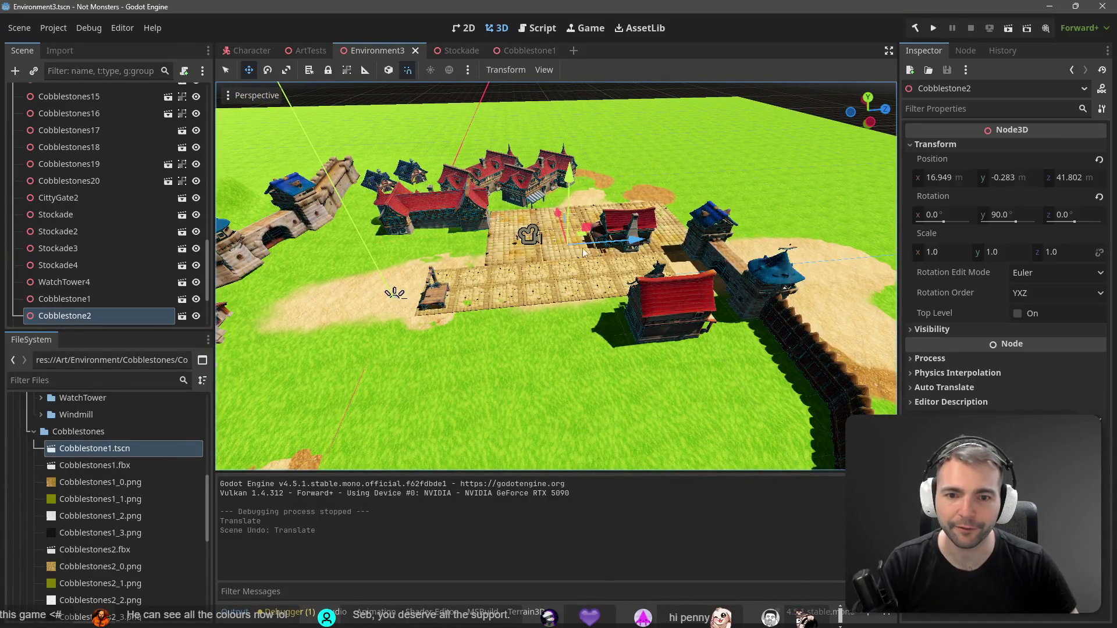
left_click(512, 244, "shift")
left_click(597, 213, "shift")
left_click(662, 208, "shift")
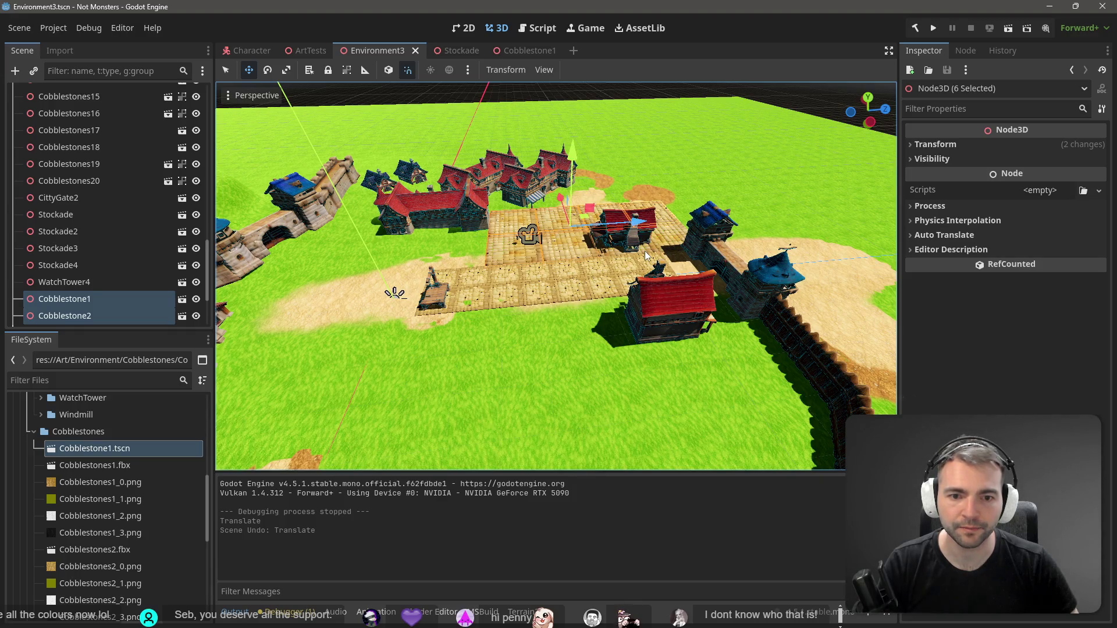
left_click(647, 253, "shift")
left_click(588, 247, "shift")
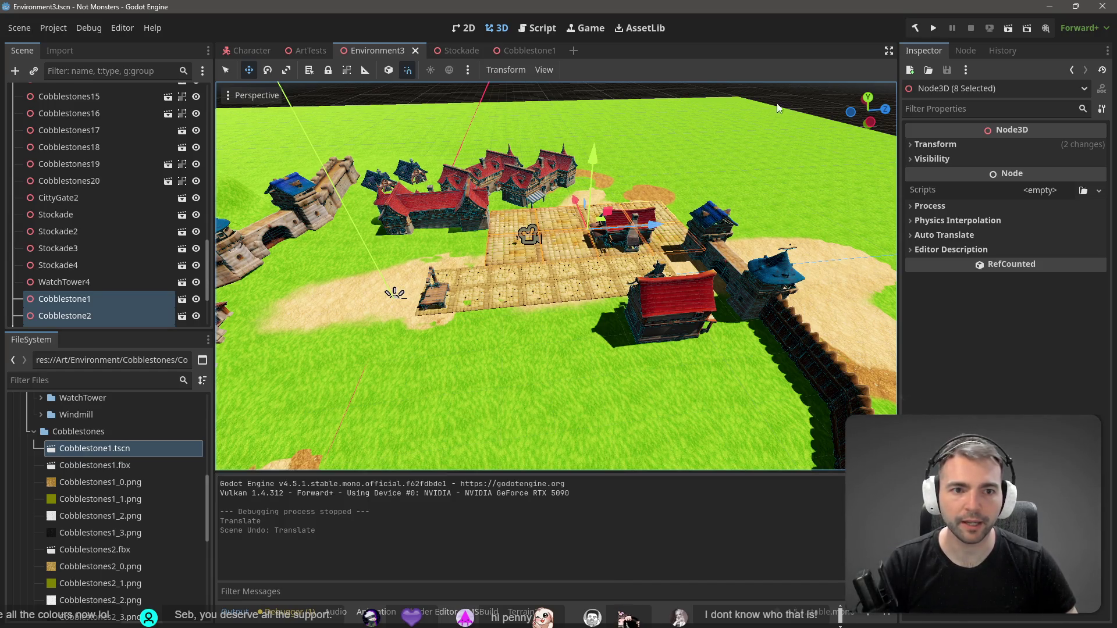
key("ctrl+v")
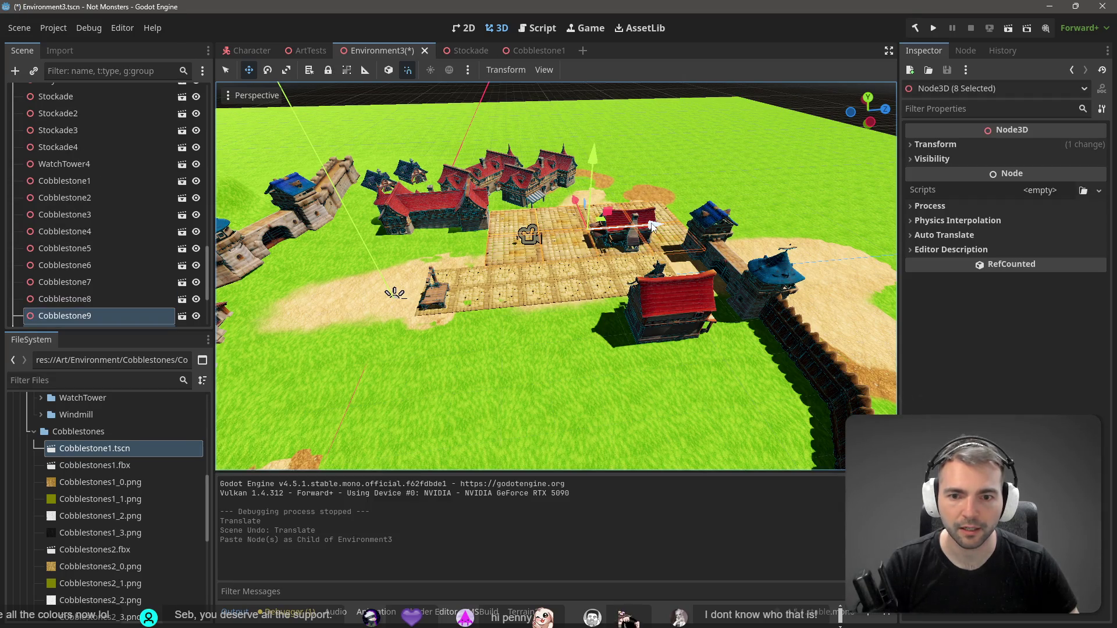
left_click_drag(652, 226, 457, 240)
Move the pasted tiles up to the wooden palisade, nudge them 1 unit along Z, and deselect
scroll(506, 253, "up", 3)
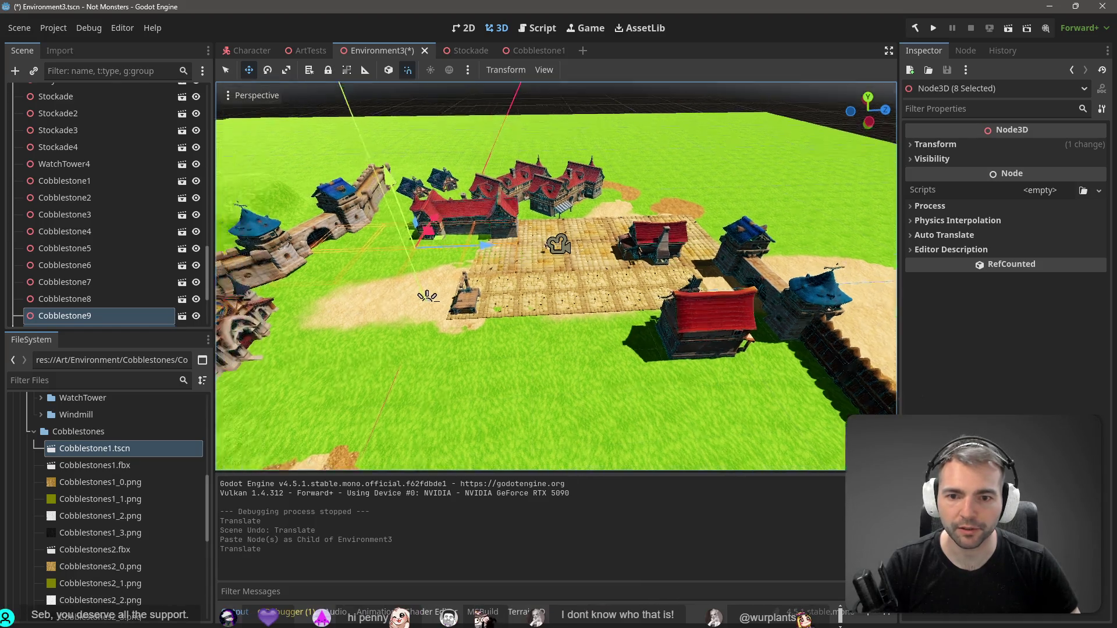
scroll(555, 276, "up", 5)
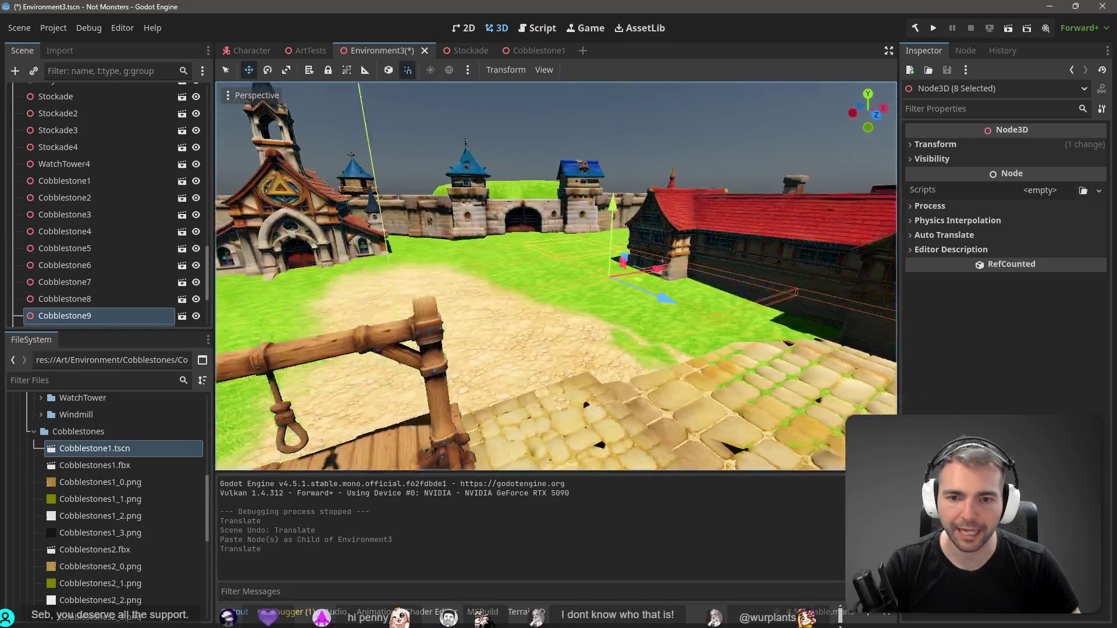
key("d")
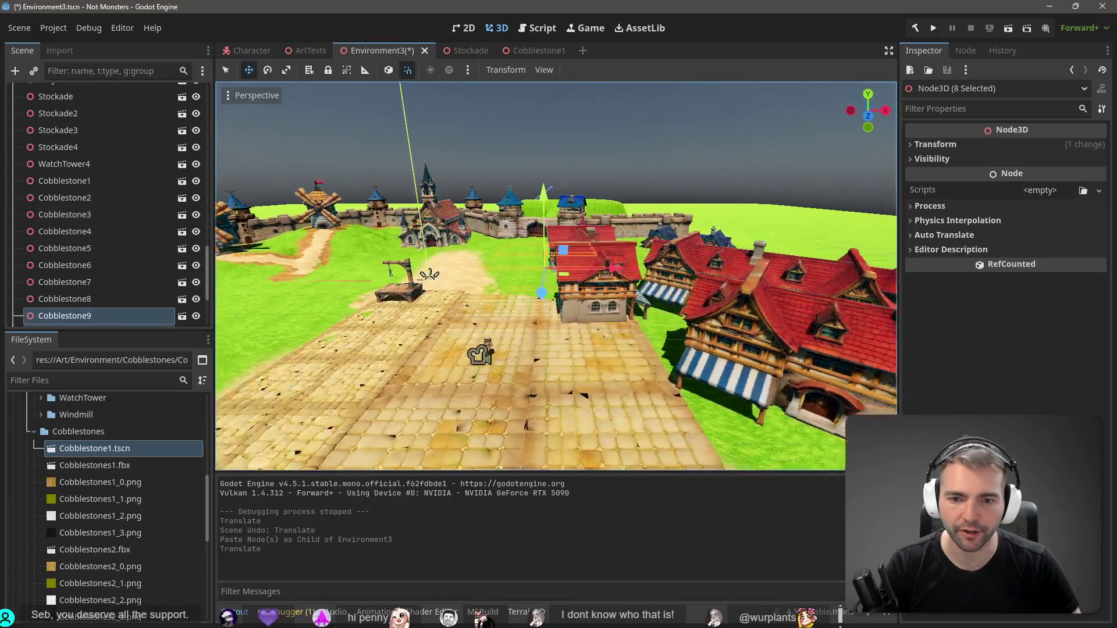
key("d")
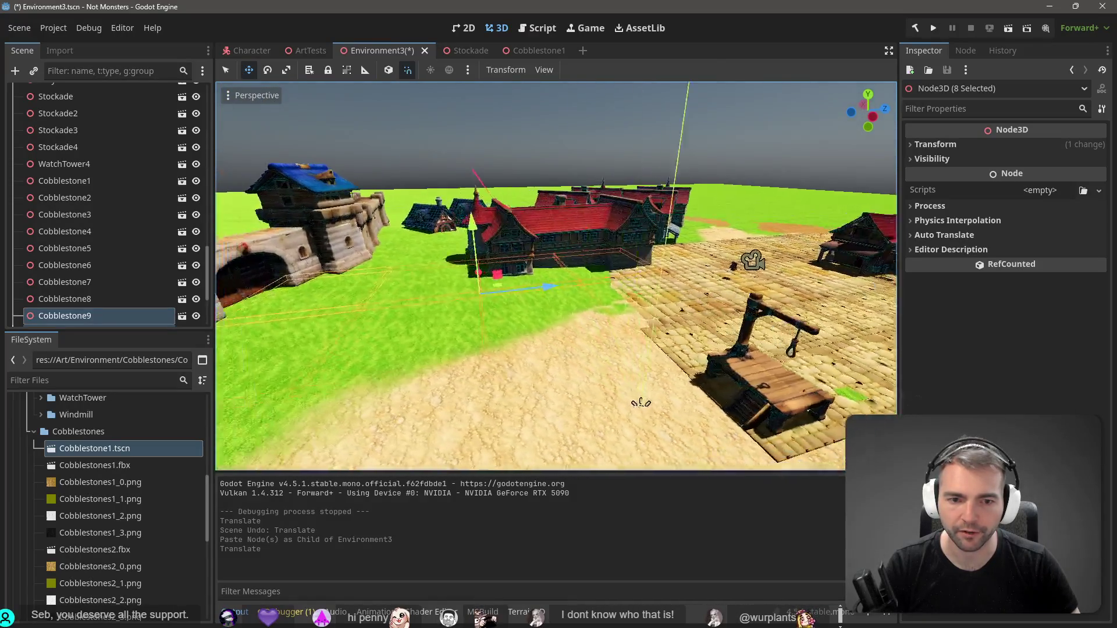
key("d")
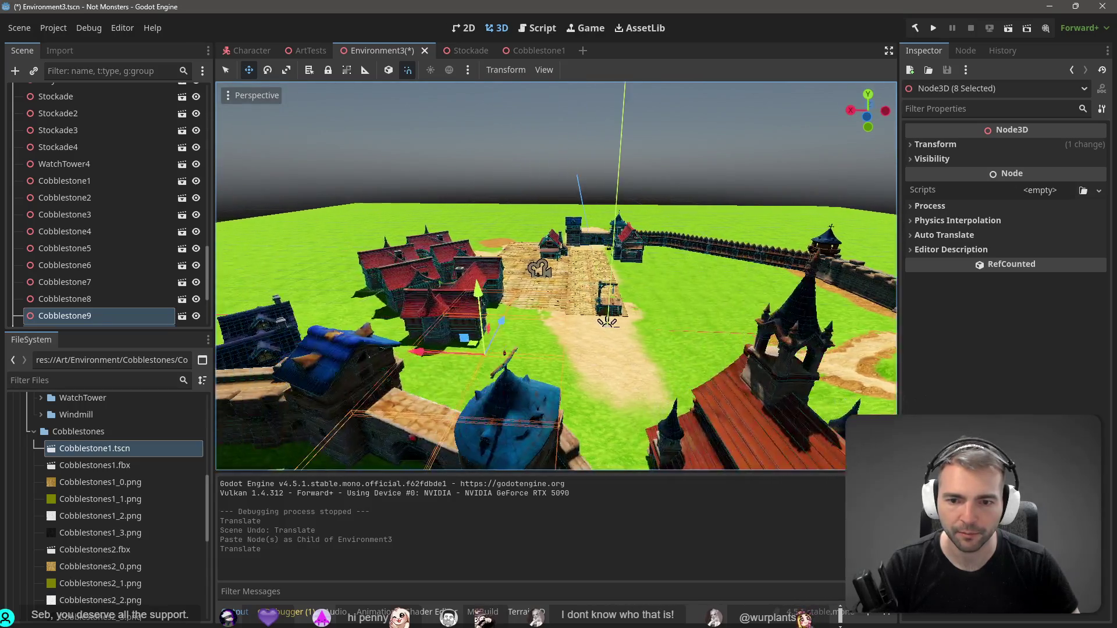
key("w")
scroll(469, 267, "down", 5)
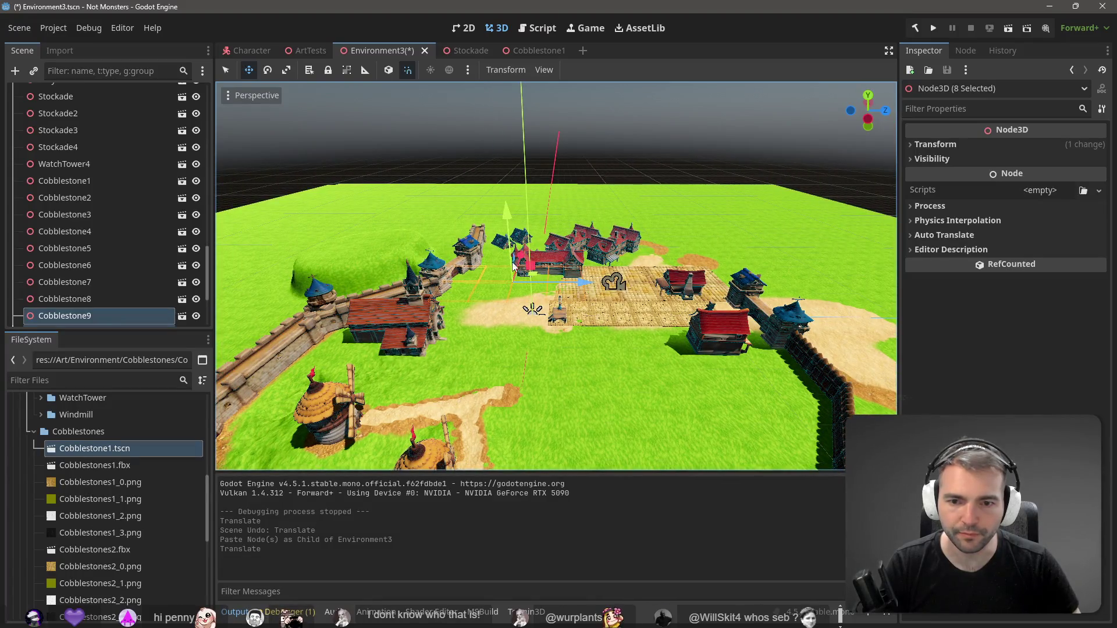
mouse_move(520, 269)
left_mouse_down()
mouse_move(543, 328)
mouse_move(601, 362)
mouse_move(711, 358)
left_mouse_up()
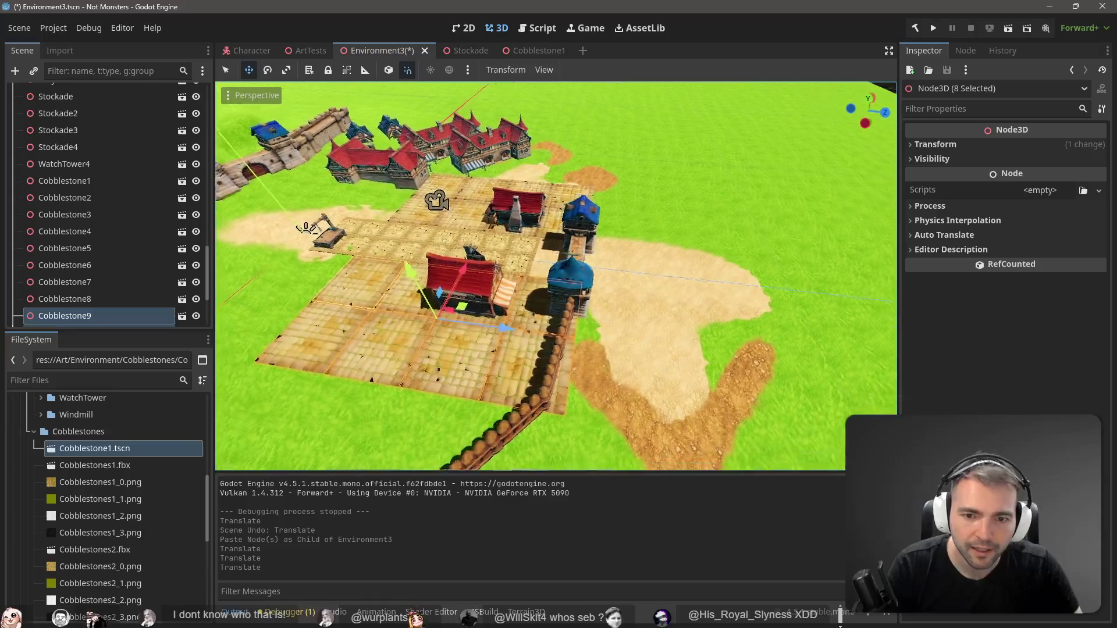
left_click_drag(518, 330, 521, 328)
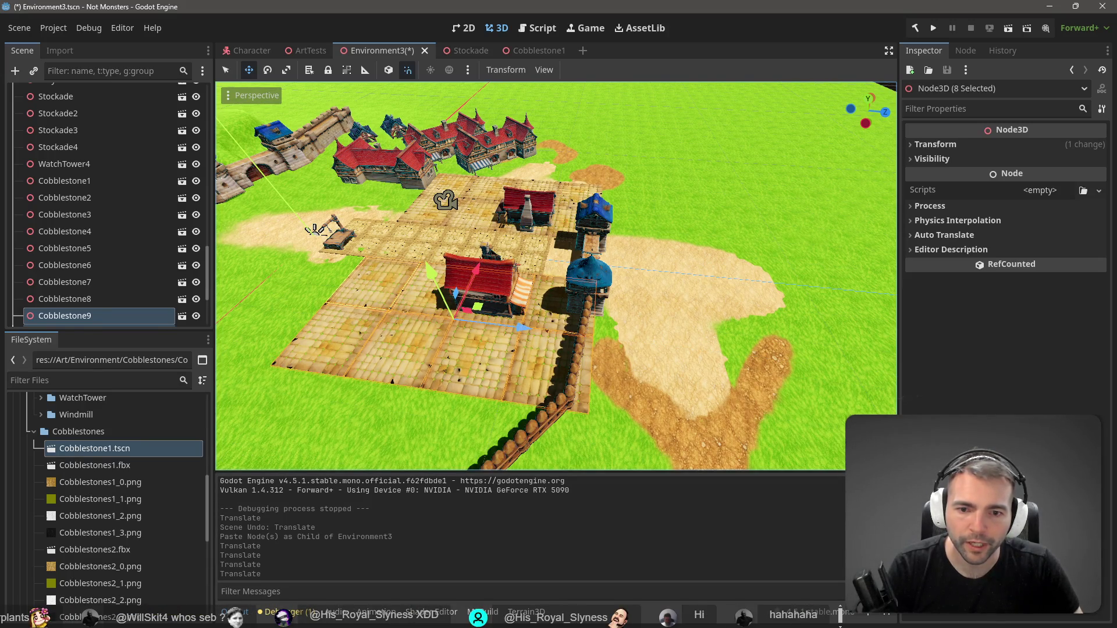
scroll(538, 277, "up", 10)
left_click_drag(577, 278, 577, 278)
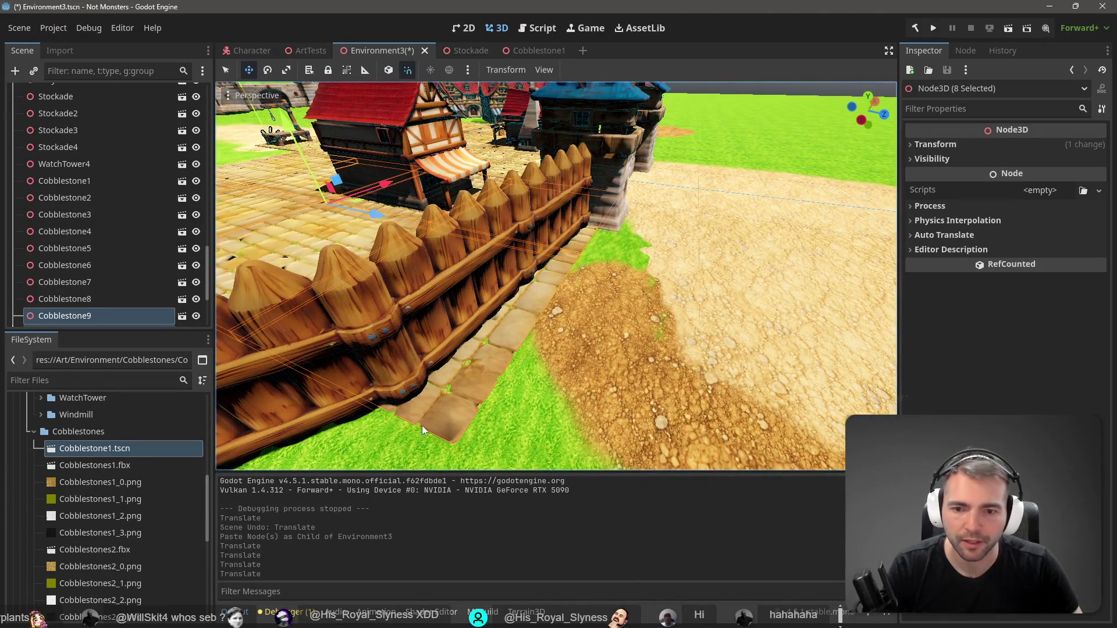
left_click(627, 295)
scroll(78, 149, "up", 5)
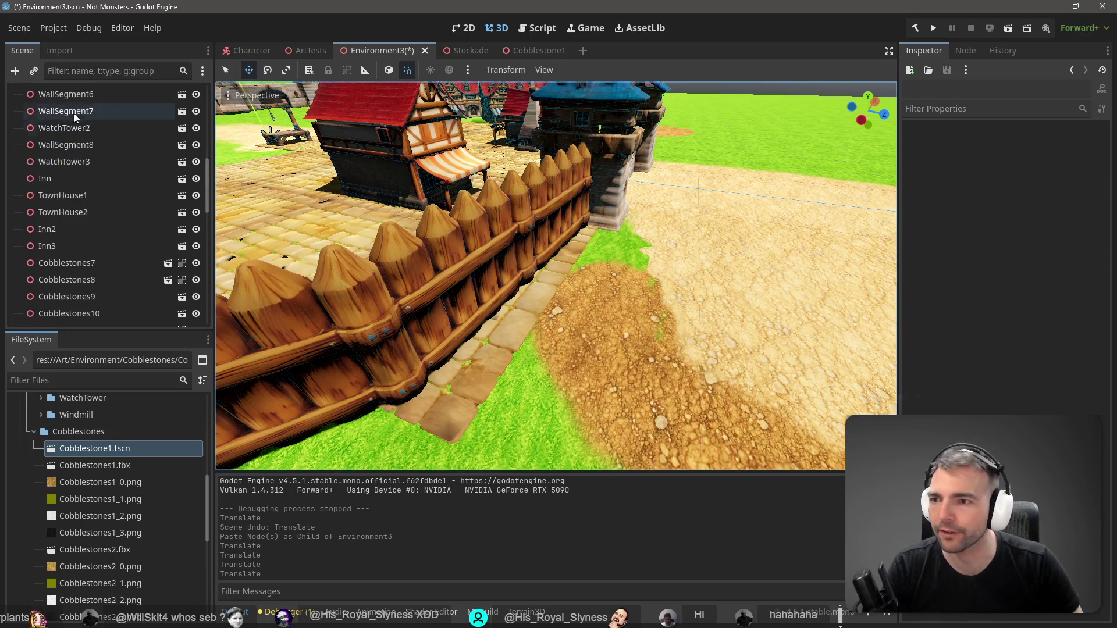
Select Terrain3D and shrink the terrain brush to 59 m
scroll(78, 150, "up", 2)
left_click(81, 194)
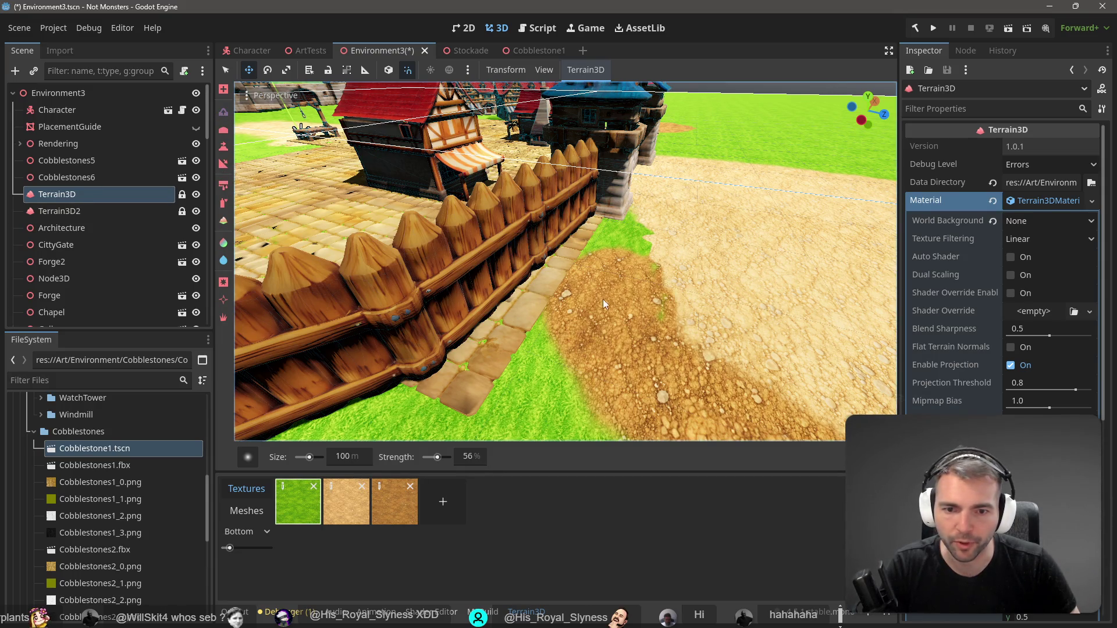
left_click_drag(309, 457, 305, 457)
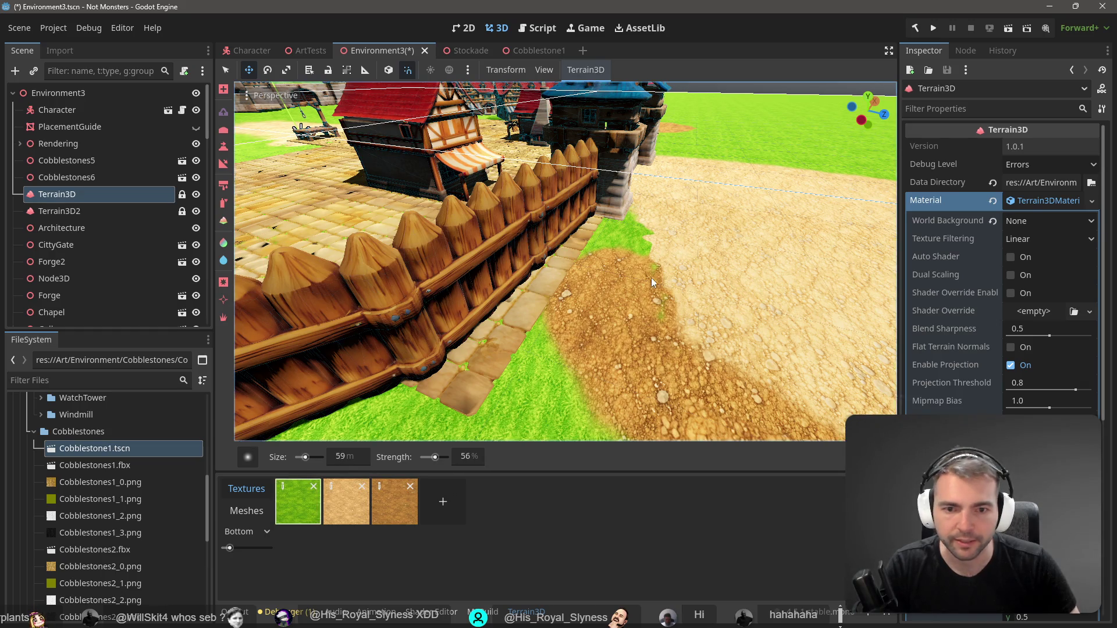
scroll(655, 282, "down", 10)
scroll(611, 273, "up", 10)
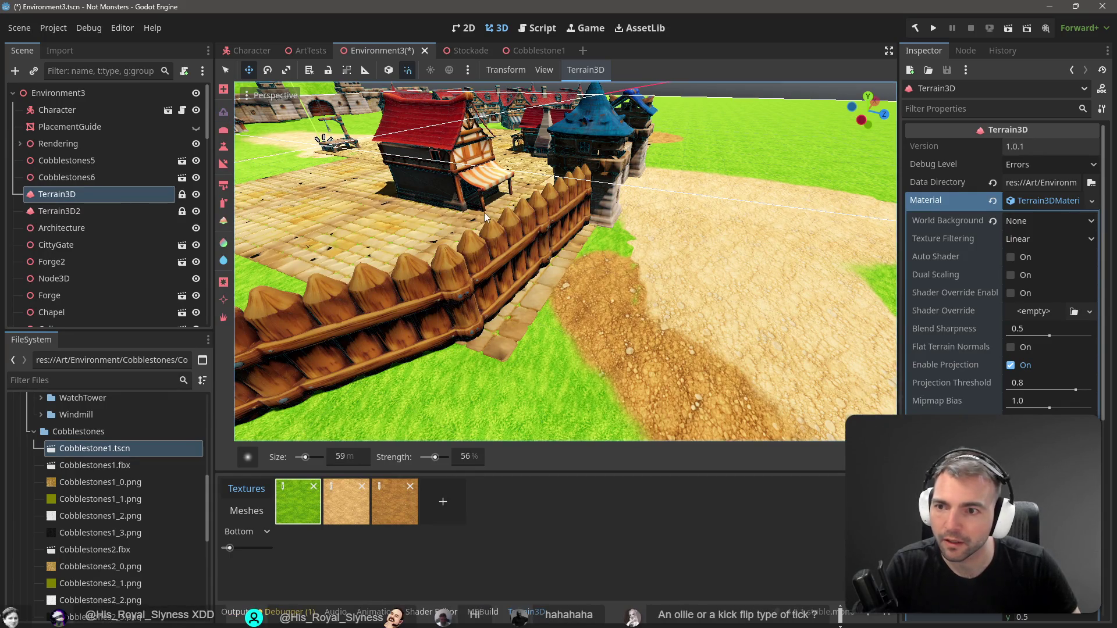
left_click_drag(624, 280, 559, 275)
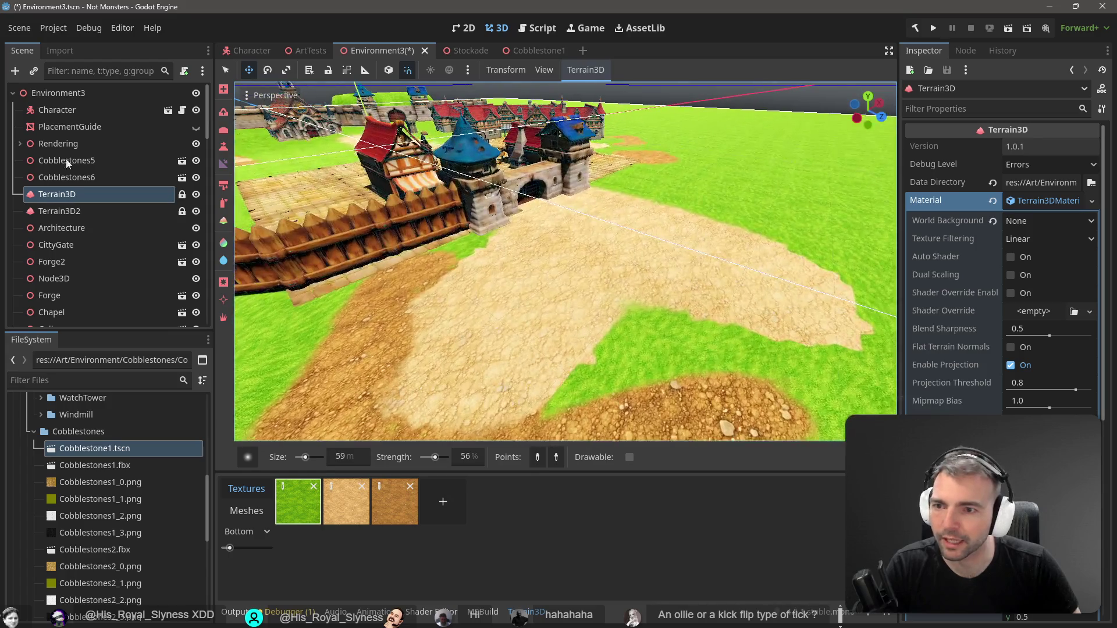
Delete the Terrain3D2 node from the scene
left_click(74, 214)
left_click(78, 201)
left_click(77, 212)
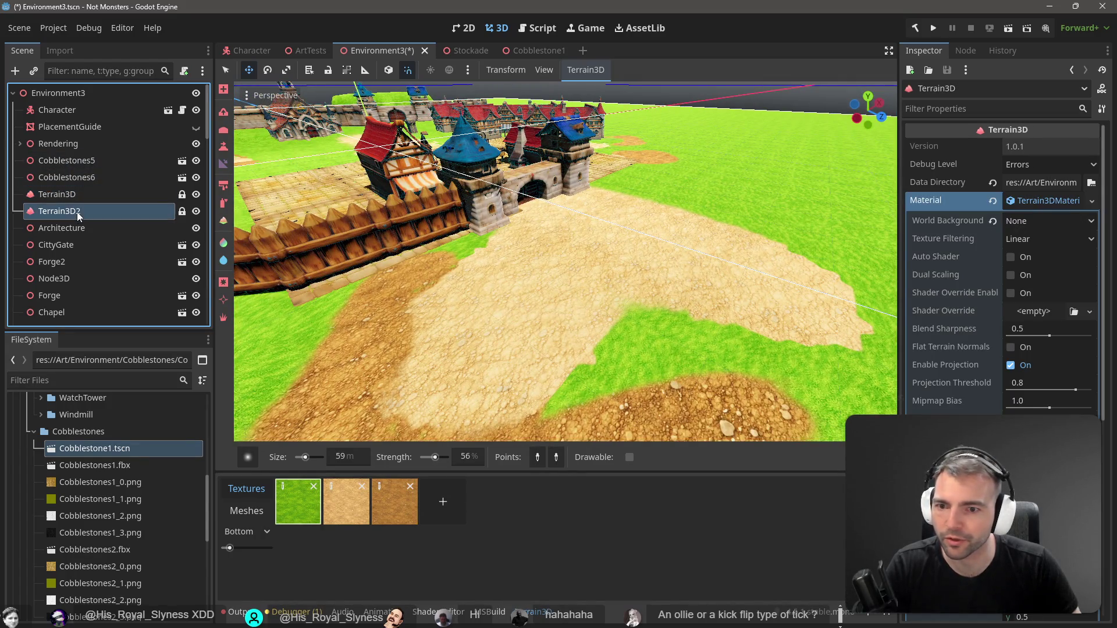
key("Delete")
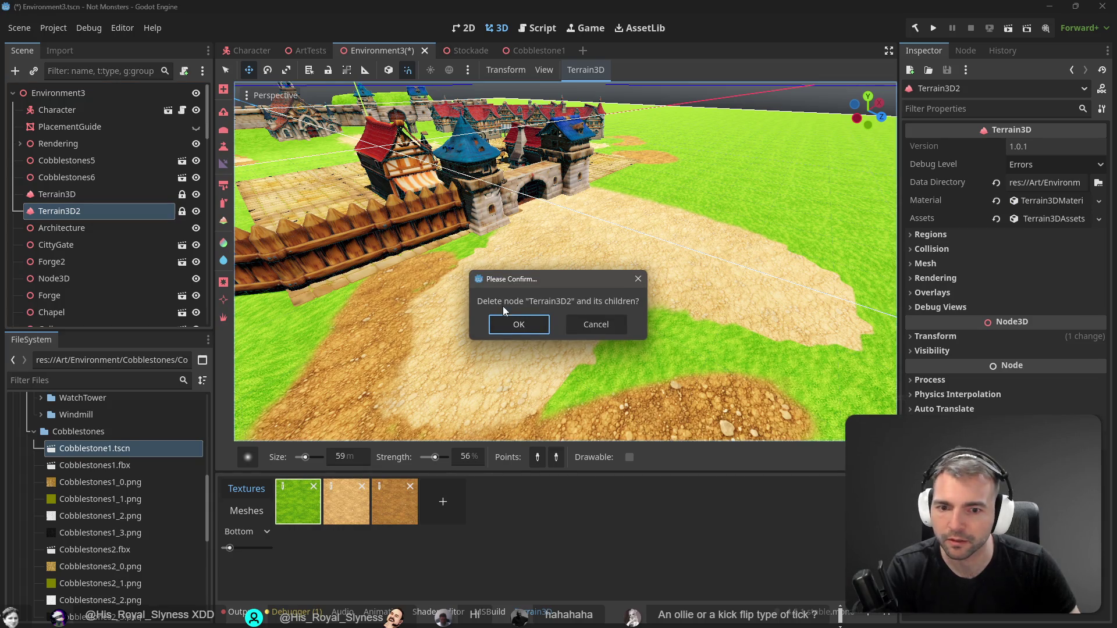
left_click(514, 330)
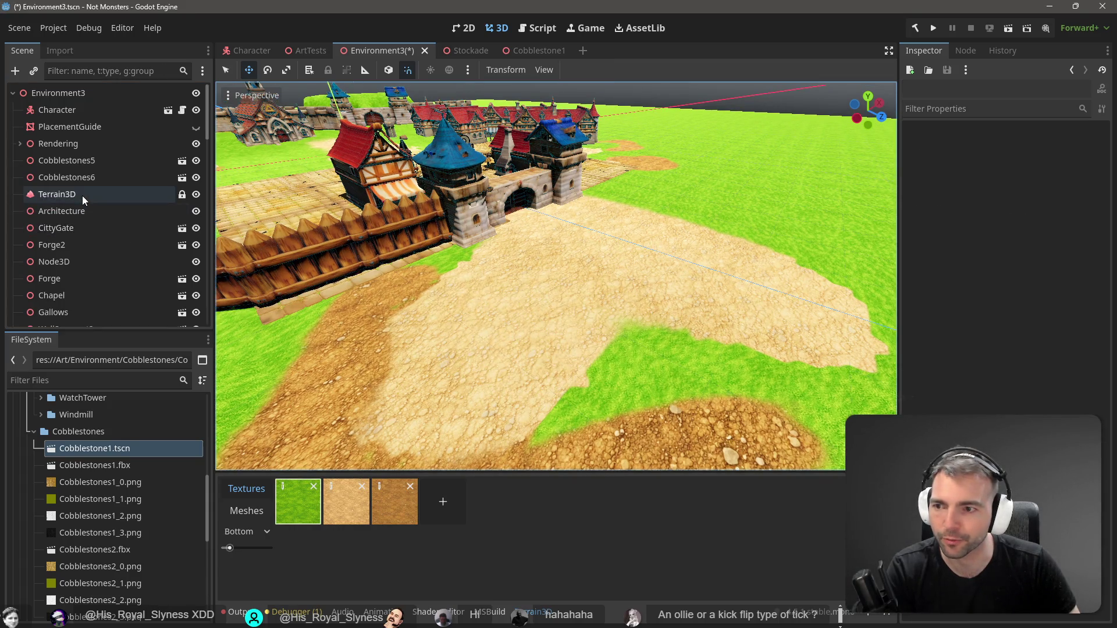
Reselect Terrain3D, enlarge the brush to 17 m, pick another terrain tool, then switch to Hunyuan 3D
left_click(82, 196)
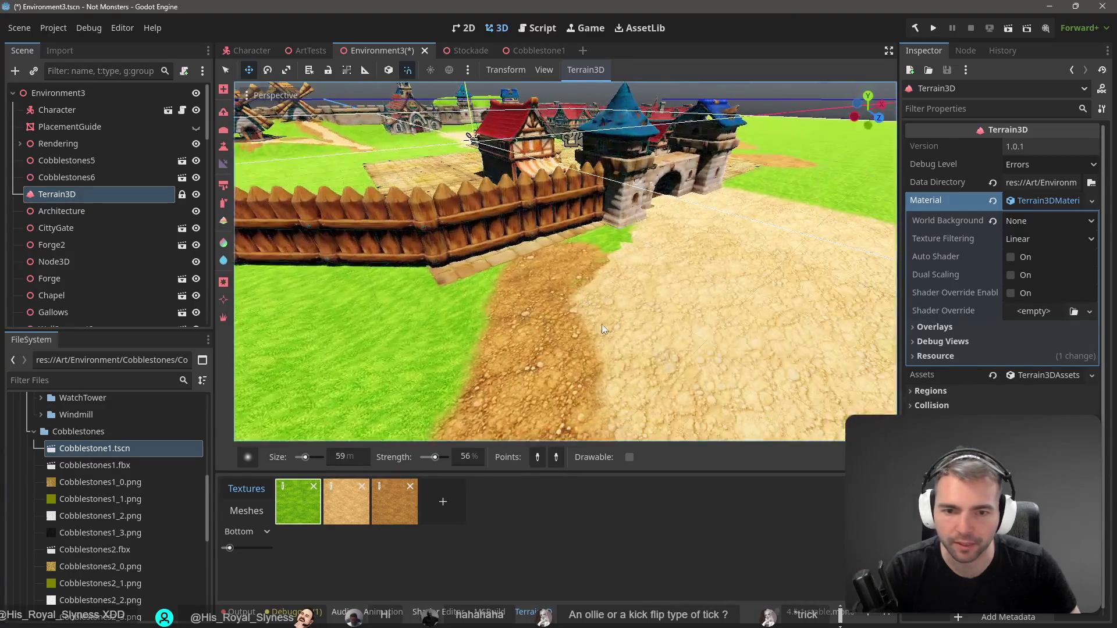
left_click_drag(303, 458, 300, 459)
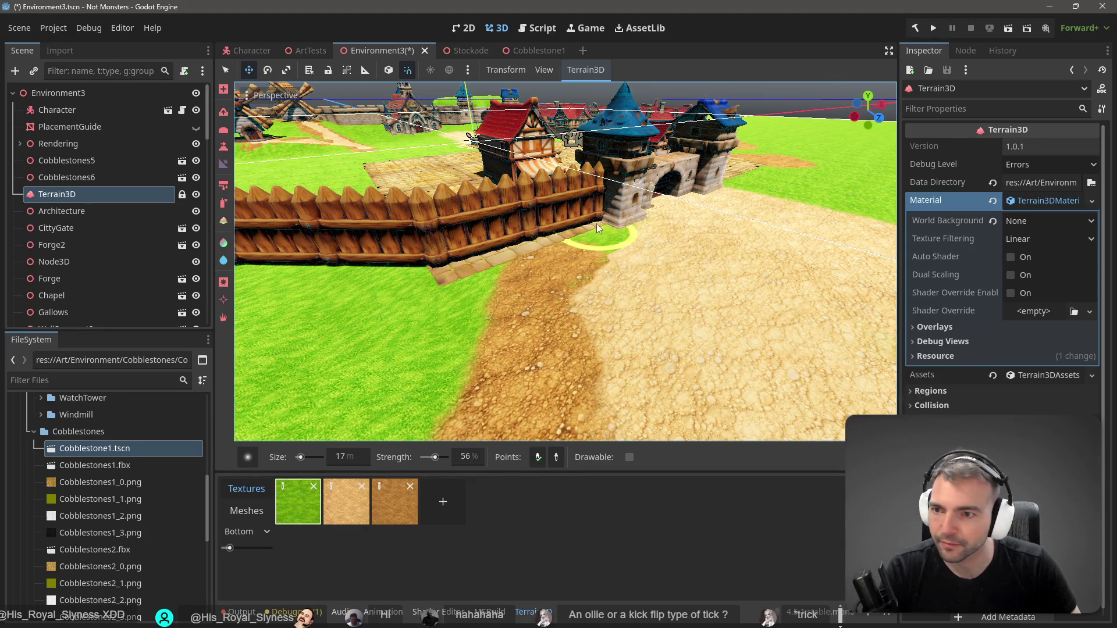
left_click(224, 113)
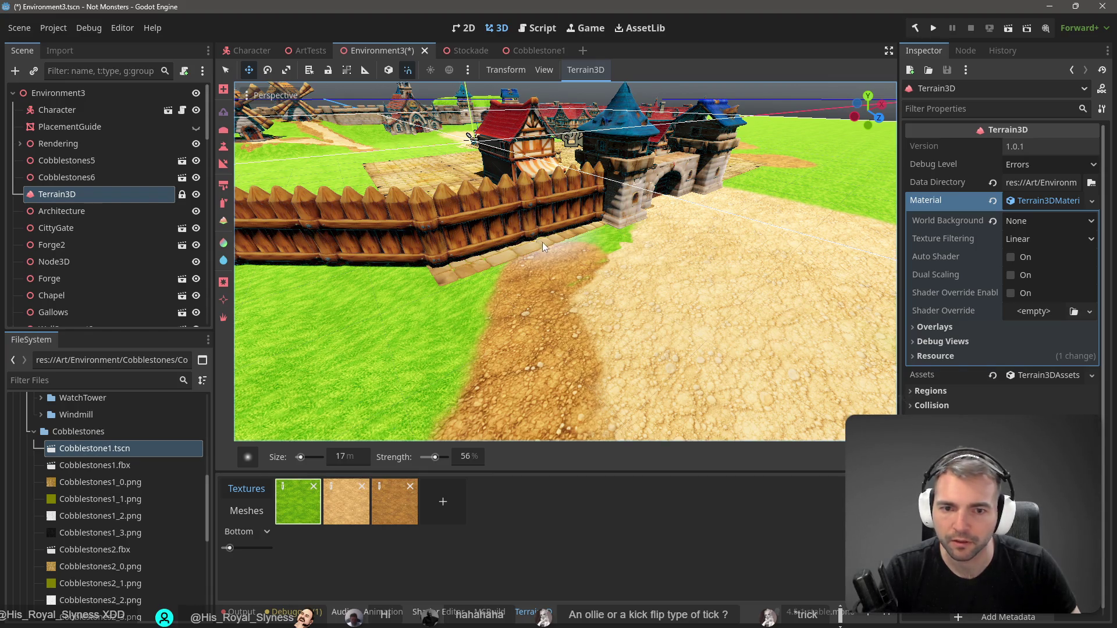
key("alt+Tab")
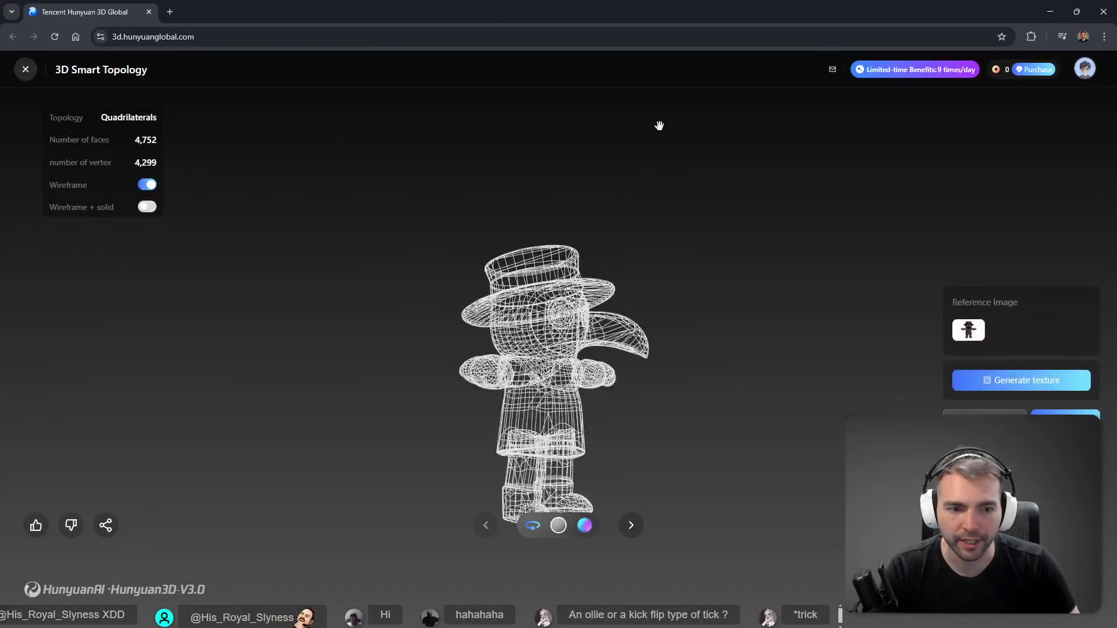
Turn the character's wireframe display off and back on, then return to Godot
left_click(146, 186)
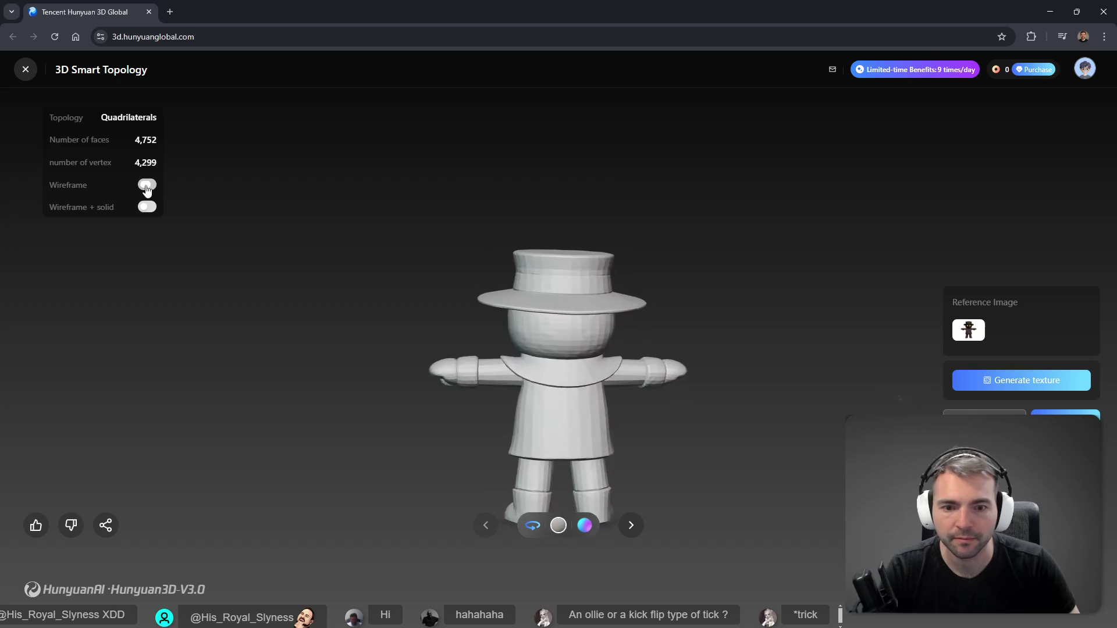
left_click(146, 186)
key("alt+Tab")
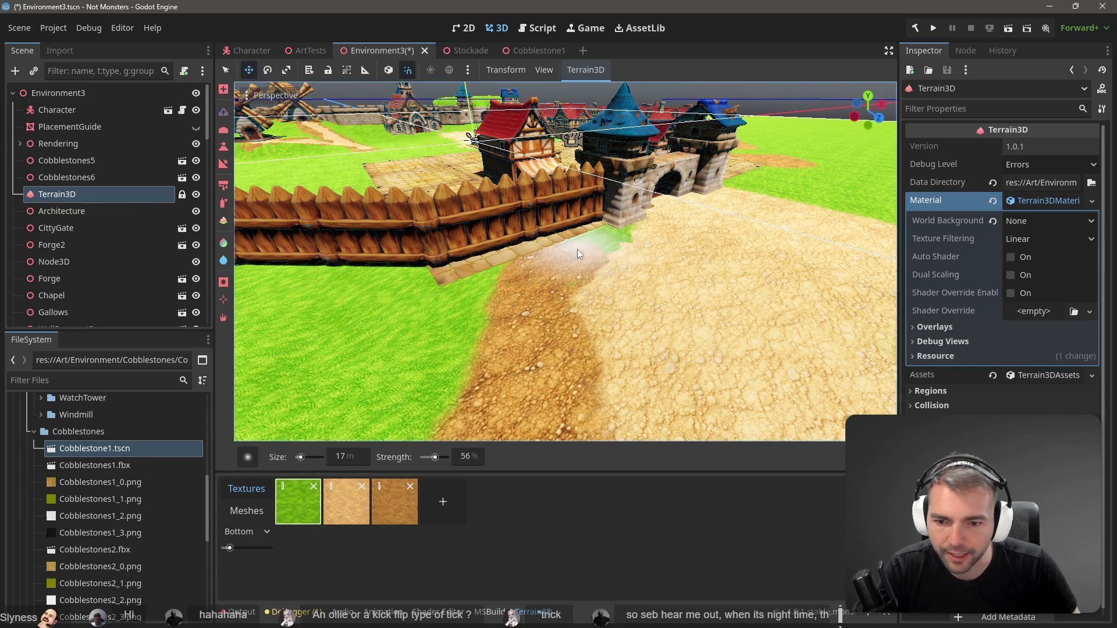
With the terrain node selected, smooth the dirt patch beside the fence using a sculpting tool
left_click(66, 178)
left_click(66, 195)
left_click(224, 111)
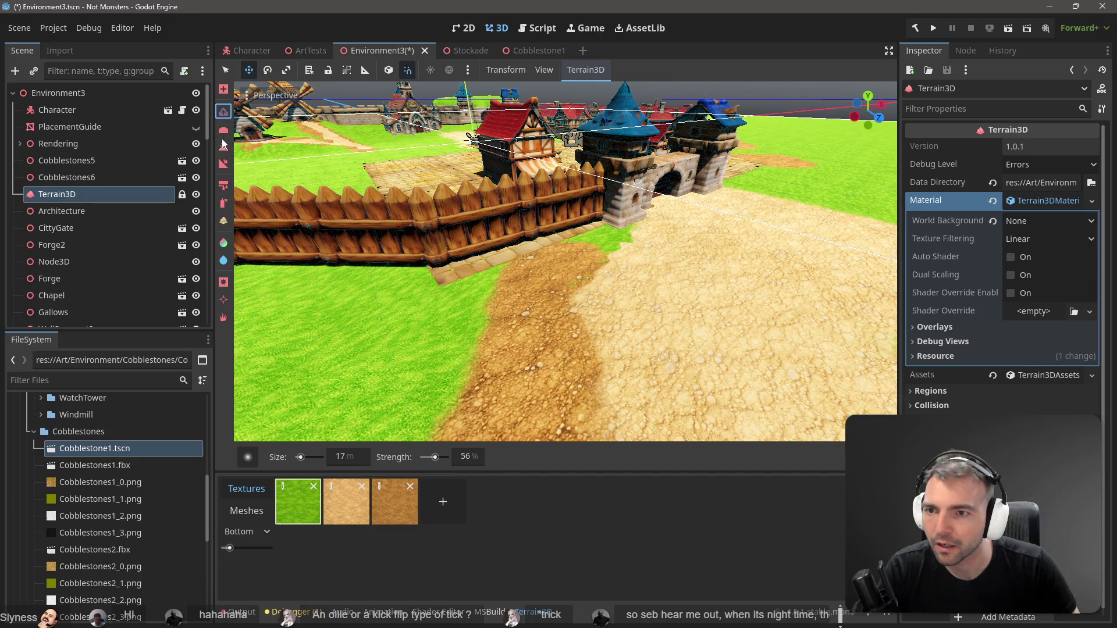
mouse_move(446, 330)
left_mouse_down()
mouse_move(616, 317)
mouse_move(568, 324)
left_mouse_up()
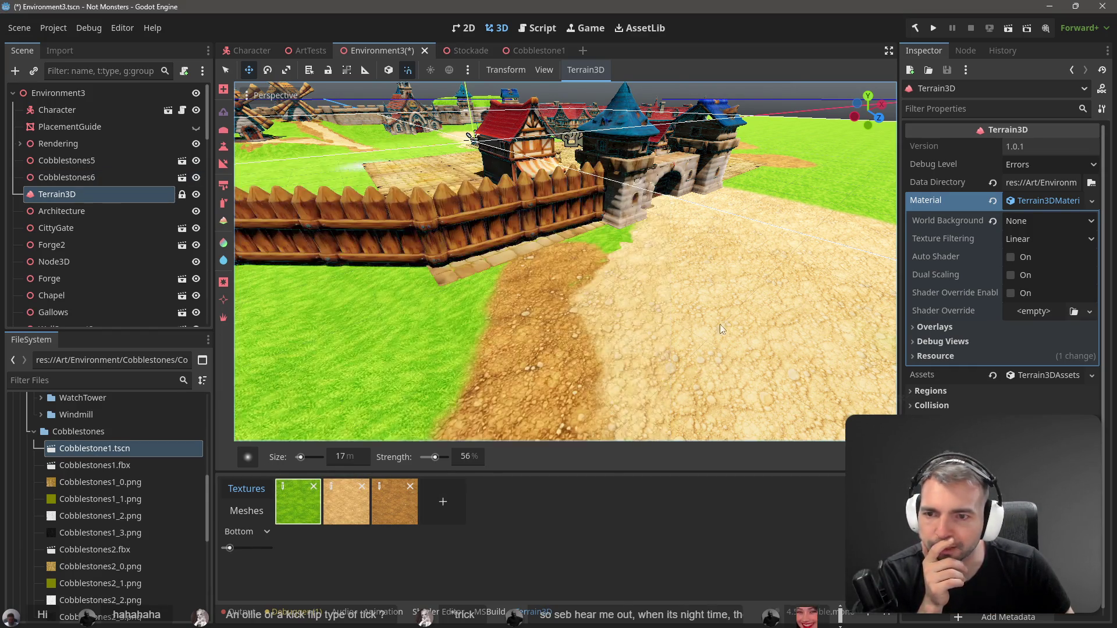
scroll(113, 192, "down", 10)
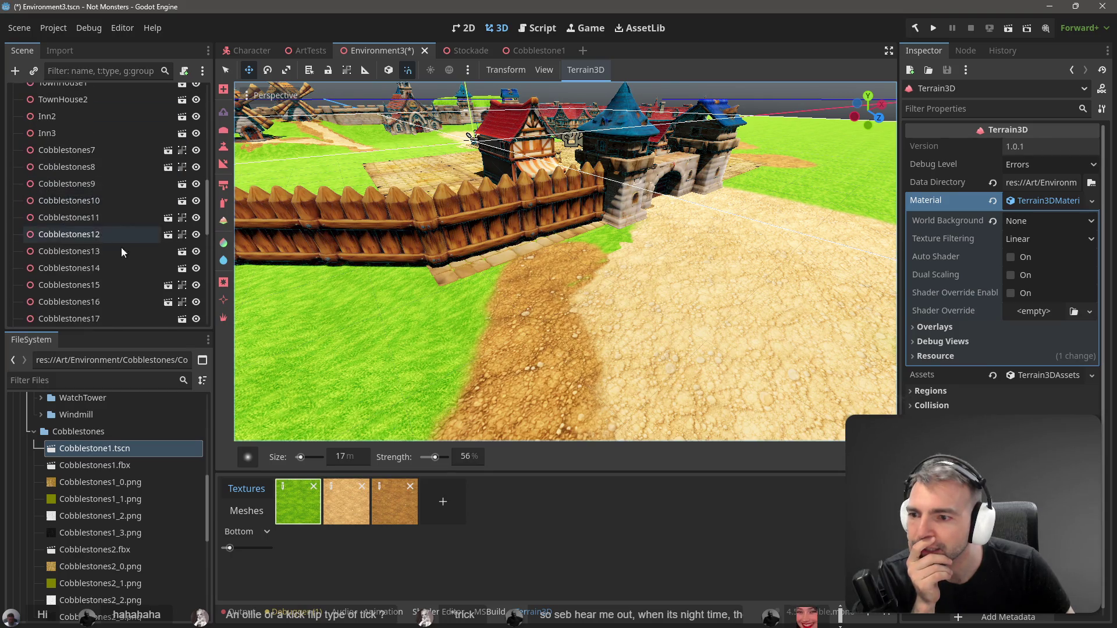
scroll(121, 247, "up", 10)
scroll(96, 152, "up", 3)
Set the terrain brush strength to 100% and save Environment3
left_click(79, 178)
left_click(81, 195)
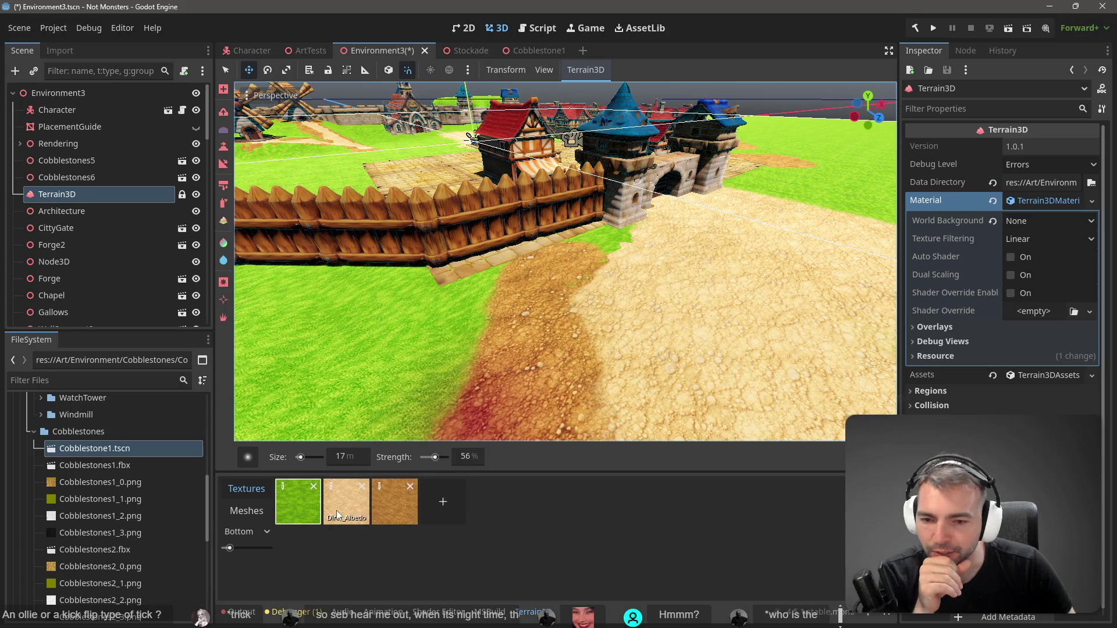
left_click(430, 457)
left_click_drag(438, 459, 451, 457)
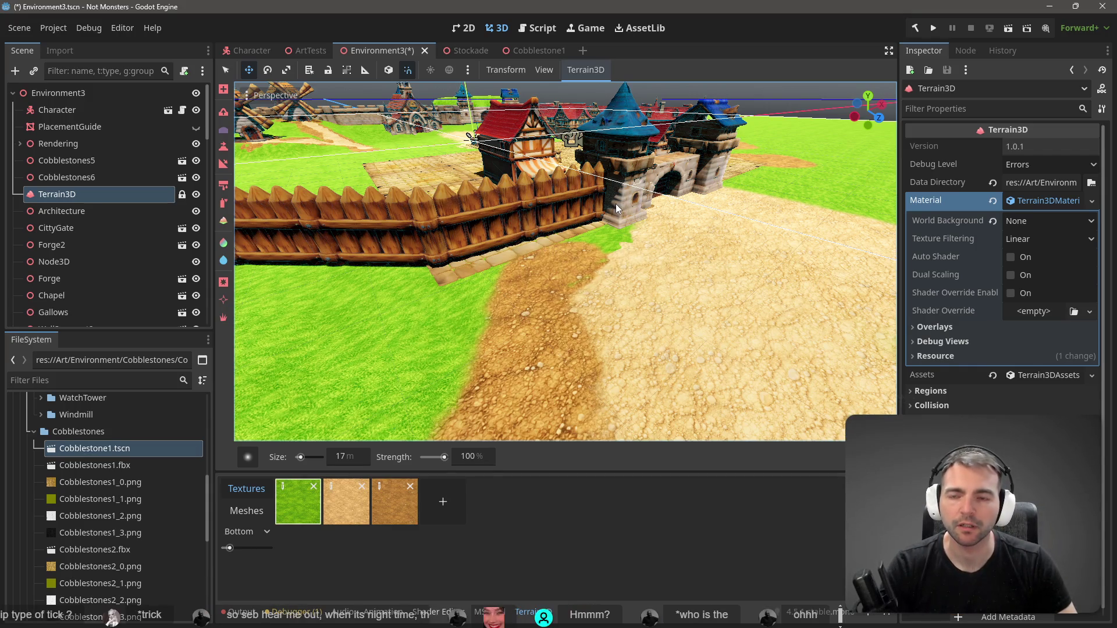
key("ctrl+s")
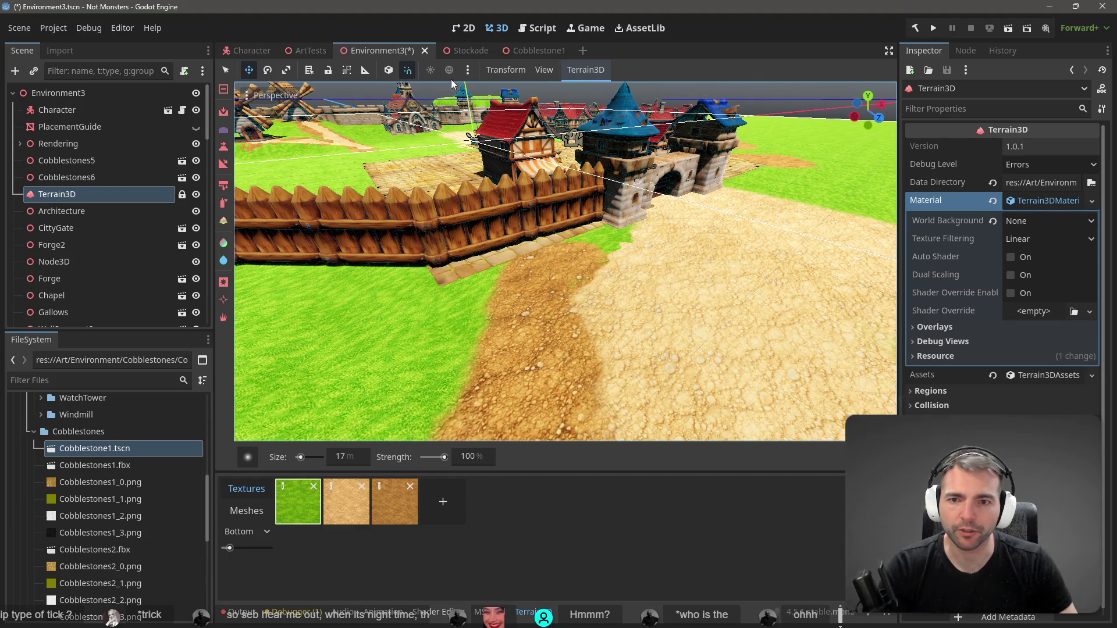
Look through the Environment3 root's scene options without changes, then reselect the terrain node
scroll(547, 209, "down", 5)
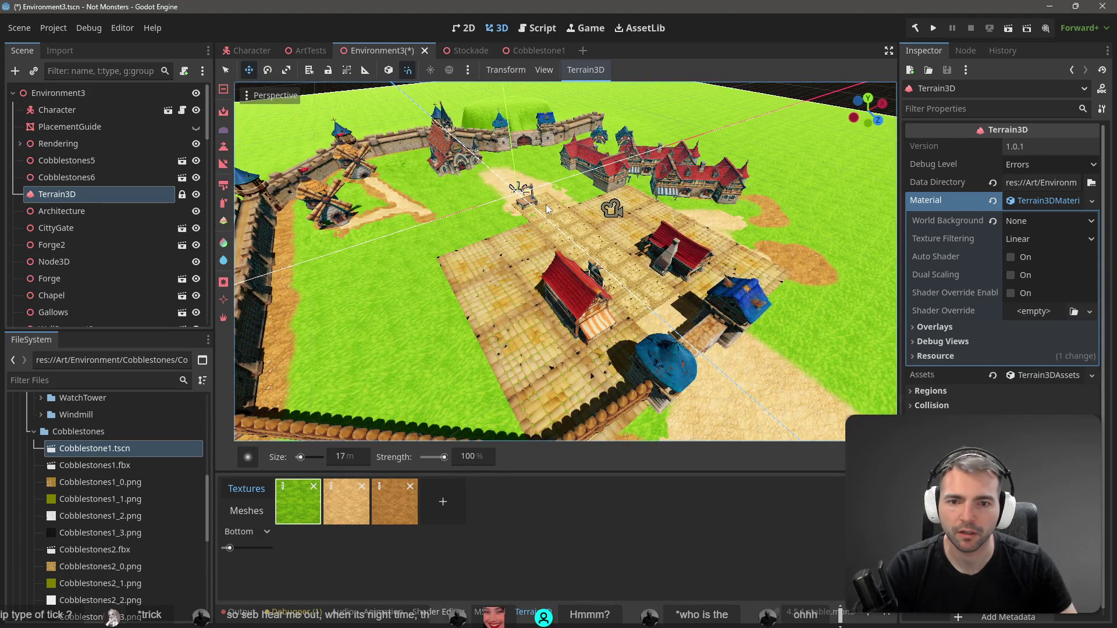
left_click(59, 93)
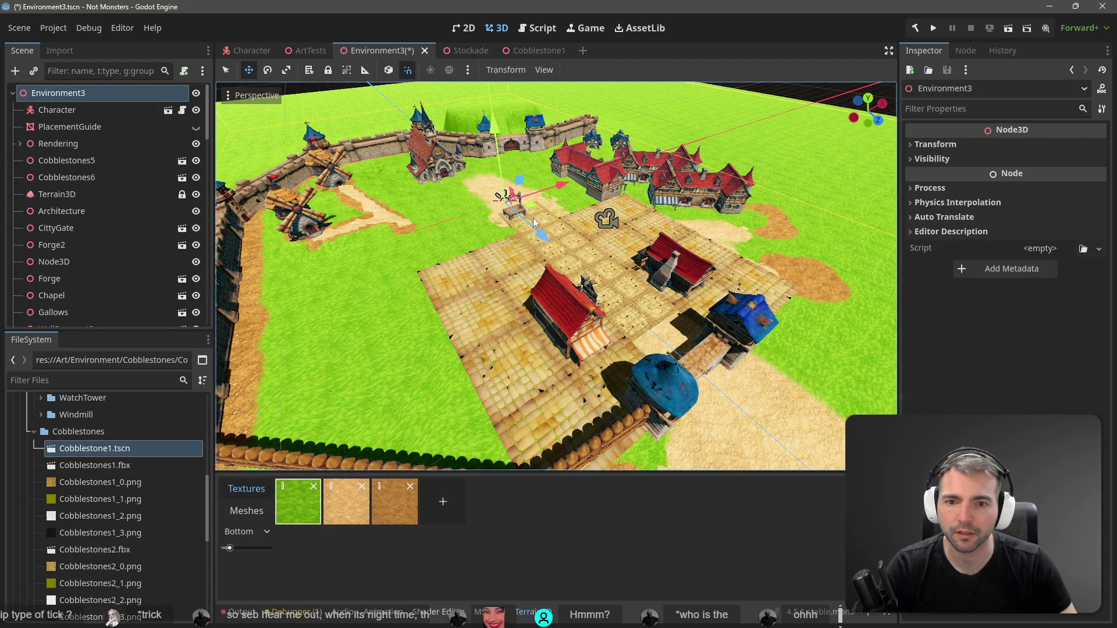
left_click(19, 29)
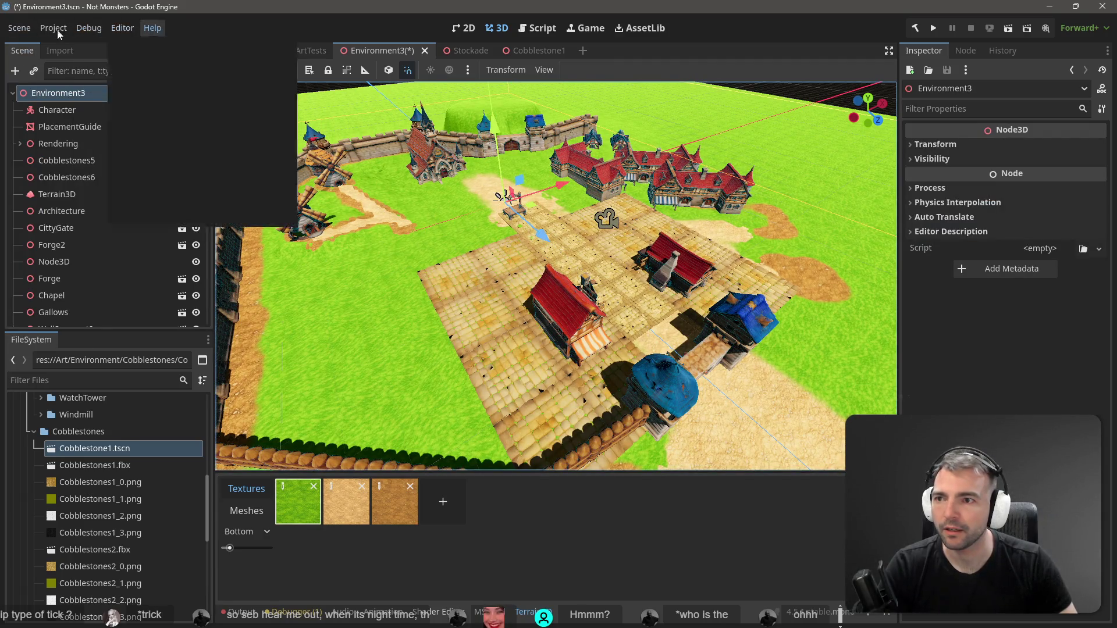
left_click(624, 339)
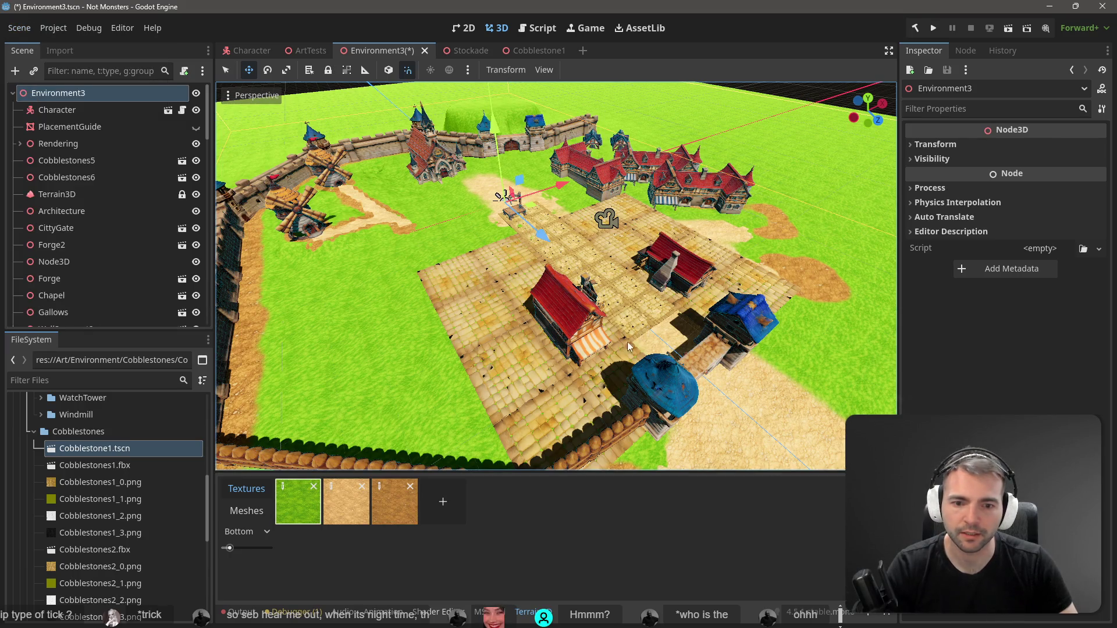
left_click(805, 316)
scroll(805, 316, "up", 5)
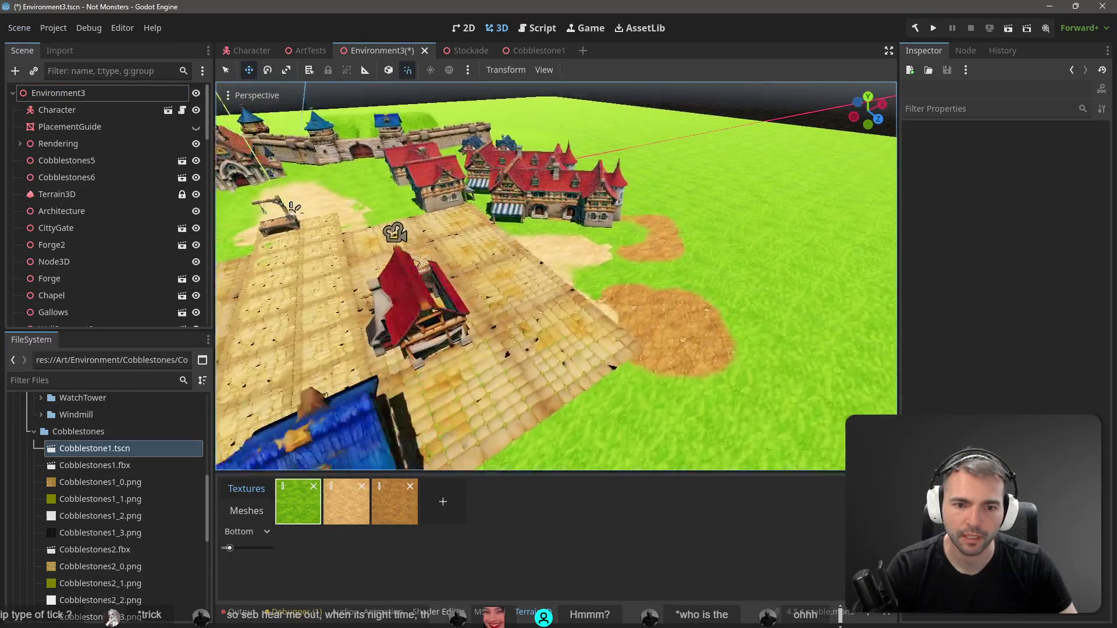
left_click(57, 194)
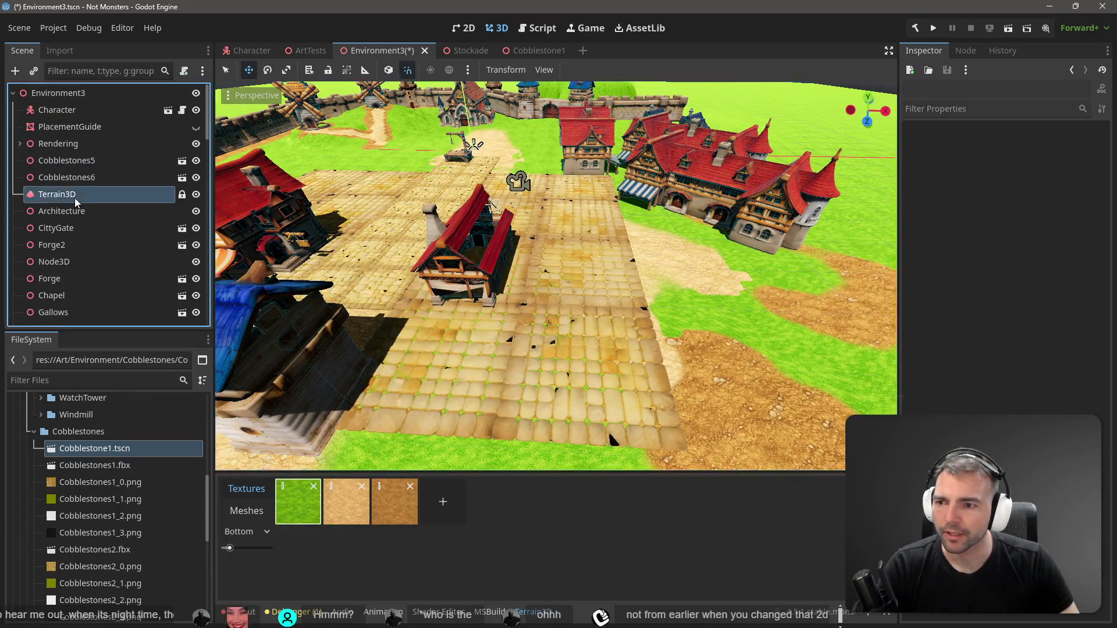
scroll(100, 256, "down", 4)
scroll(100, 257, "down", 10)
scroll(96, 282, "up", 6)
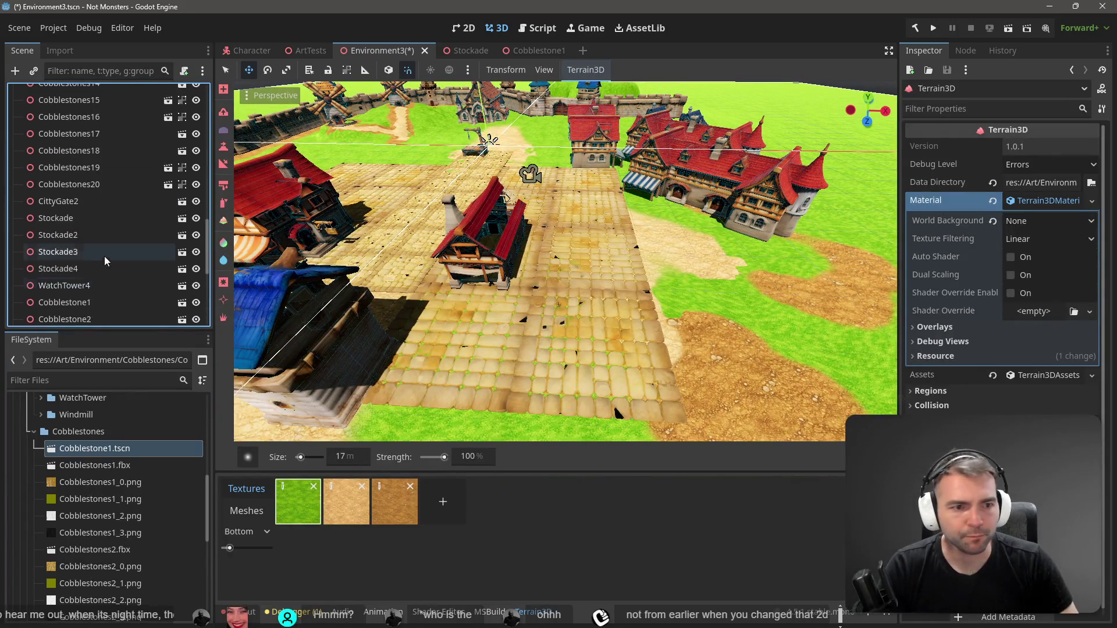
scroll(109, 252, "up", 6)
left_click(951, 204)
Save the scene again with the Terrain3D name unchanged and switch to Cobblestone1
left_click(59, 100)
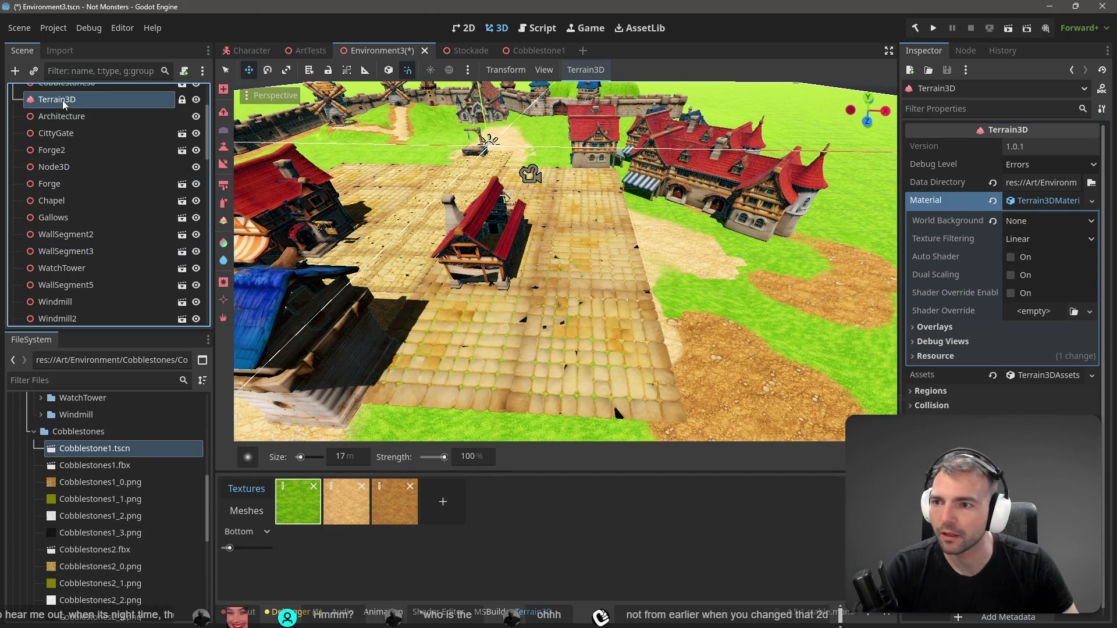
key("ctrl+s")
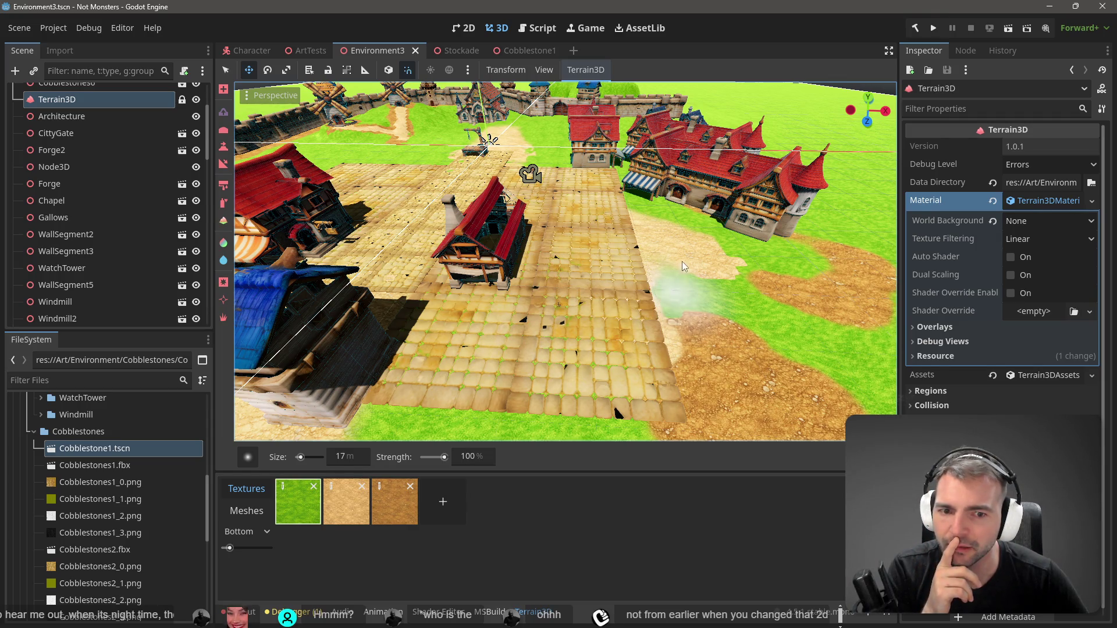
scroll(64, 149, "up", 3)
left_click(524, 51)
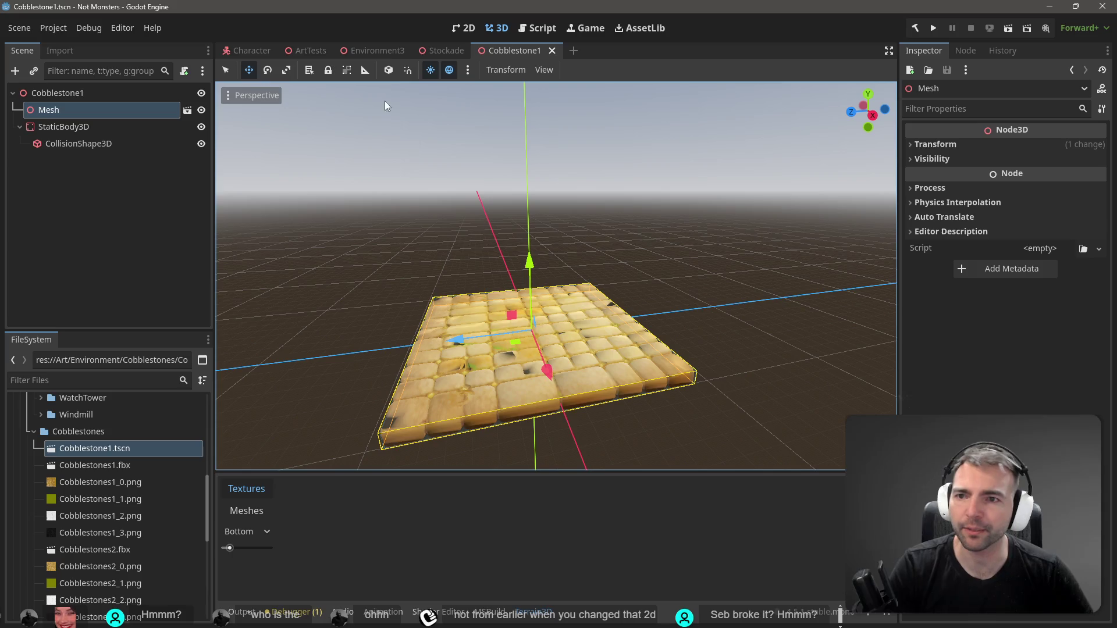
In Environment3, lower the hill right of town, duplicate the terrain, set brush size 7 m, and save
left_click(369, 50)
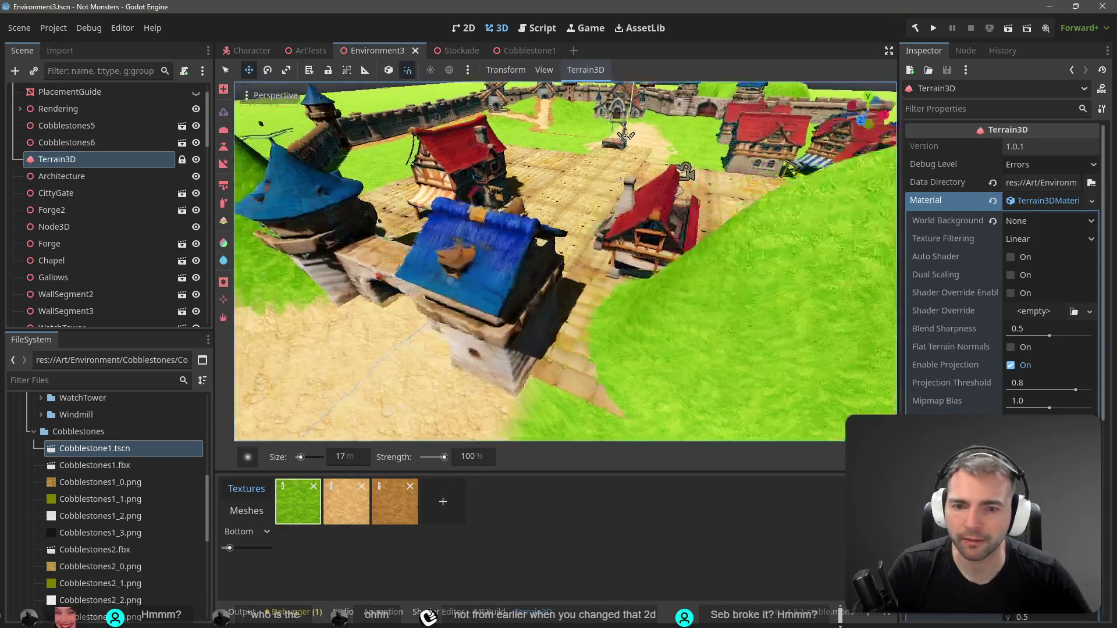
mouse_move(631, 192)
left_mouse_down()
mouse_move(626, 221)
mouse_move(585, 250)
mouse_move(622, 245)
mouse_move(646, 256)
left_mouse_up()
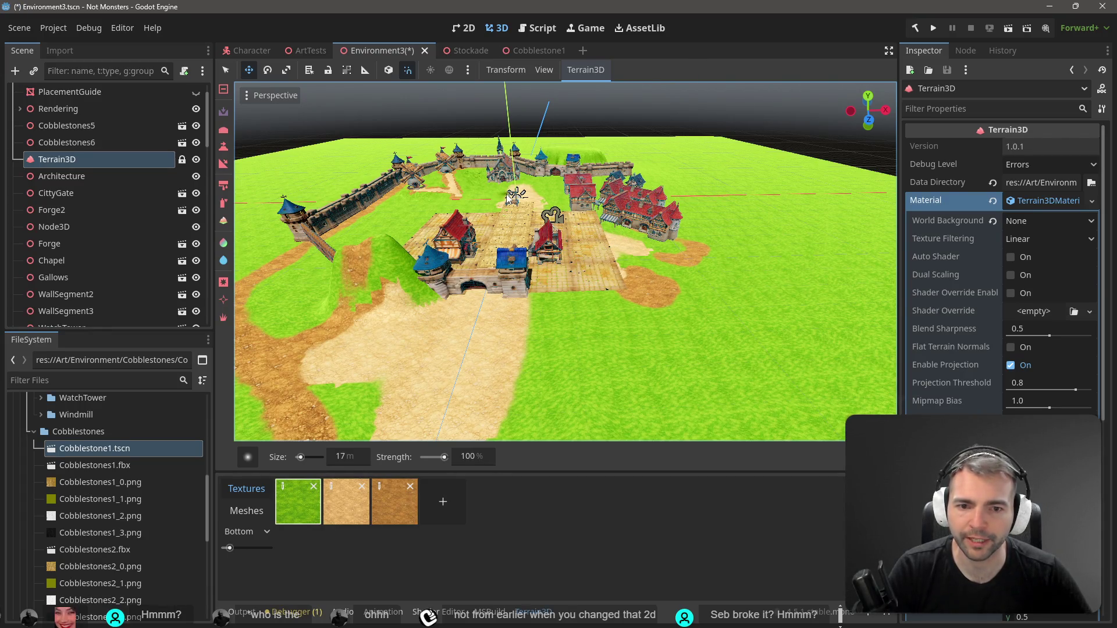
key("ctrl+d")
scroll(417, 243, "up", 5)
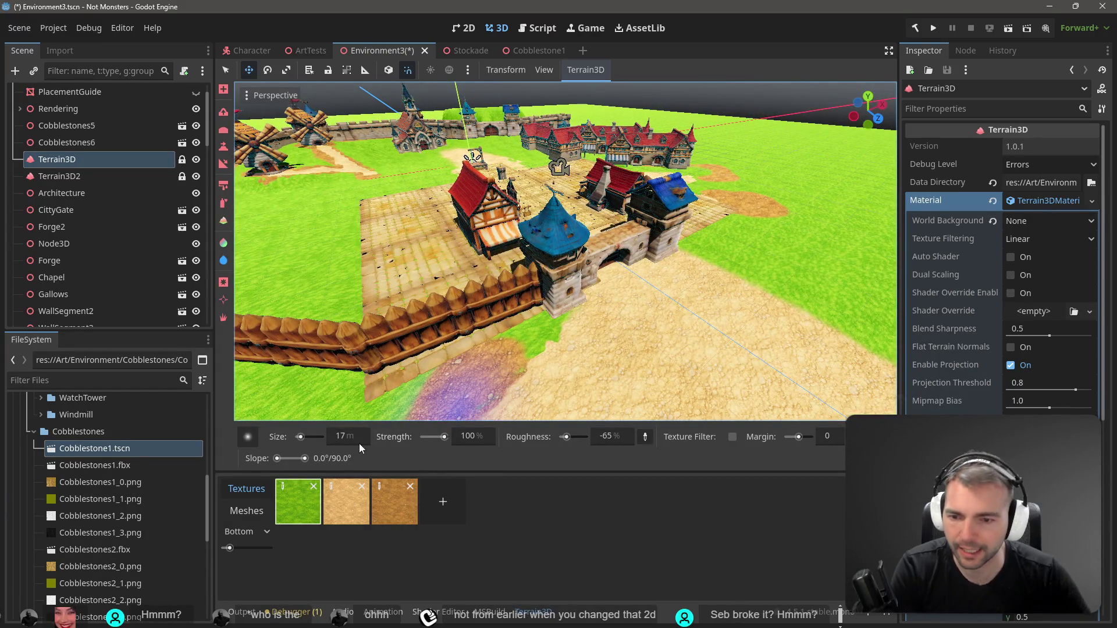
left_click(340, 437)
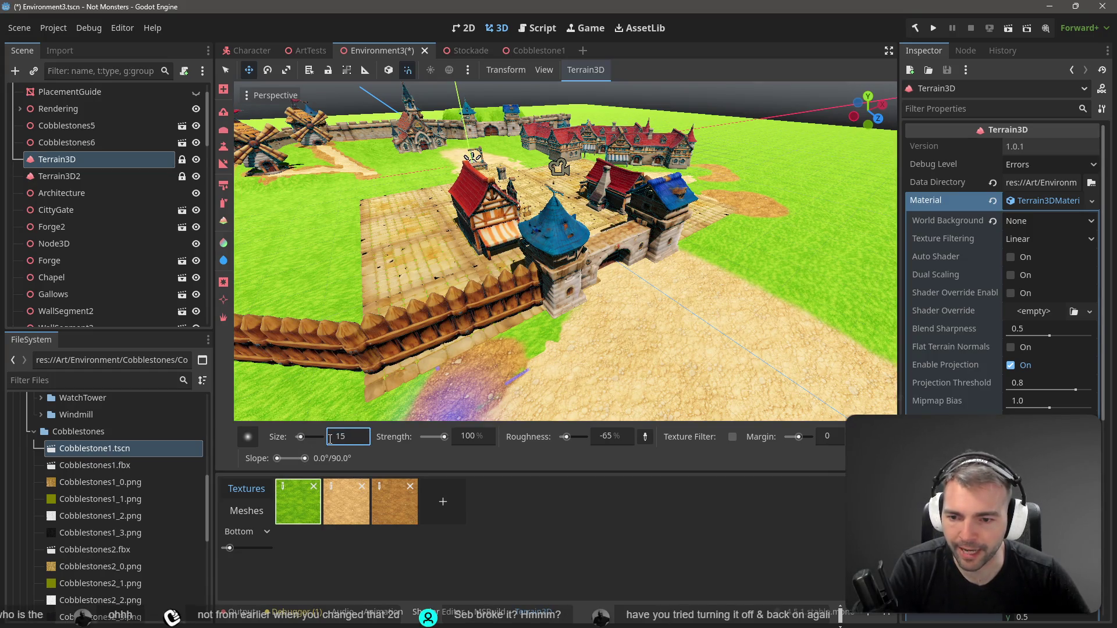
key("Return")
key("ctrl+s")
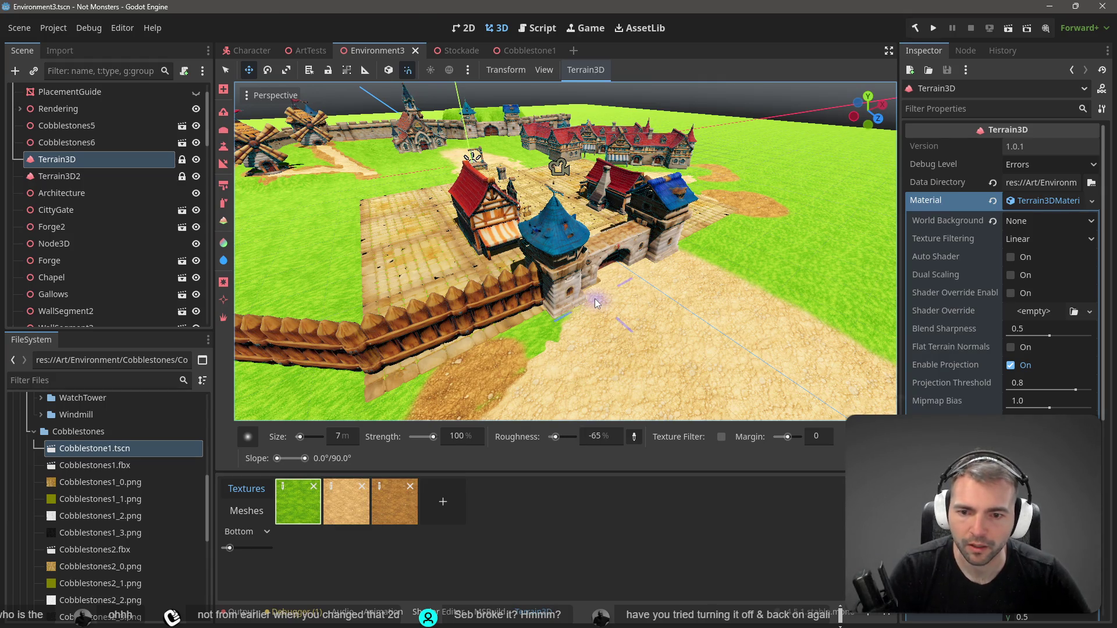
Flip between the Cobblestone1, ArtTests and Environment3 scenes, switch terrain tool, and reselect Terrain3D
left_click(524, 50)
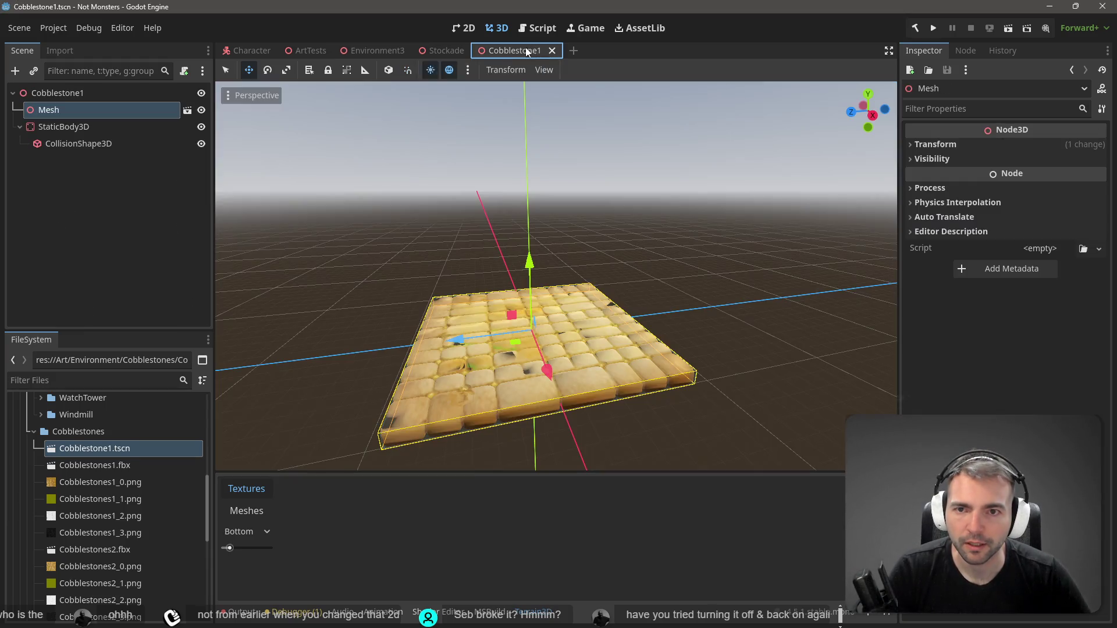
left_click(381, 51)
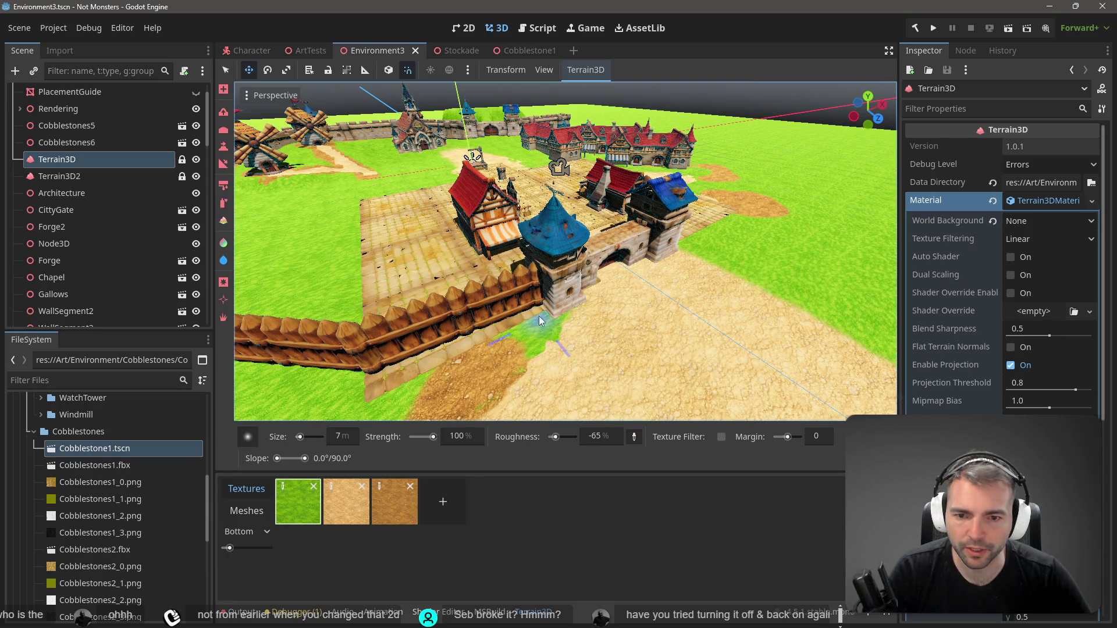
left_click(223, 113)
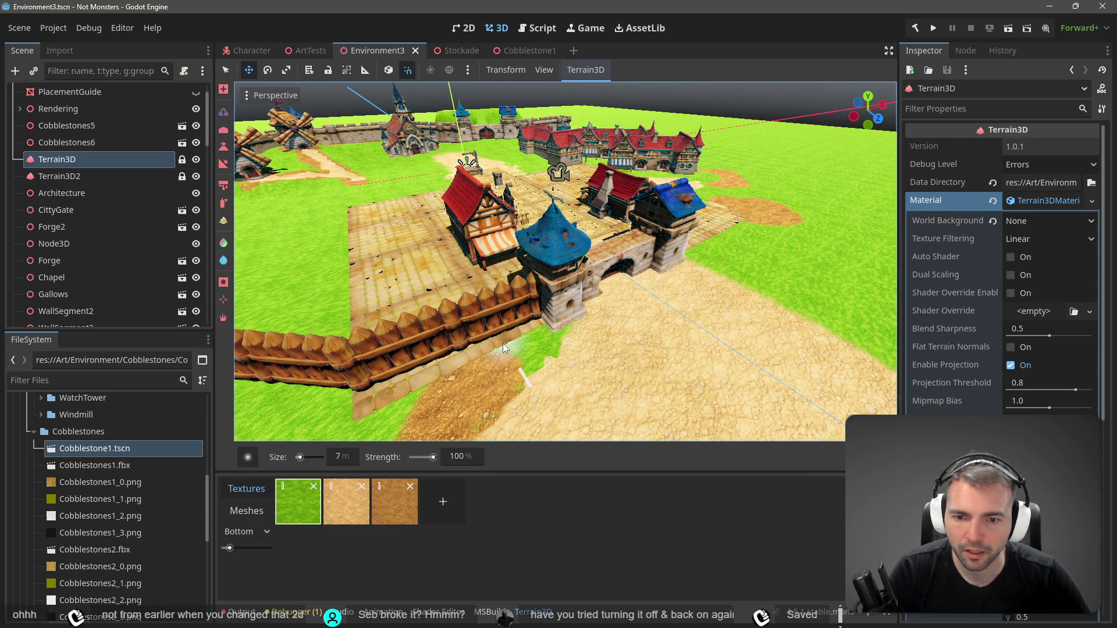
left_click(314, 51)
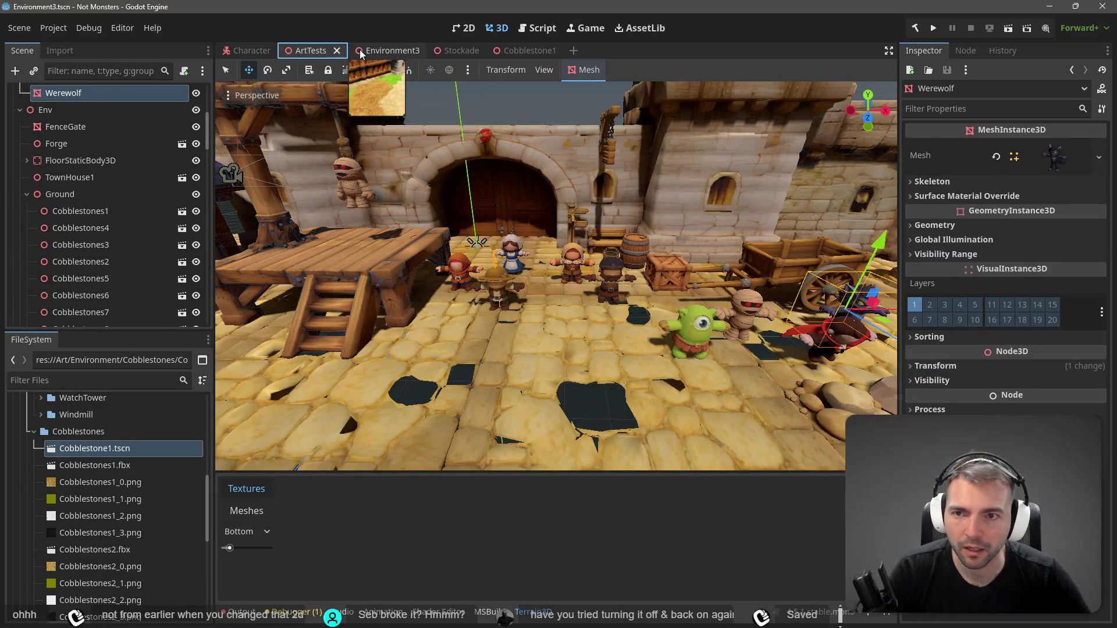
left_click(359, 50)
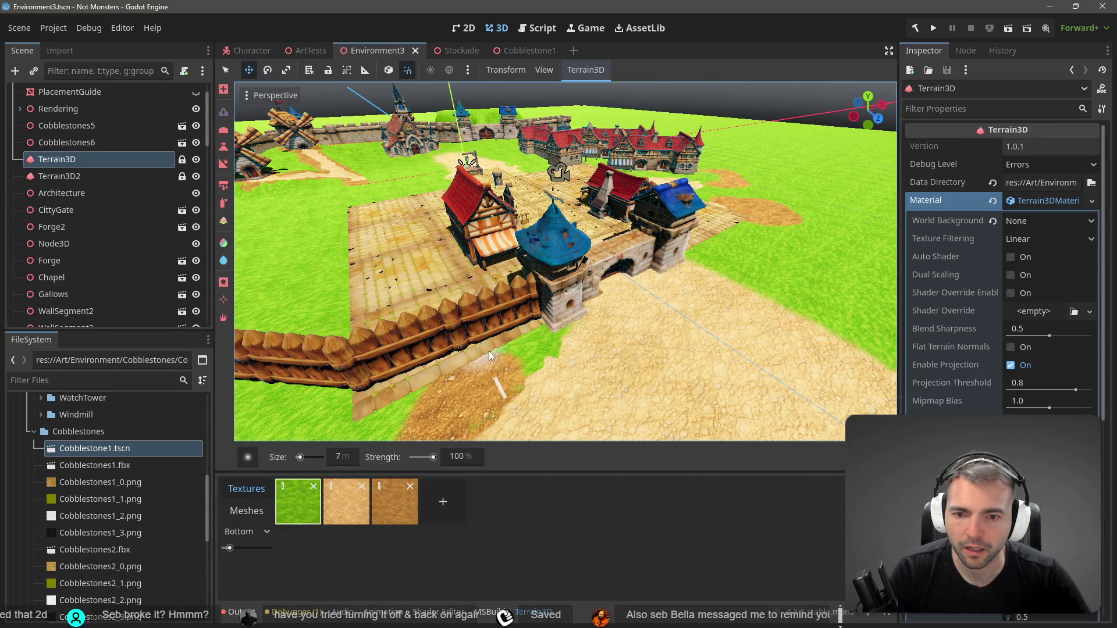
left_click(308, 52)
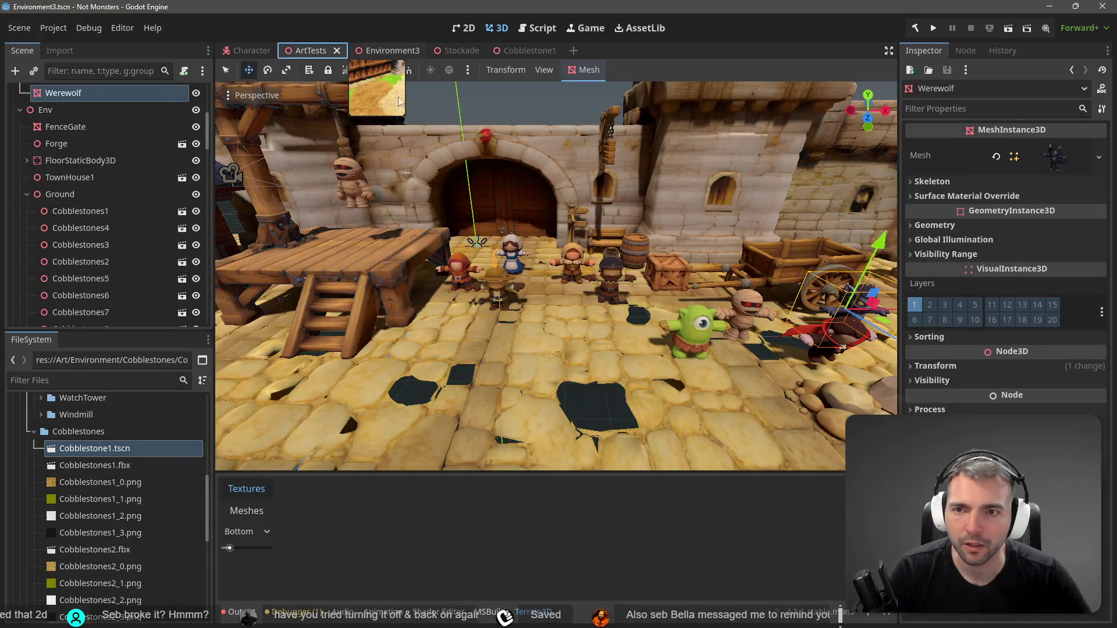
left_click(365, 51)
left_click(88, 148)
left_click(78, 165)
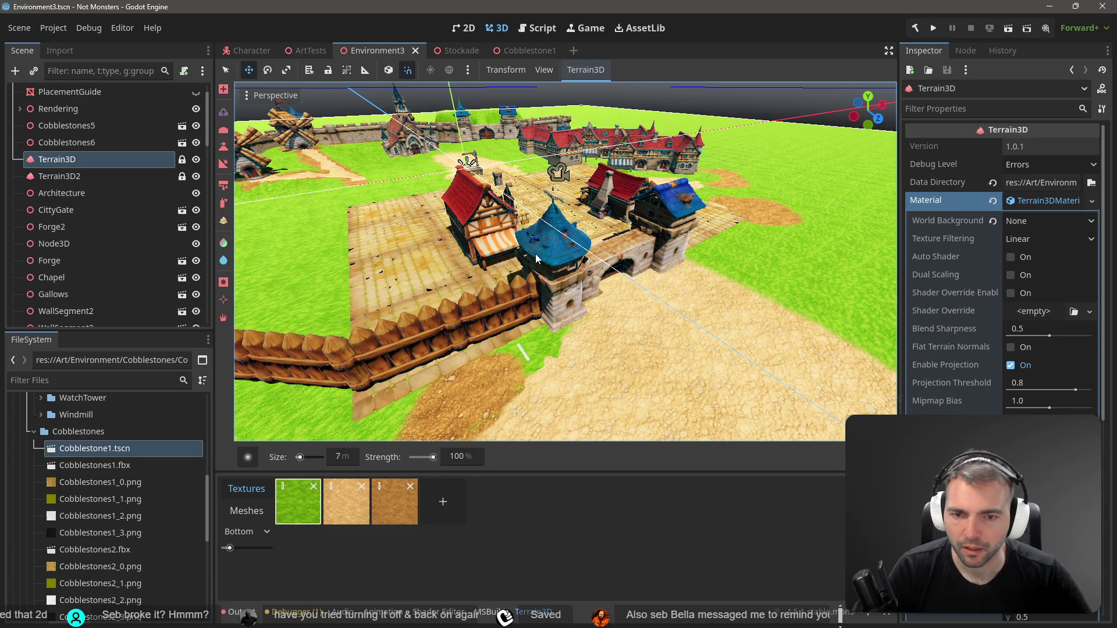
Close the Cobblestone1 and Stockade scene tabs
left_click(530, 50)
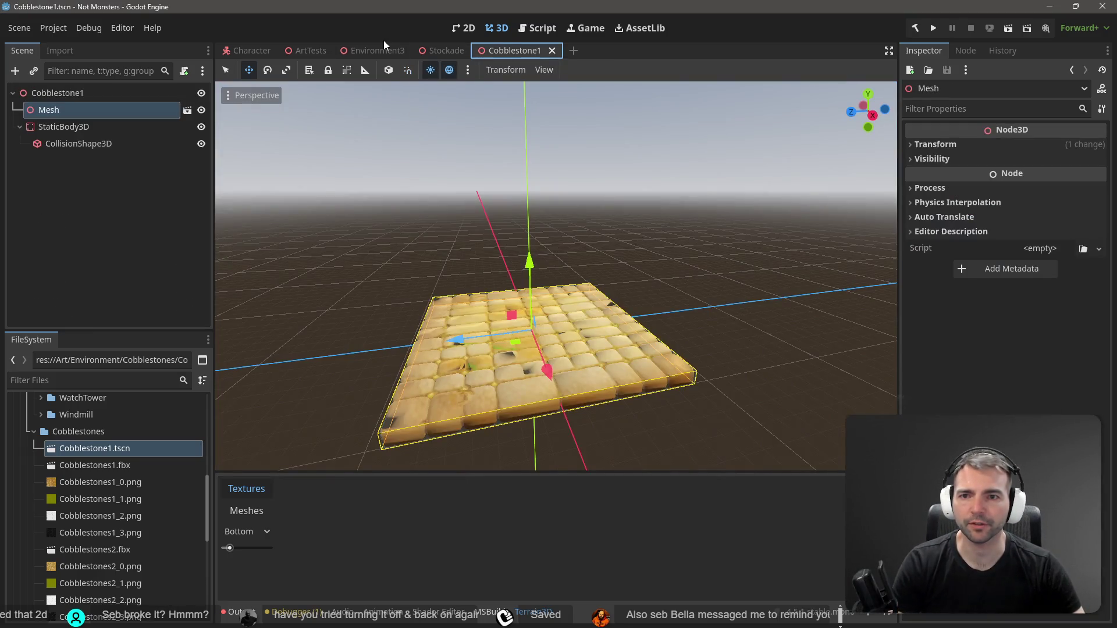
left_click(372, 48)
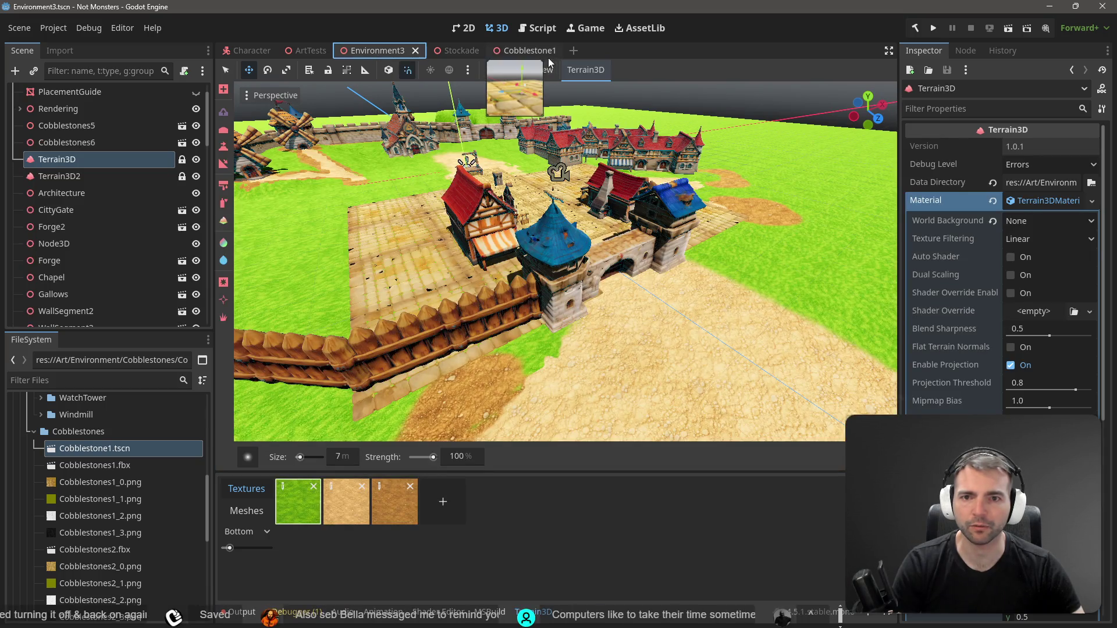
left_click(548, 57)
left_click(553, 51)
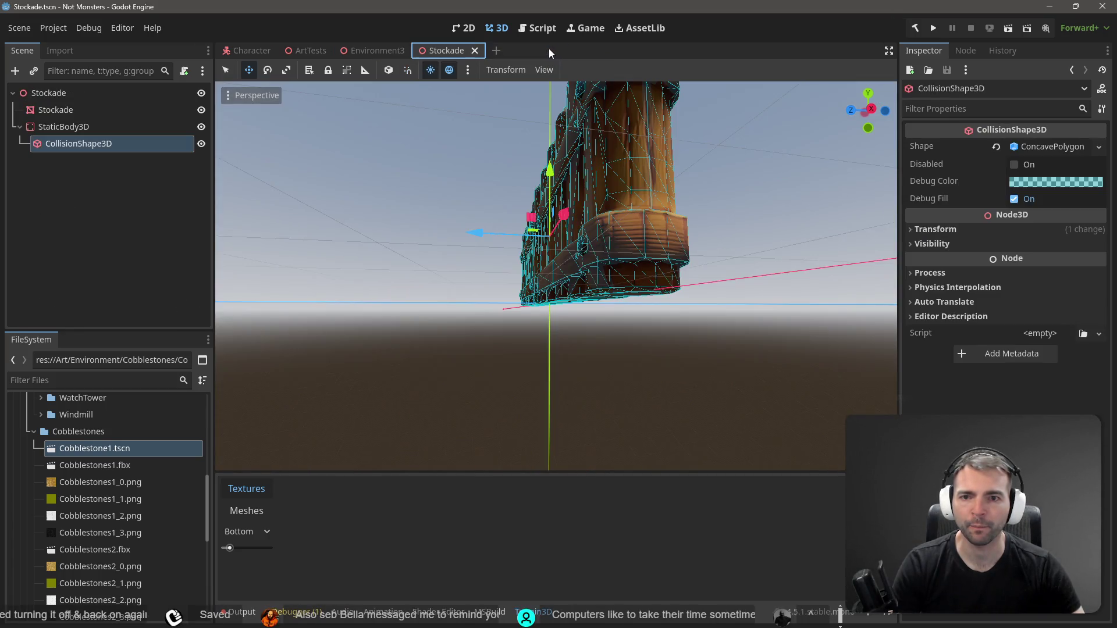
left_click(475, 51)
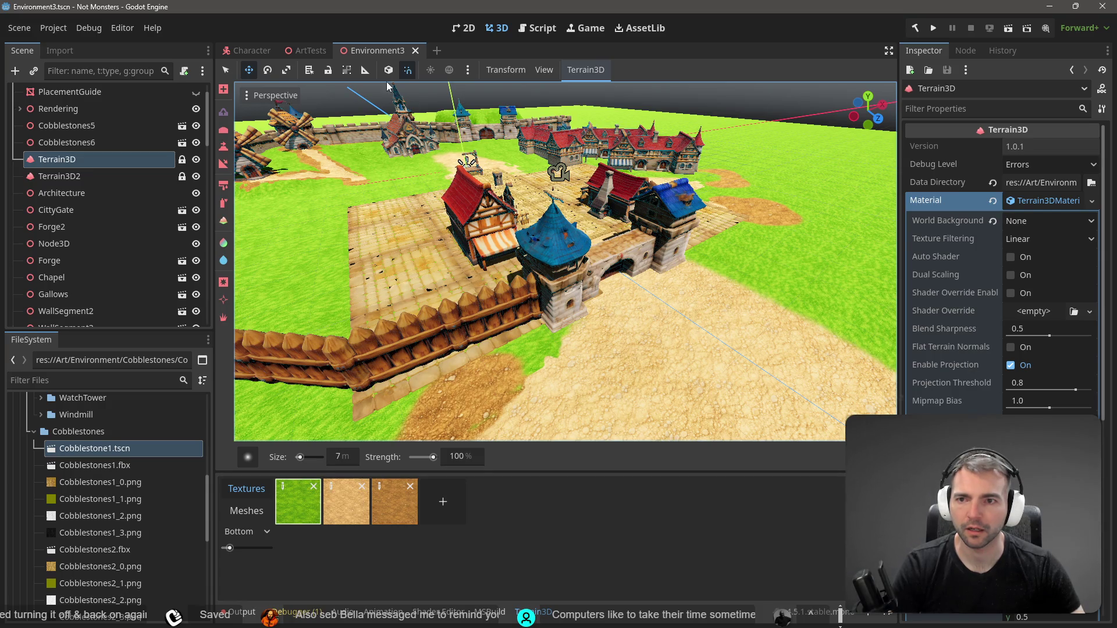
Glance at ArtTests, then zoom Environment3 out to the whole walled village and gate, selecting Terrain3D2
left_click(306, 51)
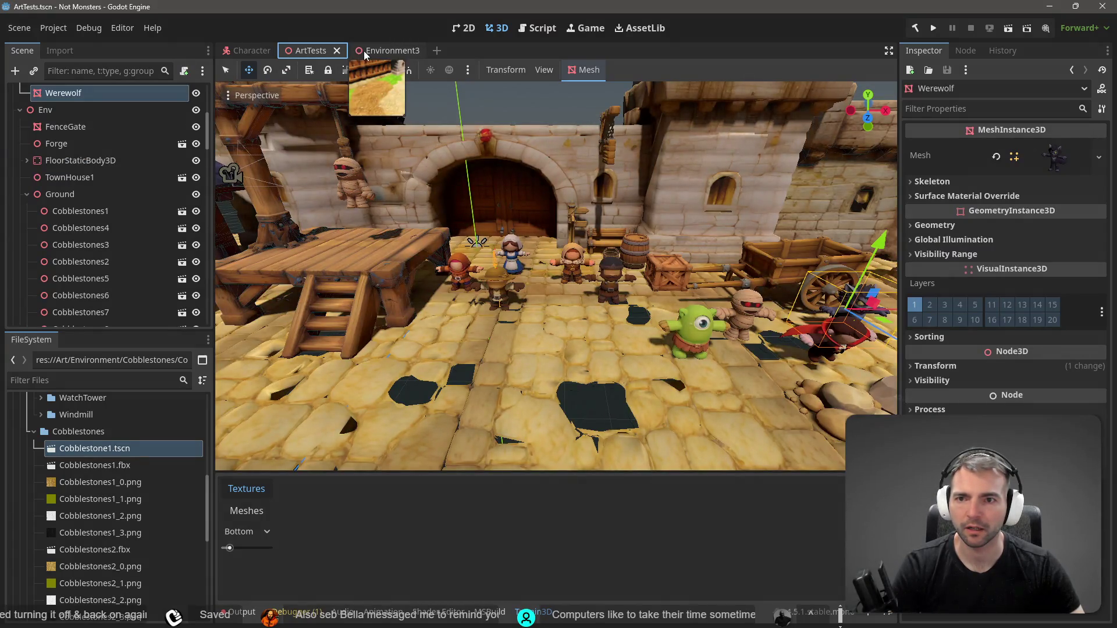
left_click(366, 51)
scroll(565, 262, "down", 5)
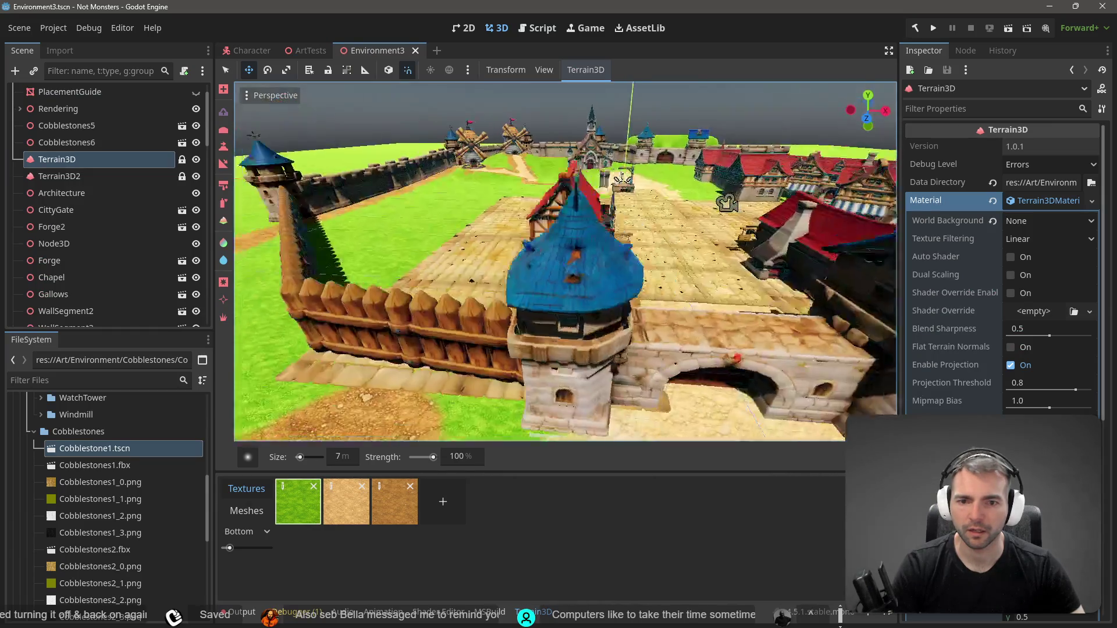
scroll(593, 315, "up", 3)
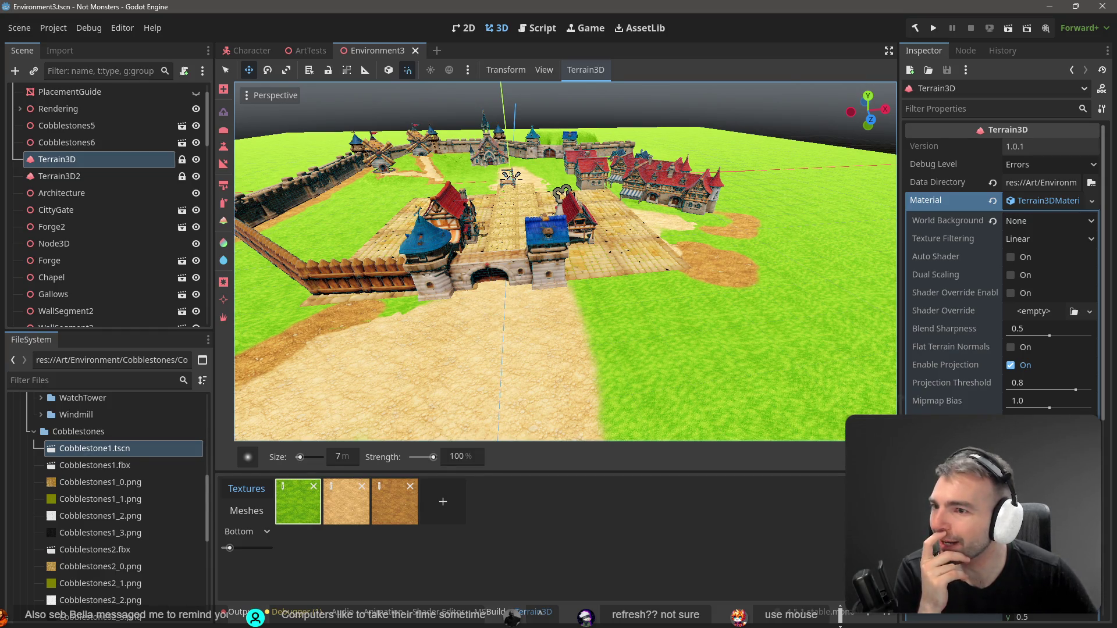
left_click(85, 178)
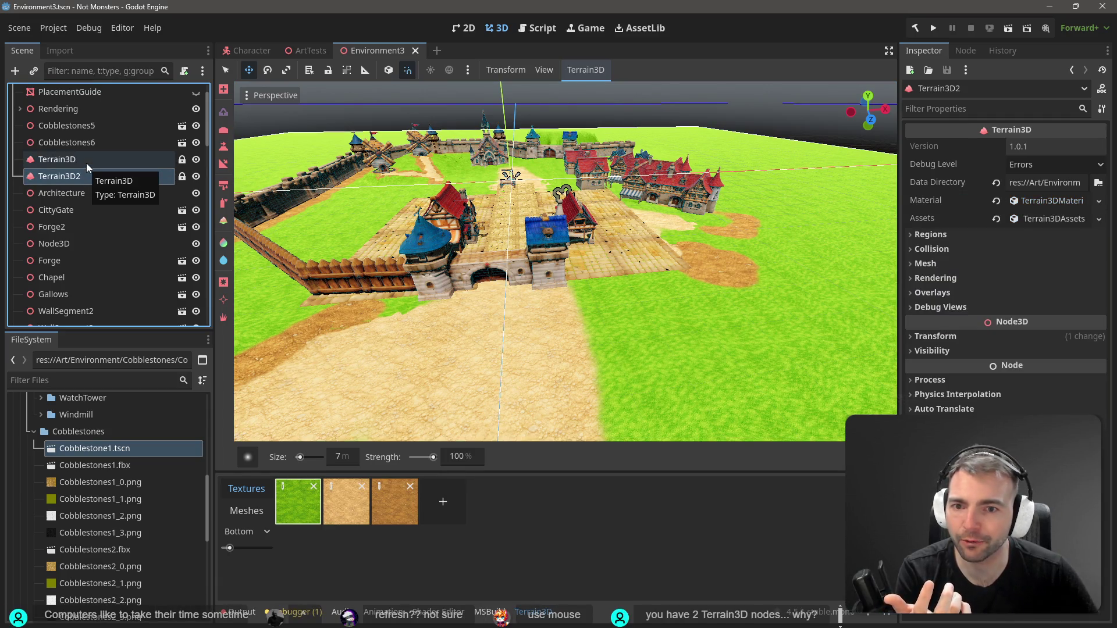
Attempt terrain node deletions, cancelling Terrain3D2's removal and undoing the accidental Terrain3D deletion
left_click(86, 162)
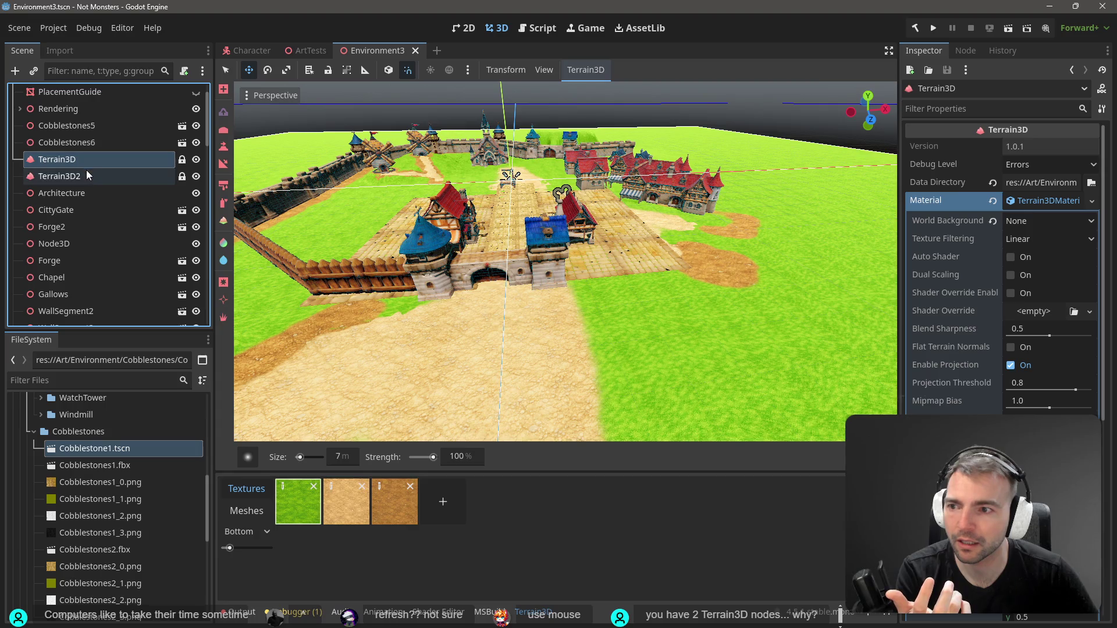
left_click(87, 173)
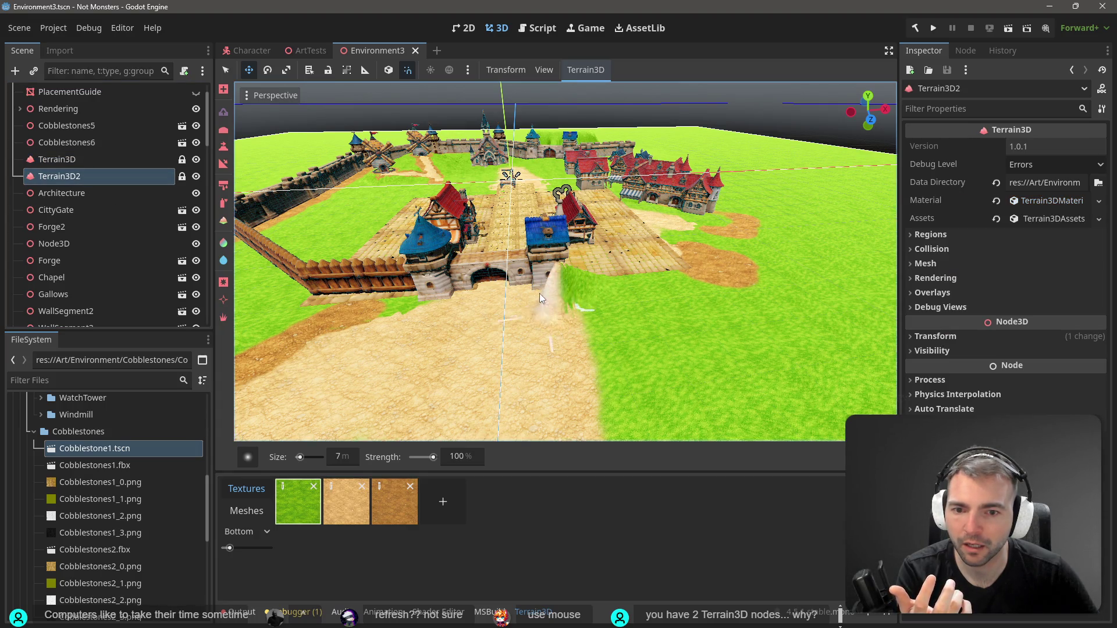
left_click(113, 161)
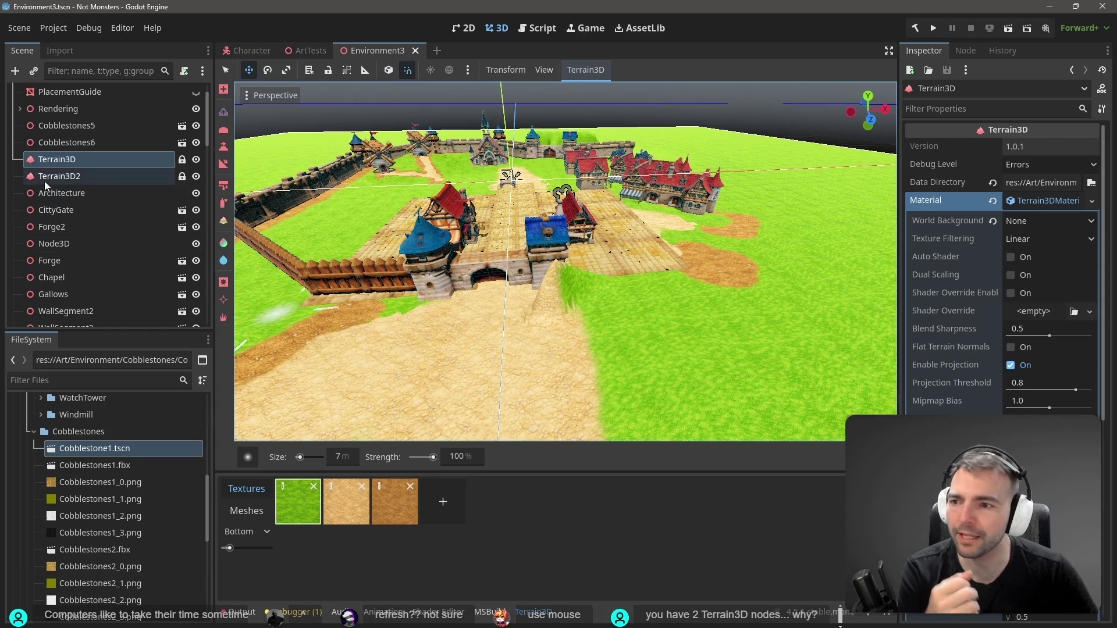
key("ctrl+z")
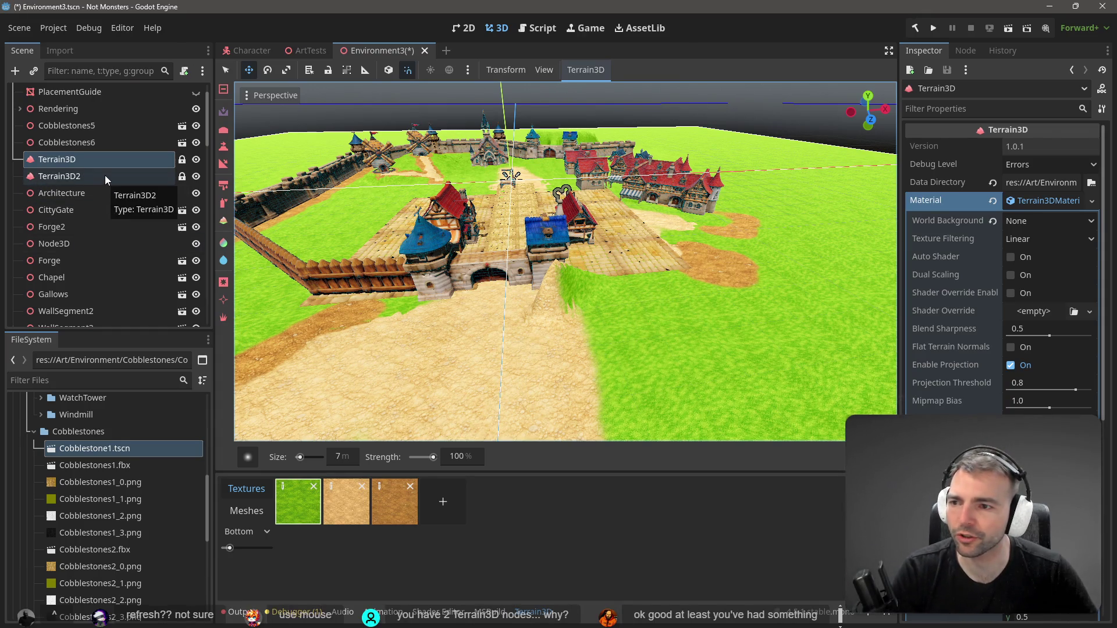
left_click(76, 175)
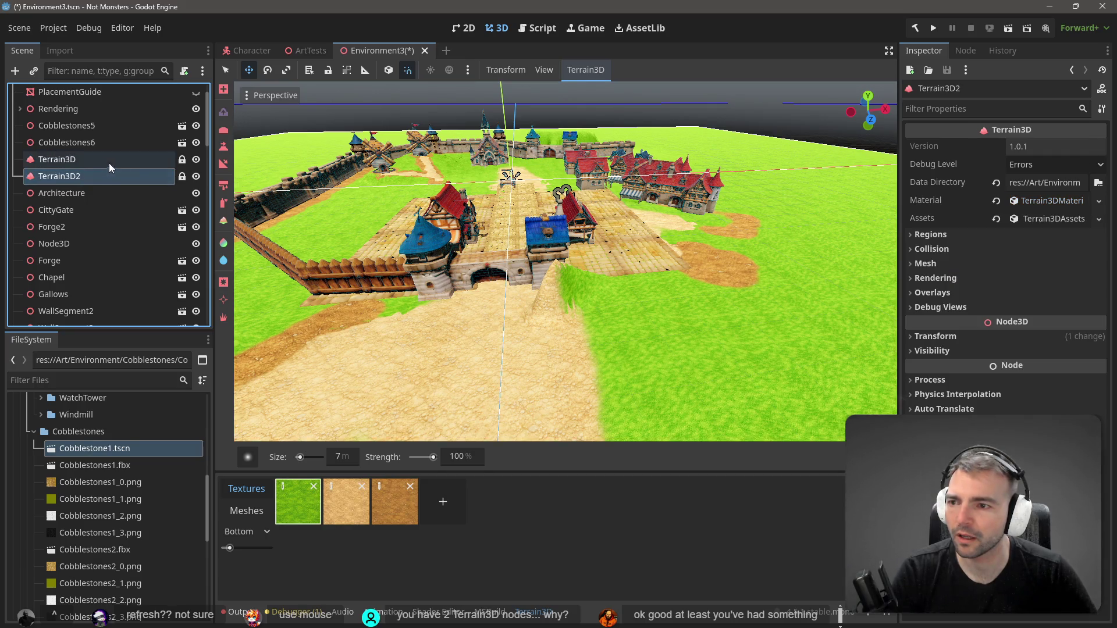
key("Delete")
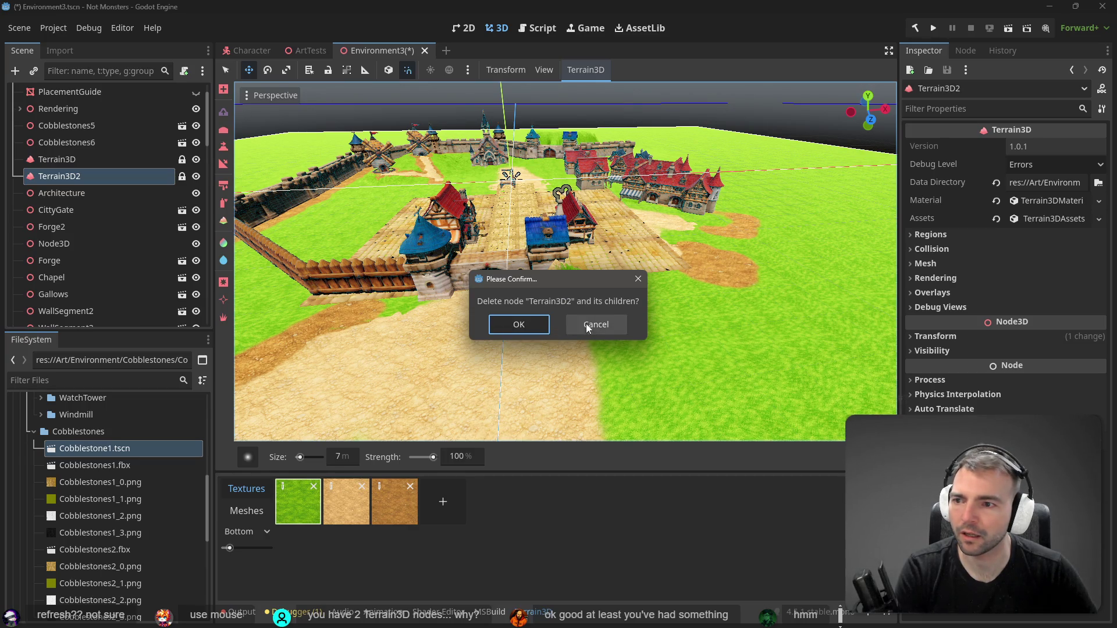
left_click(587, 324)
left_click(99, 157)
key("Delete")
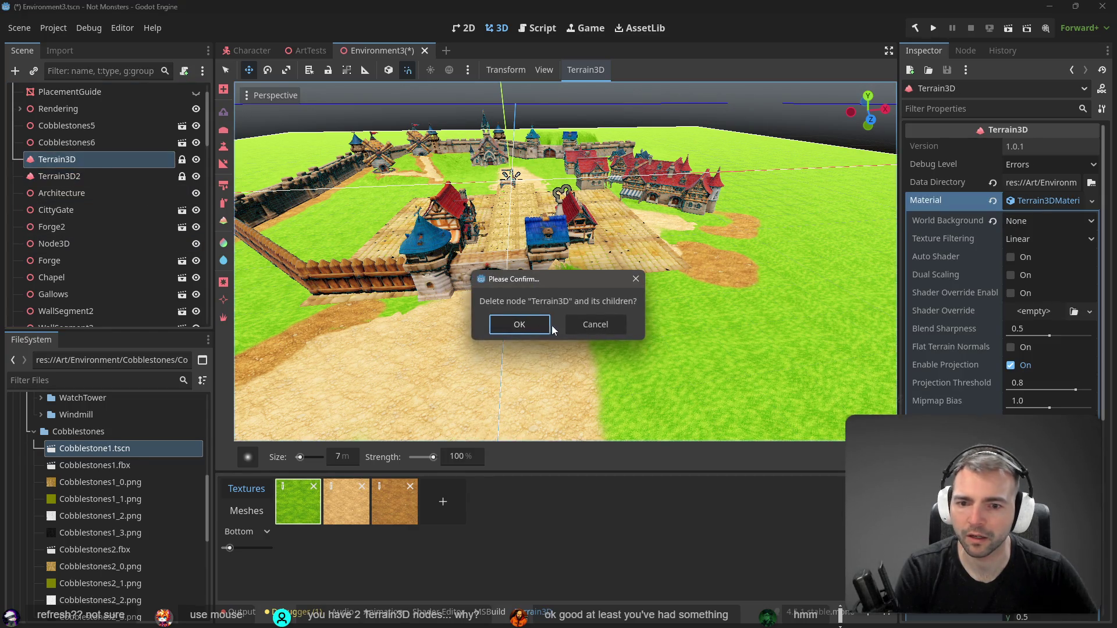
left_click(542, 325)
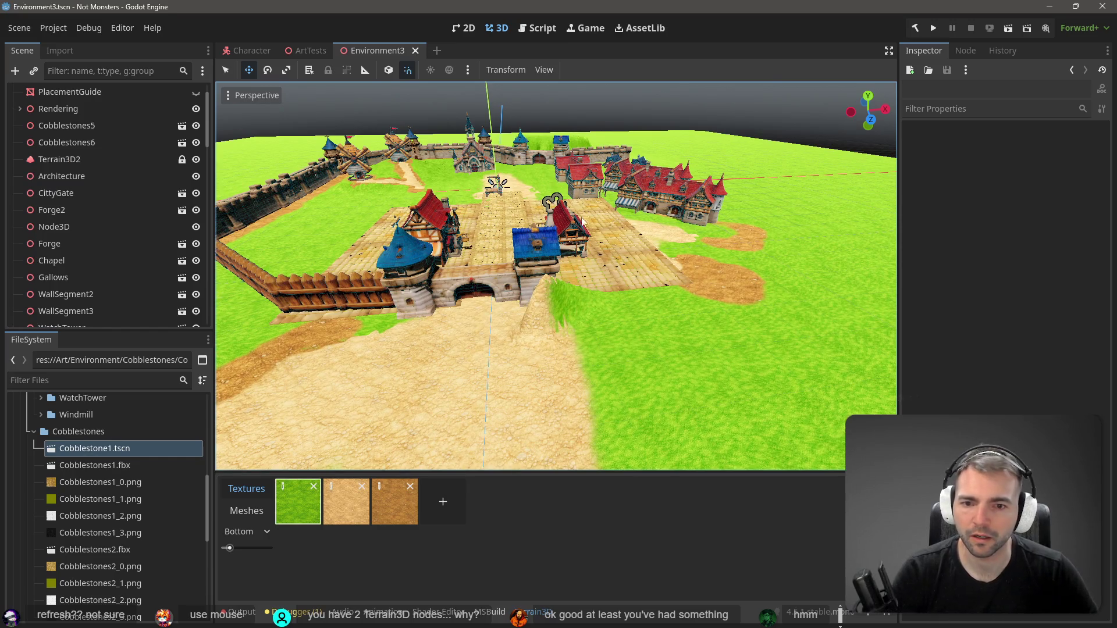
key("ctrl+z")
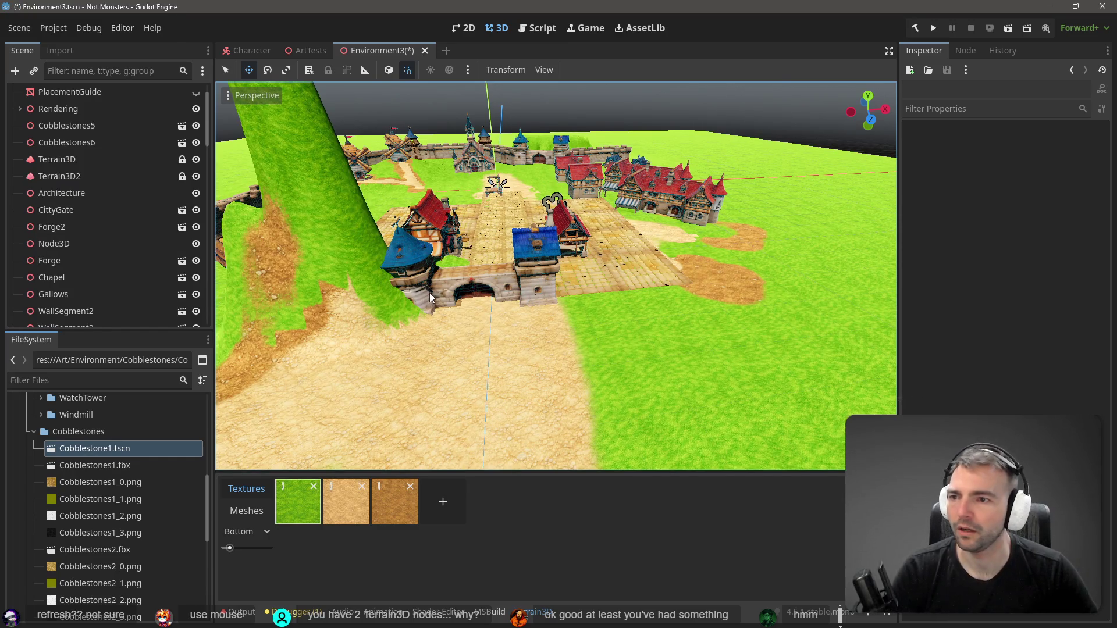
Remove and restore Terrain3D, set the region tool to subtract, and save Environment3
left_click(89, 174)
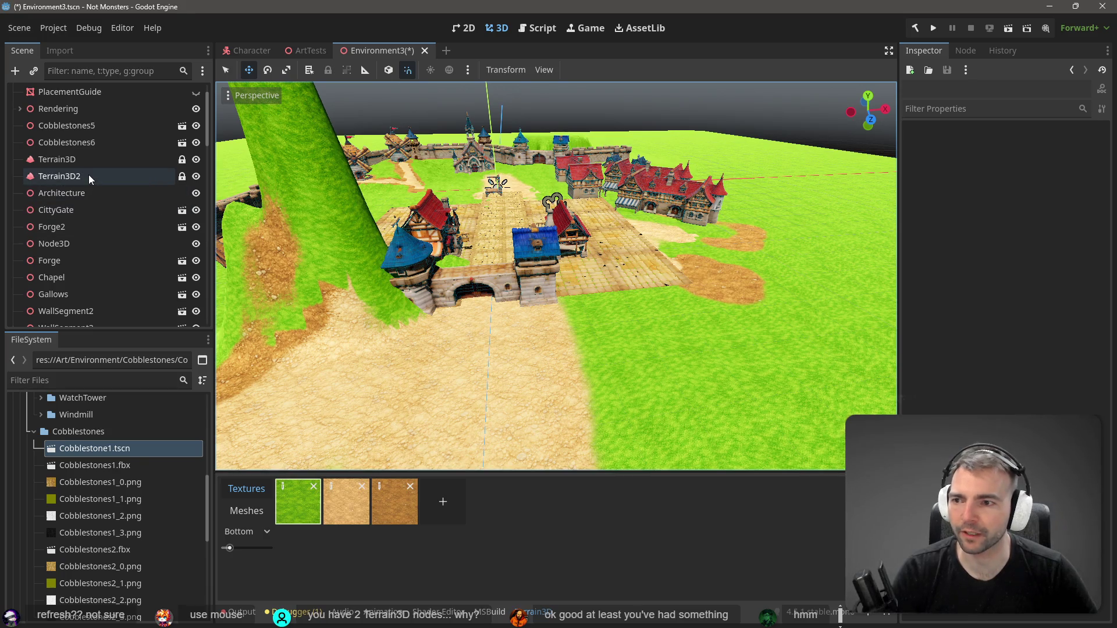
left_click(81, 160)
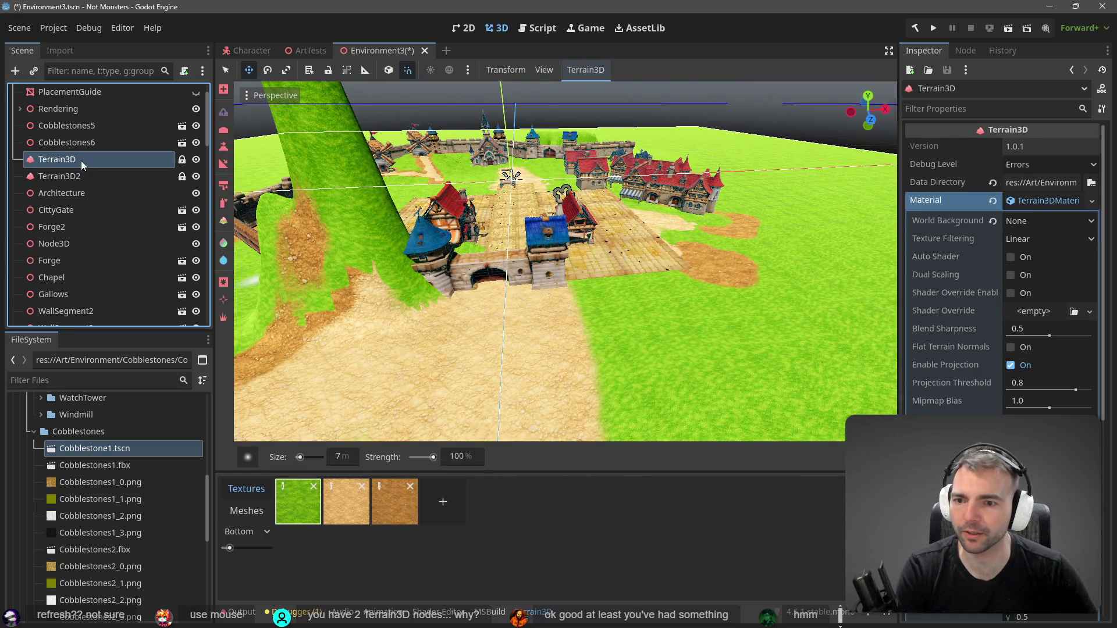
key("Delete")
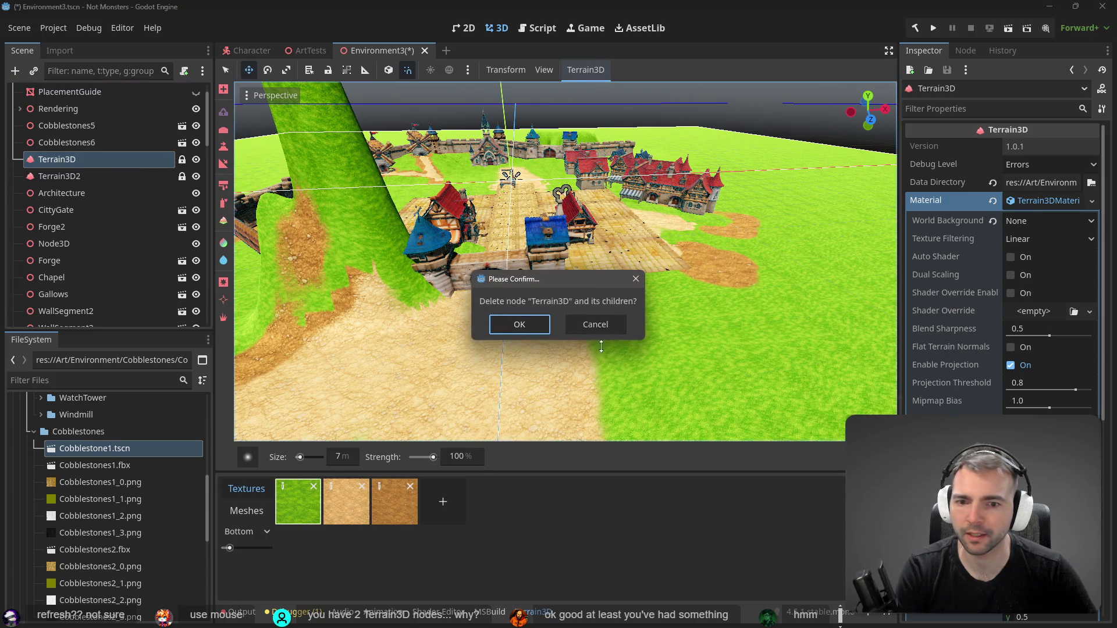
left_click(532, 329)
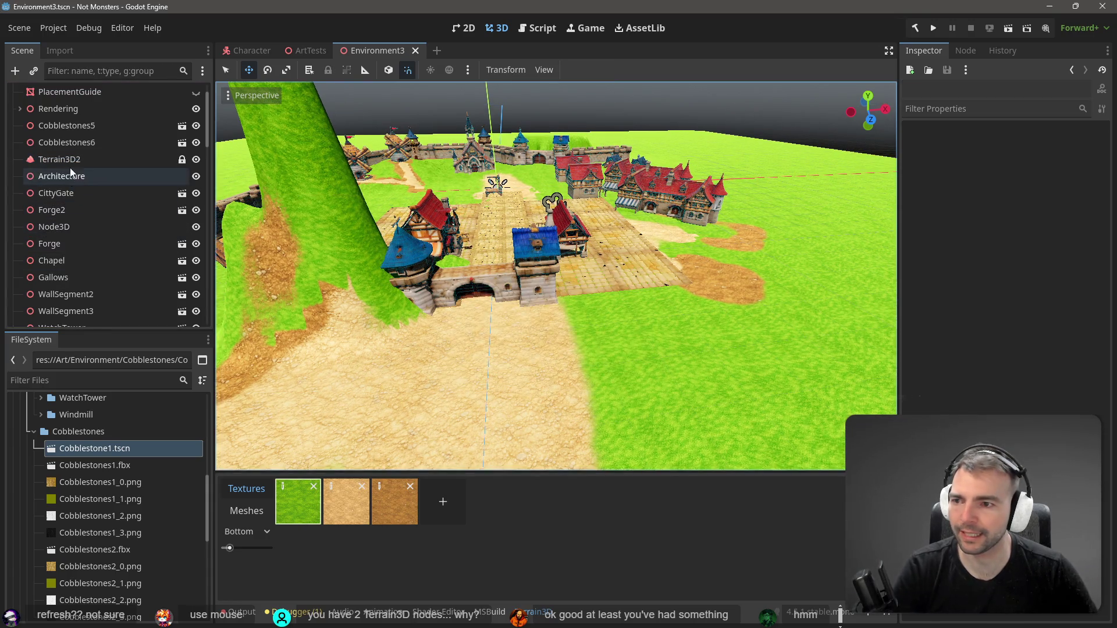
left_click(116, 159)
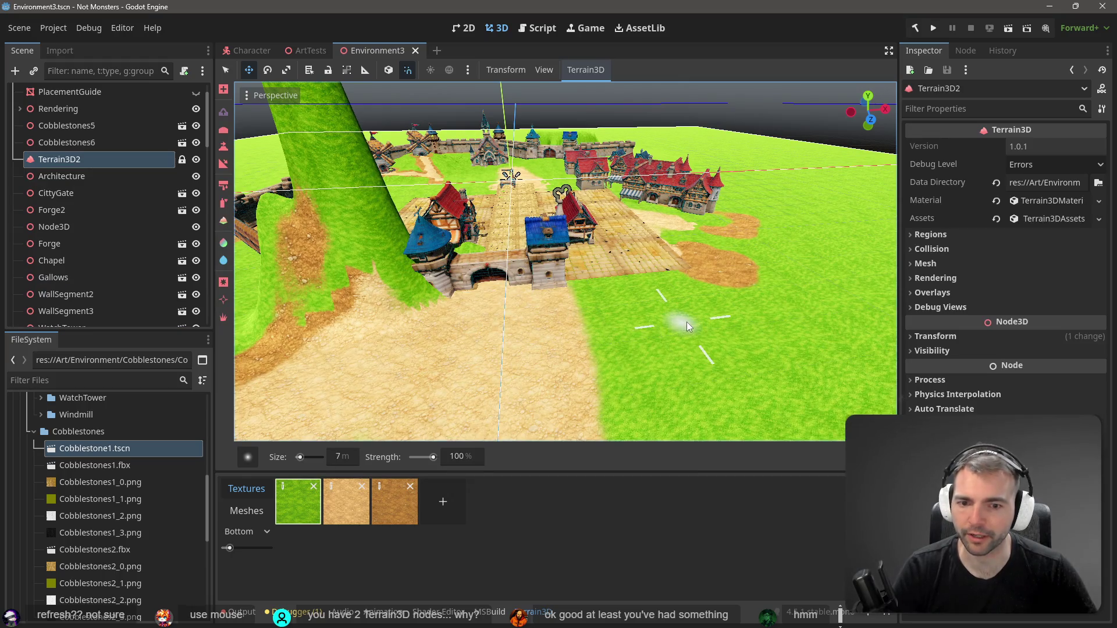
left_click(562, 357)
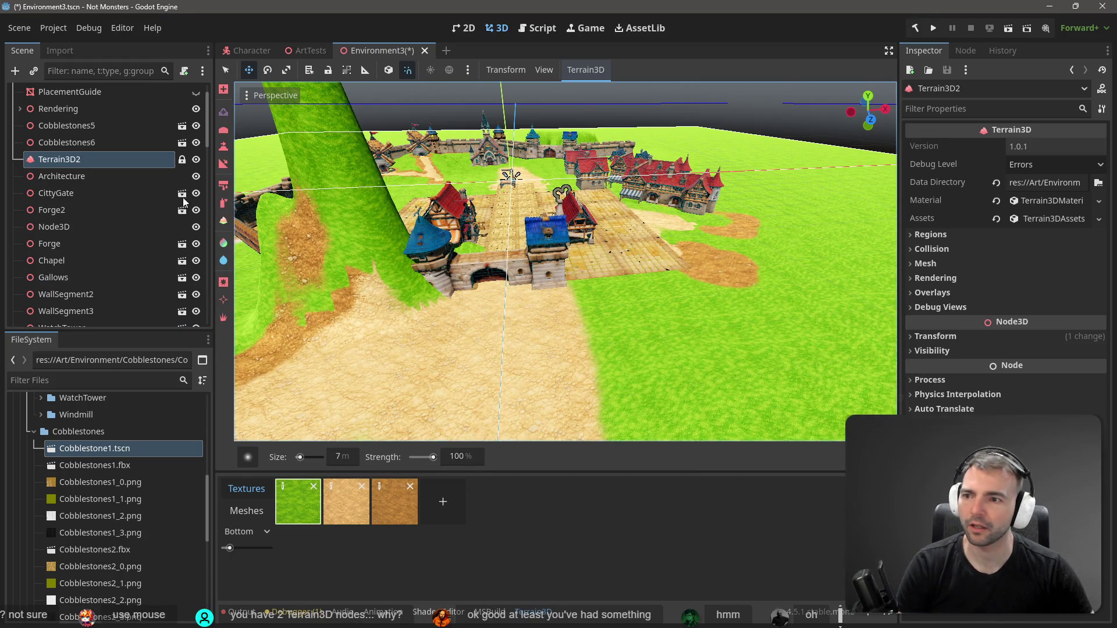
left_click(99, 149)
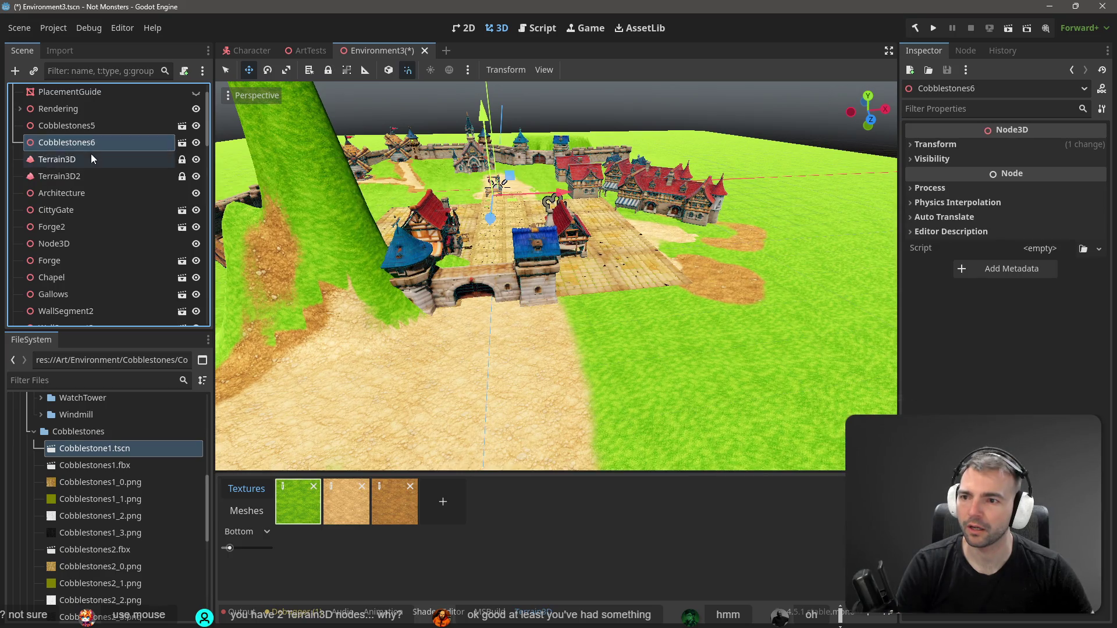
left_click(90, 155)
left_click(97, 177)
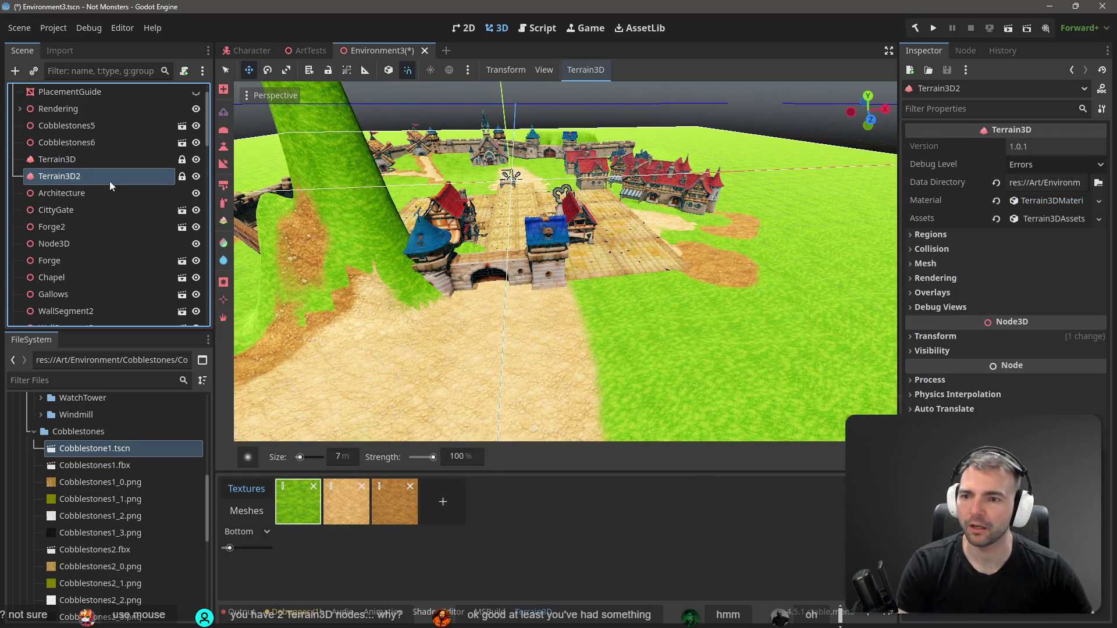
key("ctrl+s")
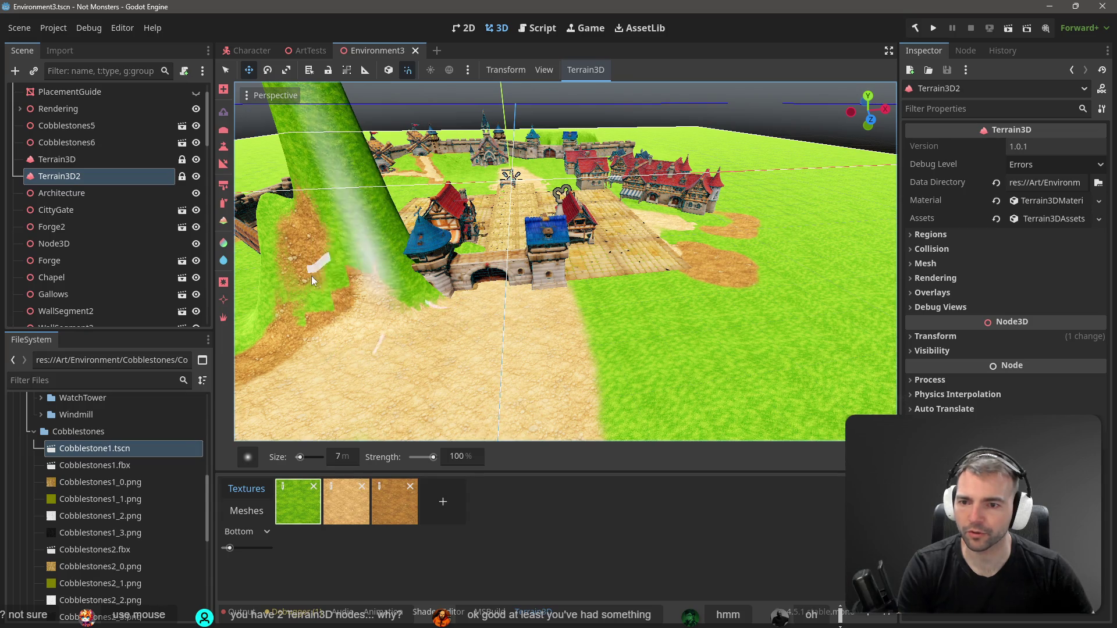
Delete Terrain3D2, leaving Terrain3D as the only terrain node
left_click(75, 166)
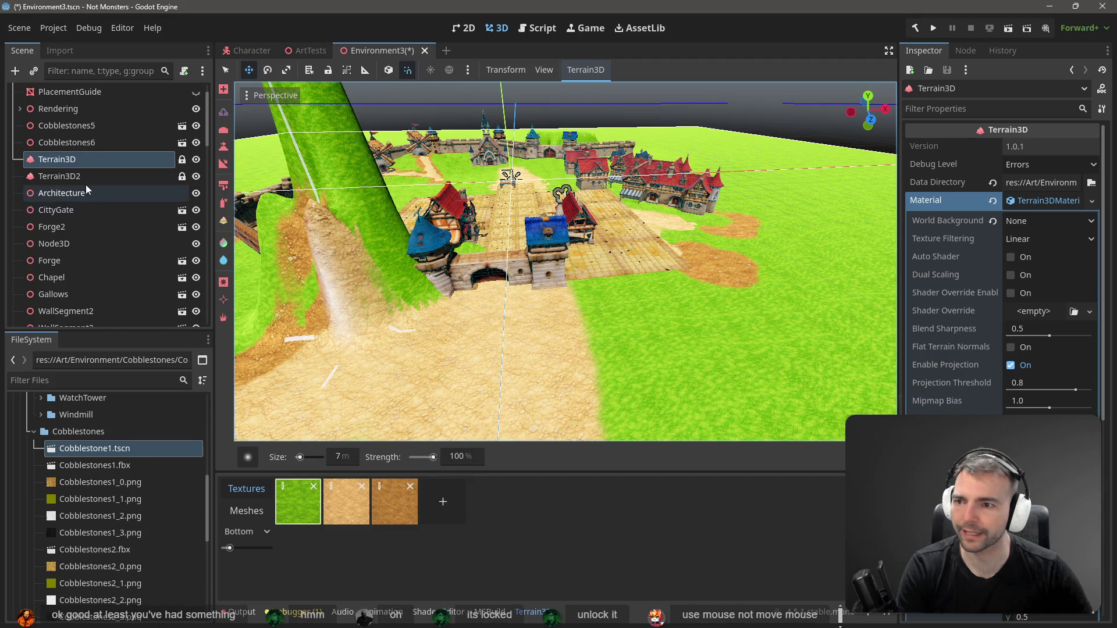
left_click(160, 176)
key("Delete")
left_click(512, 324)
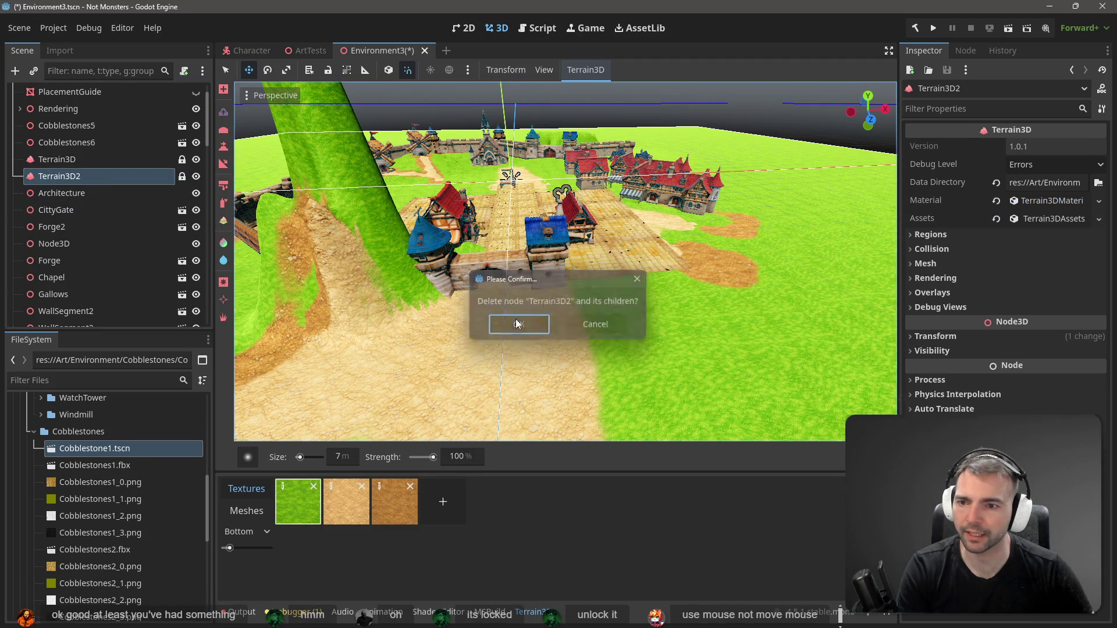
left_click(77, 163)
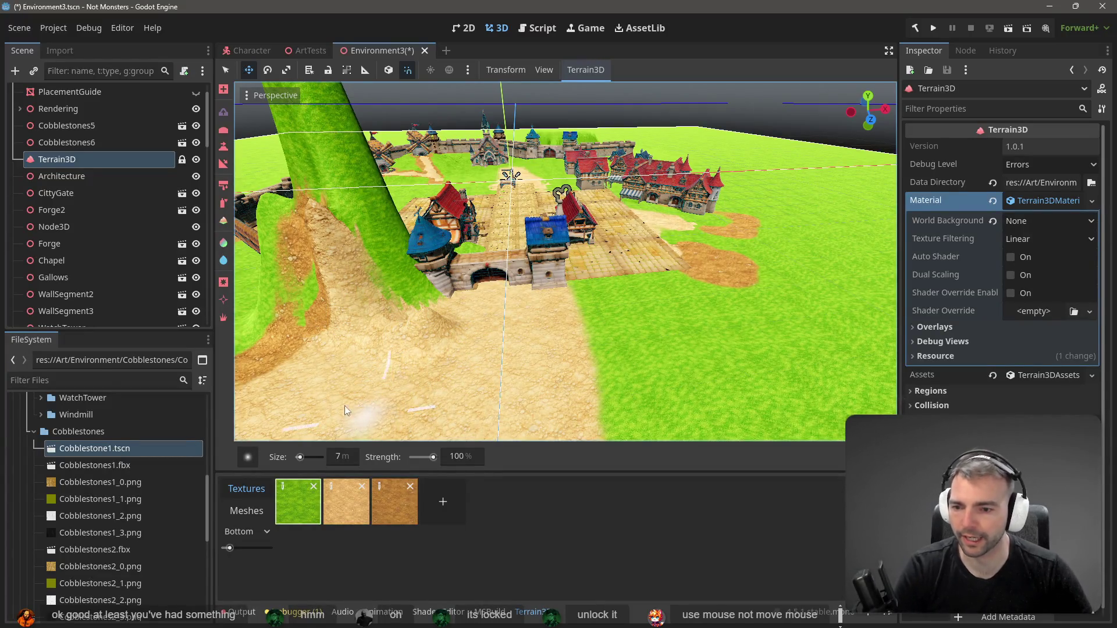
Flatten the green slope left of the gate with a 106 m brush, redoing the stroke once
left_click(224, 144)
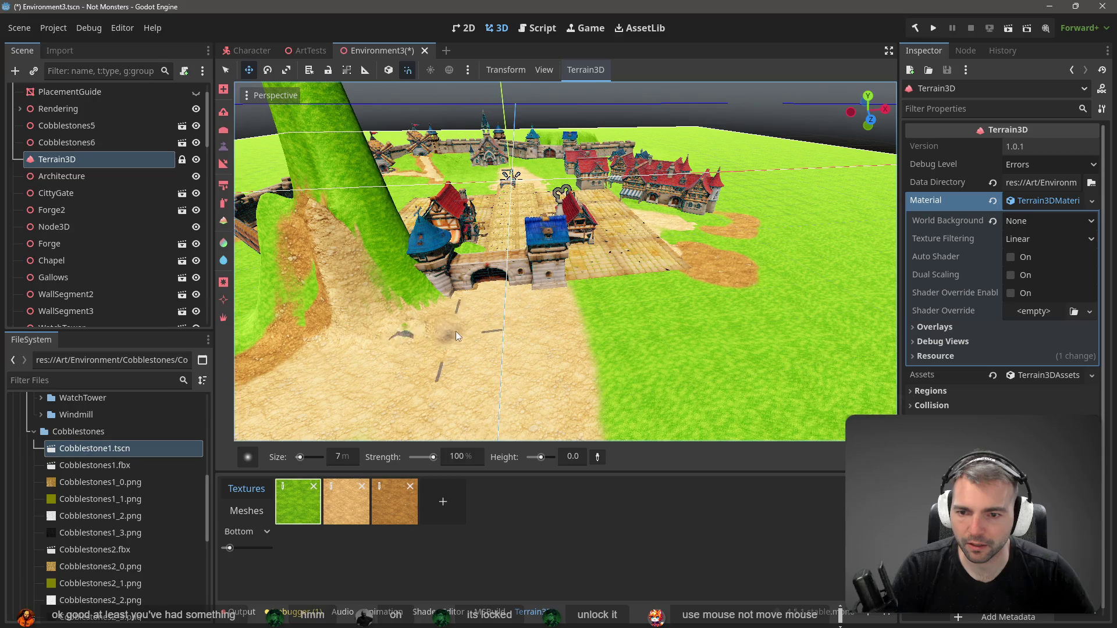
mouse_move(396, 323)
left_mouse_down()
mouse_move(439, 284)
mouse_move(375, 316)
mouse_move(427, 303)
mouse_move(379, 285)
mouse_move(324, 352)
mouse_move(398, 312)
mouse_move(322, 329)
left_mouse_up()
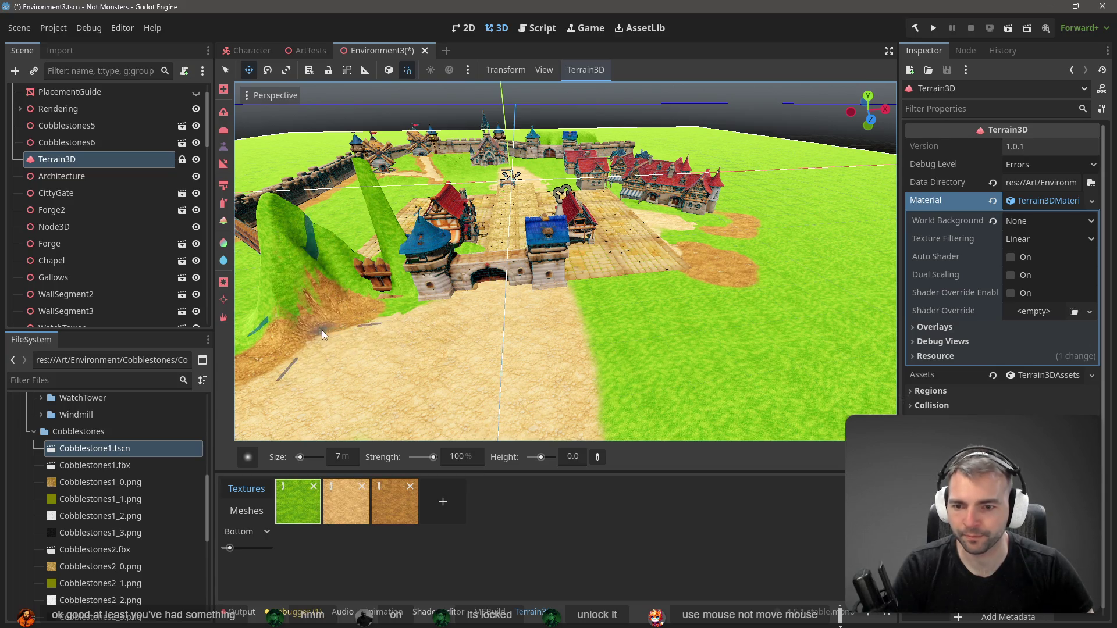
left_click(307, 460)
mouse_move(319, 413)
left_mouse_down()
mouse_move(333, 299)
mouse_move(343, 304)
left_mouse_up()
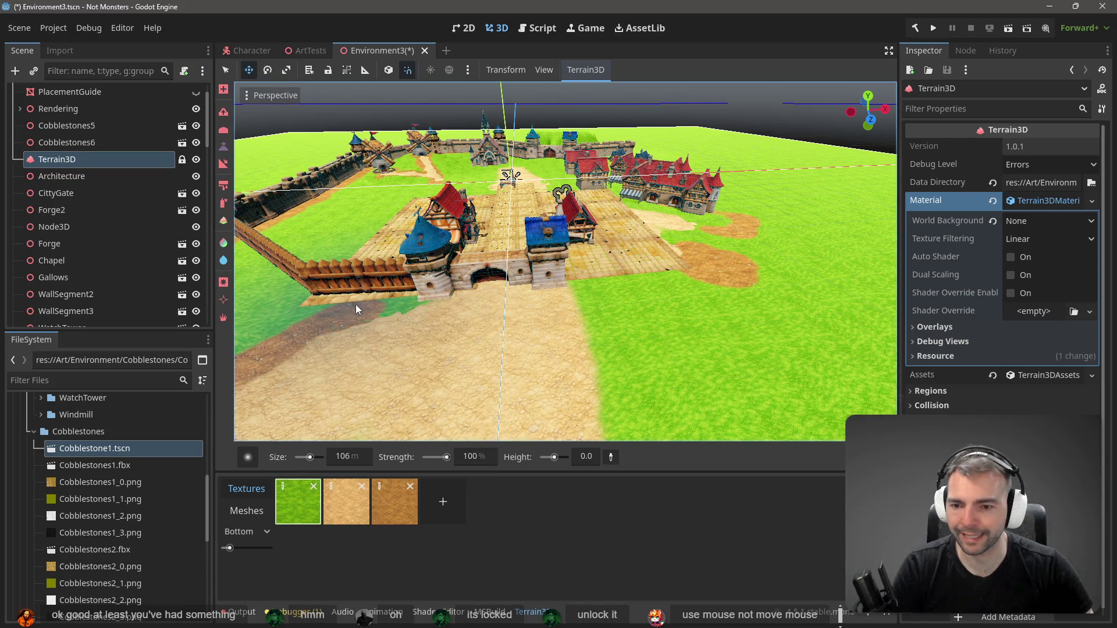
key("ctrl+z")
mouse_move(344, 299)
left_mouse_down()
mouse_move(355, 299)
mouse_move(381, 434)
left_mouse_up()
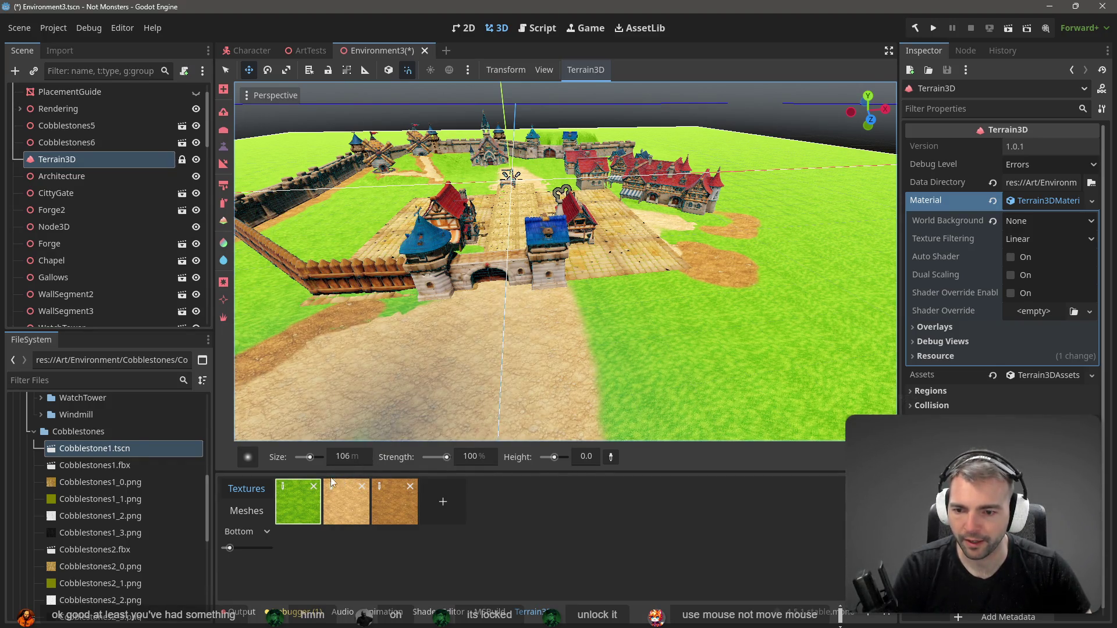
Shrink the Terrain3D brush size to 12 m
left_click_drag(310, 458, 301, 458)
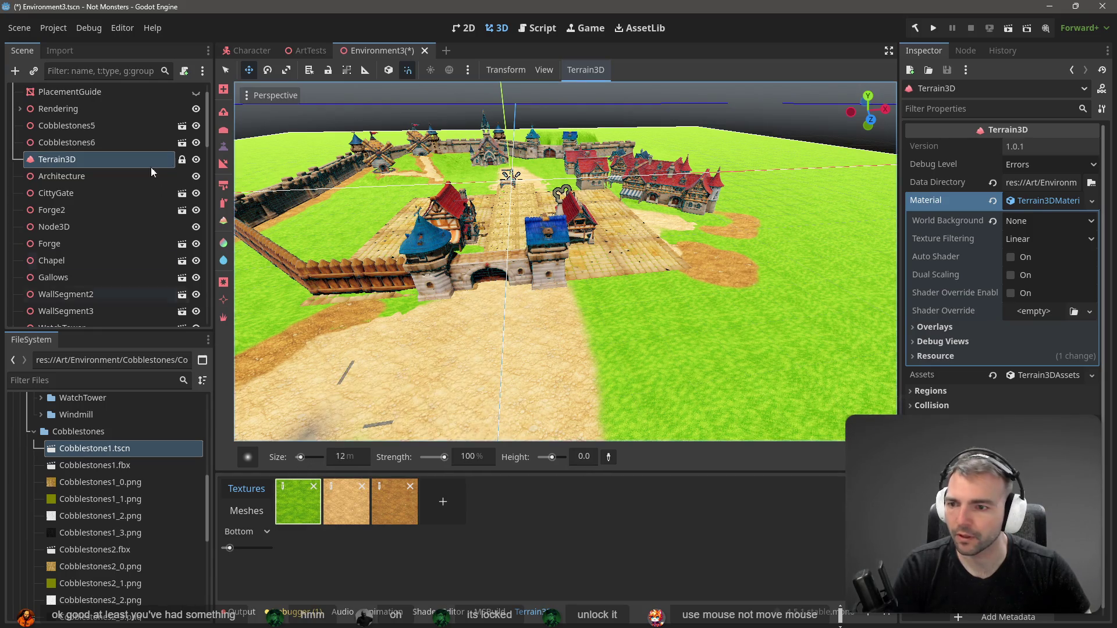
scroll(442, 297, "up", 3)
scroll(401, 300, "down", 3)
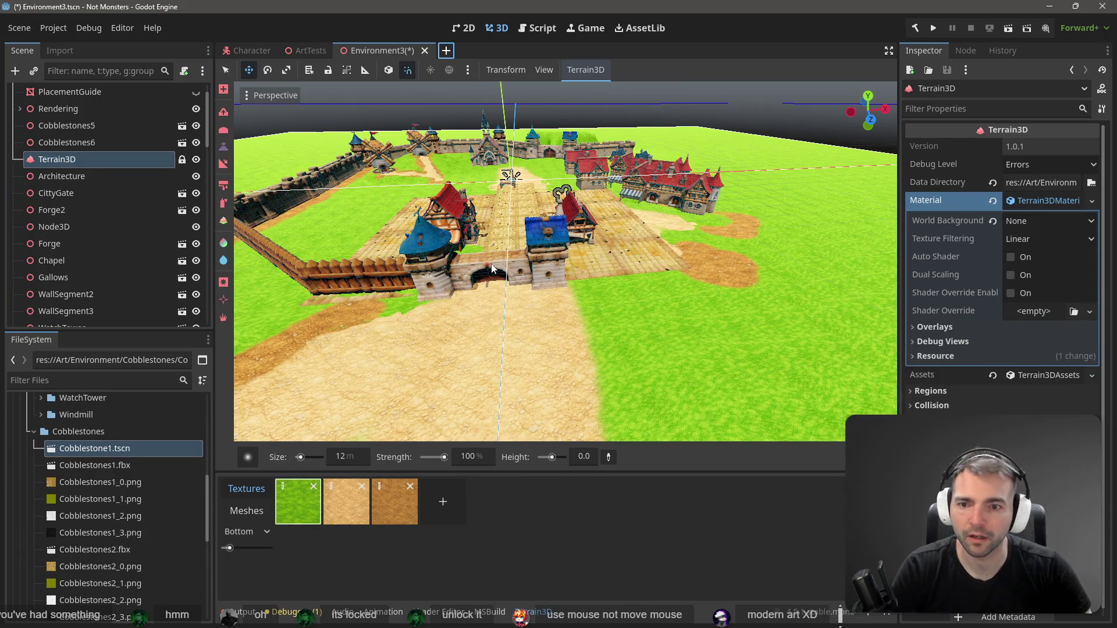
scroll(504, 226, "up", 3)
Zoom to the fence and test a raise stroke by the building, then undo it
scroll(574, 142, "up", 5)
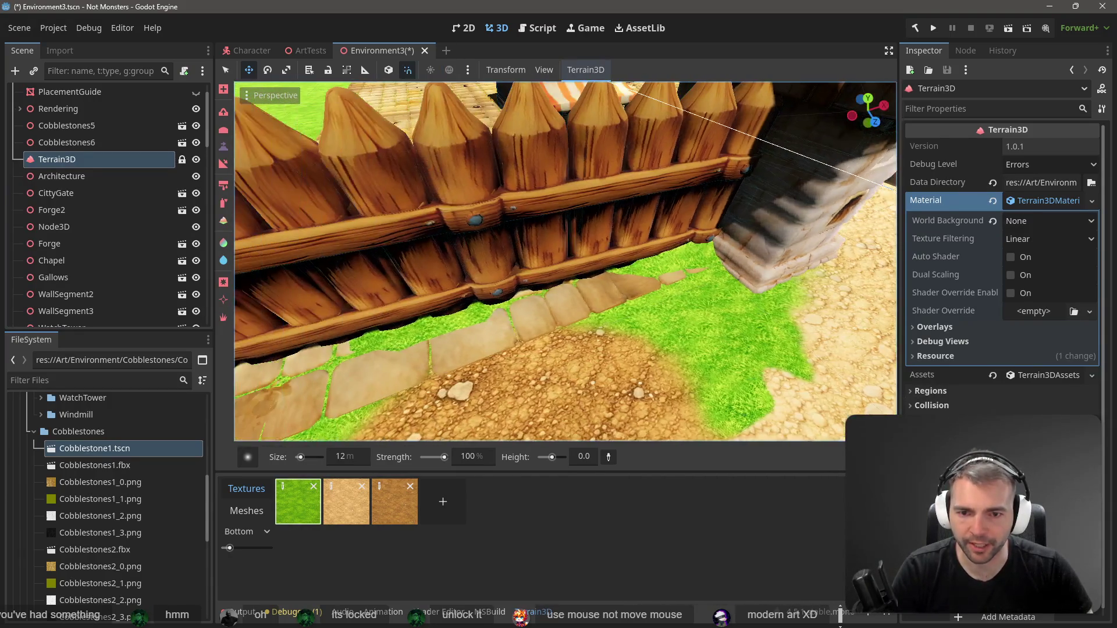
scroll(456, 264, "up", 1)
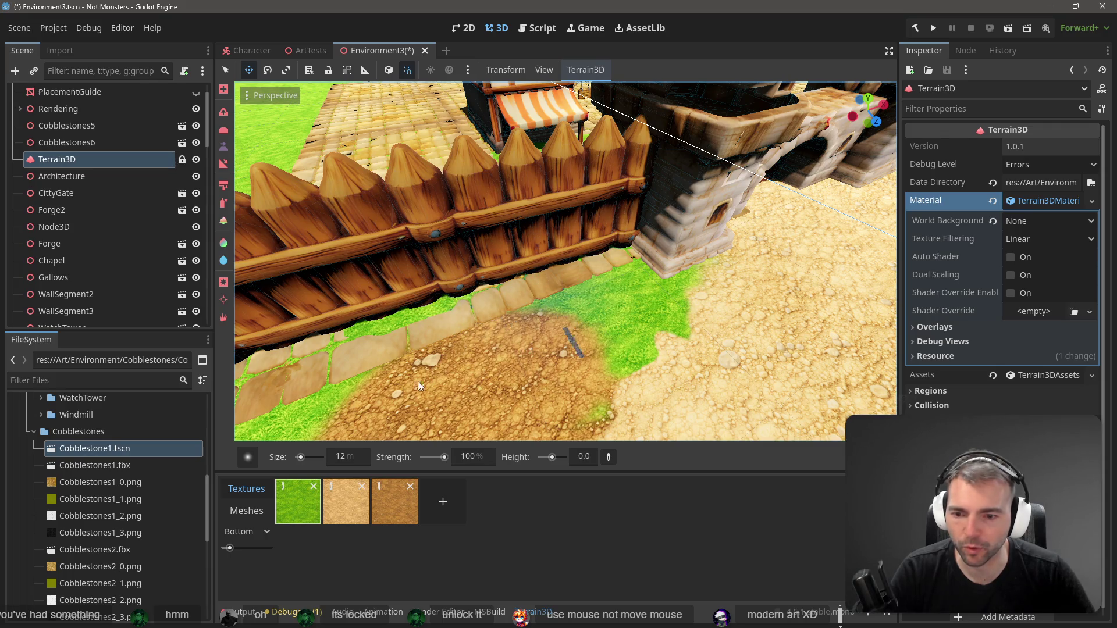
left_click(225, 145)
left_click_drag(626, 281, 602, 268)
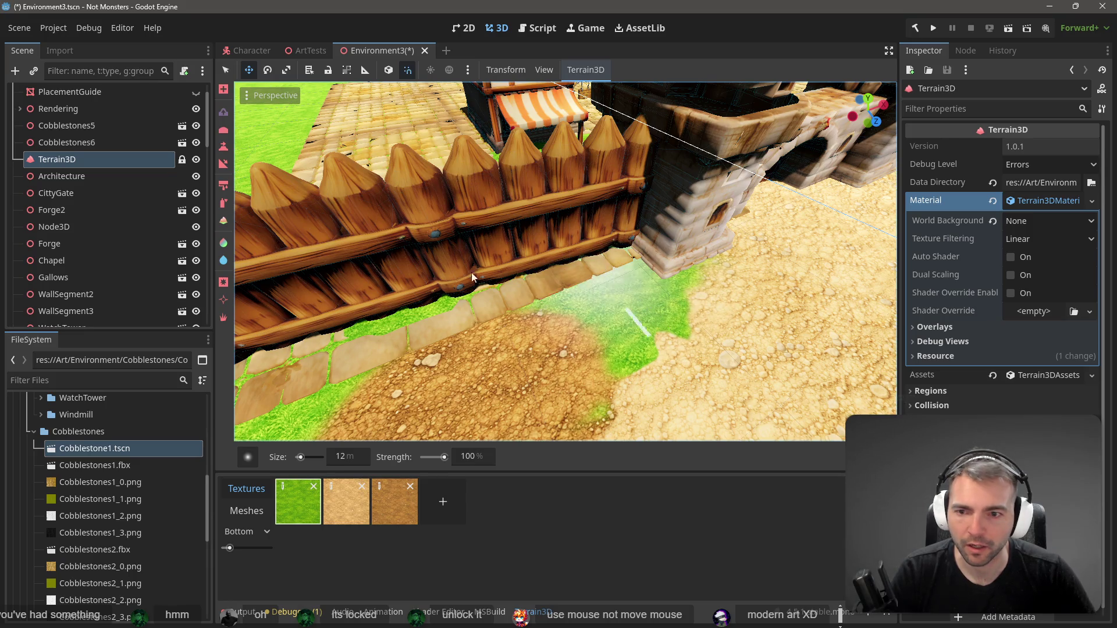
key("ctrl+z")
Lower brush strength to 48% and sculpt the terrain beside the wooden fence
left_click(440, 458)
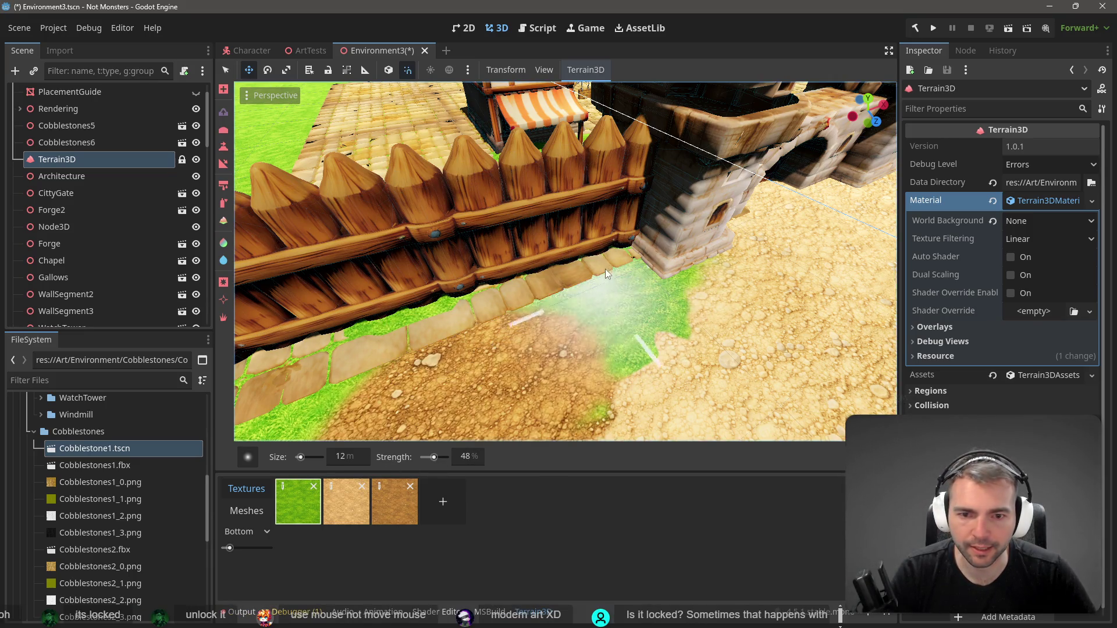
key("ctrl")
left_click_drag(564, 283, 606, 263)
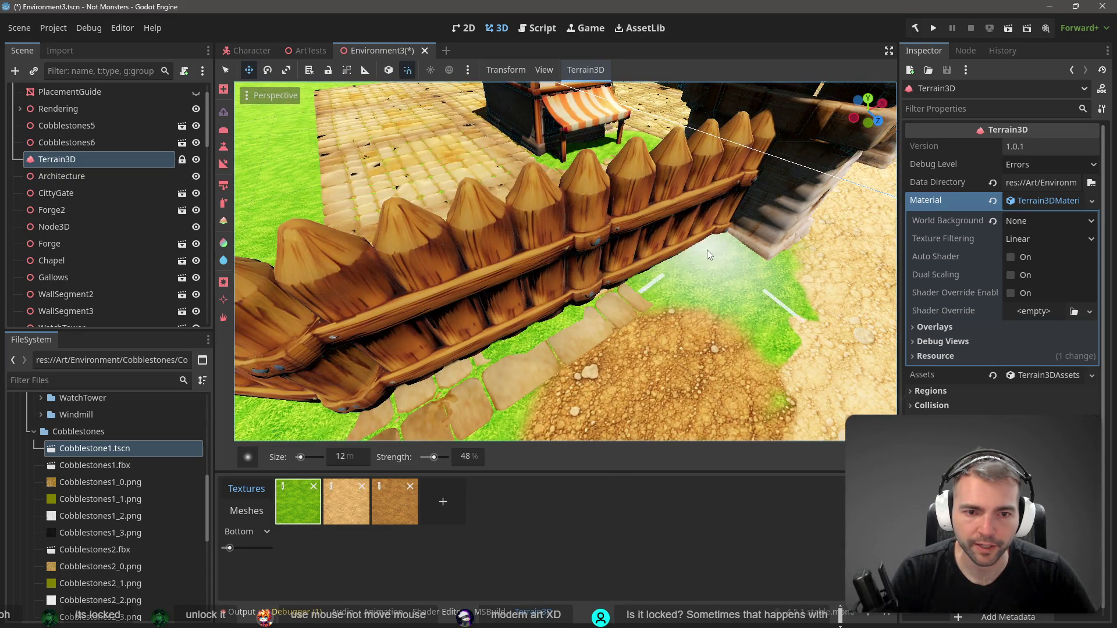
left_click(707, 250)
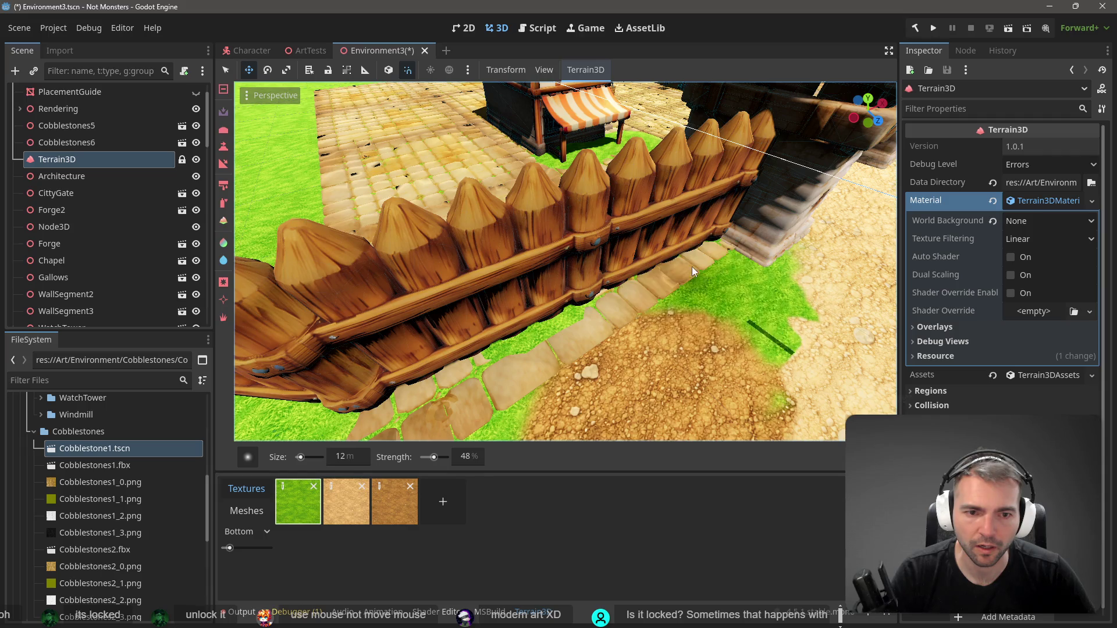
left_click_drag(686, 274, 628, 250)
Set the terrain brush size to 3 m
left_click(351, 458)
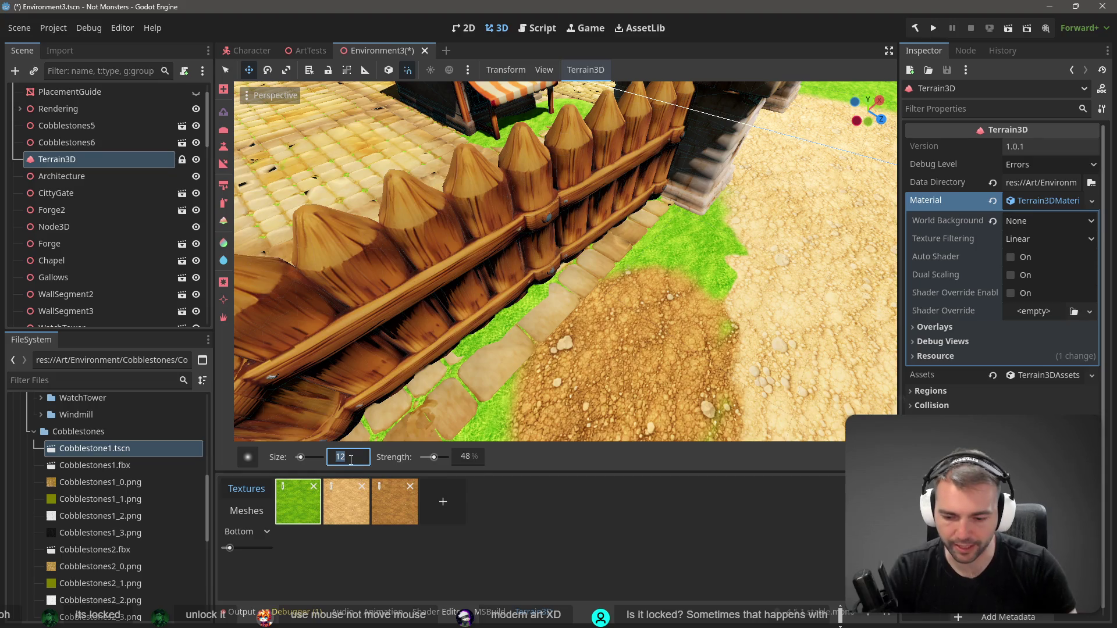
type("3")
key("Return")
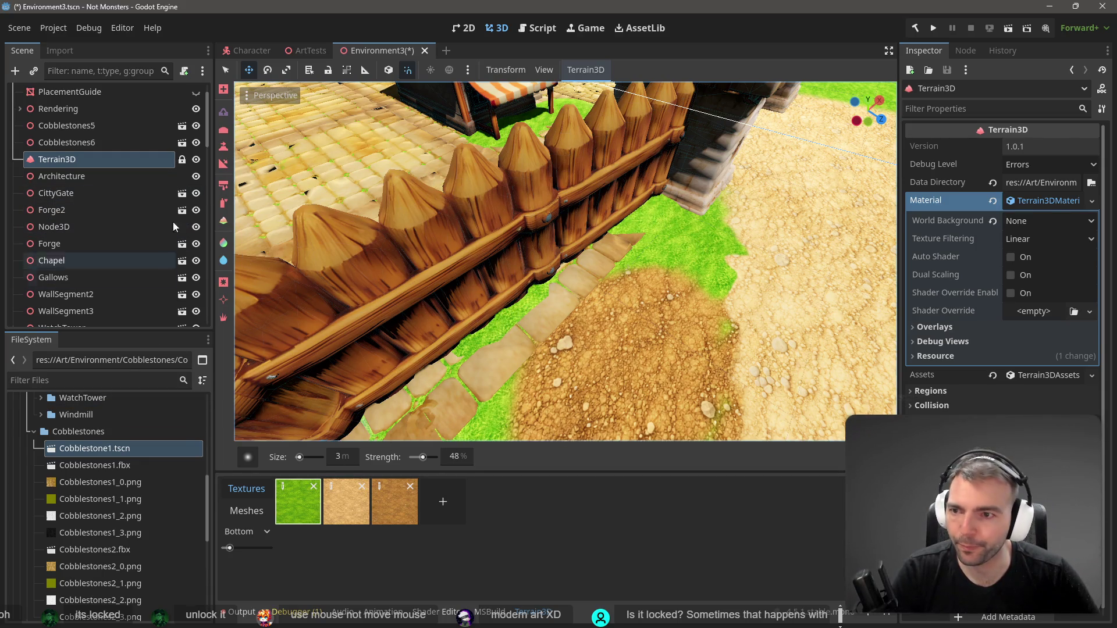
left_click(224, 148)
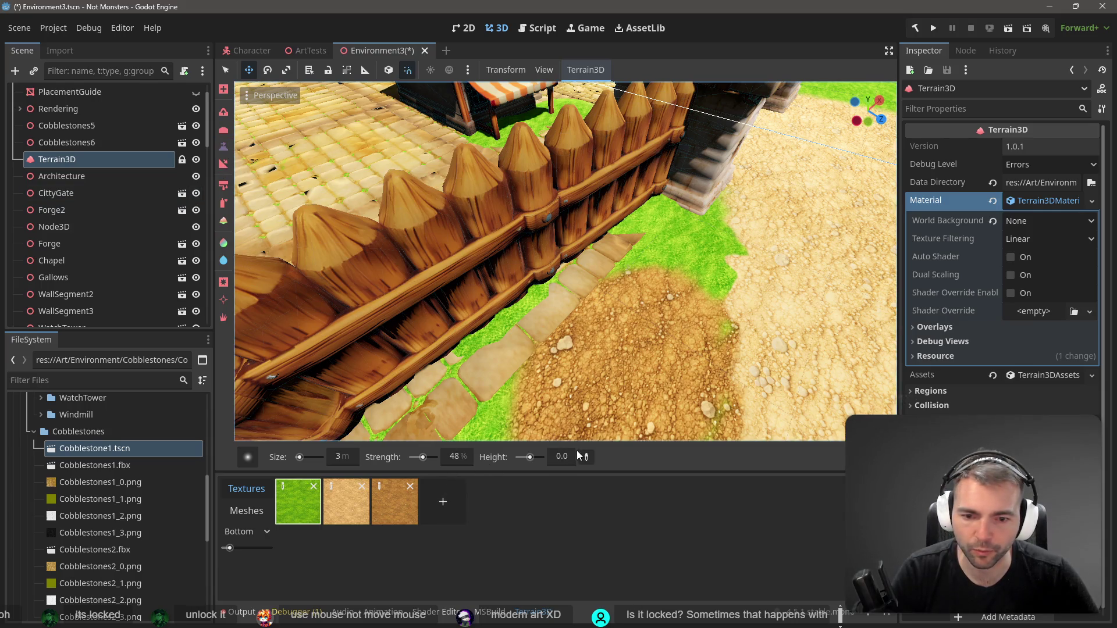
Set target height to 0.5 and sink the stone slabs along the fence into the grass
left_click(652, 207, "ctrl")
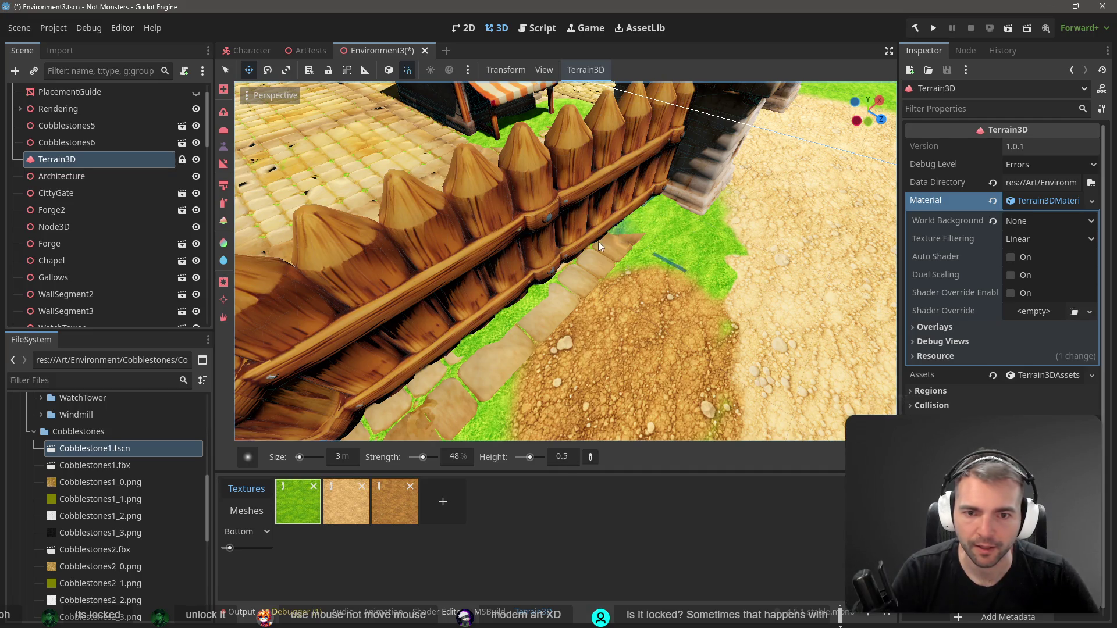
left_click_drag(612, 229, 439, 364)
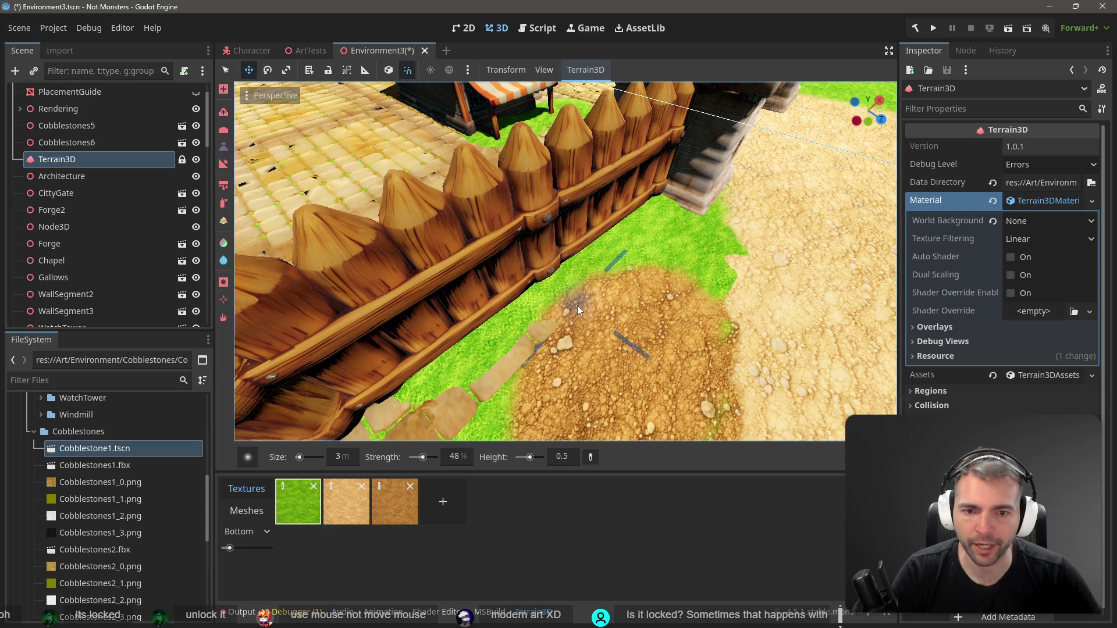
mouse_move(570, 344)
left_mouse_down()
mouse_move(476, 430)
mouse_move(529, 364)
left_mouse_up()
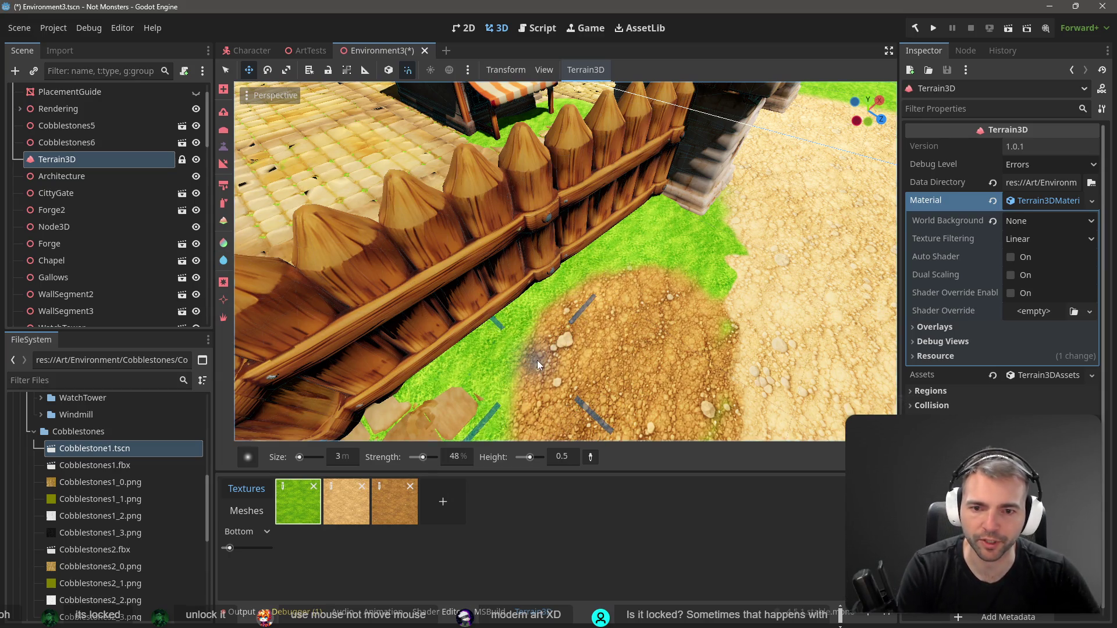
Flatten the remaining small slabs near the fence, switch to Roughness, and unlock Terrain3D
key("s")
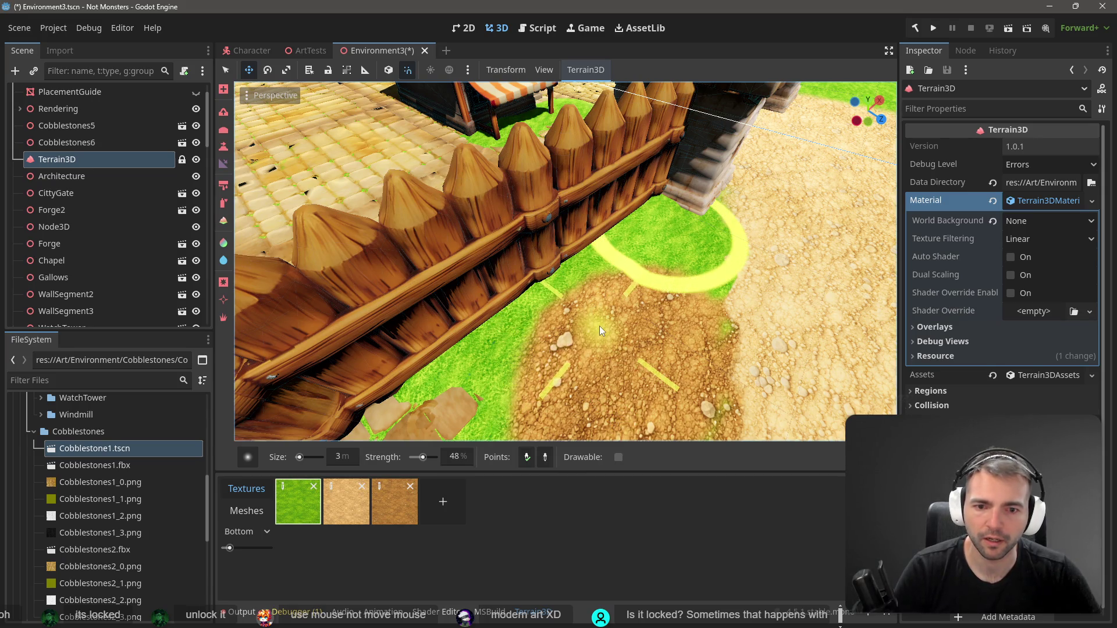
left_click(224, 148)
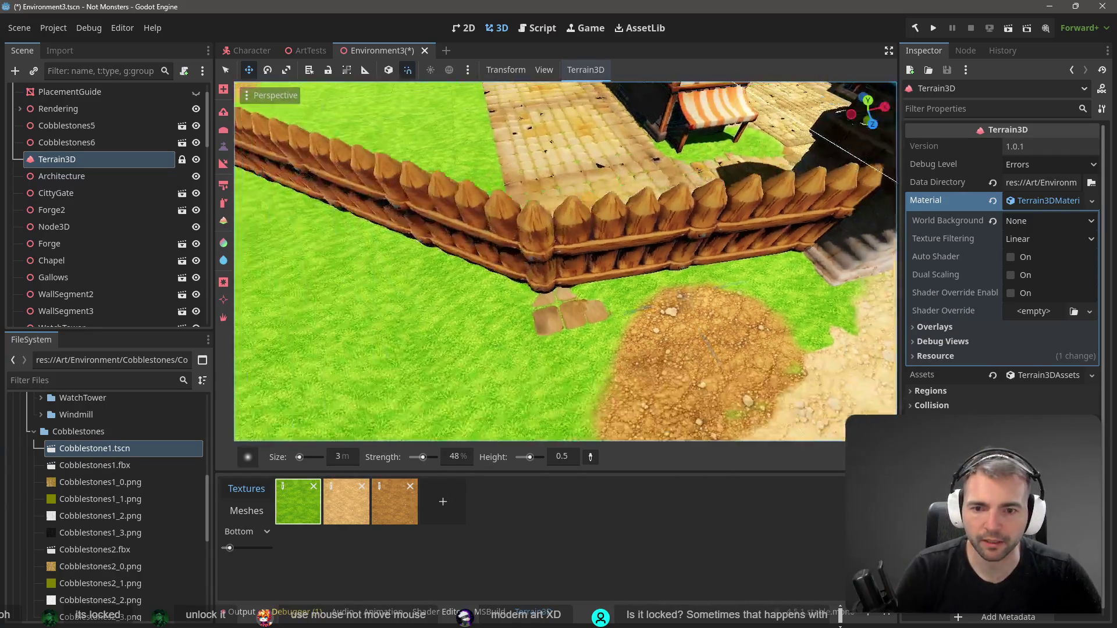
mouse_move(612, 310)
left_mouse_down()
mouse_move(598, 308)
mouse_move(588, 336)
mouse_move(498, 299)
left_mouse_up()
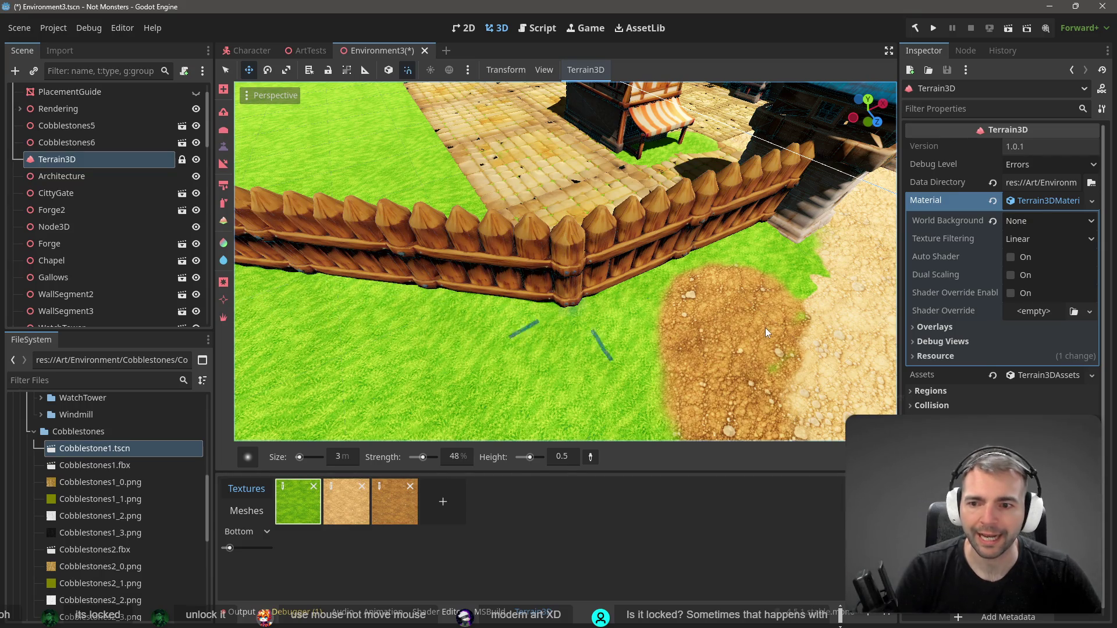
key("w")
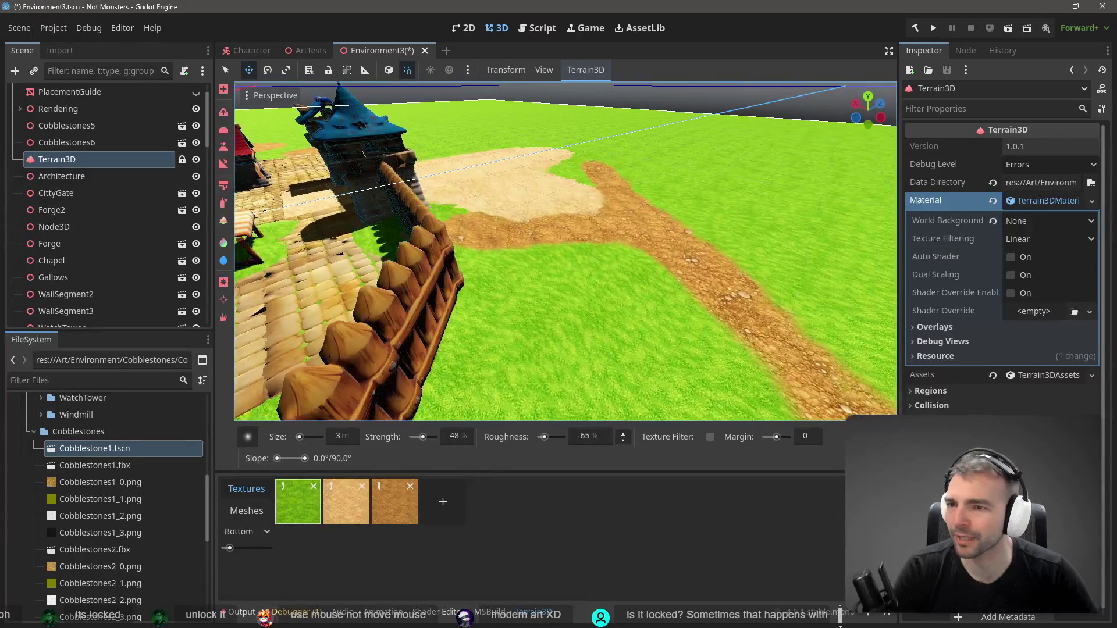
left_click(182, 160)
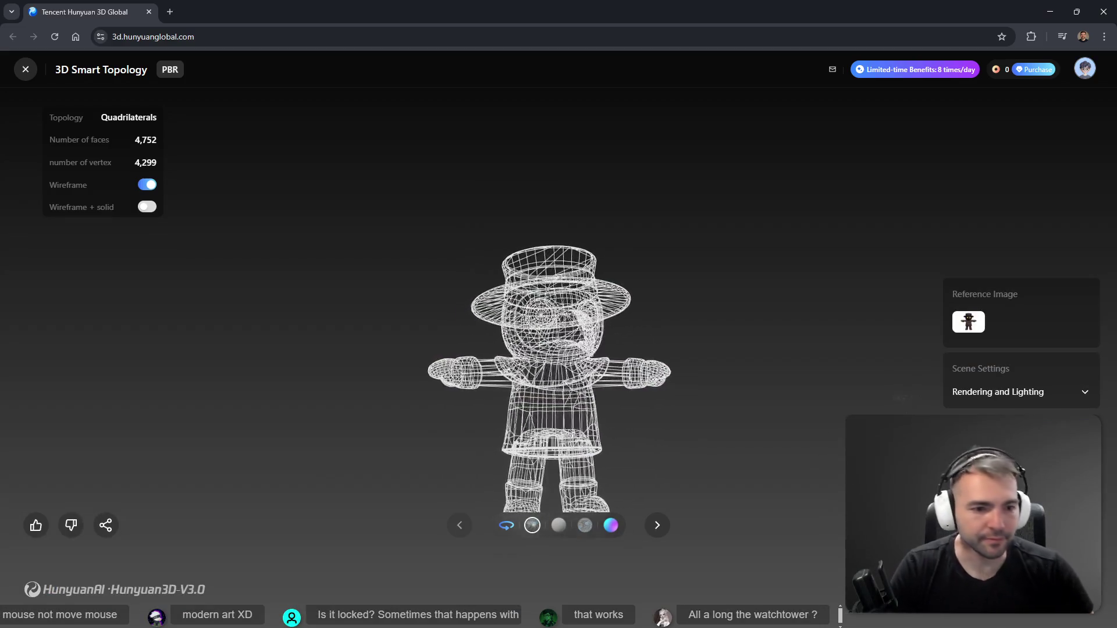
Show the Hunyuan 3D character solid and textured instead of wireframe, then return to Godot
left_click(147, 185)
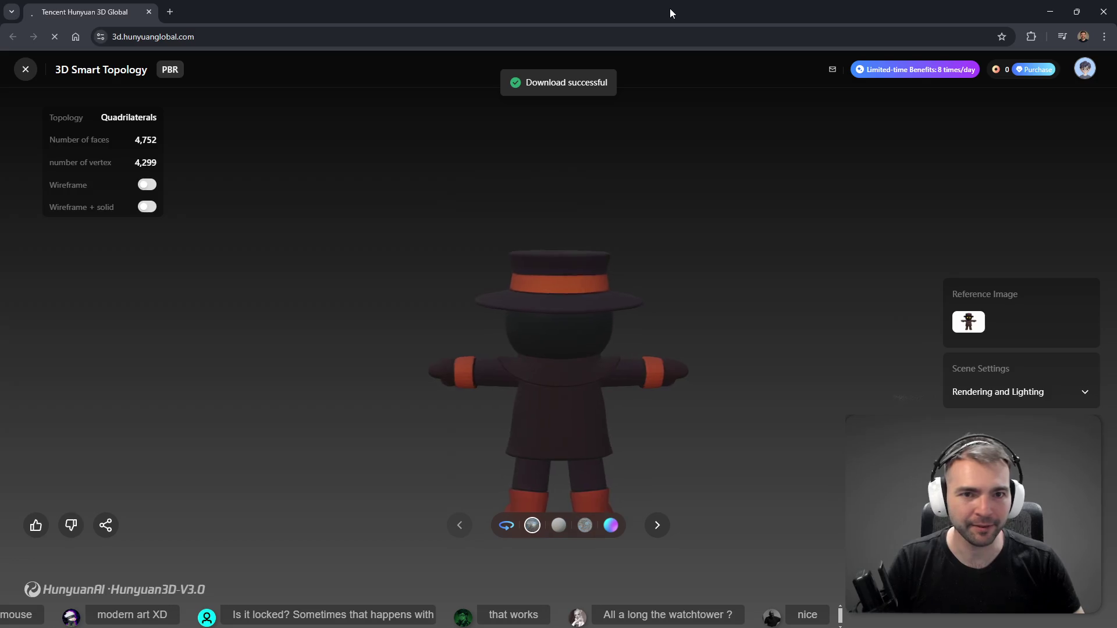
key("alt+Tab")
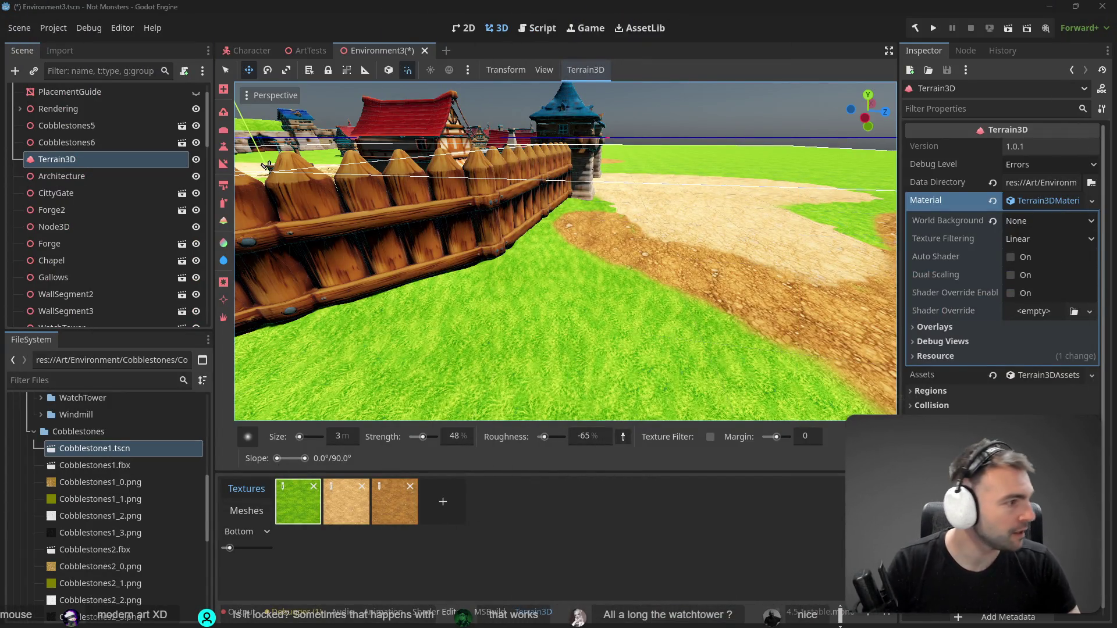
Save Environment3, switch to the ArtTests scene, and open _To Process in File Explorer
key("ctrl+s")
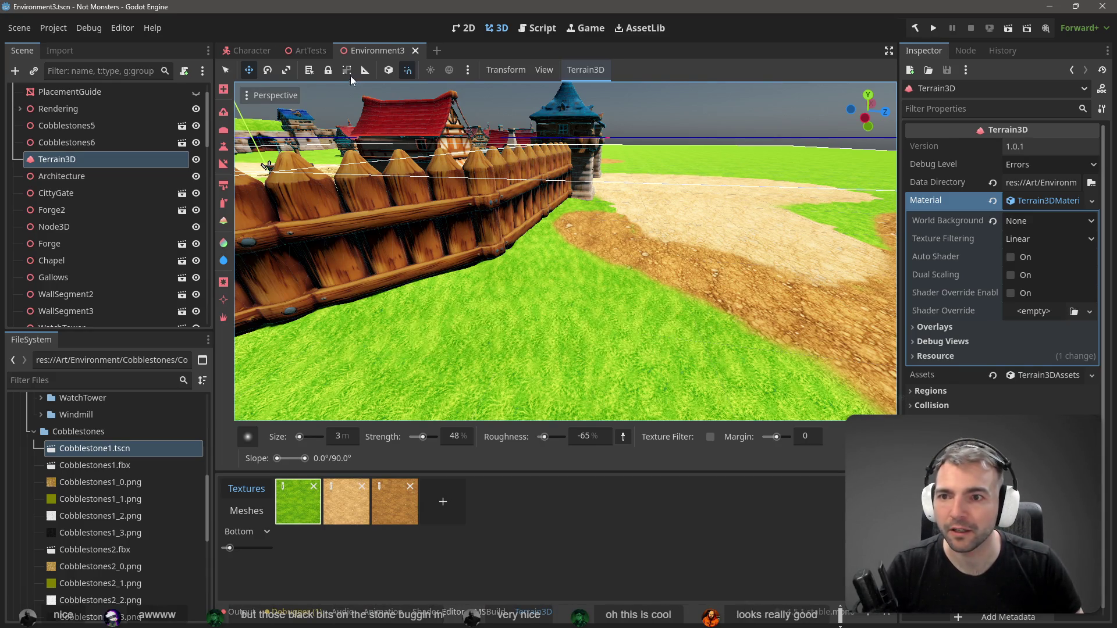
left_click(303, 52)
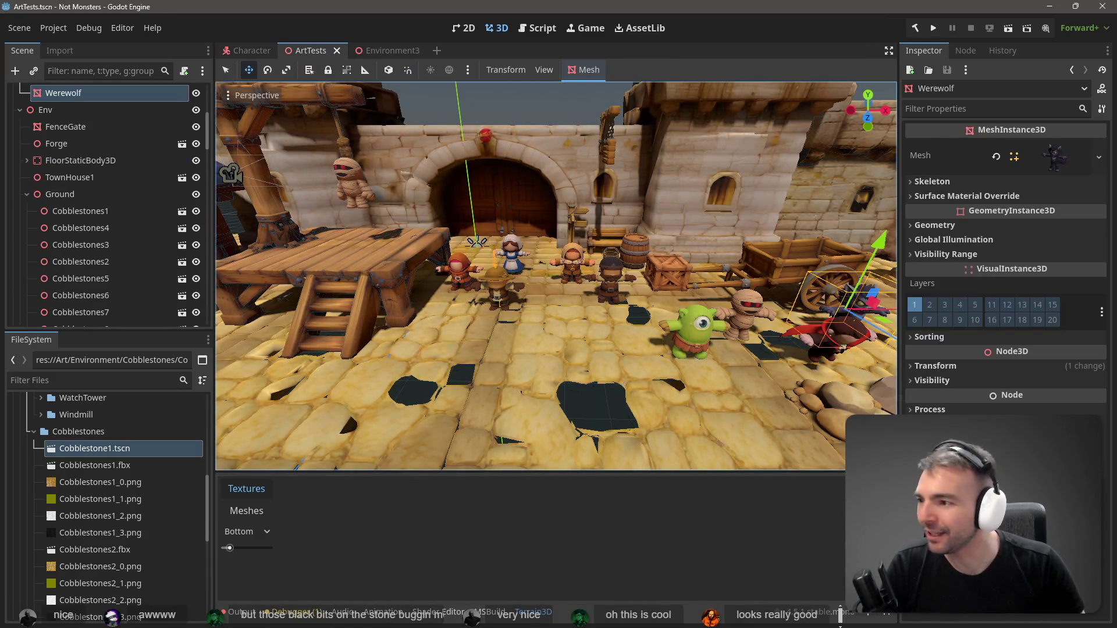
scroll(555, 276, "up", 5)
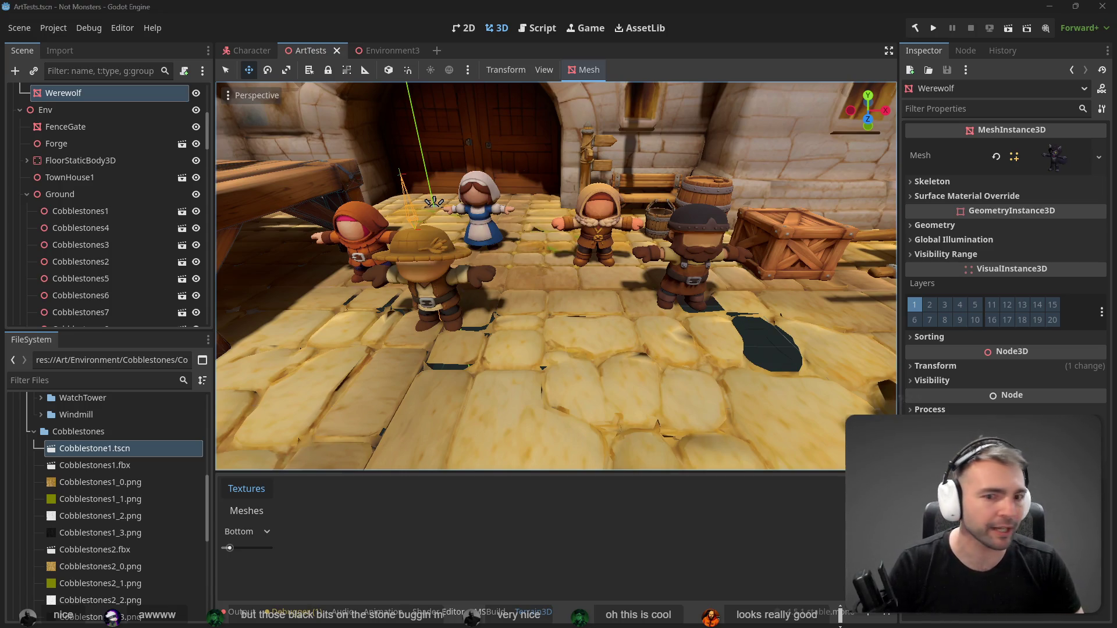
key("super+e")
left_click(346, 389)
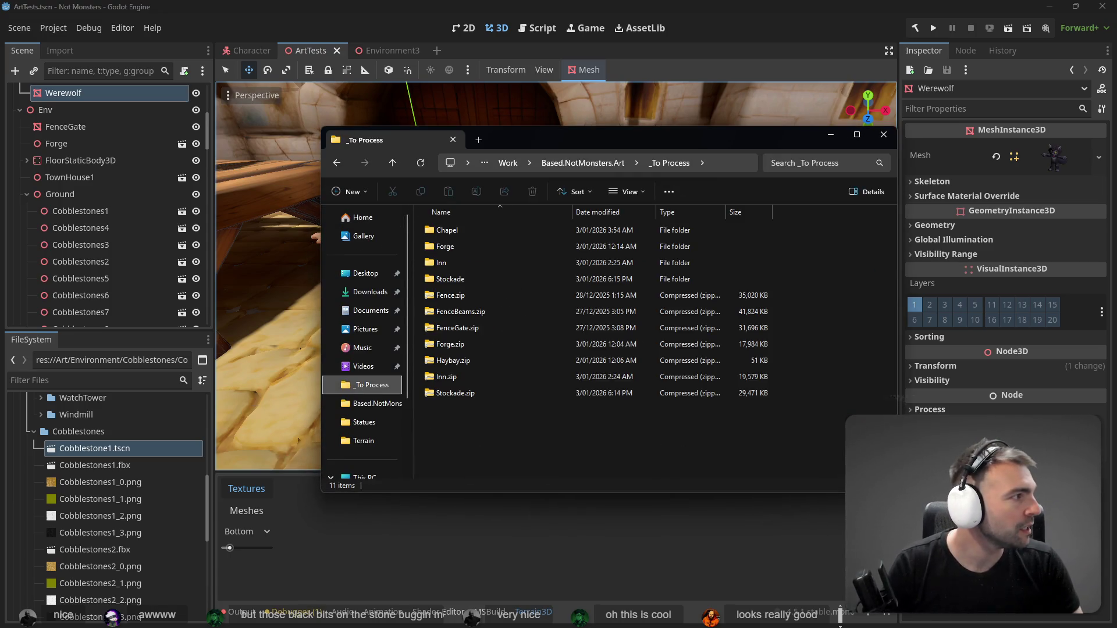
Move the downloaded model zip into _To Process and rename it Plaguedoctor.zip
mouse_move(875, 262)
left_mouse_down()
mouse_move(535, 450)
mouse_move(483, 446)
left_mouse_up()
key("F2")
type("Plagu")
type("edoc")
type("tor")
key("Return")
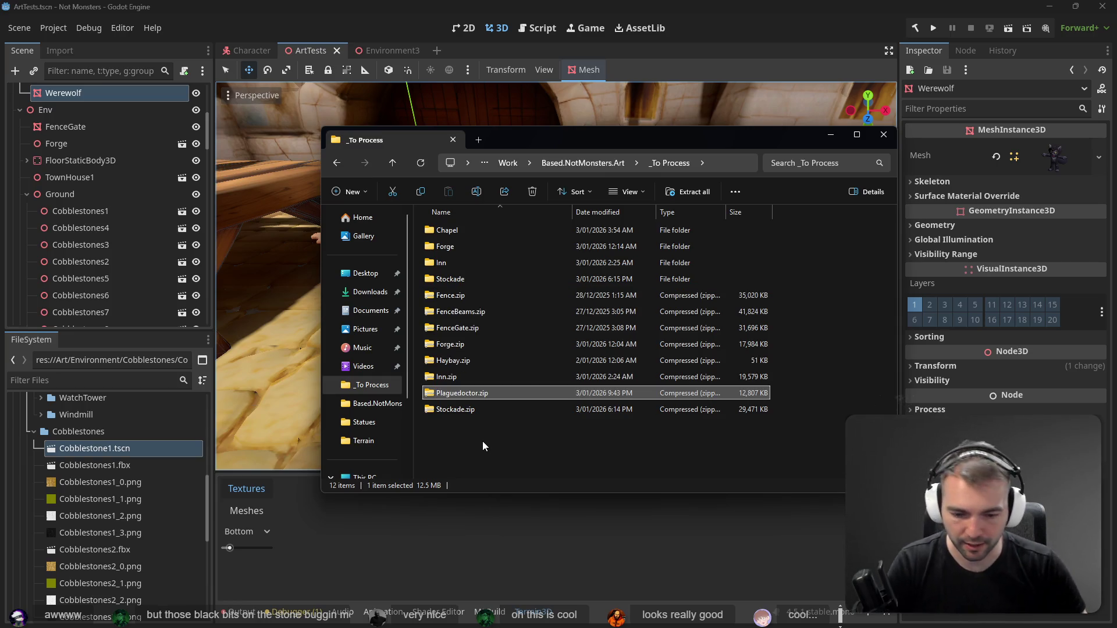
mouse_move(486, 393)
left_mouse_down()
mouse_move(509, 454)
mouse_move(603, 496)
left_mouse_up()
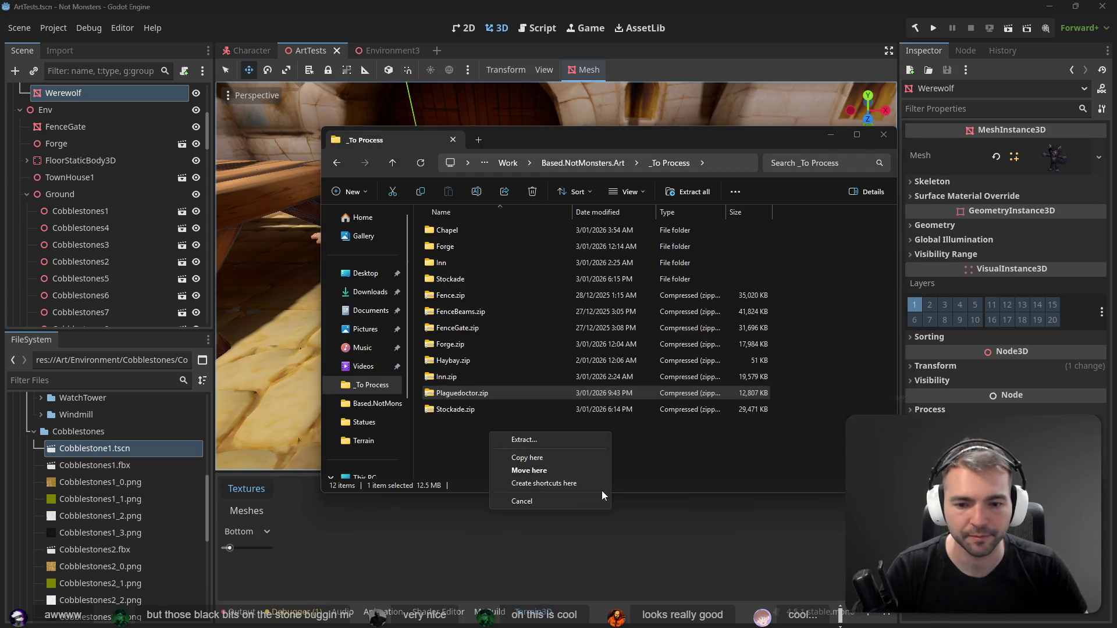
key("Escape")
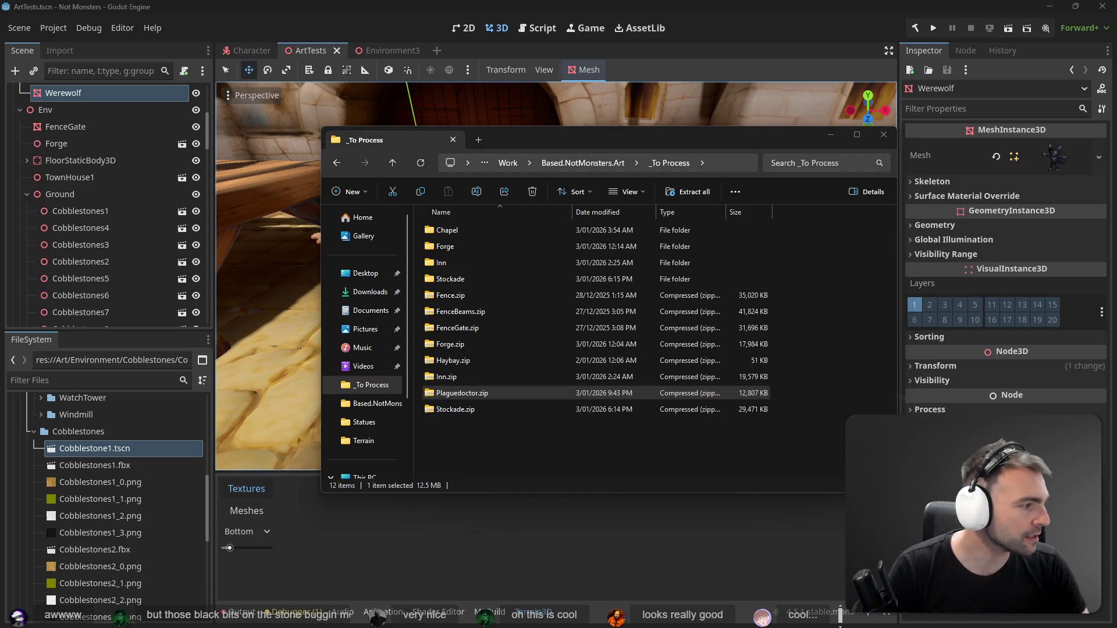
Rename the extracted hash-named .obj to Plaguedoctor.obj and select all six files
left_click(472, 256)
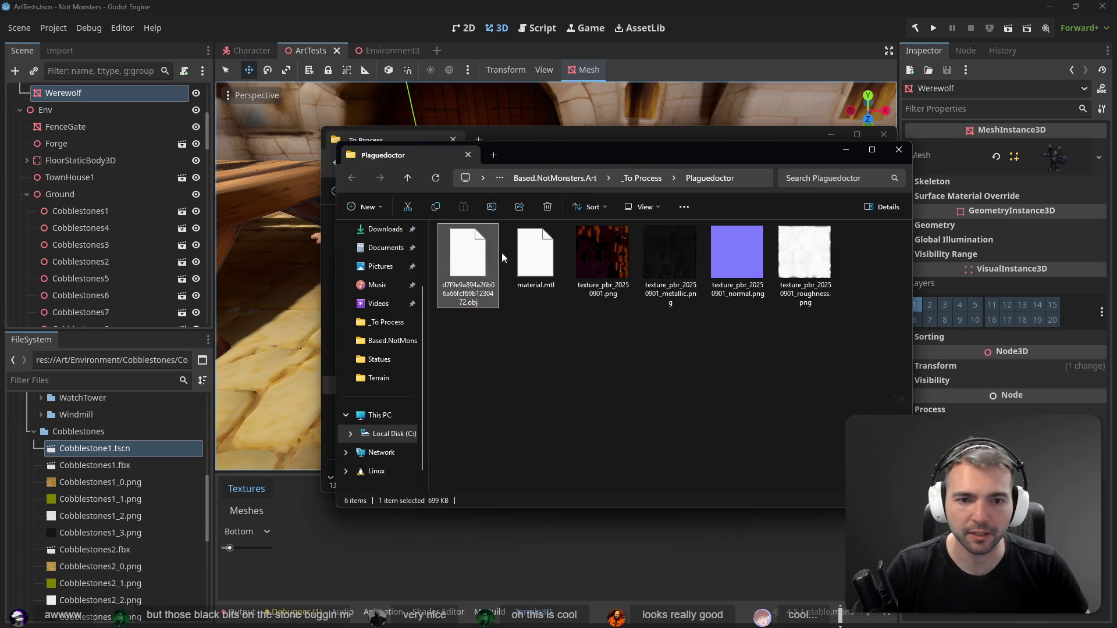
key("alt+d")
key("Escape")
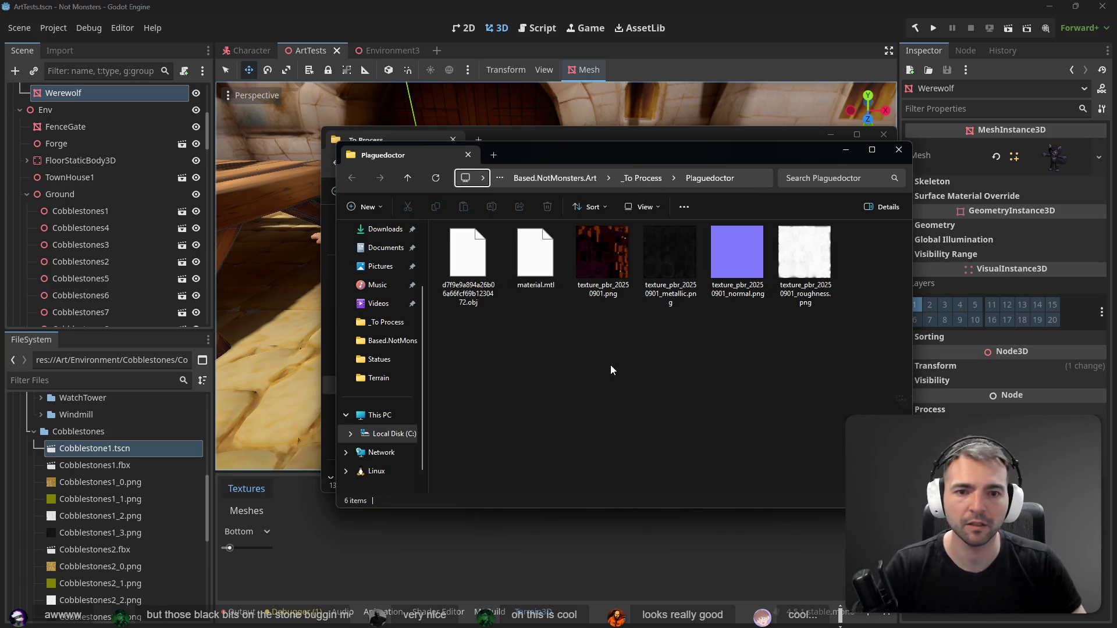
left_click(468, 256)
key("F2")
type("Plaguedoctor.obj")
key("Return")
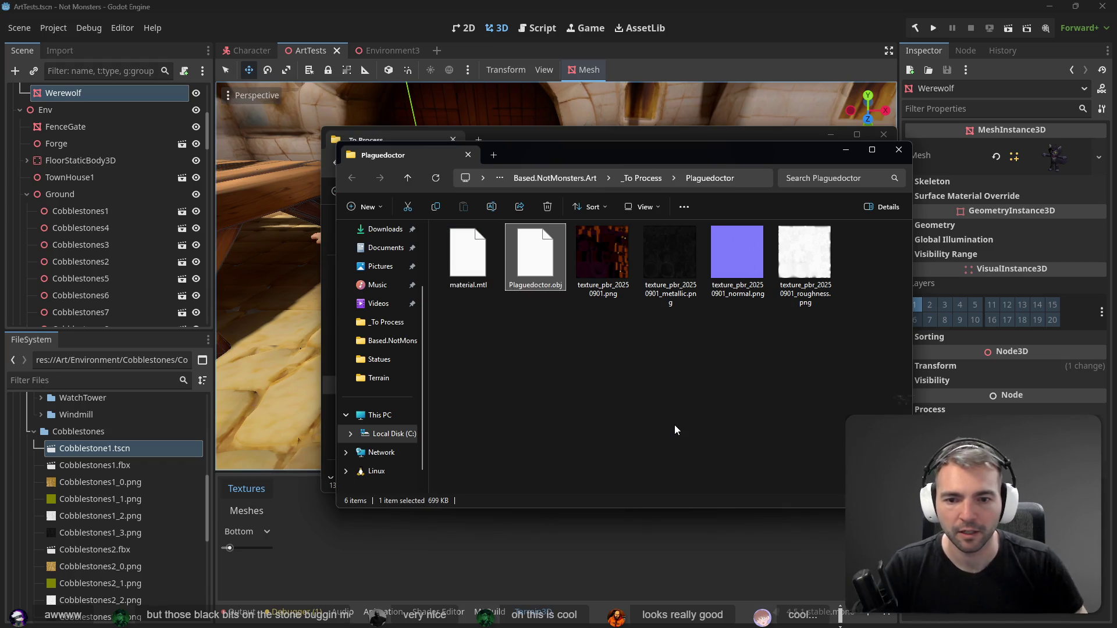
left_click(780, 385)
key("ctrl+a")
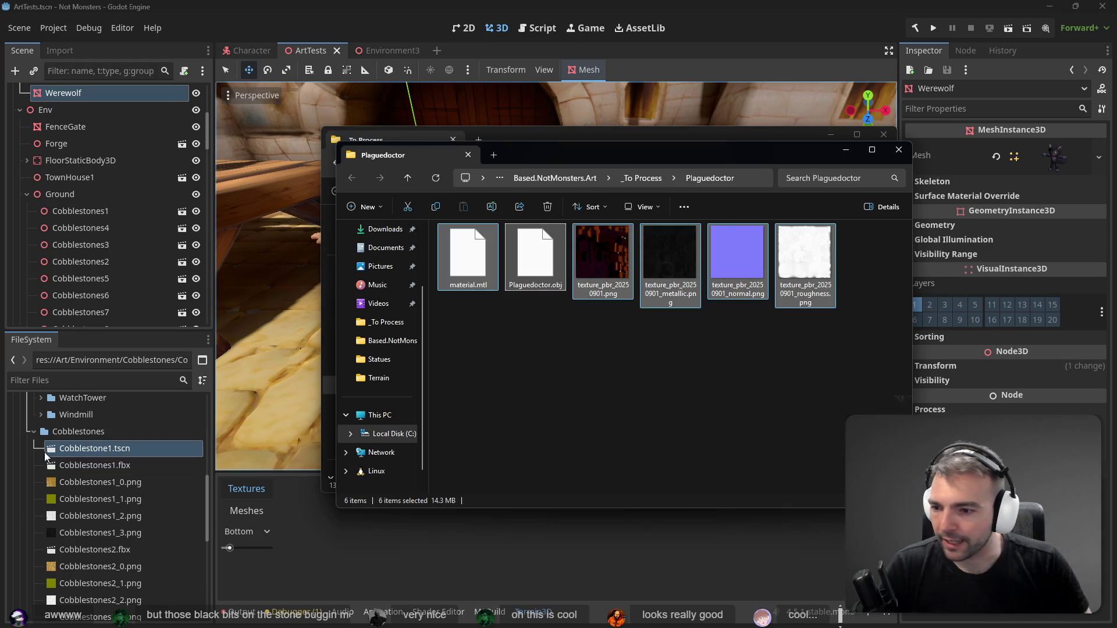
left_click(44, 452)
scroll(38, 429, "up", 5)
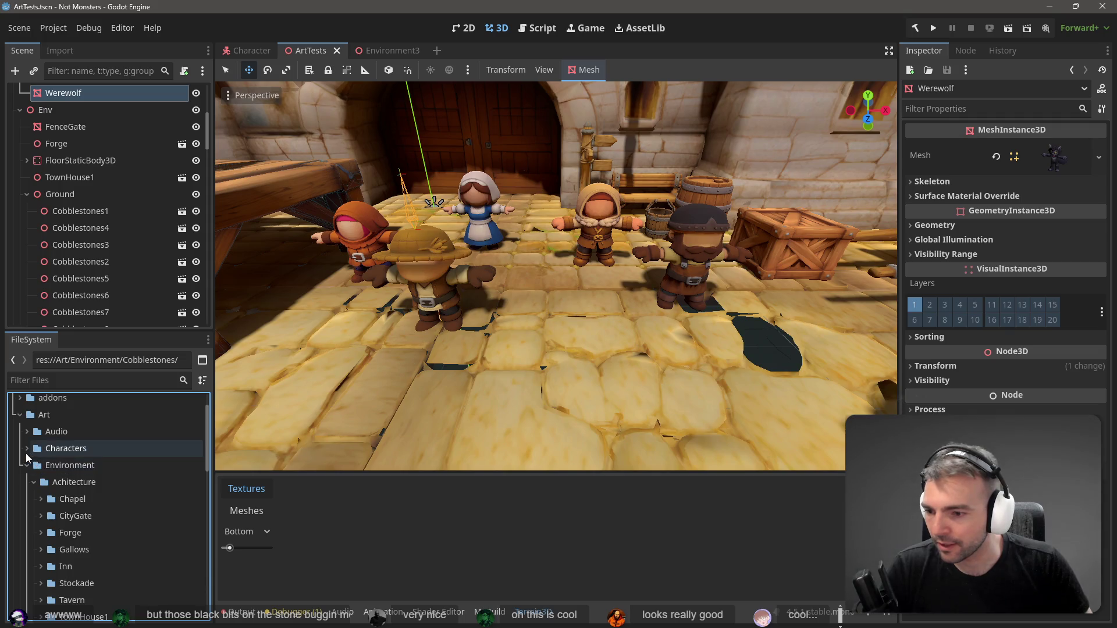
Create Plaguedoctor and Monsters folders inside Characters
left_click(27, 448)
right_click(80, 449)
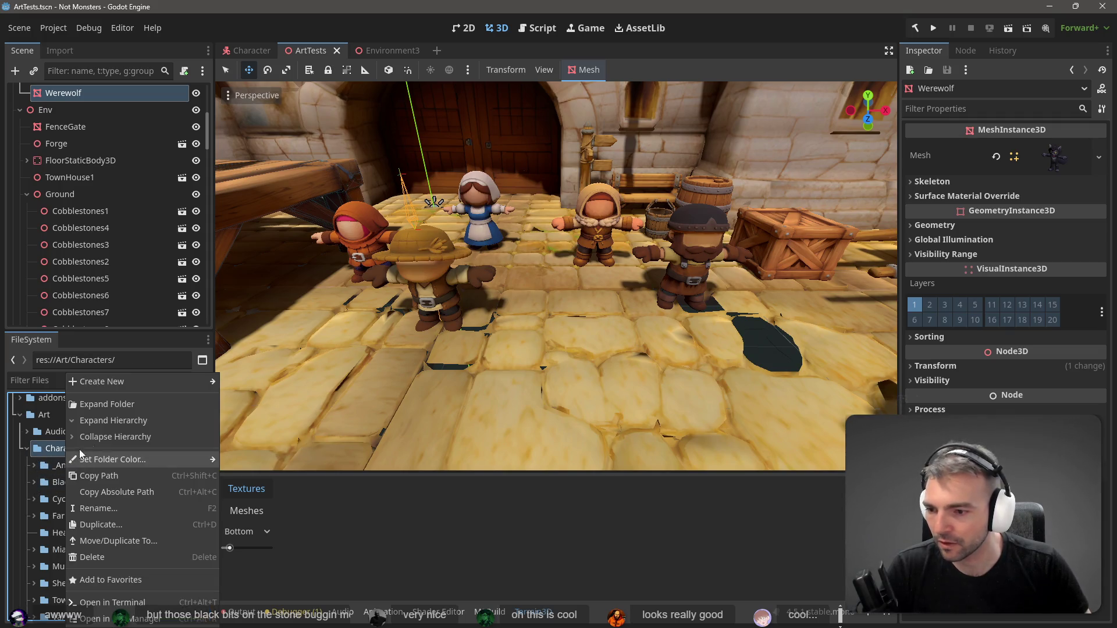
mouse_move(114, 387)
left_click(240, 382)
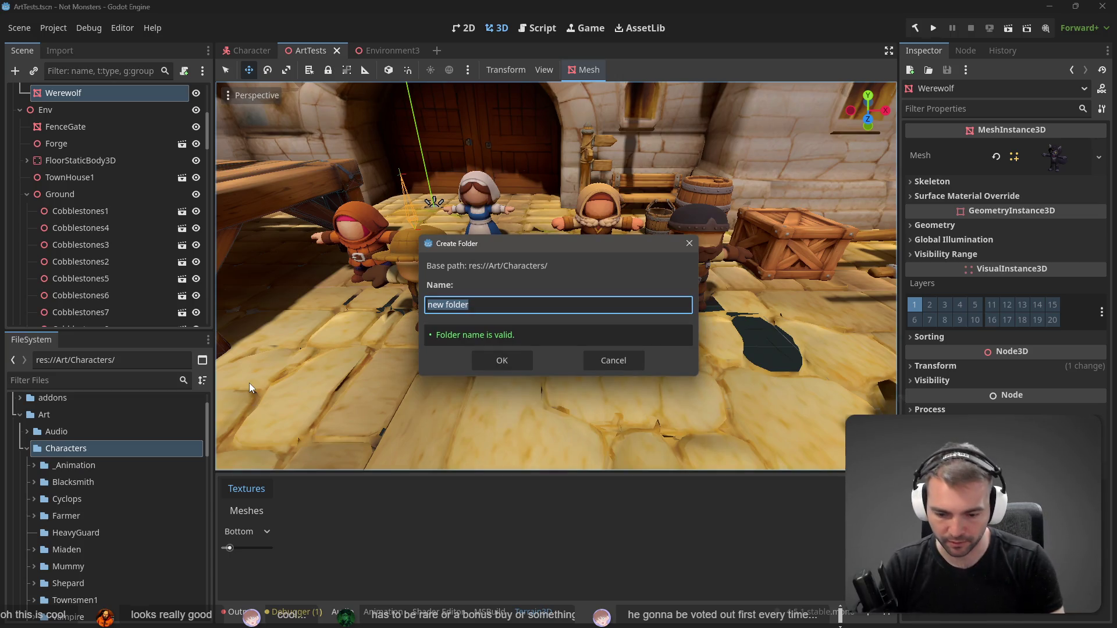
type("Plague")
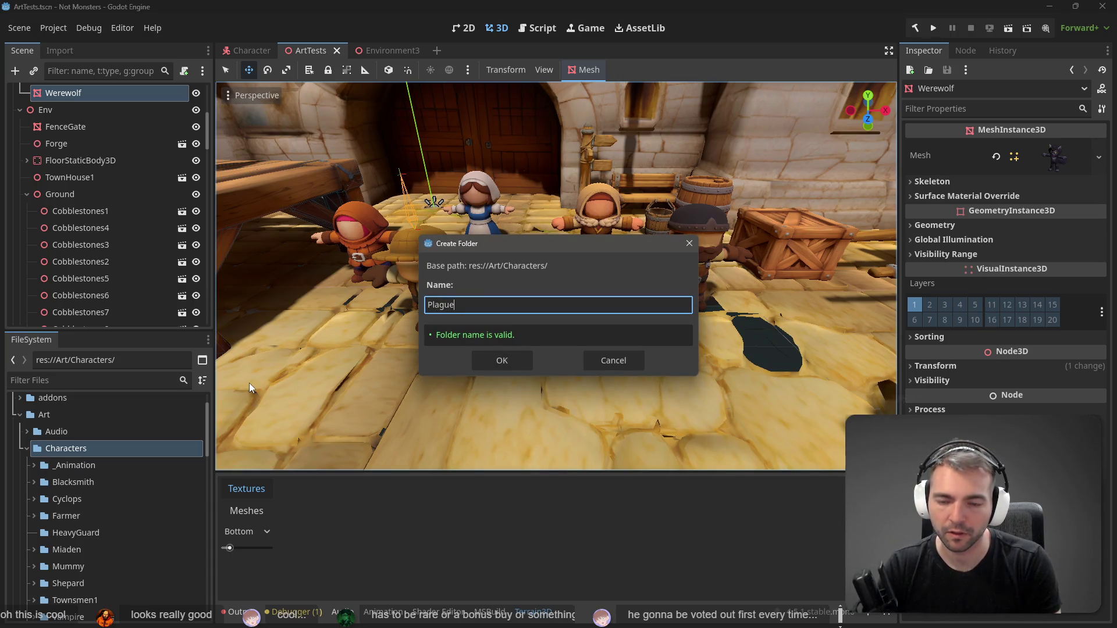
type("doctor")
key("Return")
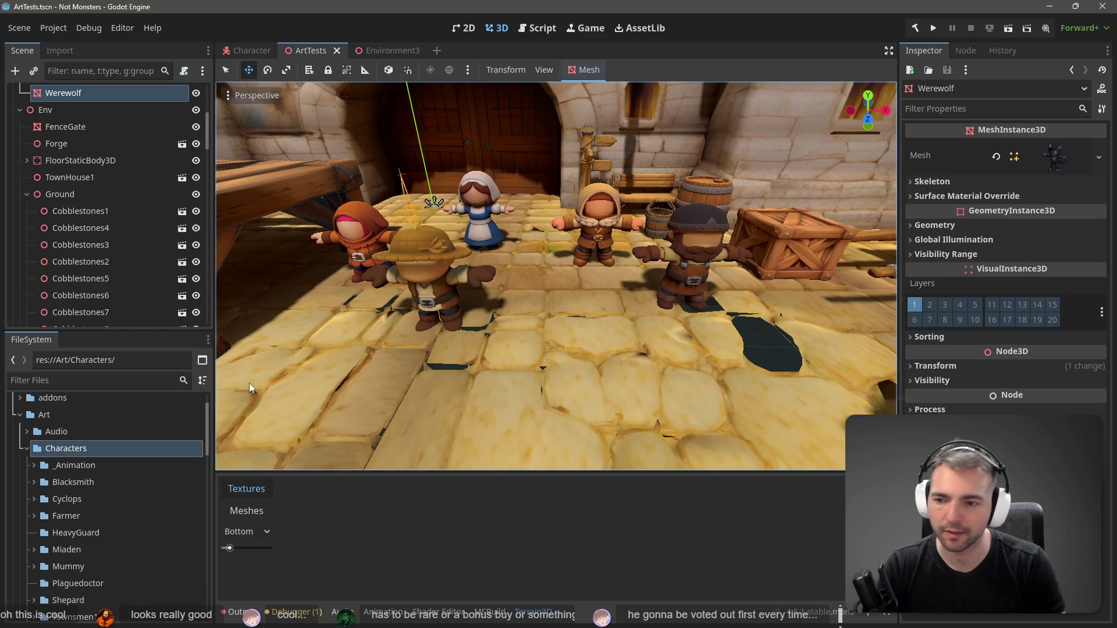
right_click(84, 450)
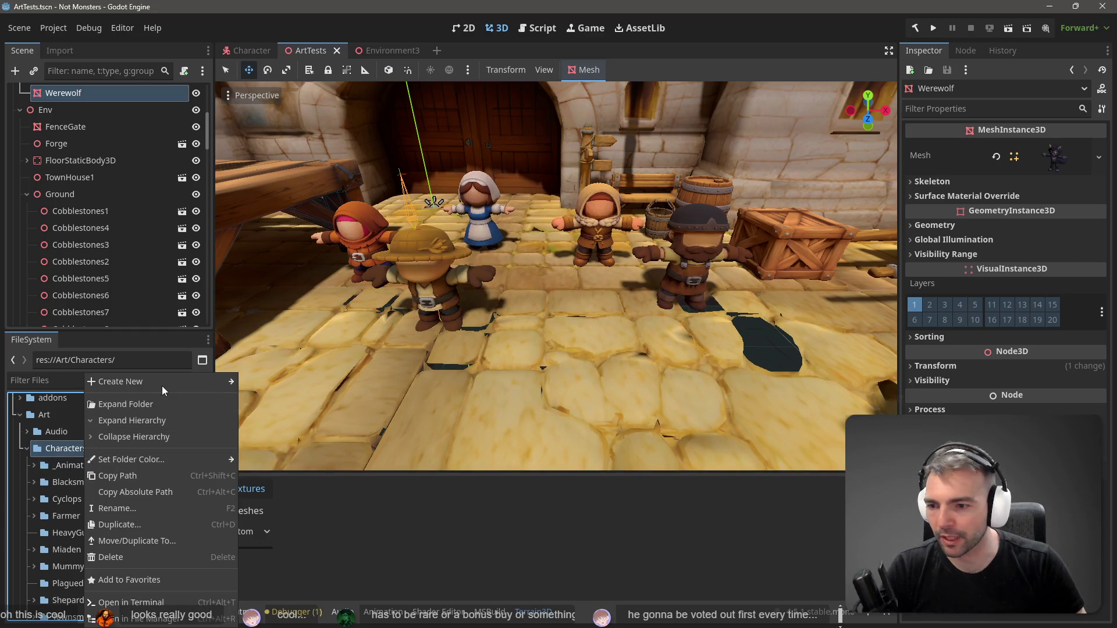
mouse_move(179, 381)
left_click(260, 378)
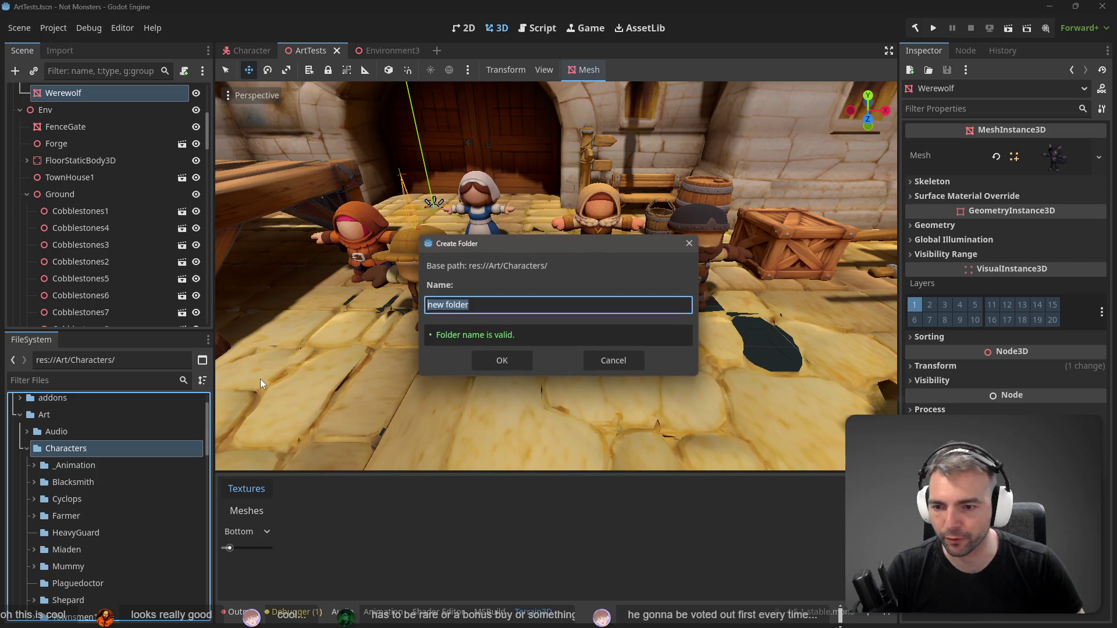
type("Monsters")
key("Return")
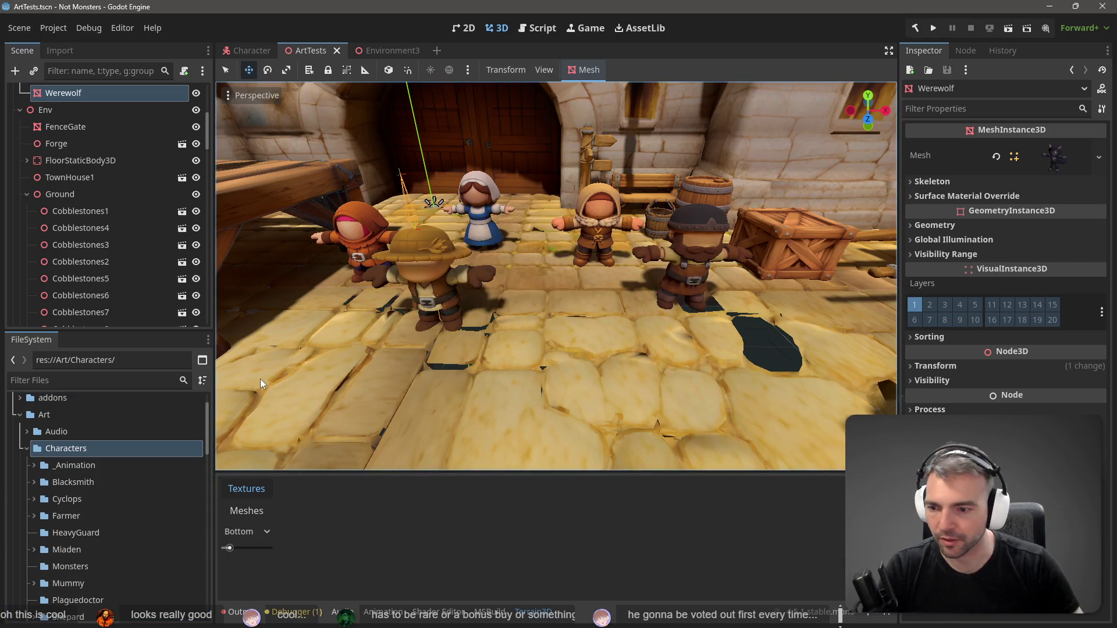
Move the Cyclops, Mummy, Vampire and Werewolf folders into Monsters
left_click(128, 484)
scroll(111, 478, "down", 1)
left_click(105, 470)
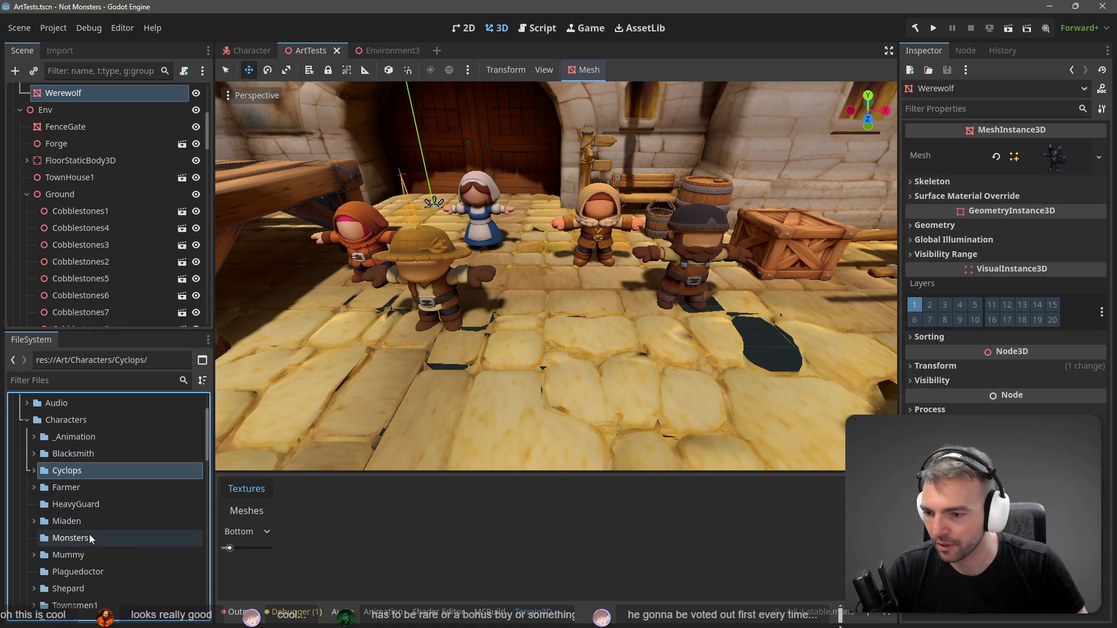
left_click(89, 556, "ctrl")
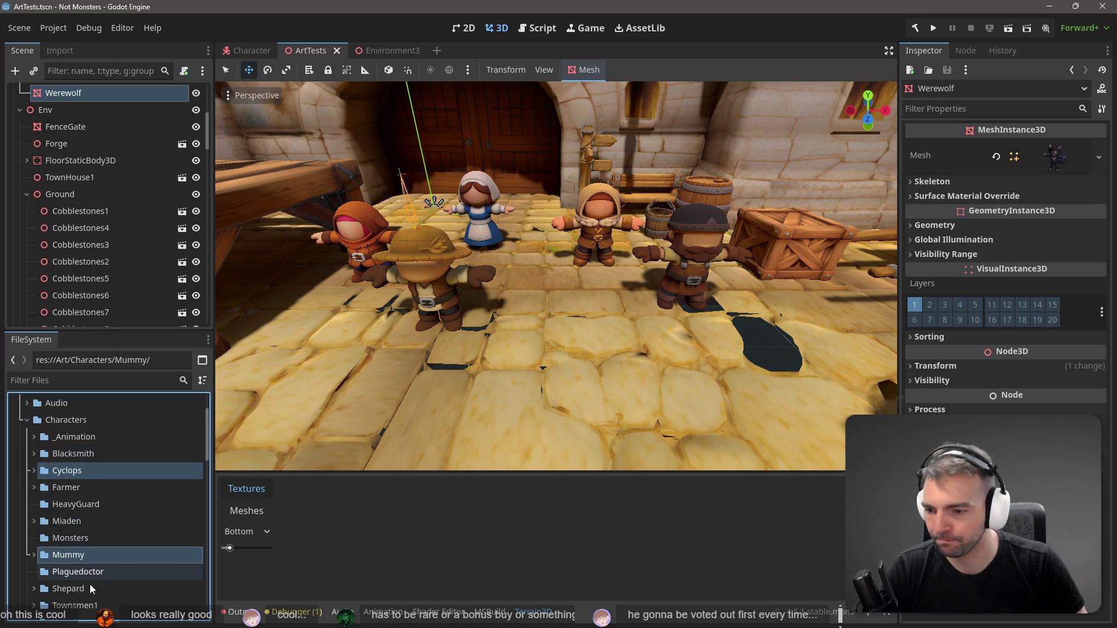
scroll(89, 585, "down", 1)
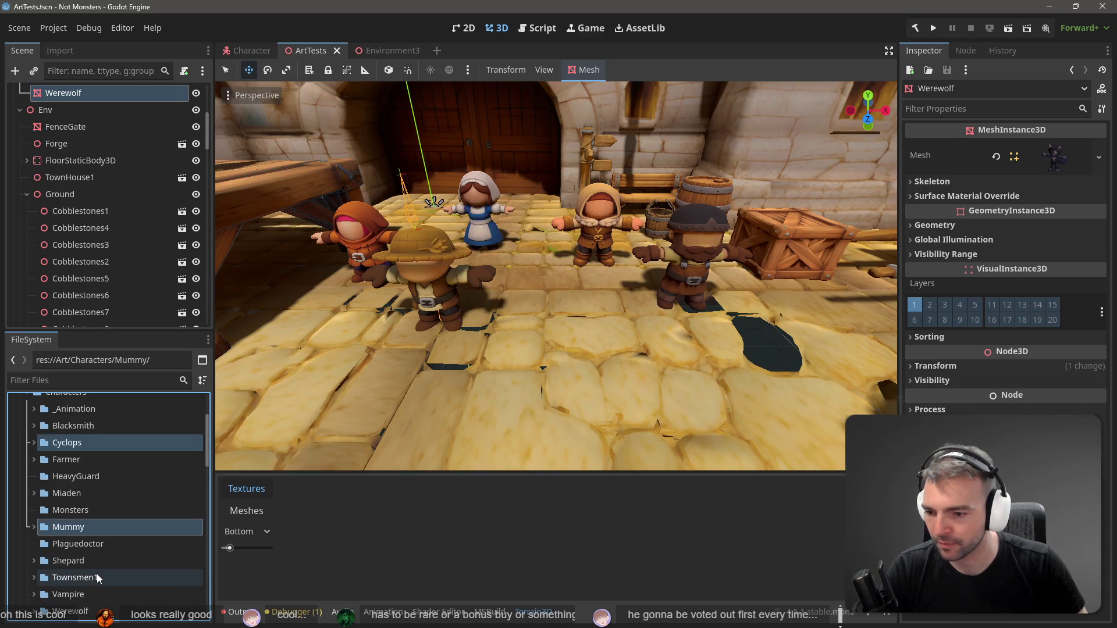
left_click(89, 591, "ctrl")
scroll(99, 576, "down", 2)
left_click(102, 553, "ctrl")
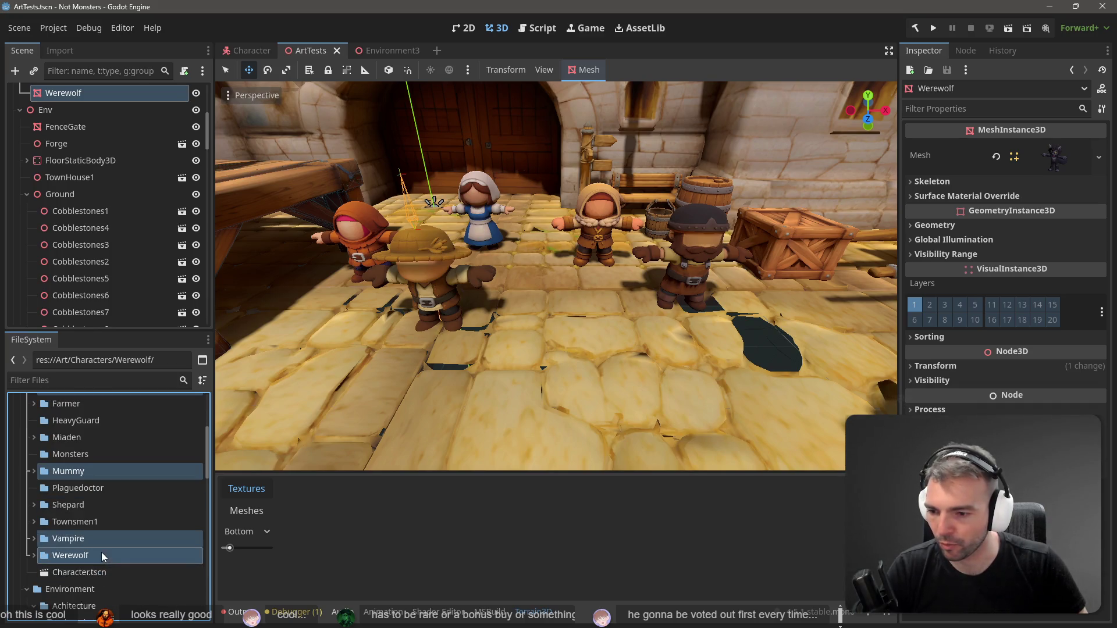
scroll(107, 518, "up", 1)
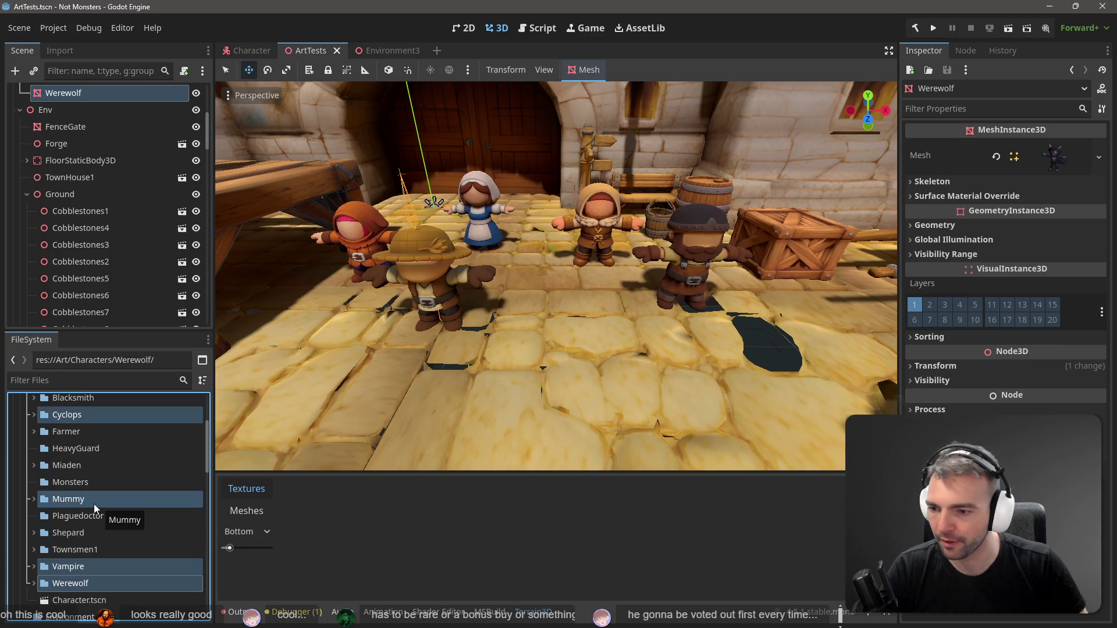
scroll(93, 504, "up", 1)
left_click_drag(69, 531, 82, 493)
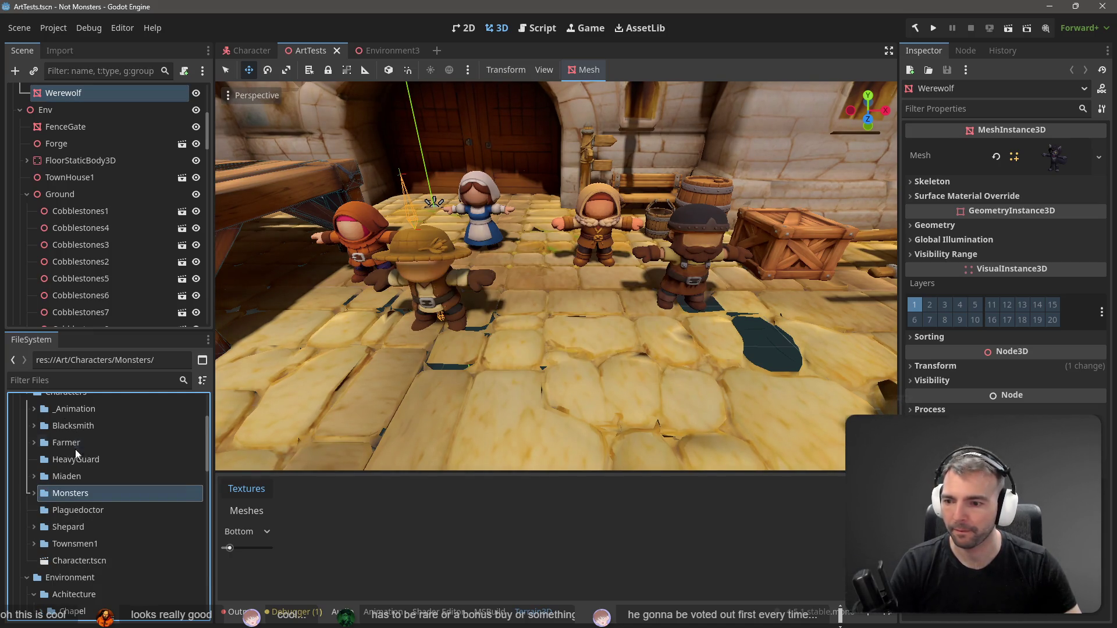
Create a Villagers folder inside Characters
scroll(72, 453, "up", 1)
right_click(65, 422)
mouse_move(121, 388)
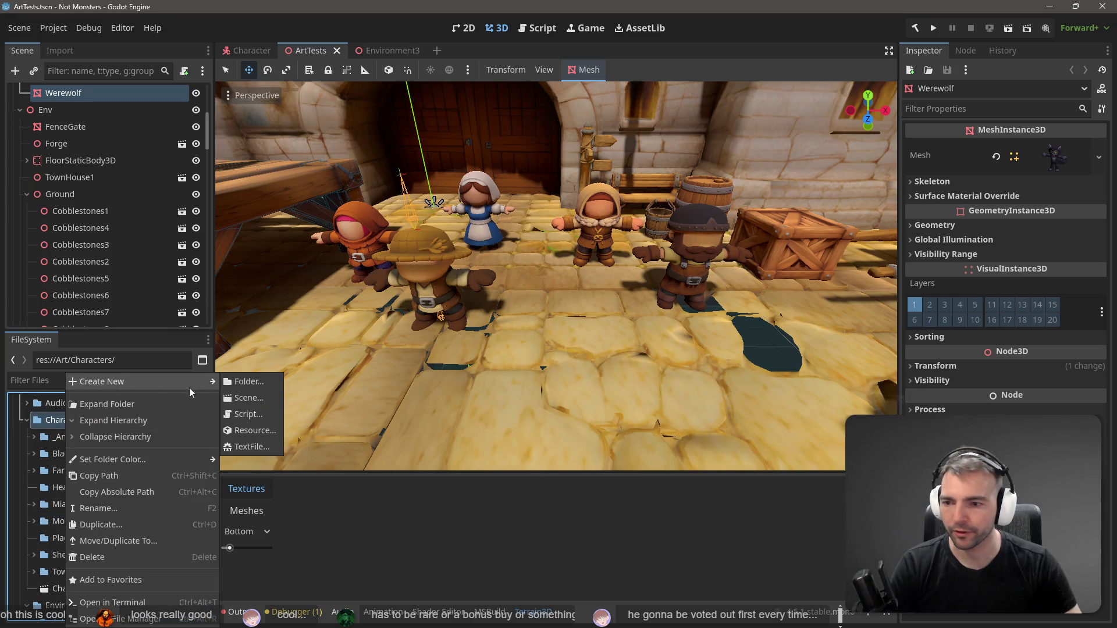
left_click(271, 383)
type("Villa")
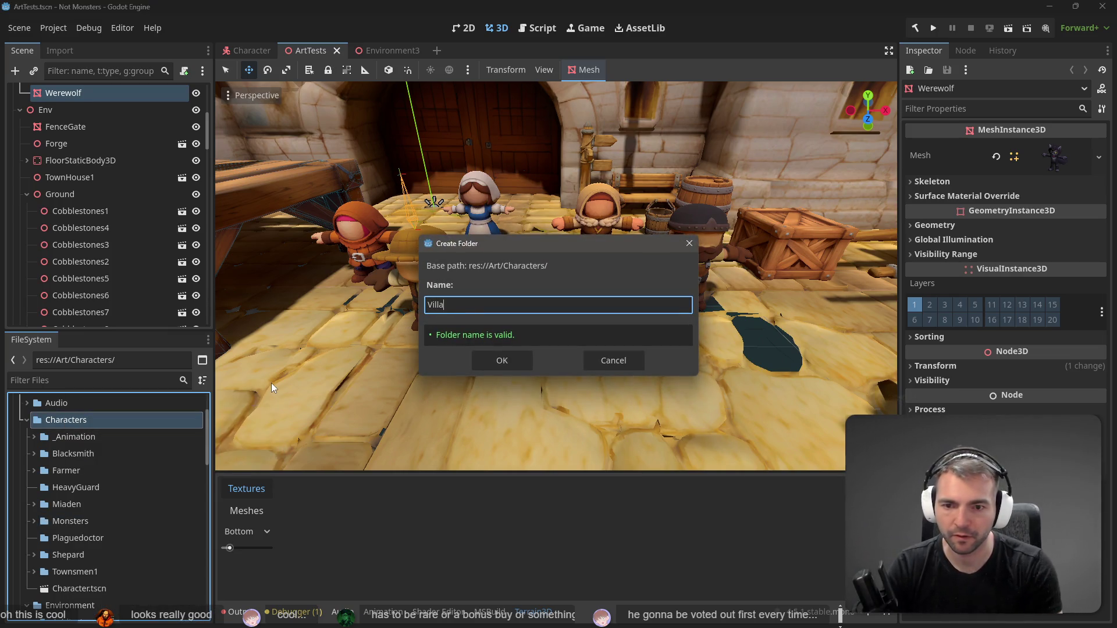
type("gers")
key("Return")
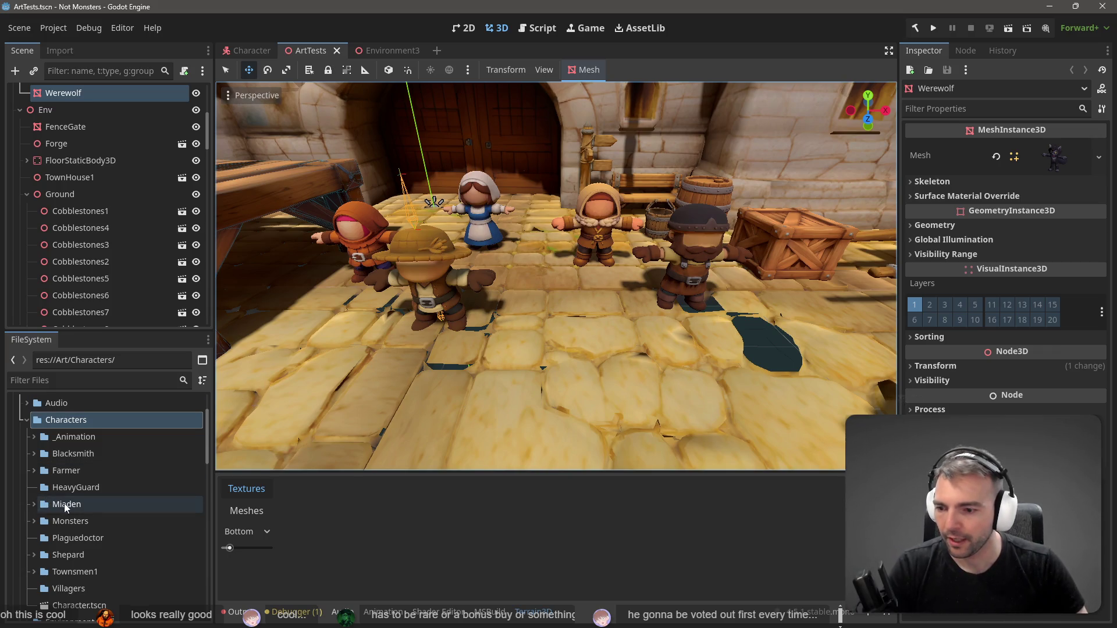
Move the Townsmen1, Shepard, Miaden, Farmer and Blacksmith folders into Villagers
scroll(70, 535, "down", 1)
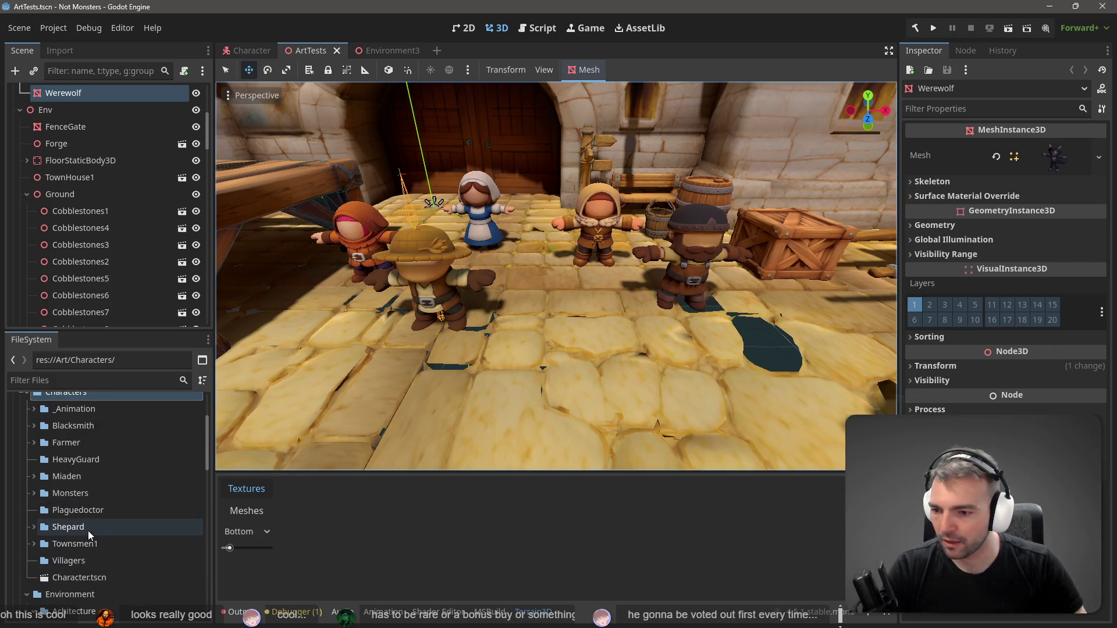
left_click(85, 543)
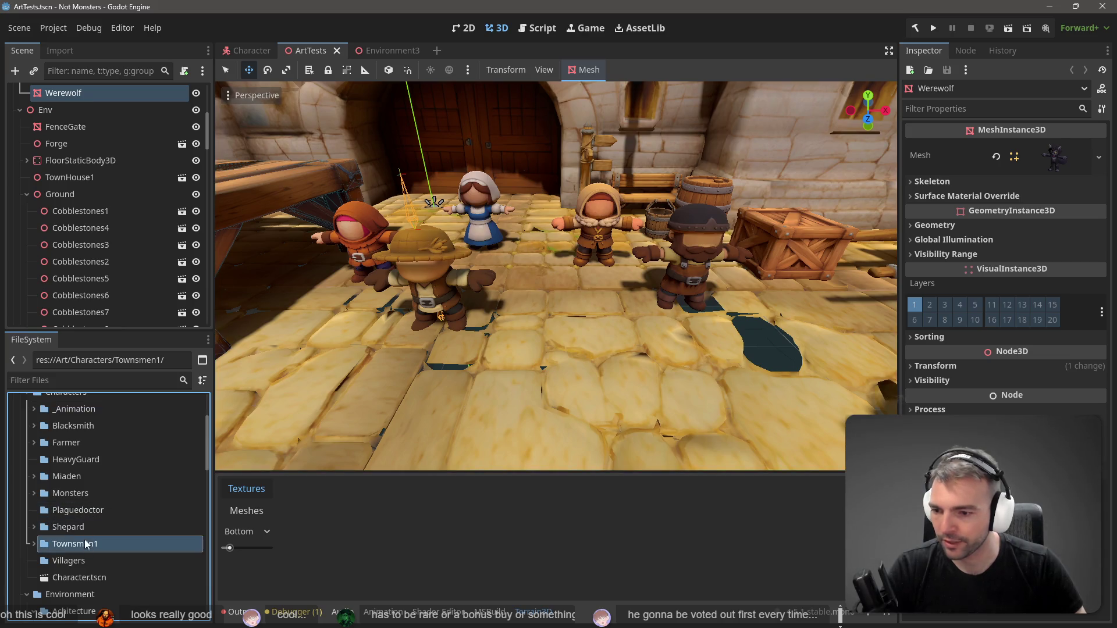
left_click(89, 526, "ctrl")
left_click(77, 477, "ctrl")
left_click(74, 443, "ctrl")
left_click(78, 425, "ctrl")
mouse_move(78, 442)
left_mouse_down()
mouse_move(74, 556)
mouse_move(86, 590)
left_mouse_up()
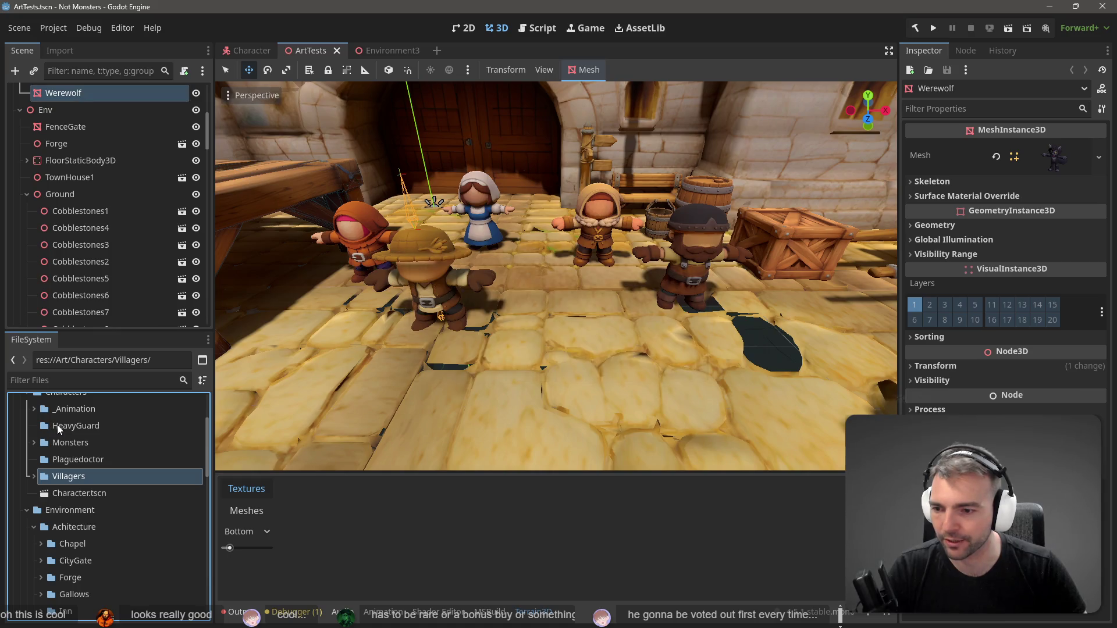
Copy the six extracted Plaguedoctor files into the project's Characters/Plaguedoctor folder
left_click(64, 459)
key("alt+Tab")
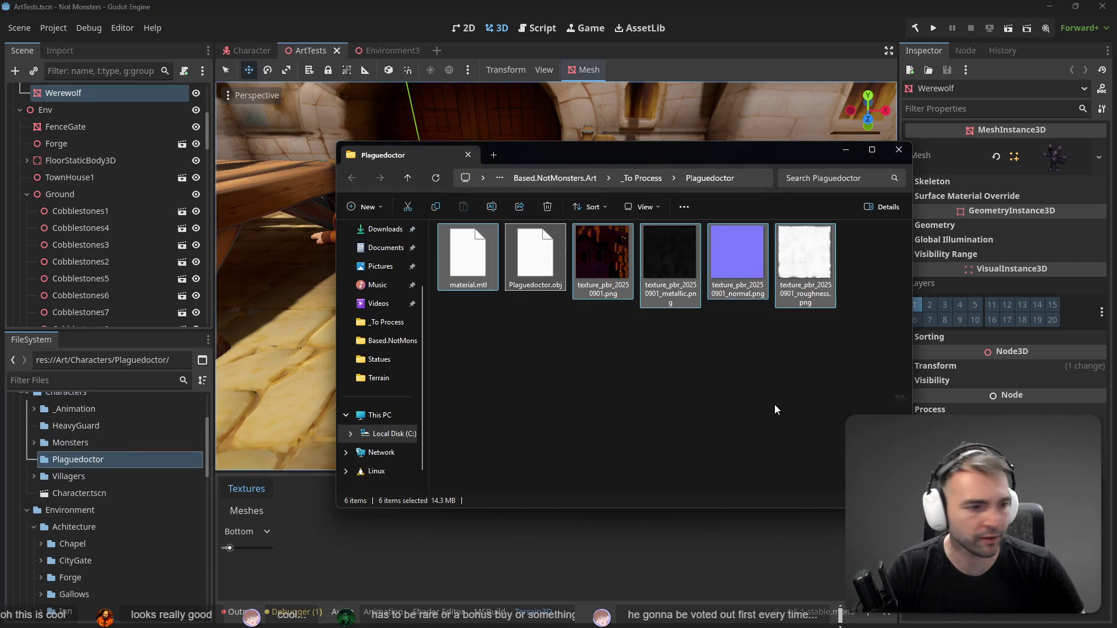
mouse_move(496, 254)
left_mouse_down()
mouse_move(309, 377)
mouse_move(71, 455)
left_mouse_up()
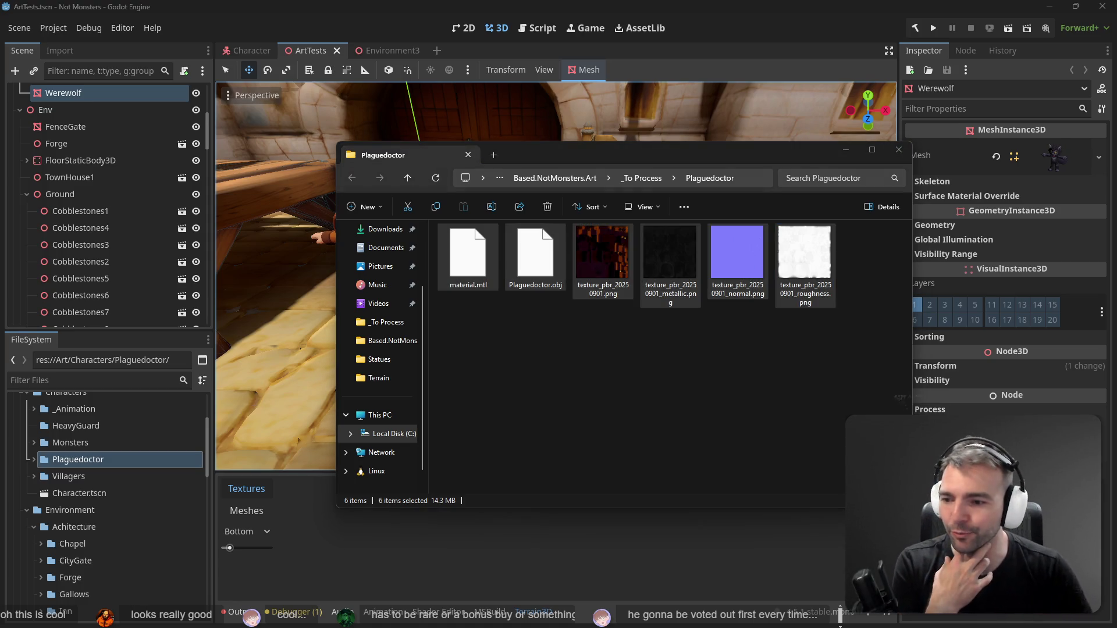
left_click(100, 440)
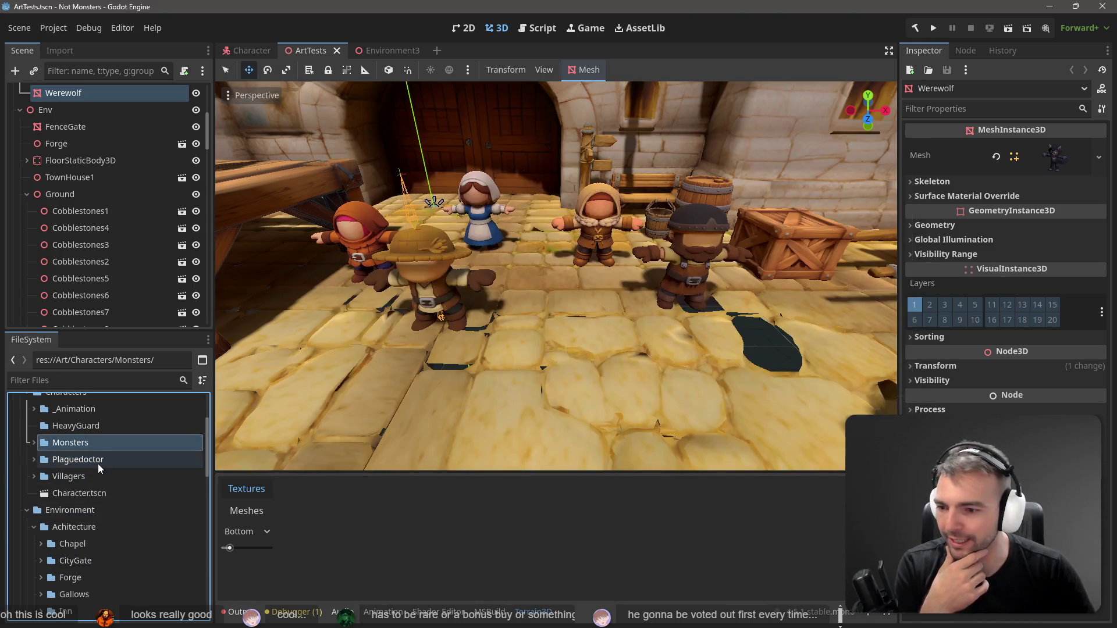
Place Plaguedoctor.obj into the ArtTests scene among the villagers beside the wooden cart
left_click(33, 460)
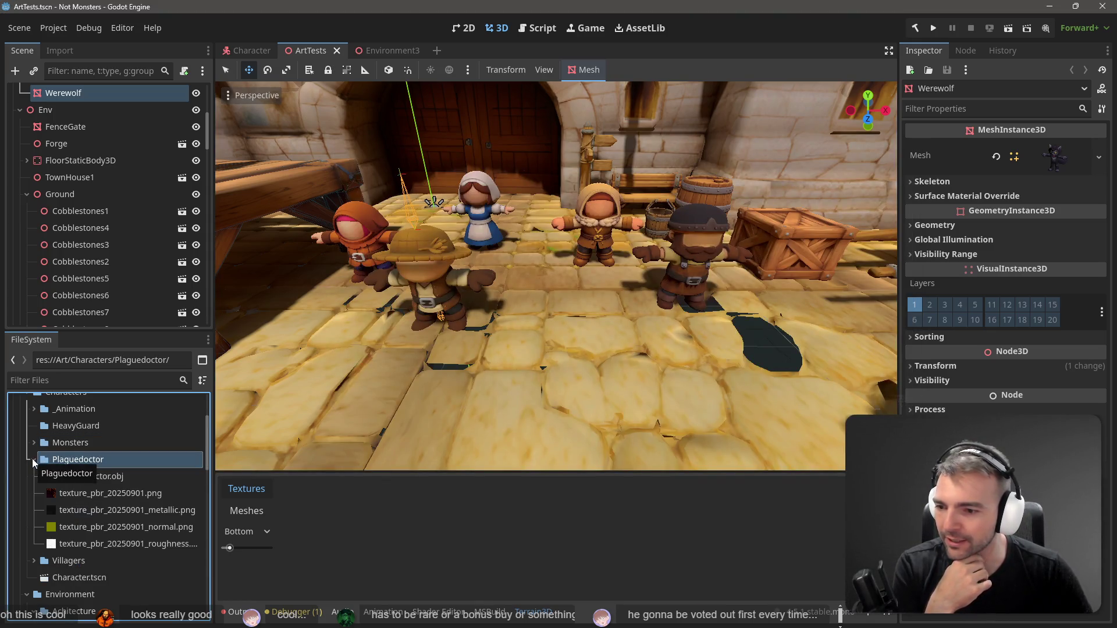
left_click(33, 460)
left_click(33, 460)
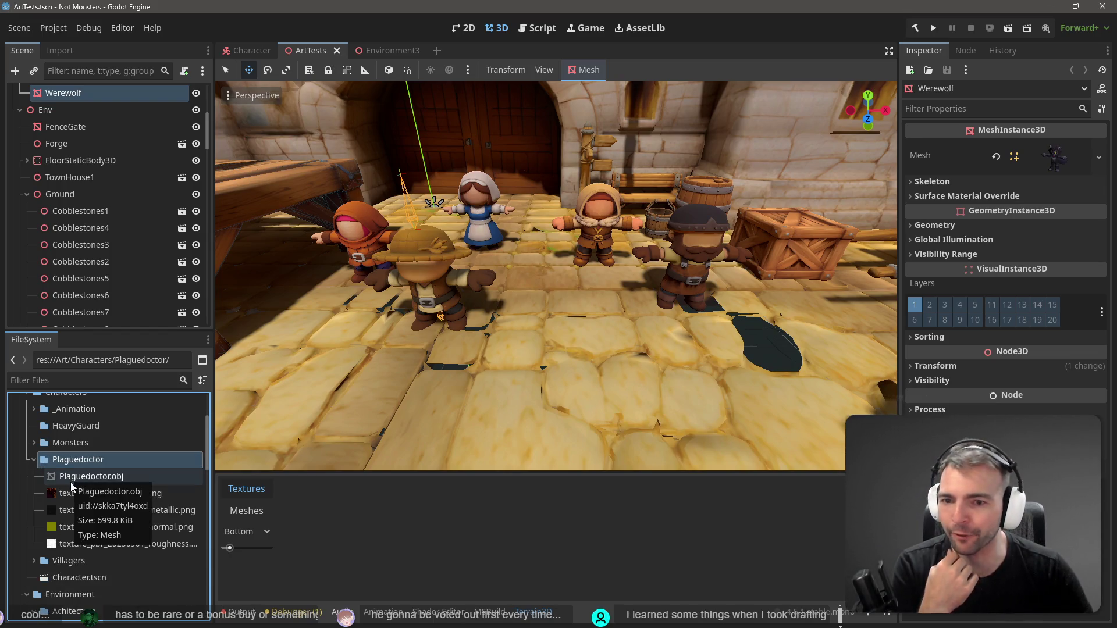
mouse_move(86, 480)
left_mouse_down()
mouse_move(605, 324)
mouse_move(545, 319)
mouse_move(794, 313)
left_mouse_up()
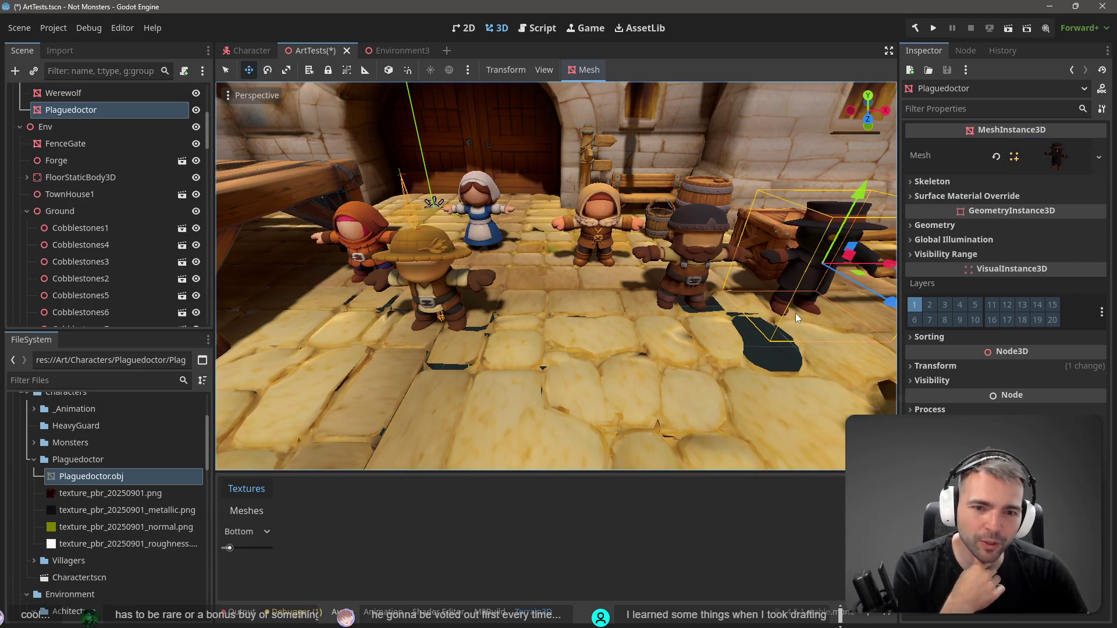
scroll(794, 313, "down", 5)
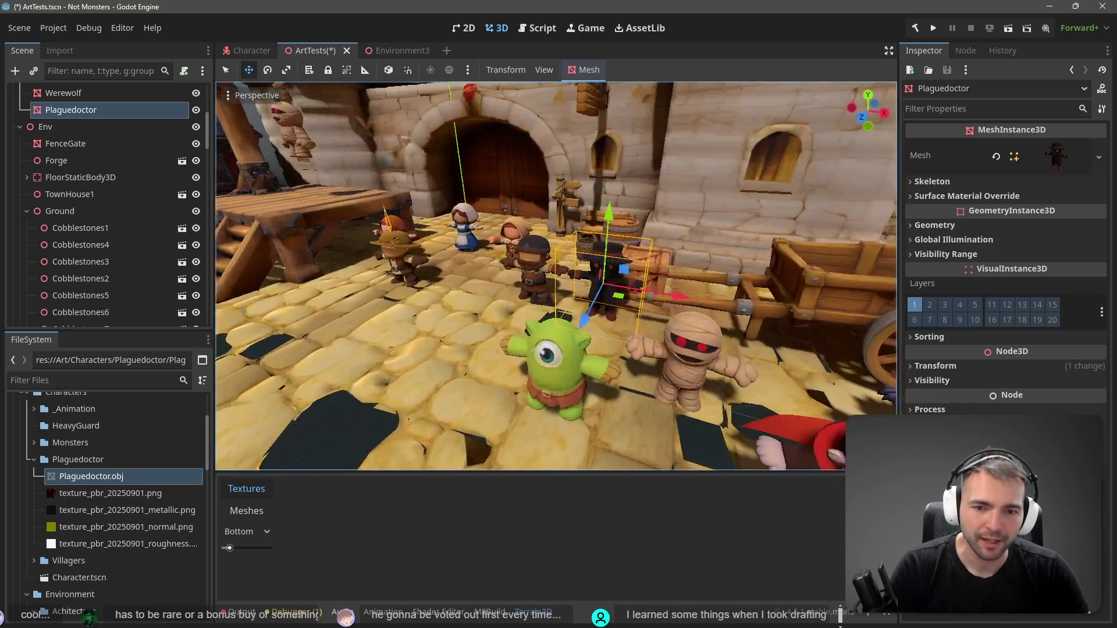
scroll(794, 317, "up", 5)
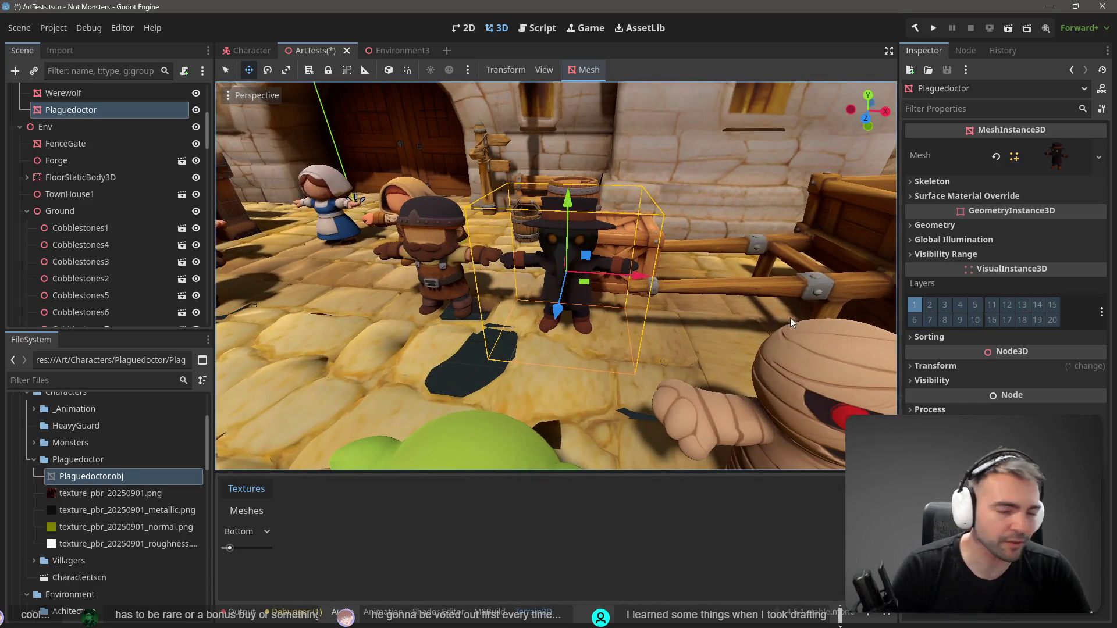
key("alt+Tab")
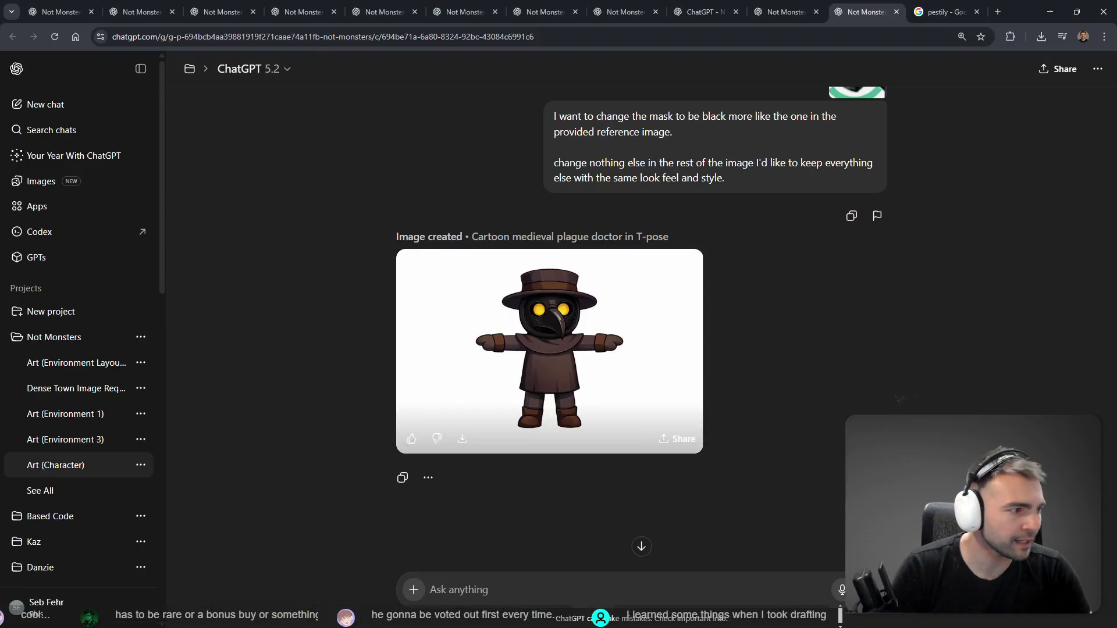
Dictate a ChatGPT request to match the plague doctor's clothing to the villagers, with leather belt and shoes
left_click(550, 592)
key("super+h")
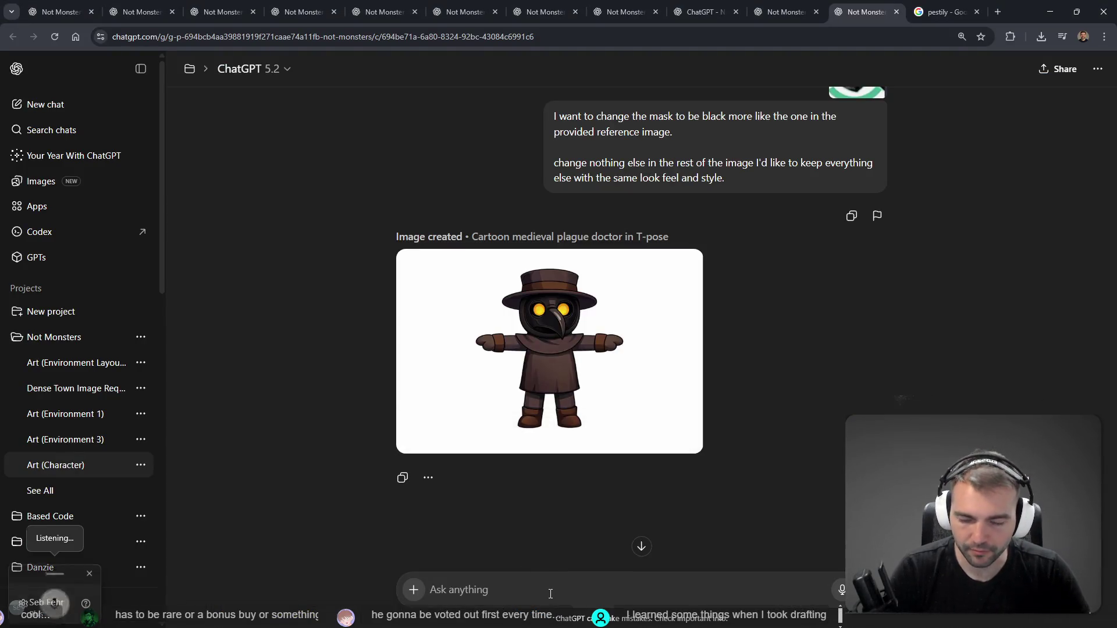
type("can")
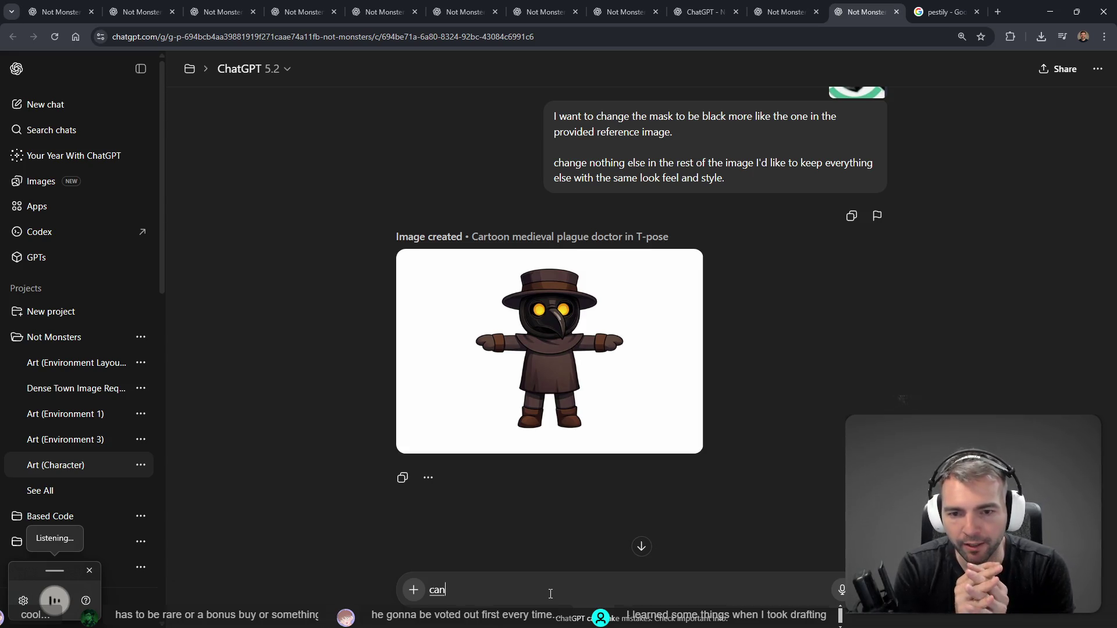
type(" you change his clothing to")
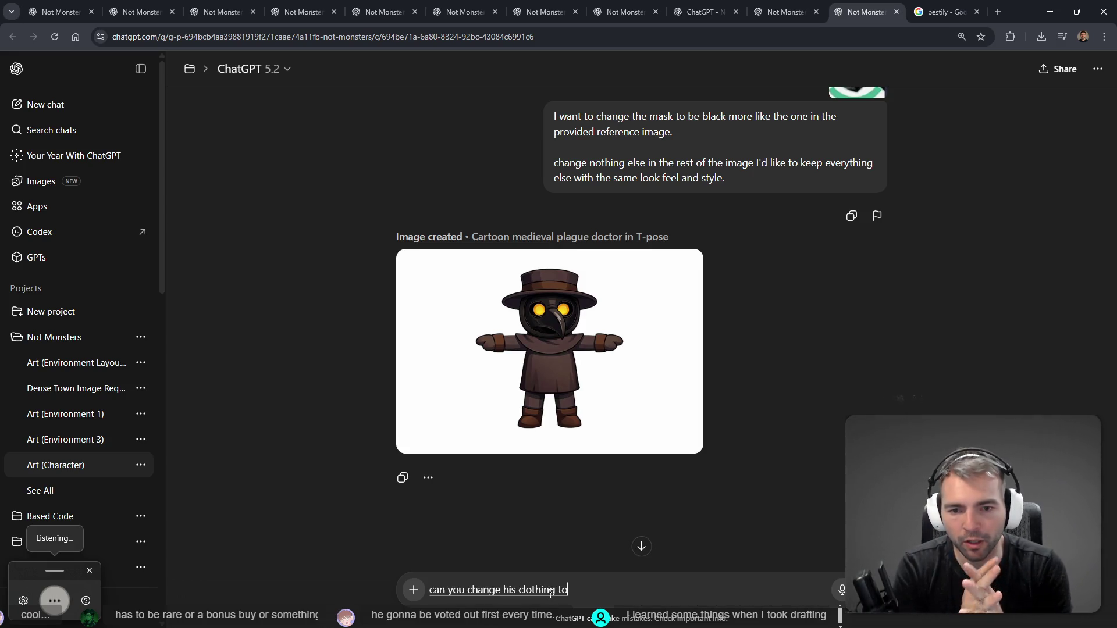
type(" be a bit more consistent with some of the other villages")
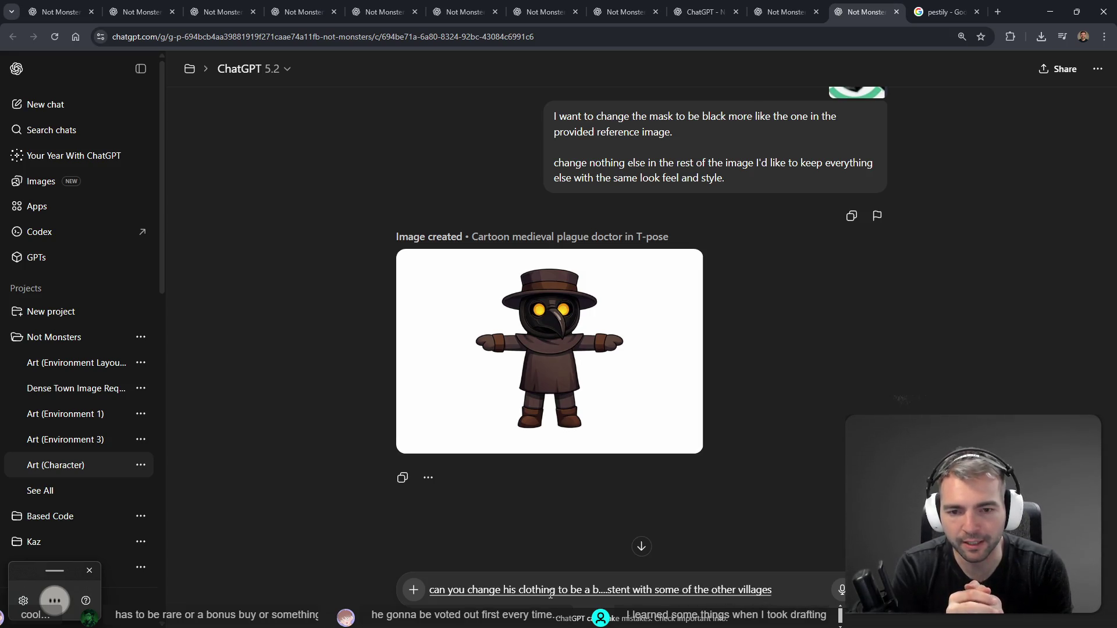
type(" replace")
type(" th")
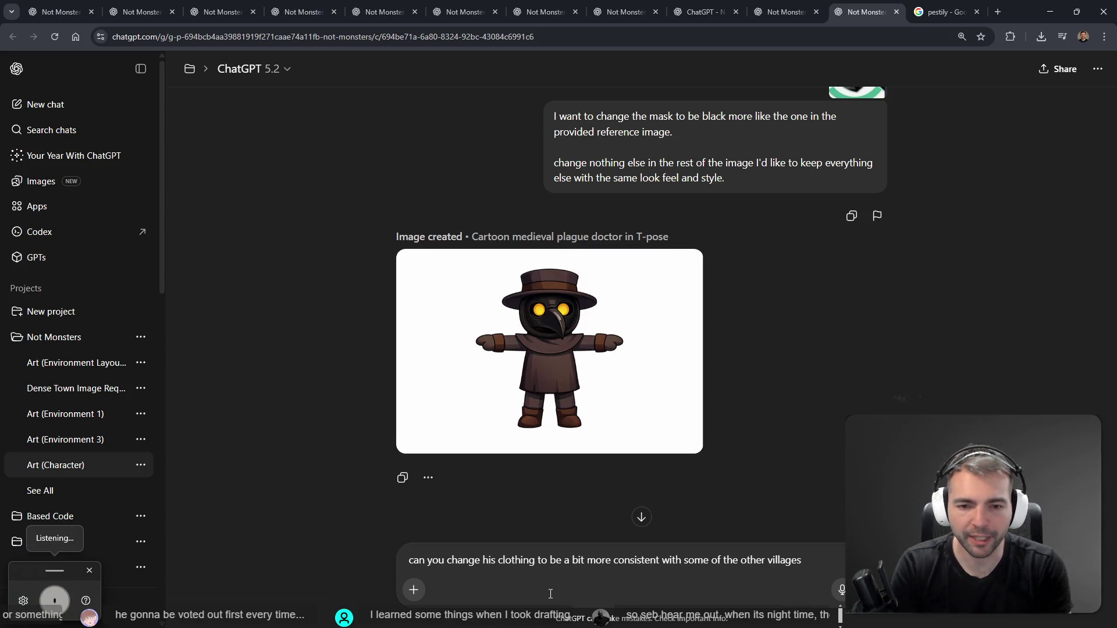
type(" give him a leather belt and")
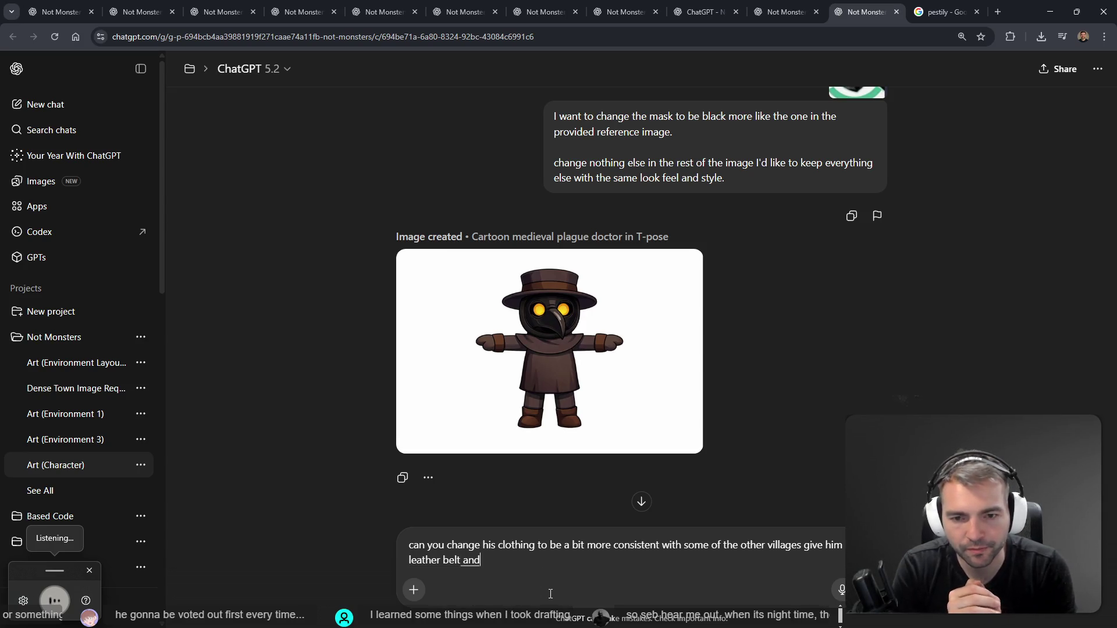
type(" leather shoes.")
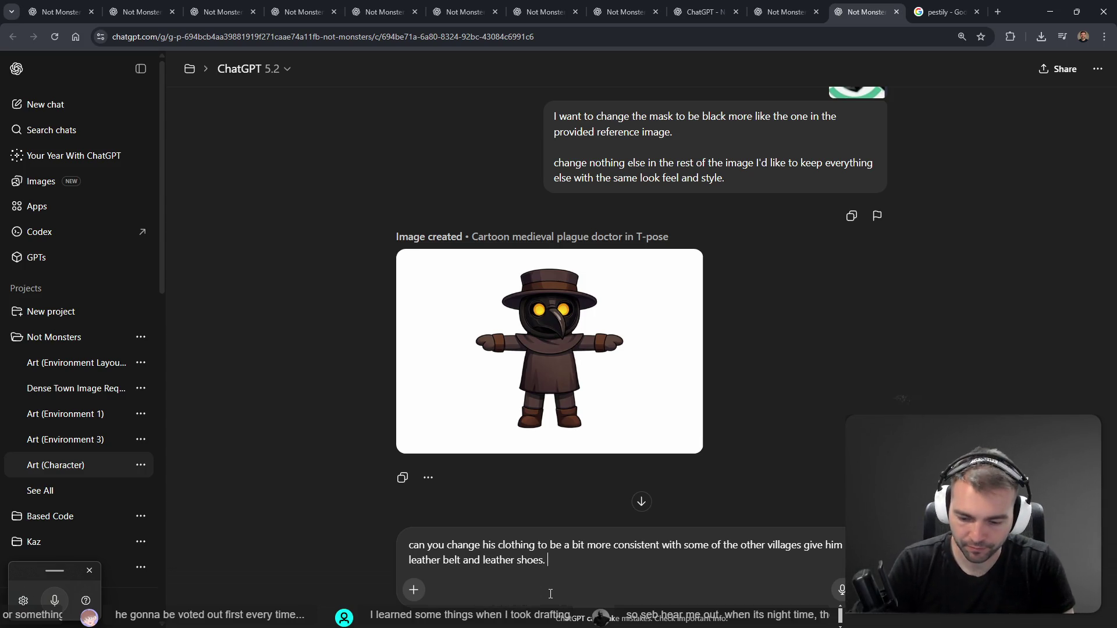
key("super+h")
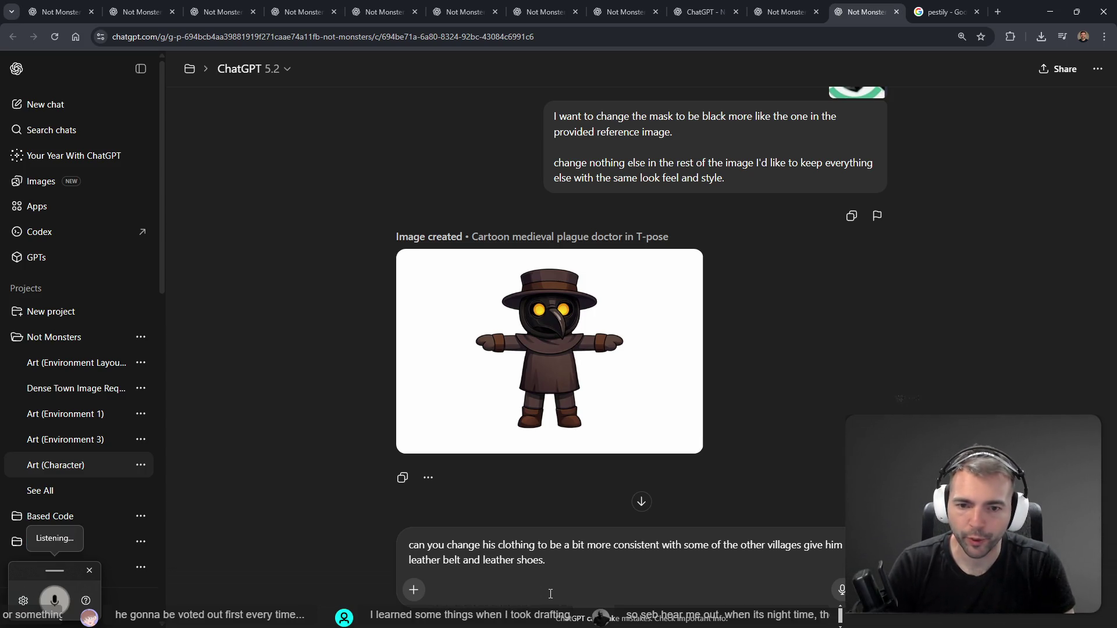
key("super+h")
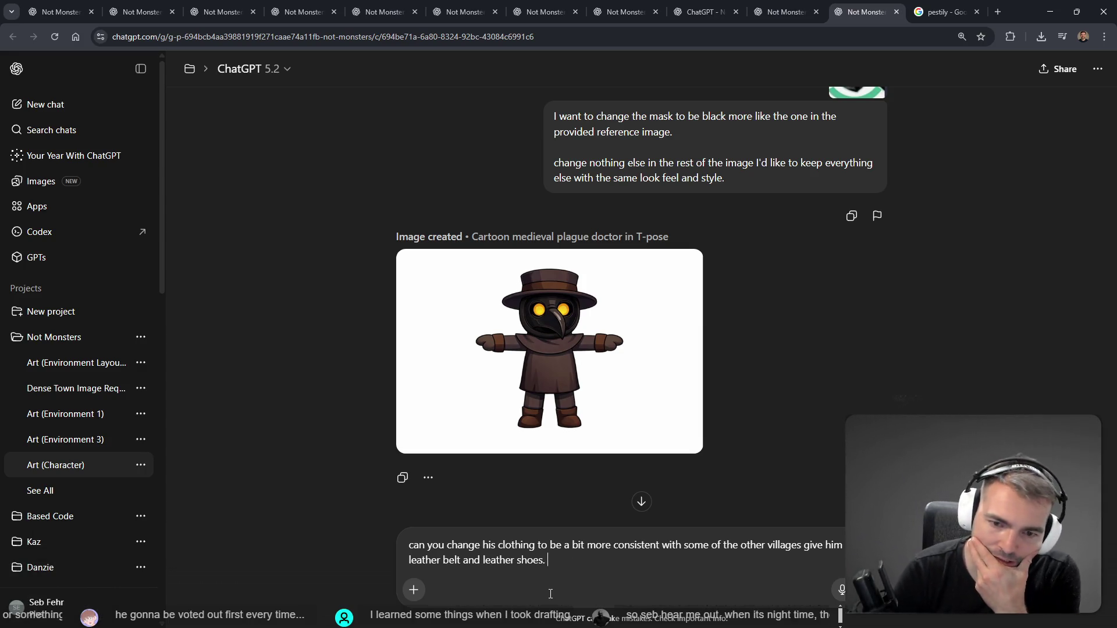
key("ctrl+t")
Open Google Images and search for 'plague doctor'
type("images")
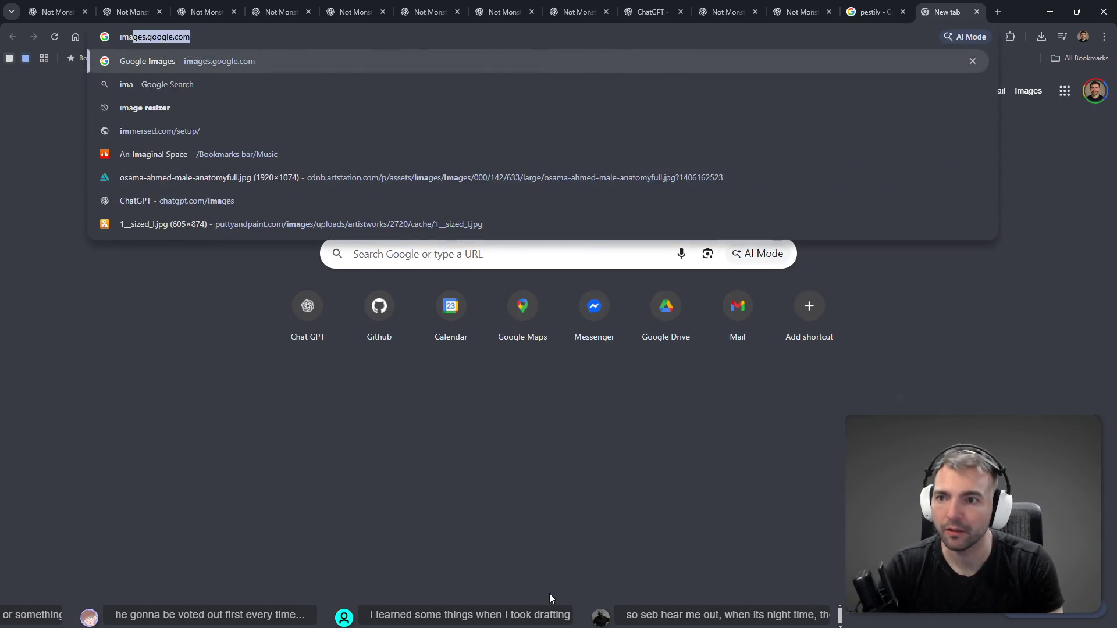
key("Return")
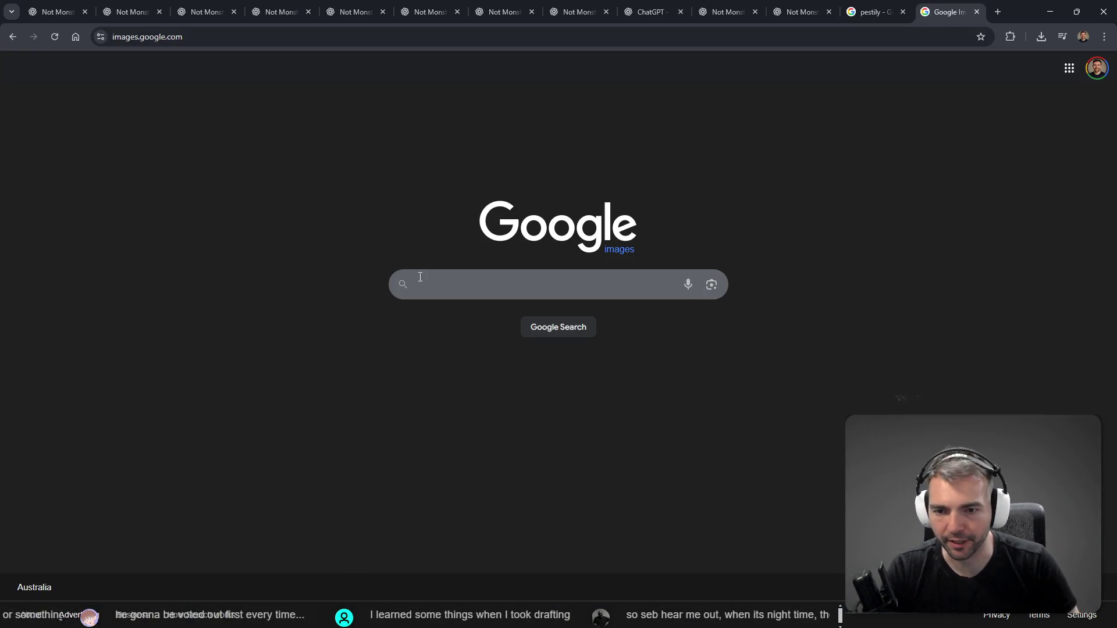
left_click(420, 278)
type("plague doctor")
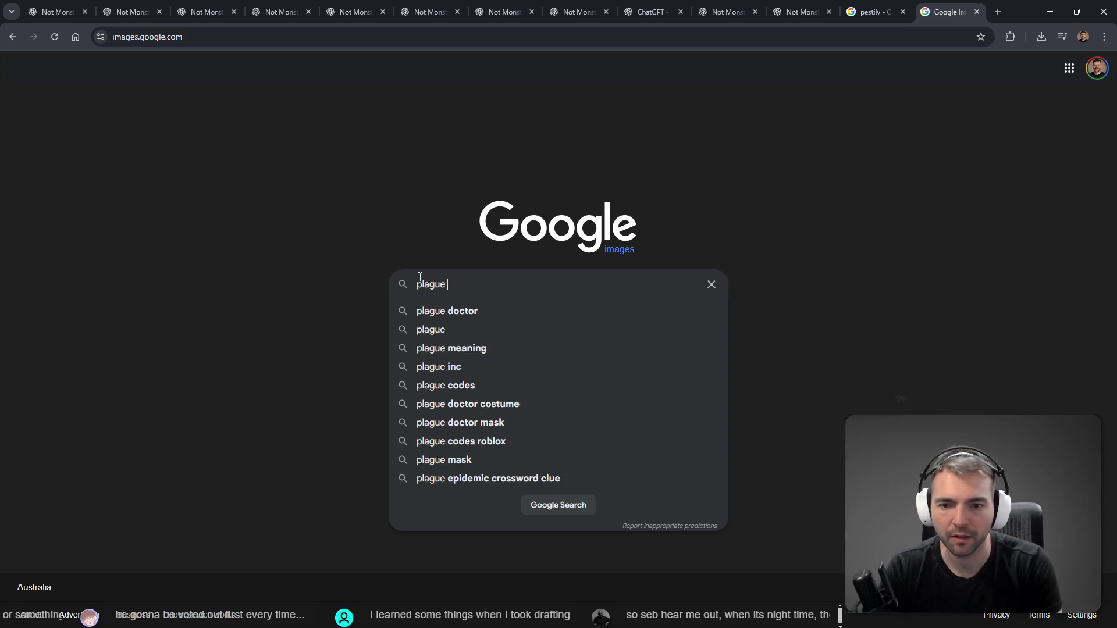
key("Return")
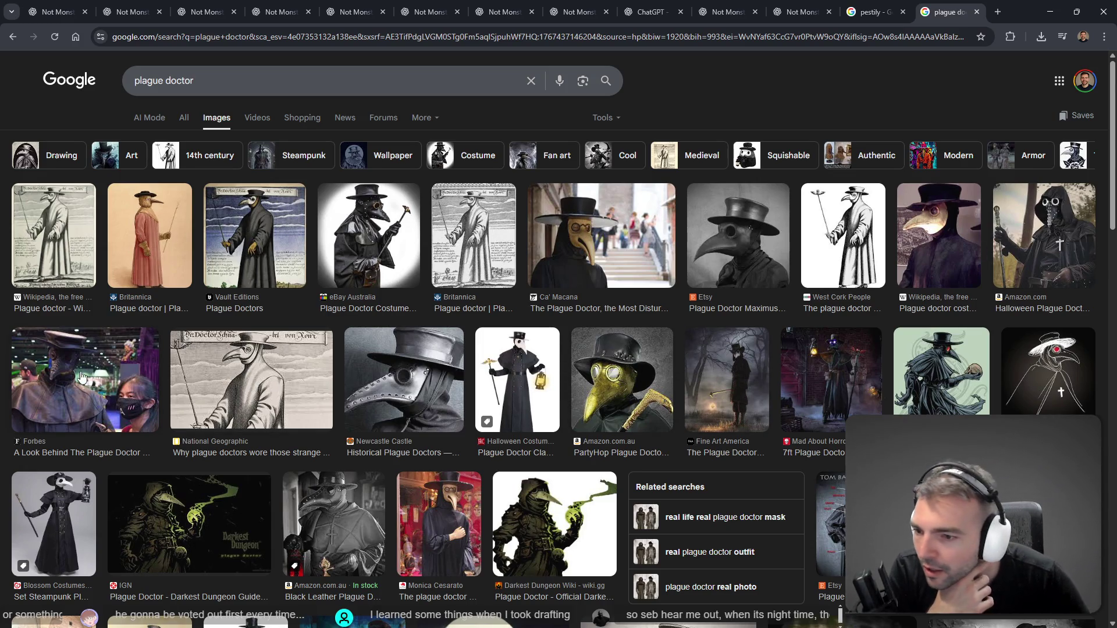
Browse down through the plague doctor image results, closing a Darkest Dungeon preview
scroll(82, 378, "down", 3)
scroll(74, 308, "up", 1)
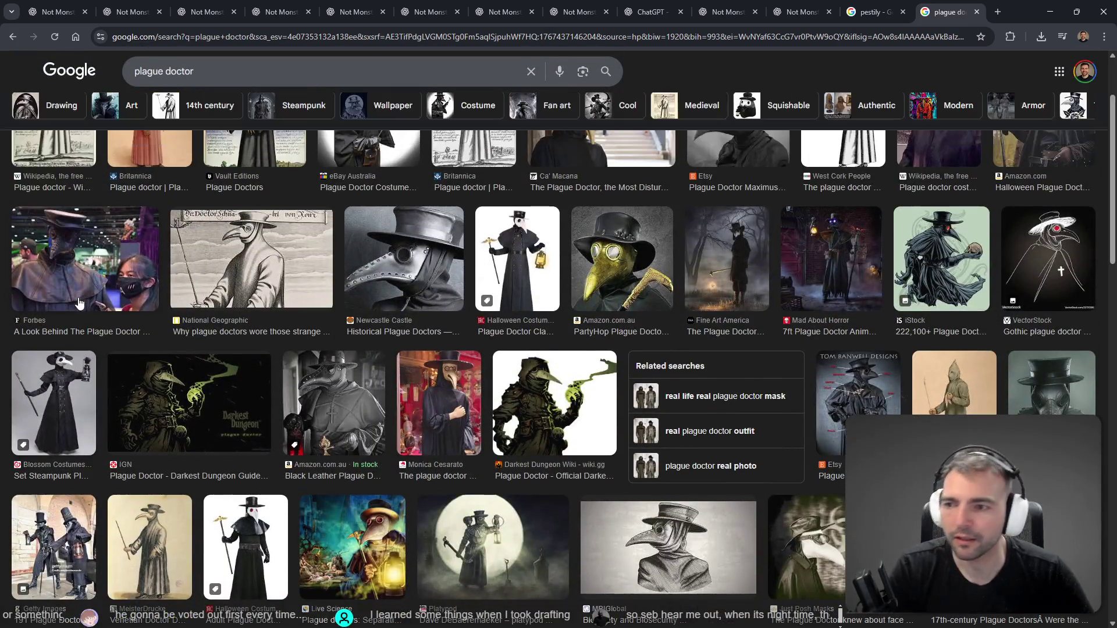
key("alt+Tab")
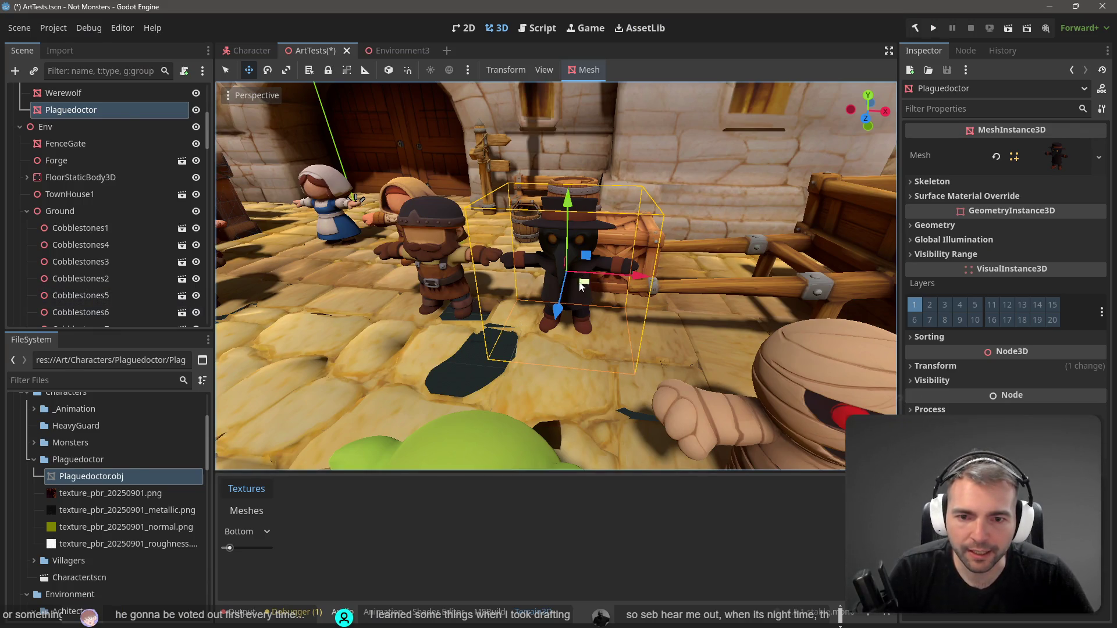
key("alt+Tab")
scroll(95, 266, "down", 2)
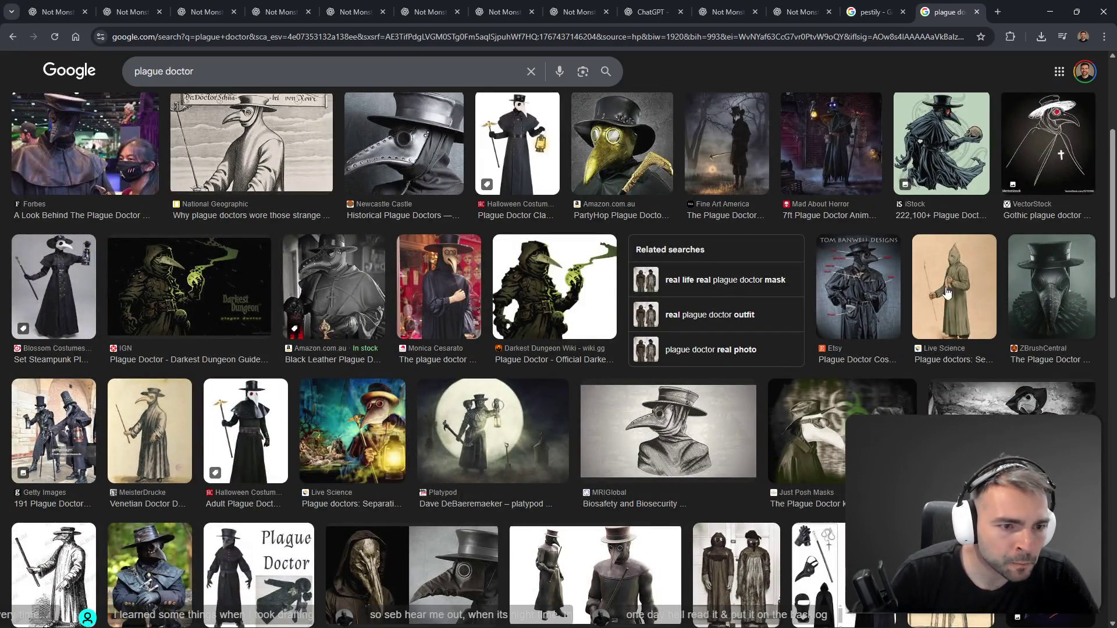
scroll(312, 279, "down", 3)
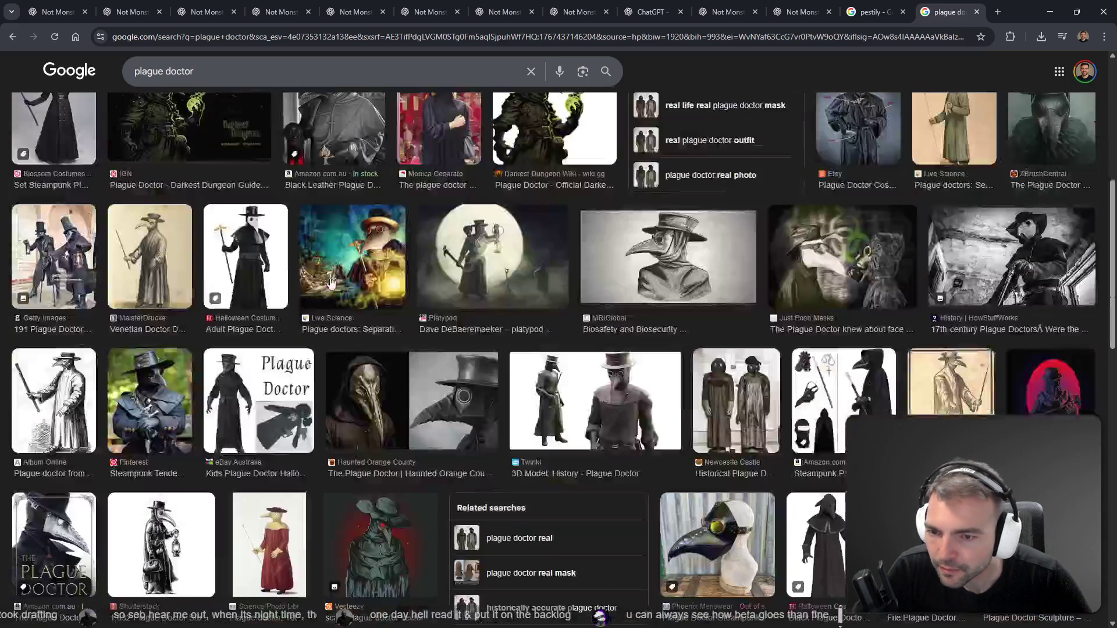
scroll(601, 349, "down", 2)
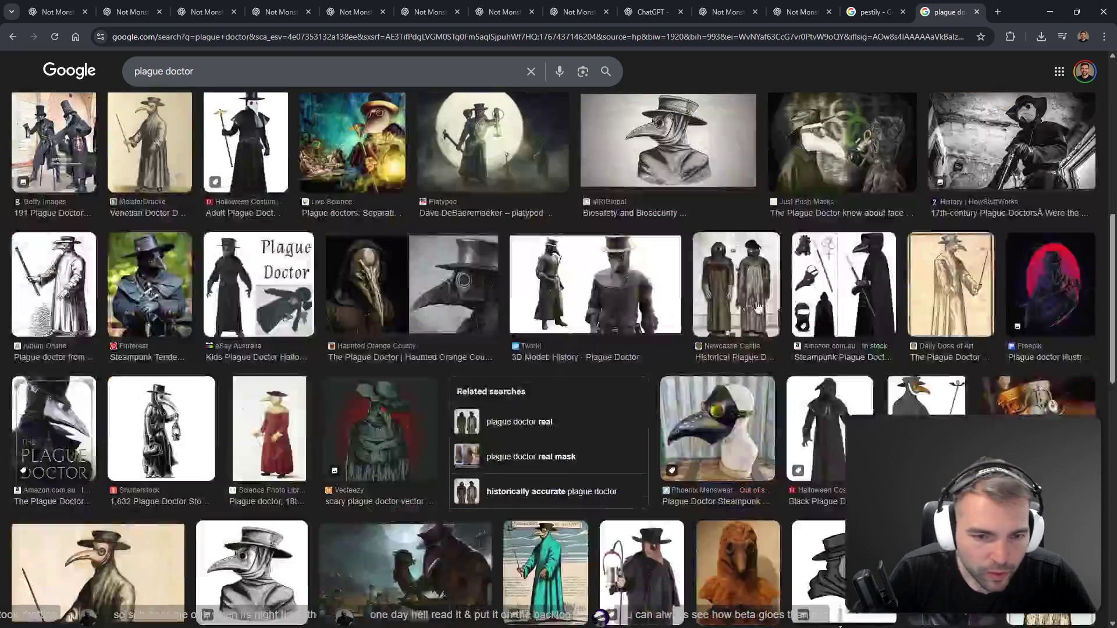
scroll(250, 418, "down", 2)
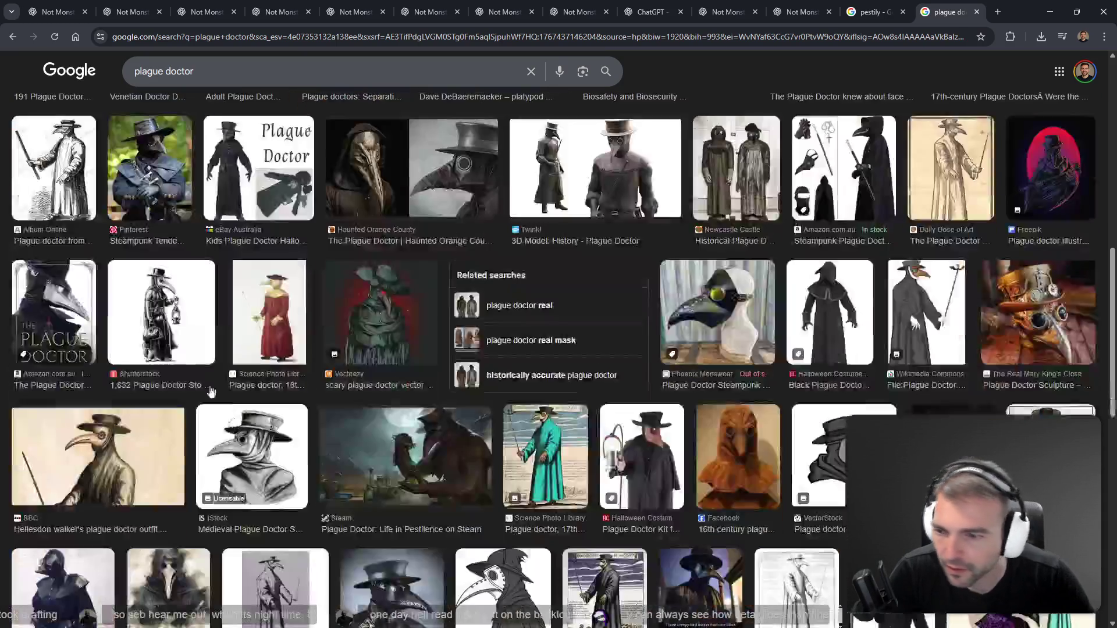
scroll(129, 448, "down", 1)
scroll(129, 448, "down", 1)
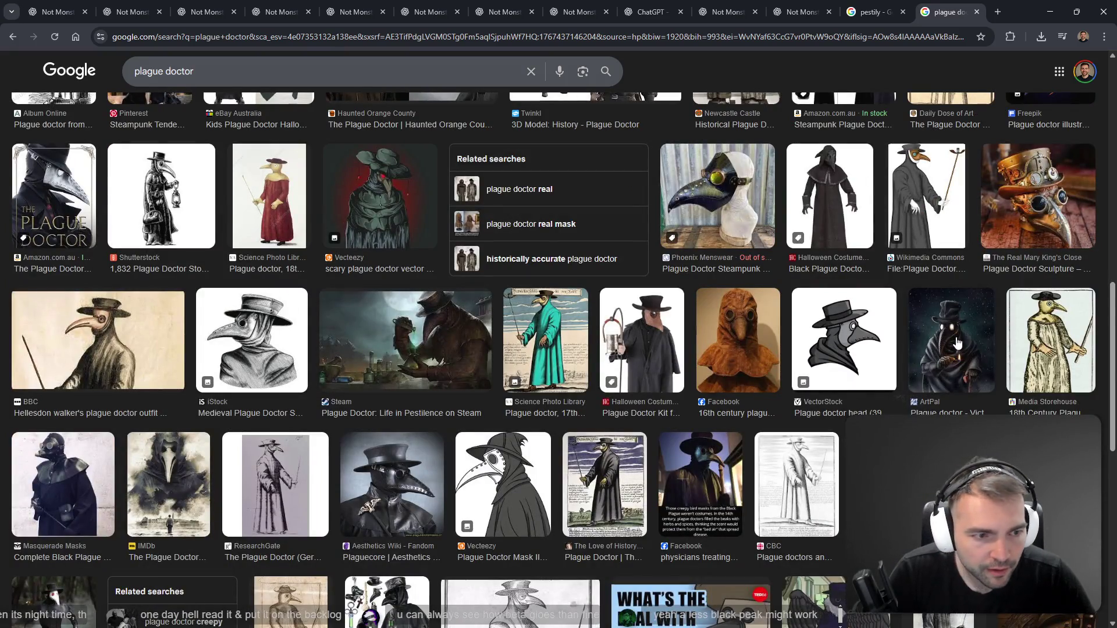
scroll(370, 336, "down", 3)
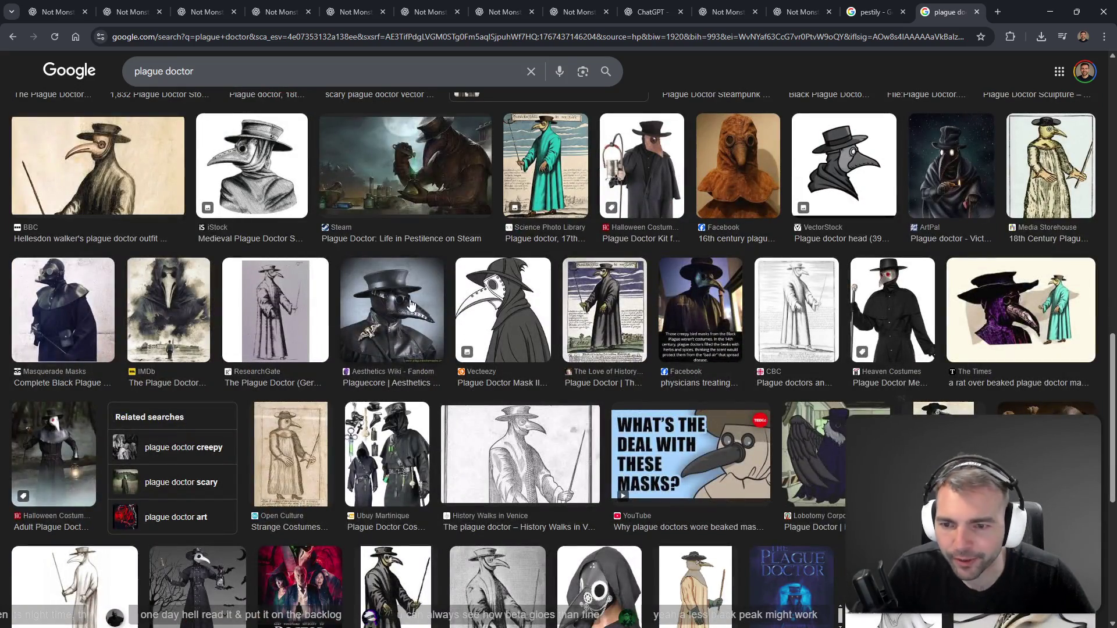
scroll(411, 303, "down", 4)
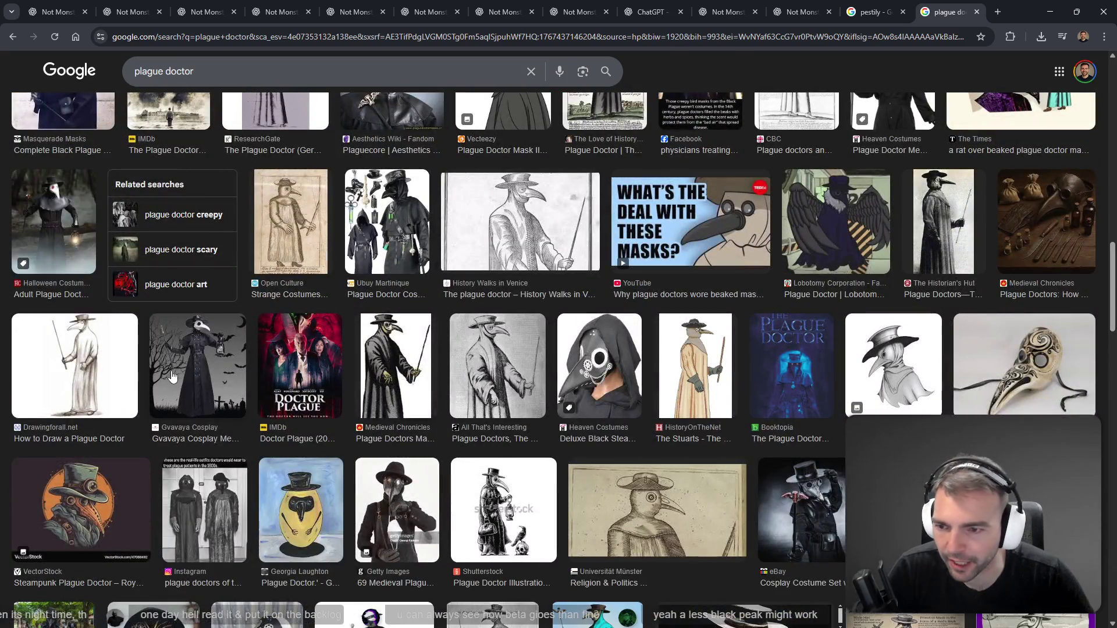
scroll(180, 378, "down", 4)
scroll(179, 378, "down", 1)
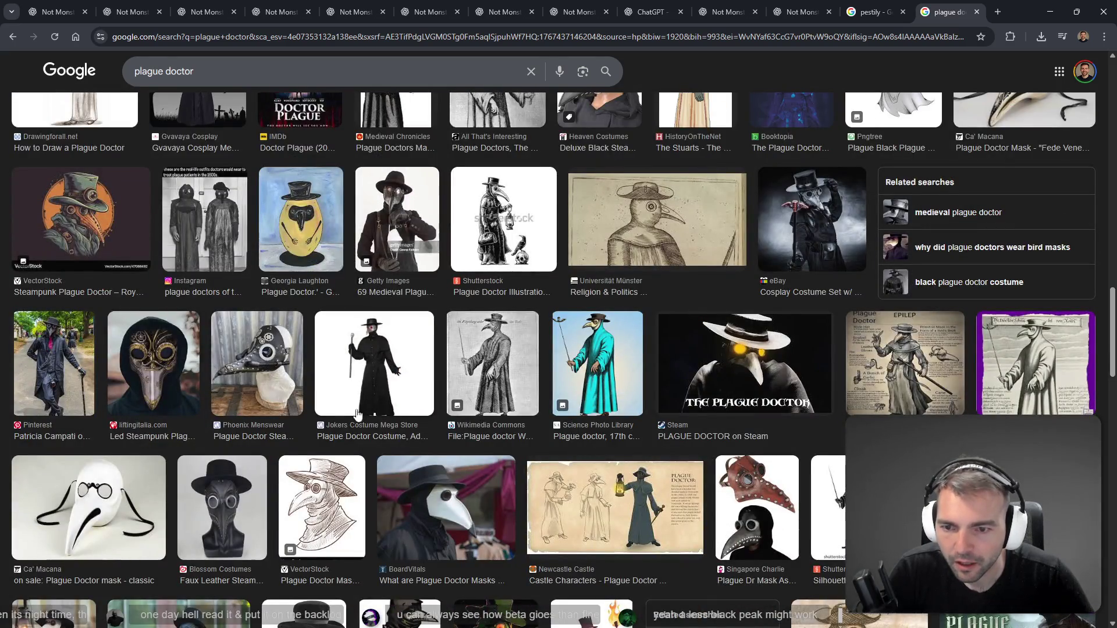
scroll(378, 389, "down", 8)
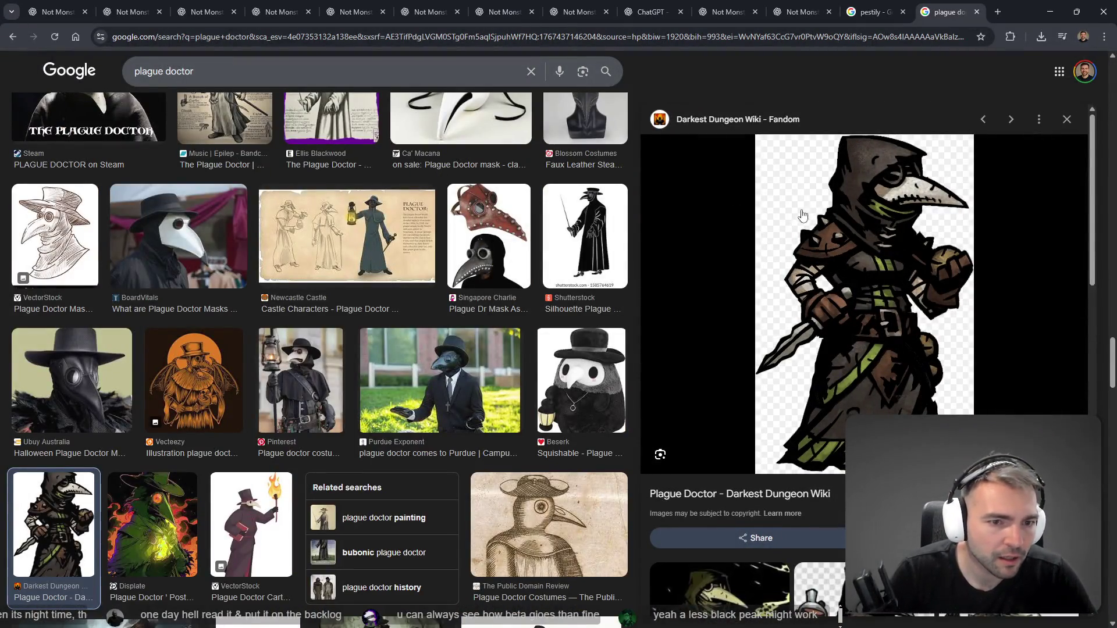
key("Escape")
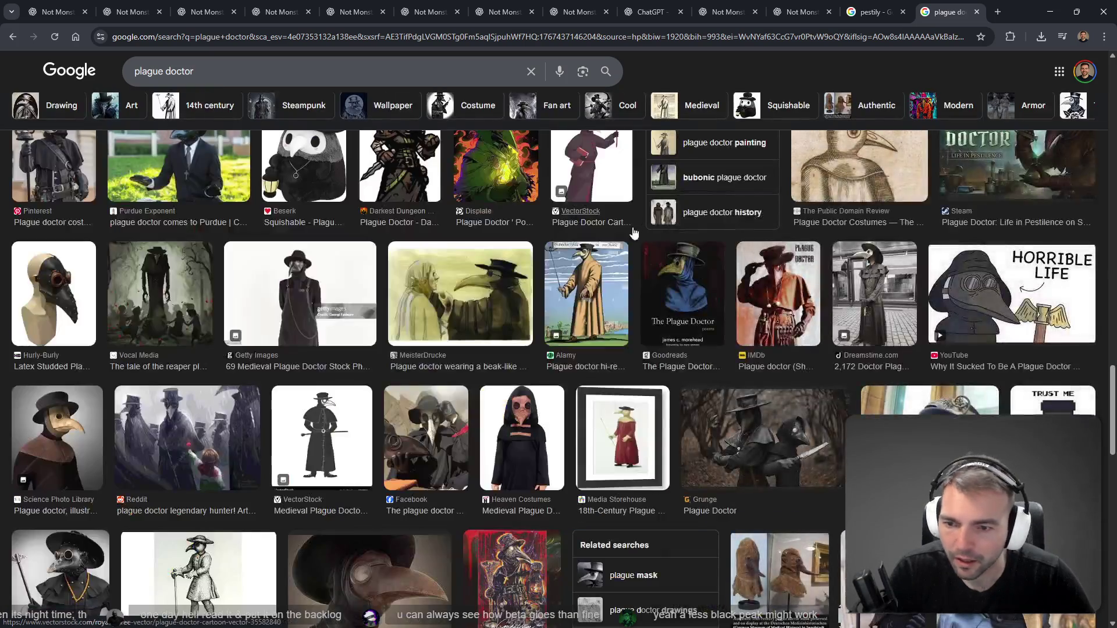
scroll(696, 319, "down", 2)
scroll(697, 319, "down", 2)
scroll(411, 212, "down", 2)
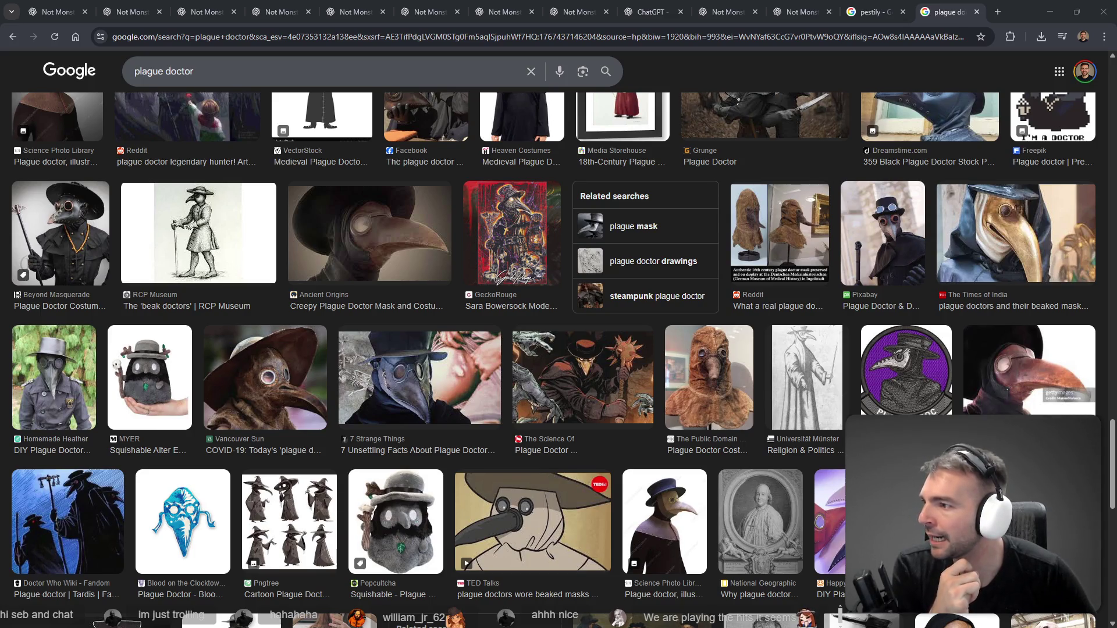
Switch to the other Google search tab, then back to the ChatGPT conversation
left_click(866, 6)
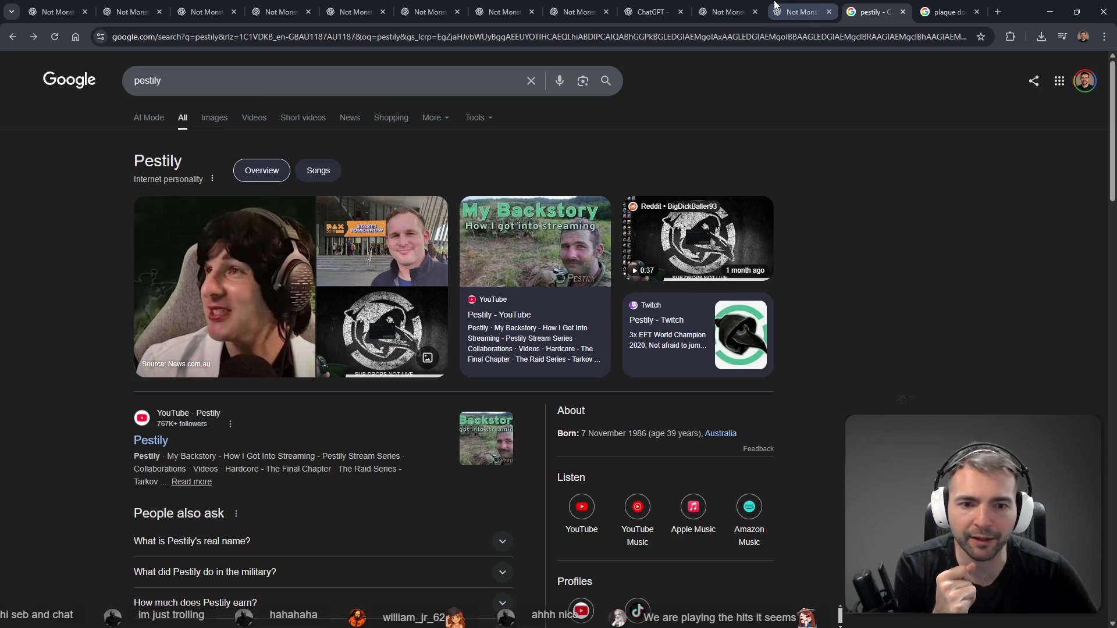
left_click(749, 6)
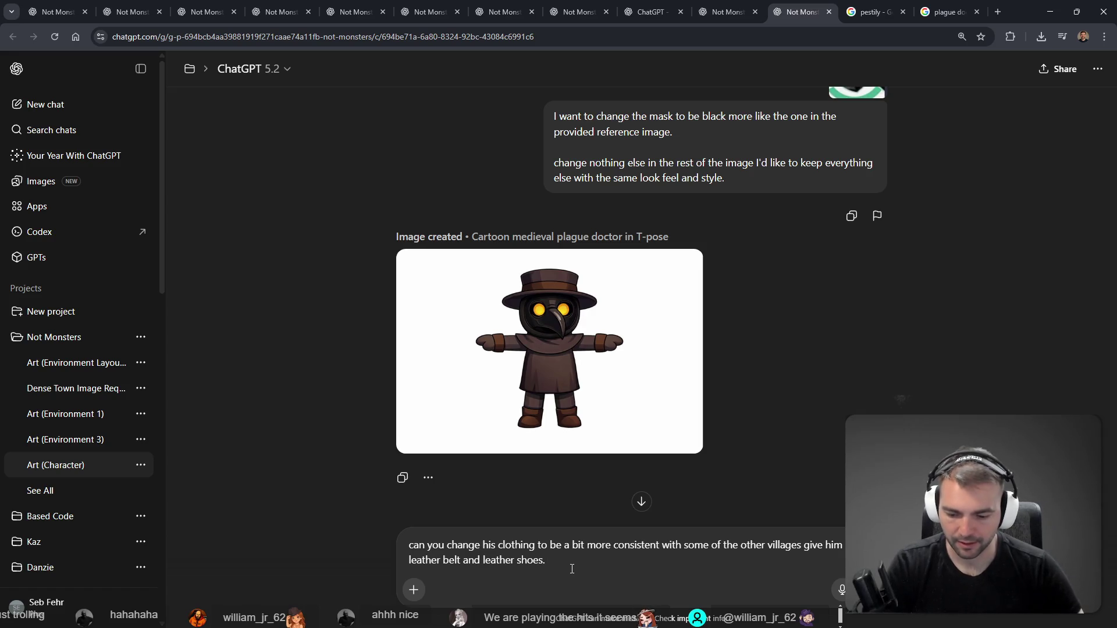
Dictate and send a request for browner leather clothing with leather belt and shoes
key("super+h")
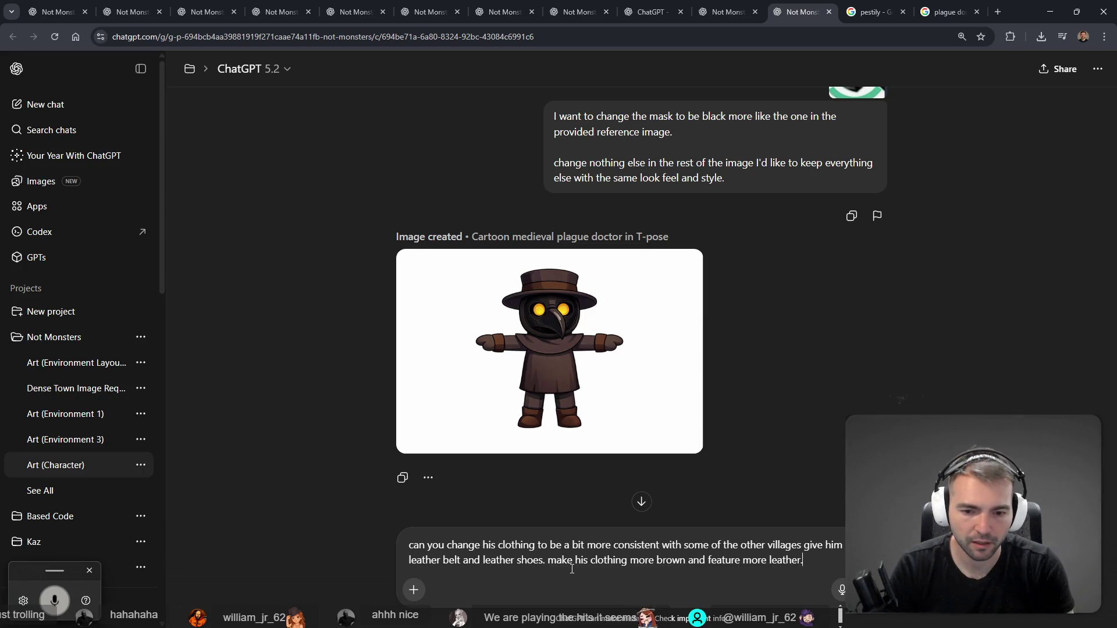
key("Return")
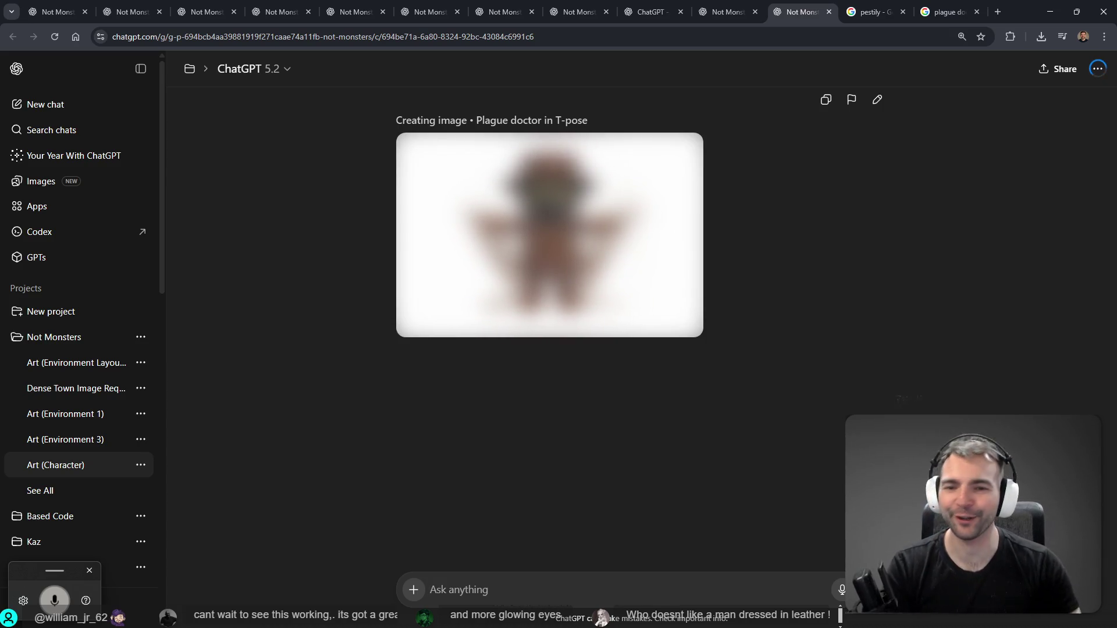
left_click(1076, 11)
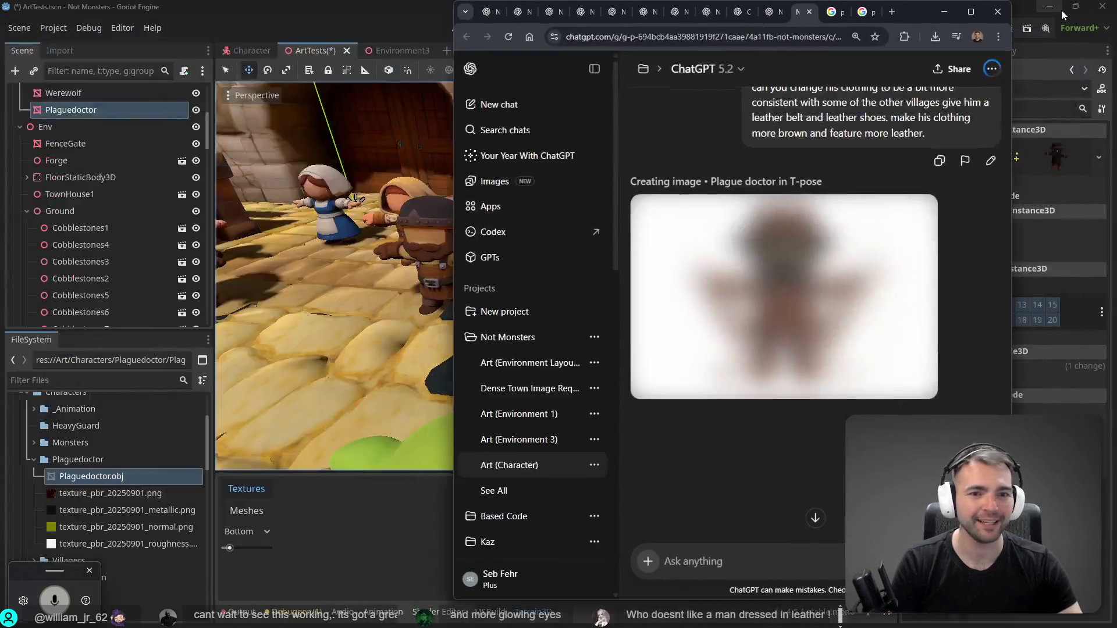
Place Plaguedoctor beside the villagers and barrels, push it back on Z, and save ArtTests
left_click(945, 14)
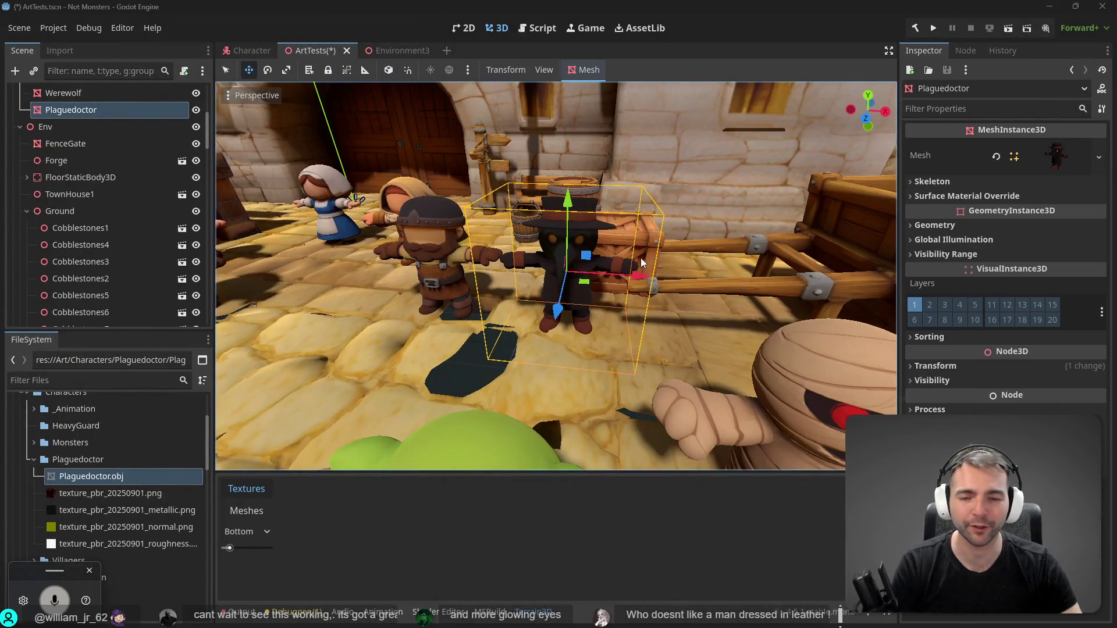
key("s")
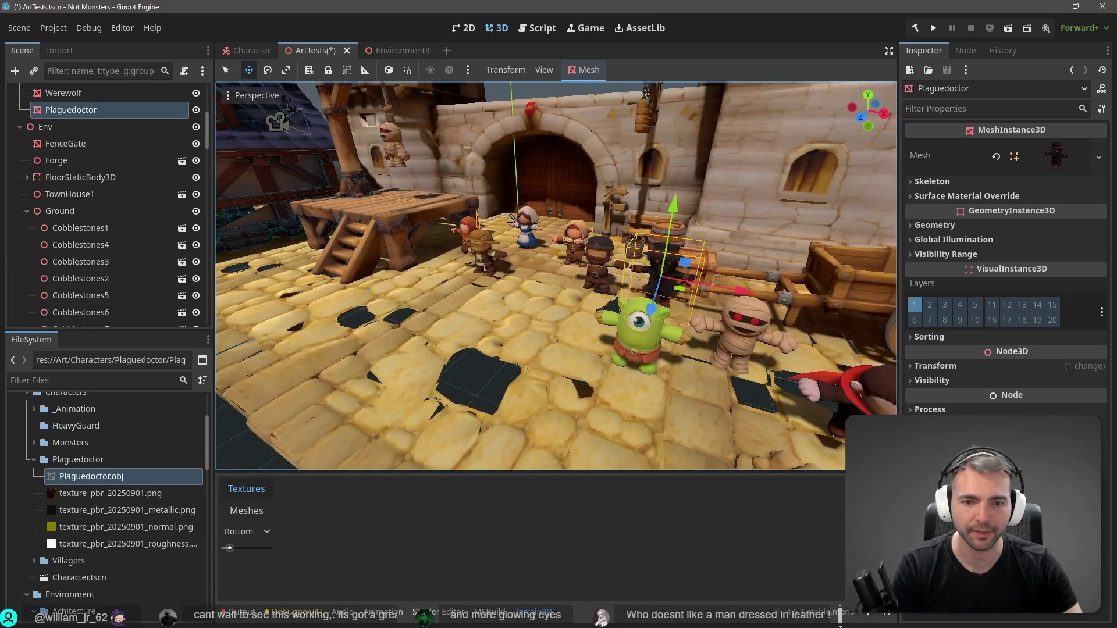
left_click_drag(730, 285, 568, 251)
mouse_move(491, 282)
left_mouse_down()
mouse_move(633, 238)
mouse_move(608, 228)
left_mouse_up()
left_click(590, 91)
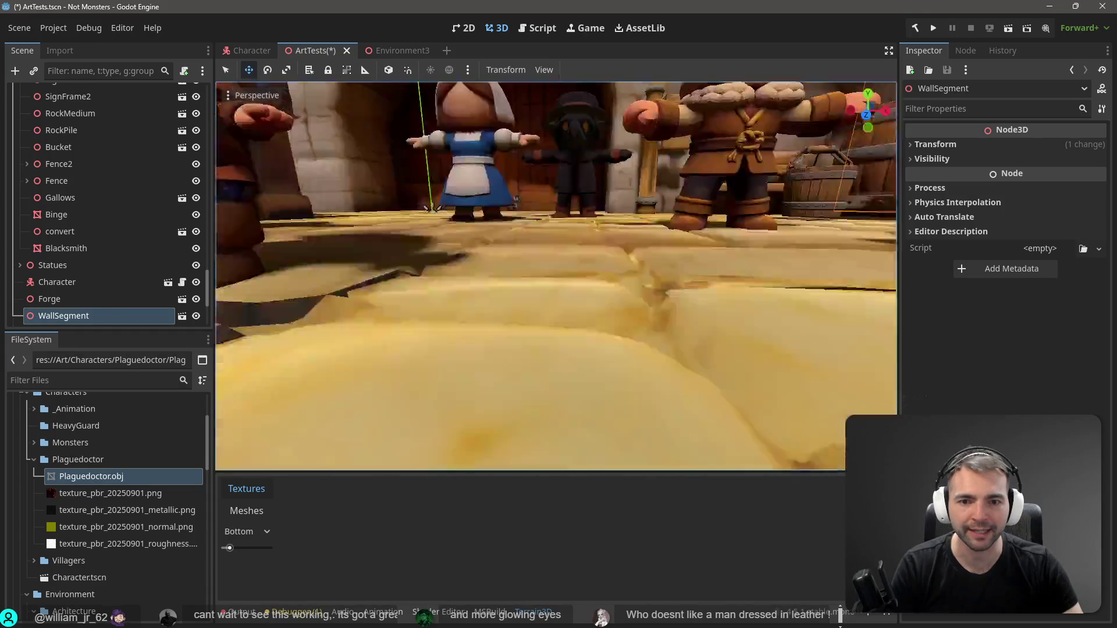
scroll(579, 233, "down", 3)
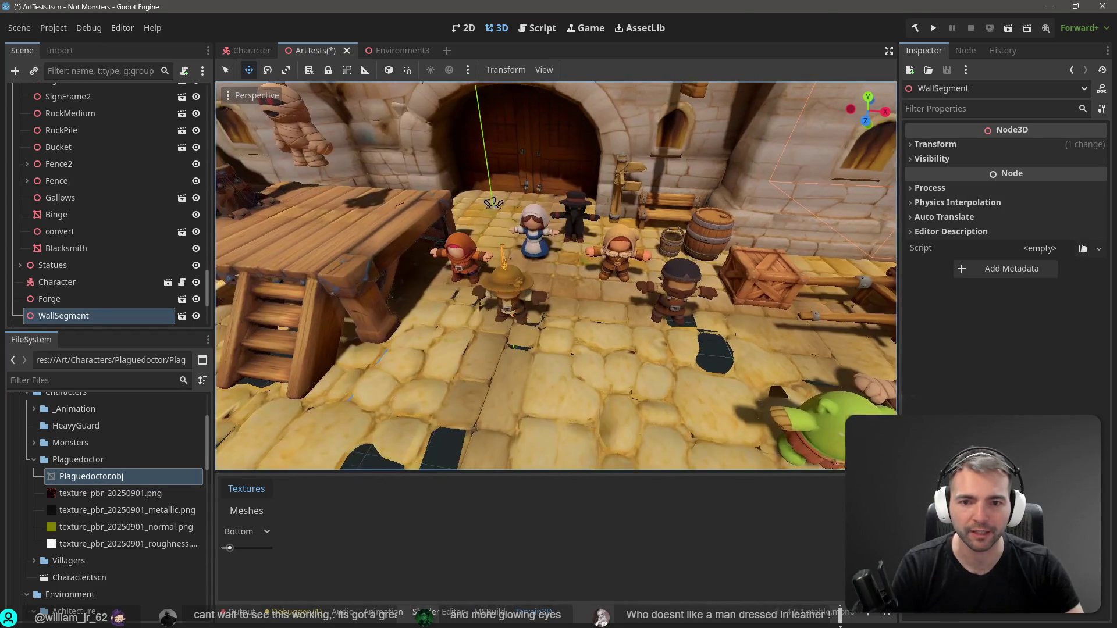
left_click(579, 234)
left_click_drag(567, 259, 571, 248)
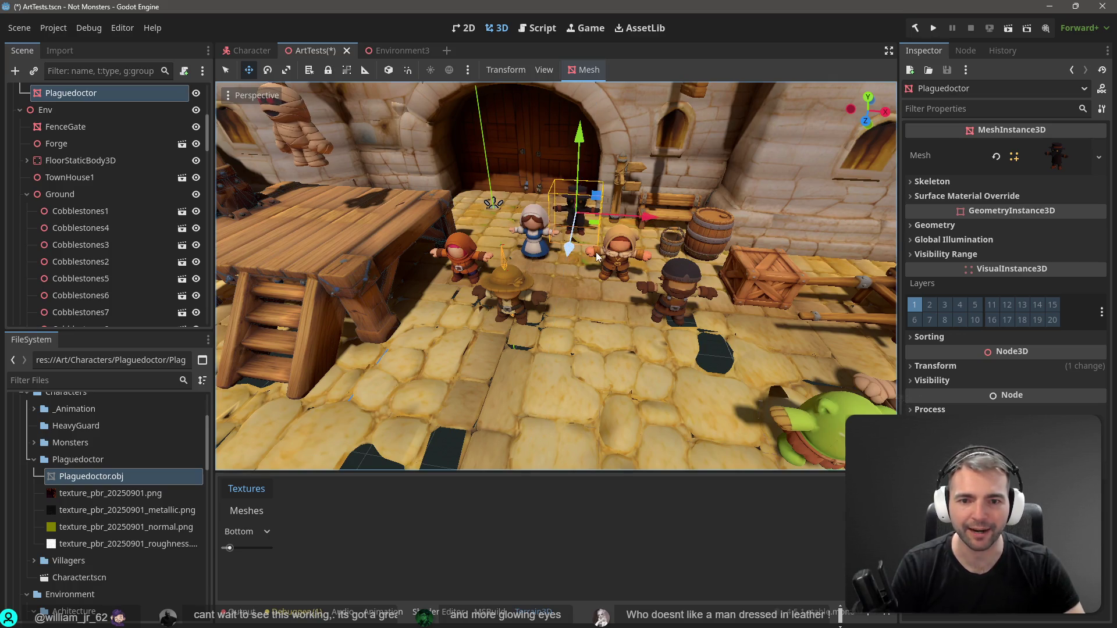
scroll(541, 221, "down", 6)
left_click(589, 113)
key("ctrl+s")
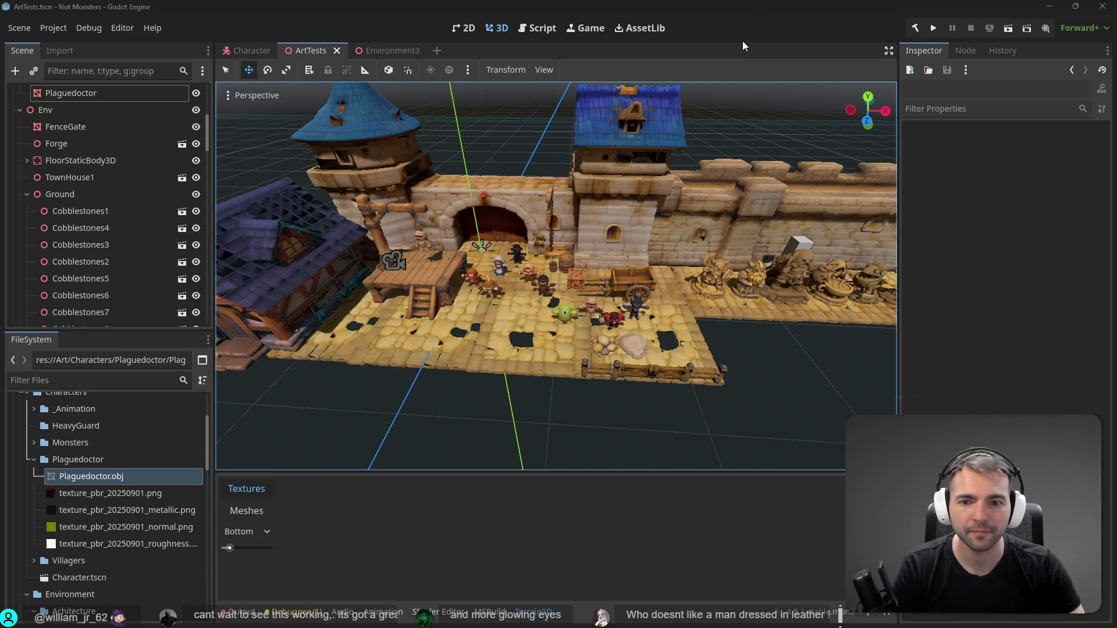
Open the new plague doctor image full size in ChatGPT and copy it
key("alt+Tab")
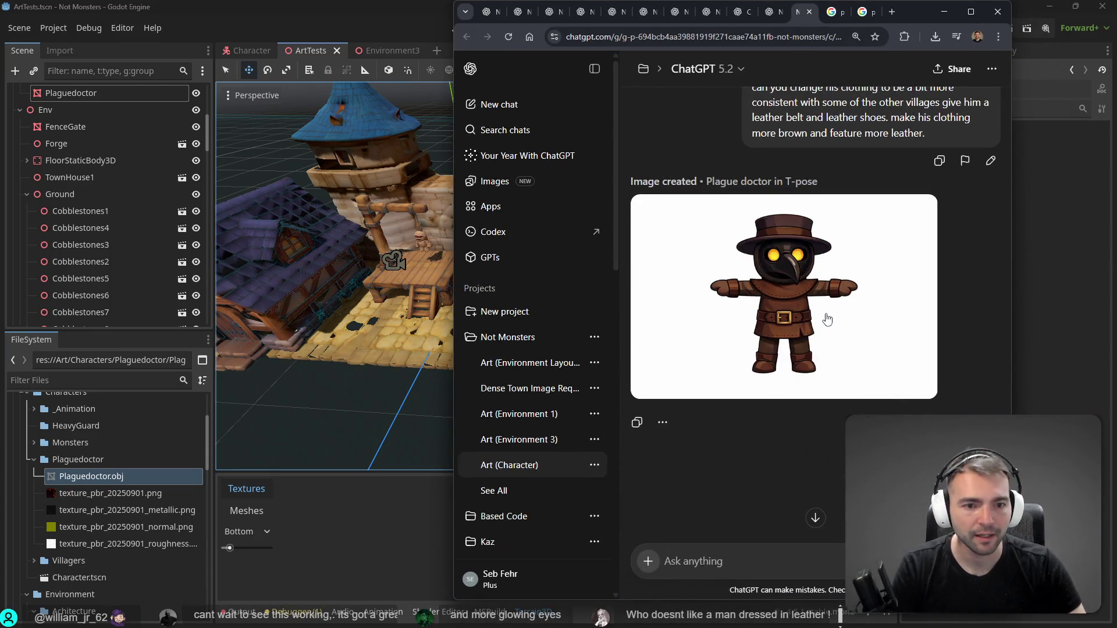
left_click(836, 326)
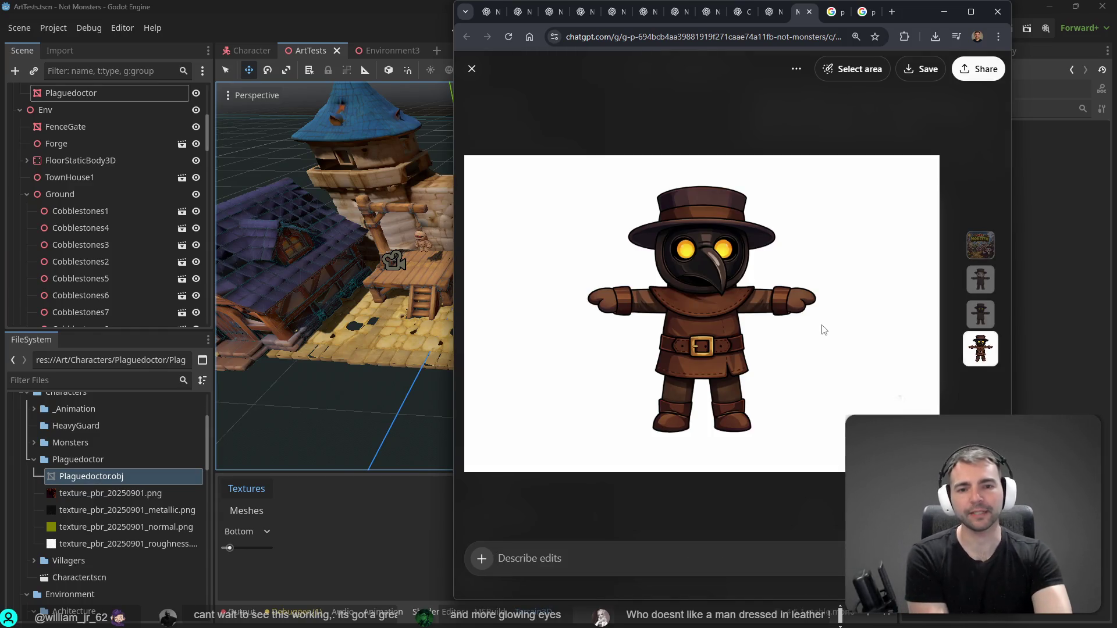
right_click(780, 314)
left_click(826, 357)
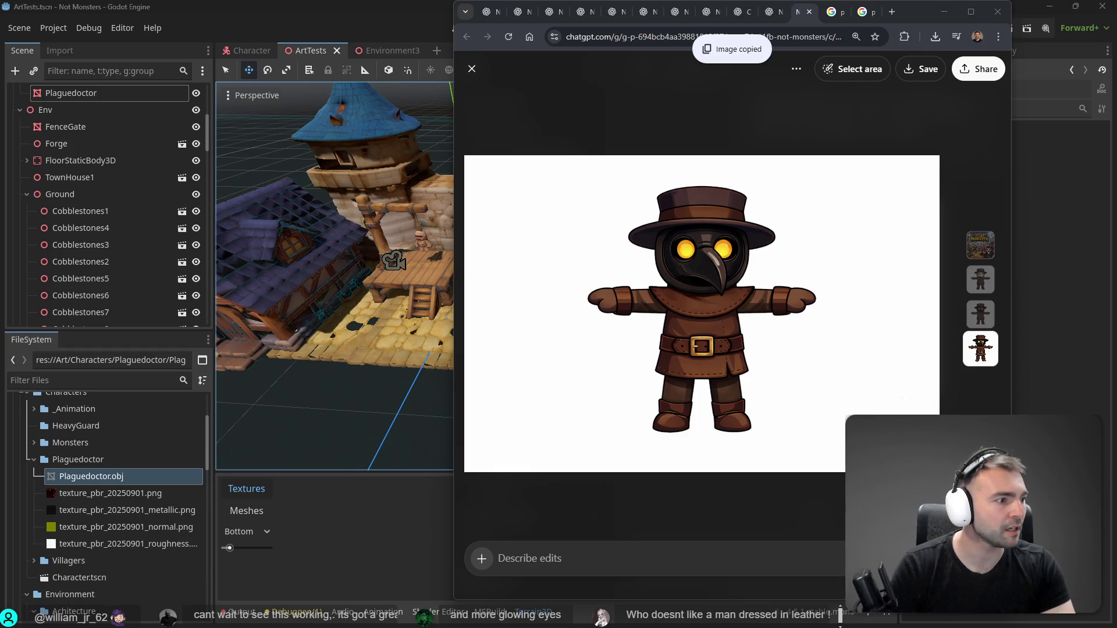
right_click(758, 294)
left_click(789, 343)
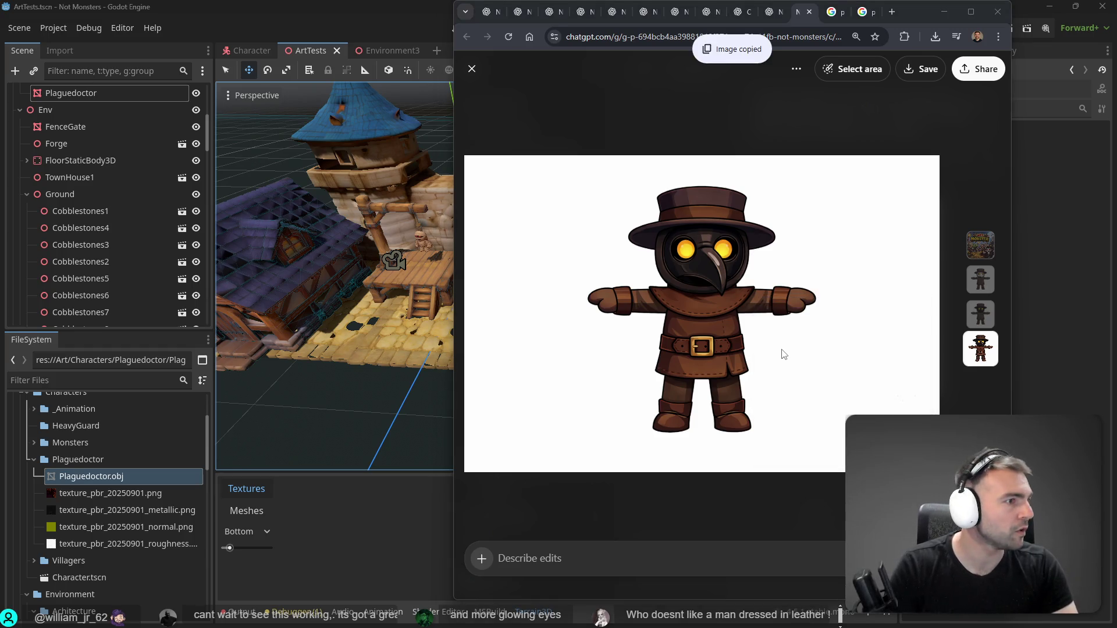
Paste the image into tldraw, shrink it and align it left of the Plague Doctor card
key("alt+Tab")
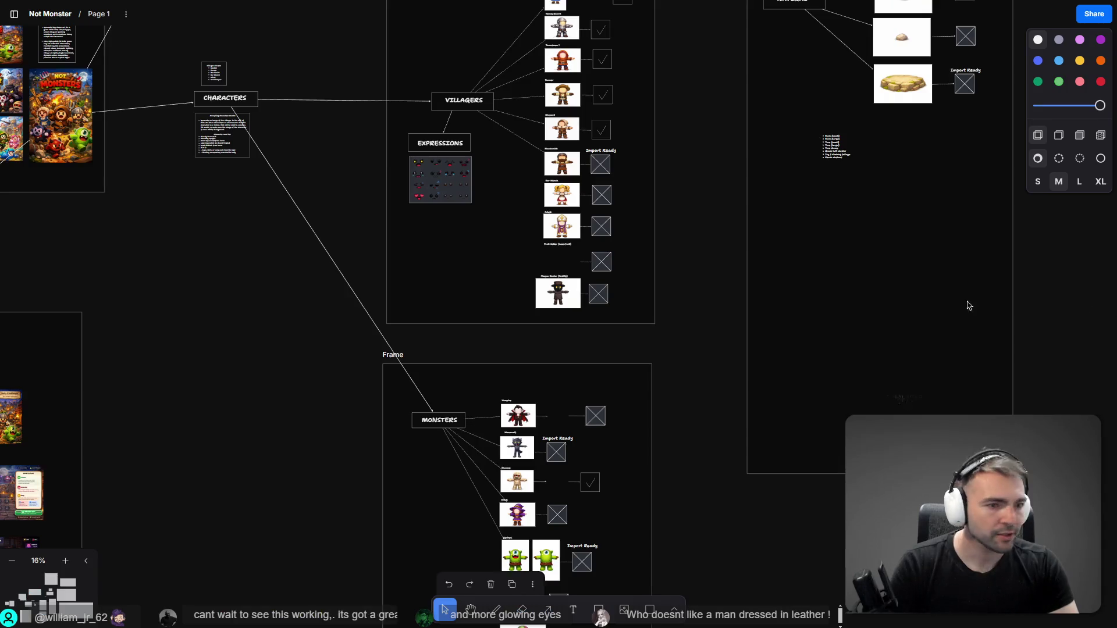
scroll(487, 306, "up", 5)
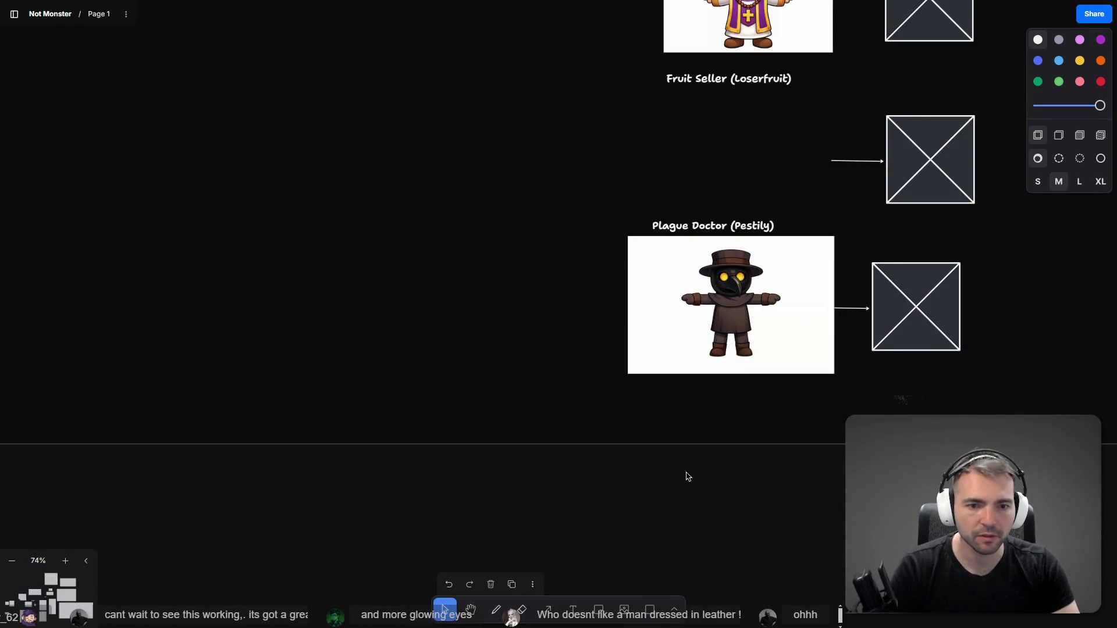
key("ctrl+v")
left_click_drag(893, 537, 491, 269)
left_click_drag(460, 211, 591, 333)
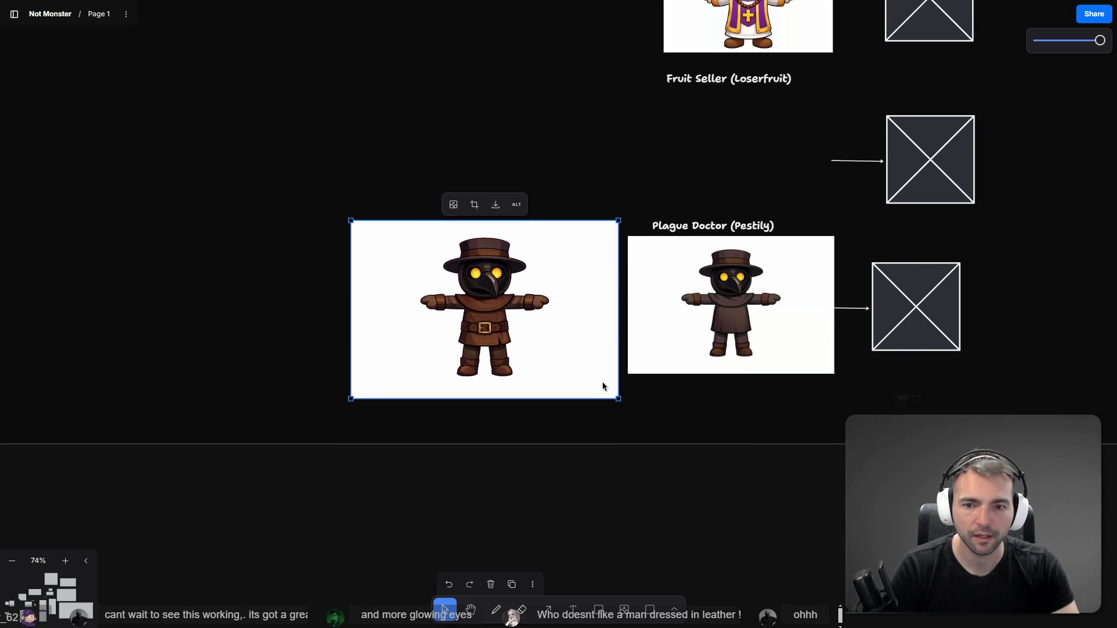
left_click_drag(614, 394, 568, 366)
mouse_move(531, 313)
left_mouse_down()
mouse_move(563, 336)
mouse_move(793, 324)
mouse_move(573, 321)
left_mouse_up()
left_click_drag(575, 335, 581, 332)
scroll(526, 314, "up", 5)
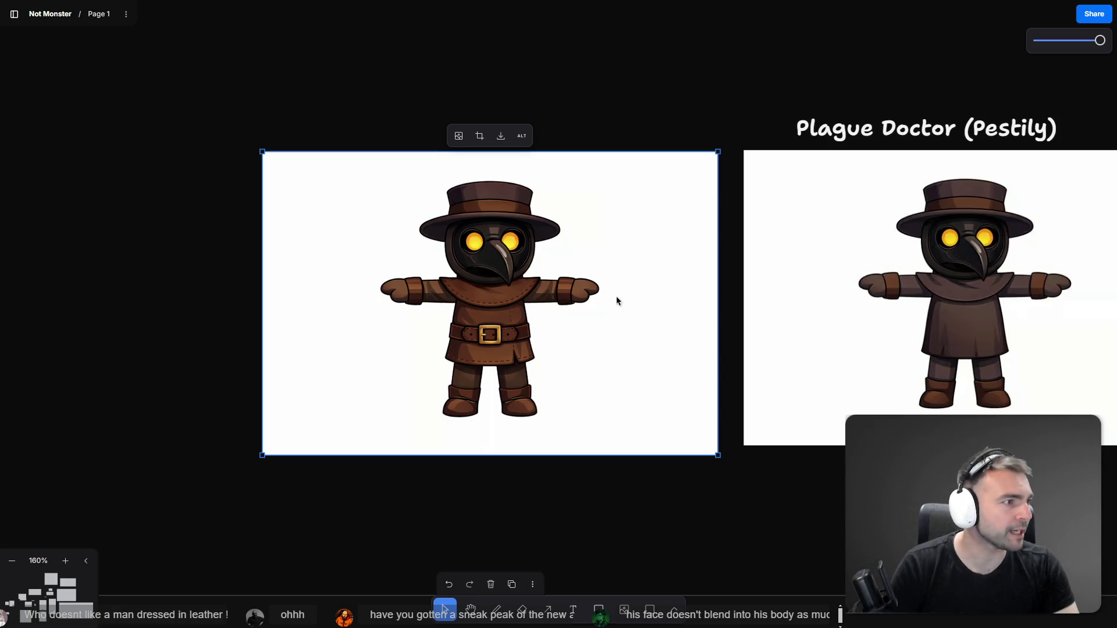
Bring ChatGPT forward and close the full-size plague doctor image view
key("alt+Tab")
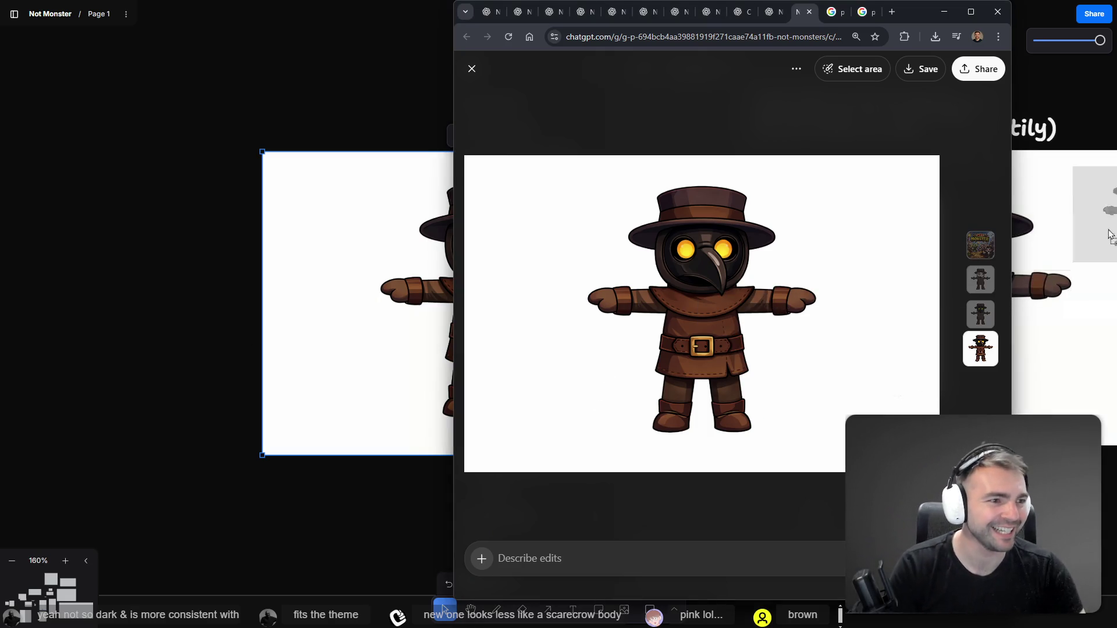
key("Escape")
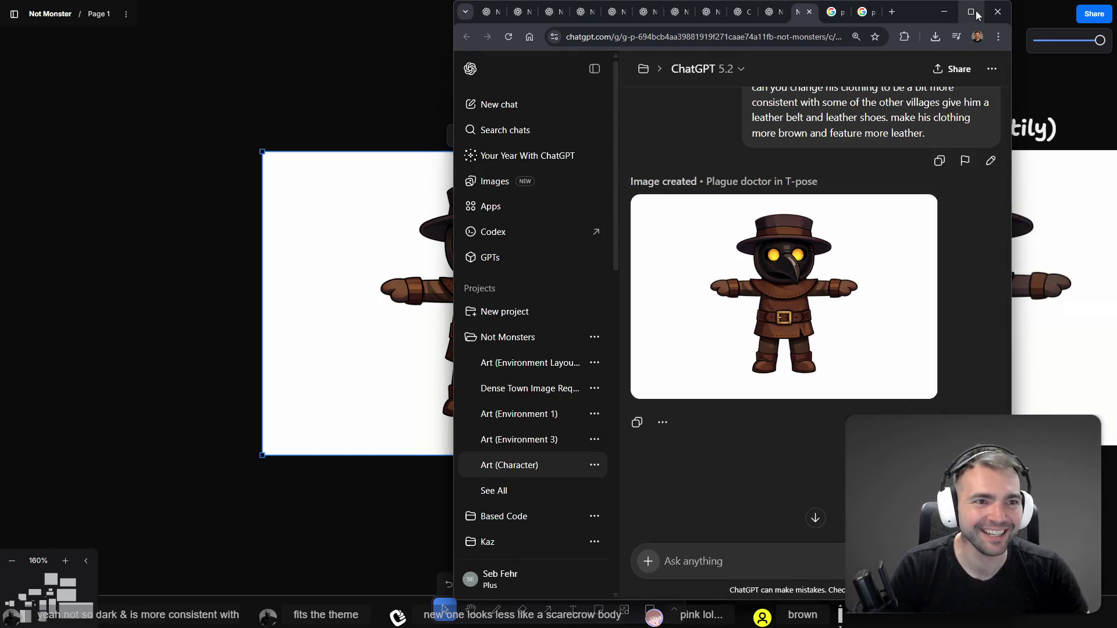
Maximize Chrome and scroll through the plague doctor ChatGPT conversation
left_click(971, 11)
scroll(669, 227, "up", 8)
scroll(683, 241, "up", 10)
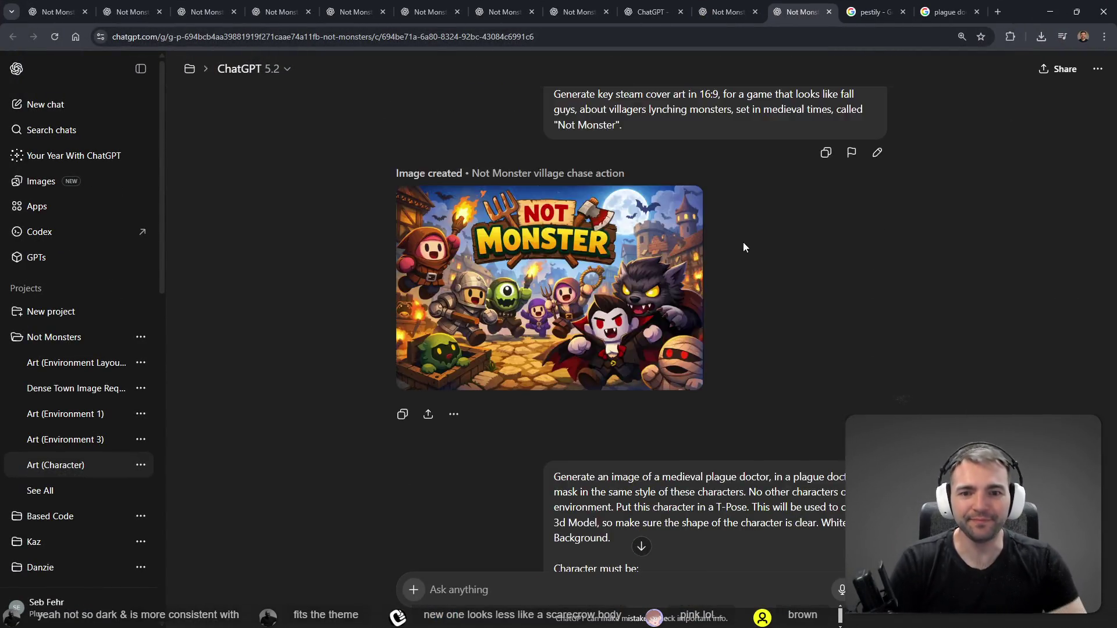
scroll(742, 242, "down", 4)
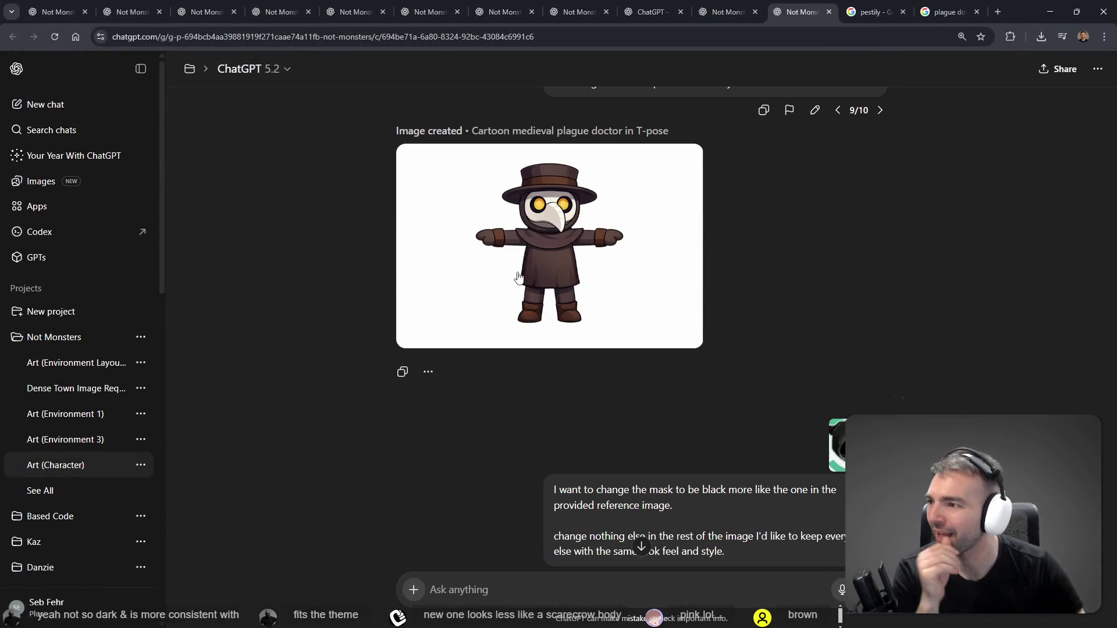
scroll(526, 308, "down", 7)
scroll(528, 316, "down", 7)
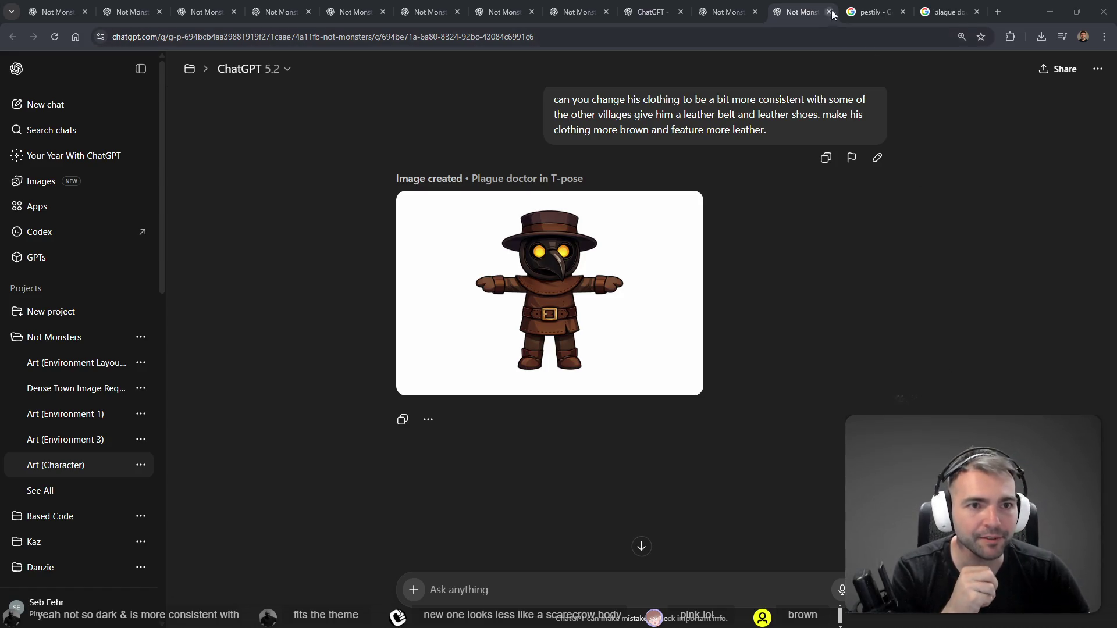
Close the pestily and plague doctor Google search tabs and minimize the browser
key("ctrl+shift+Tab")
left_click(813, 6)
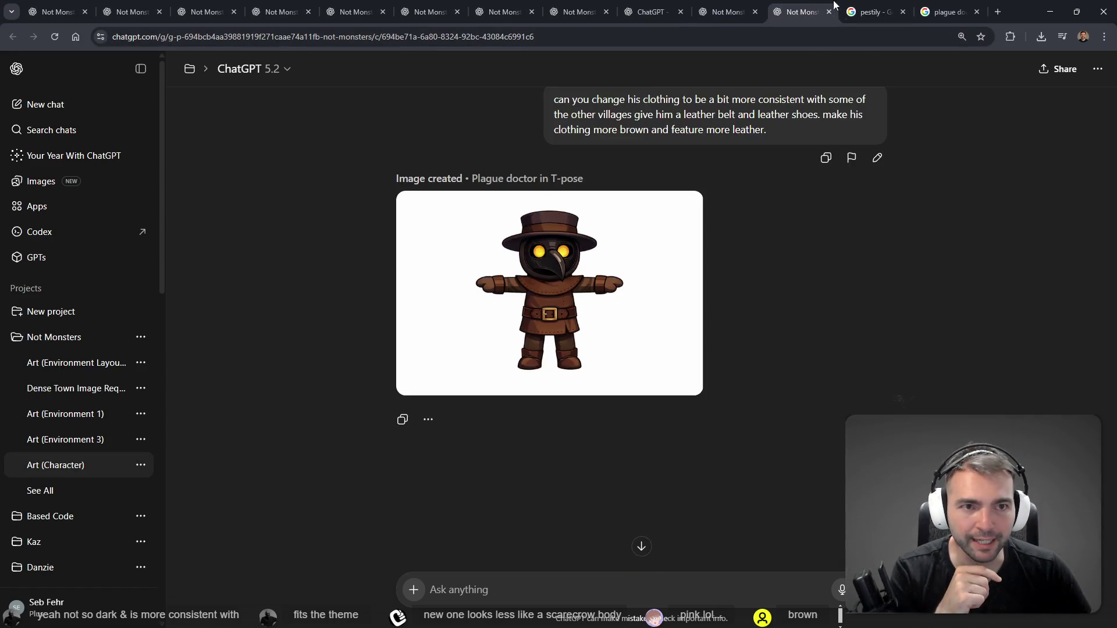
left_click(876, 6)
middle_click(875, 5)
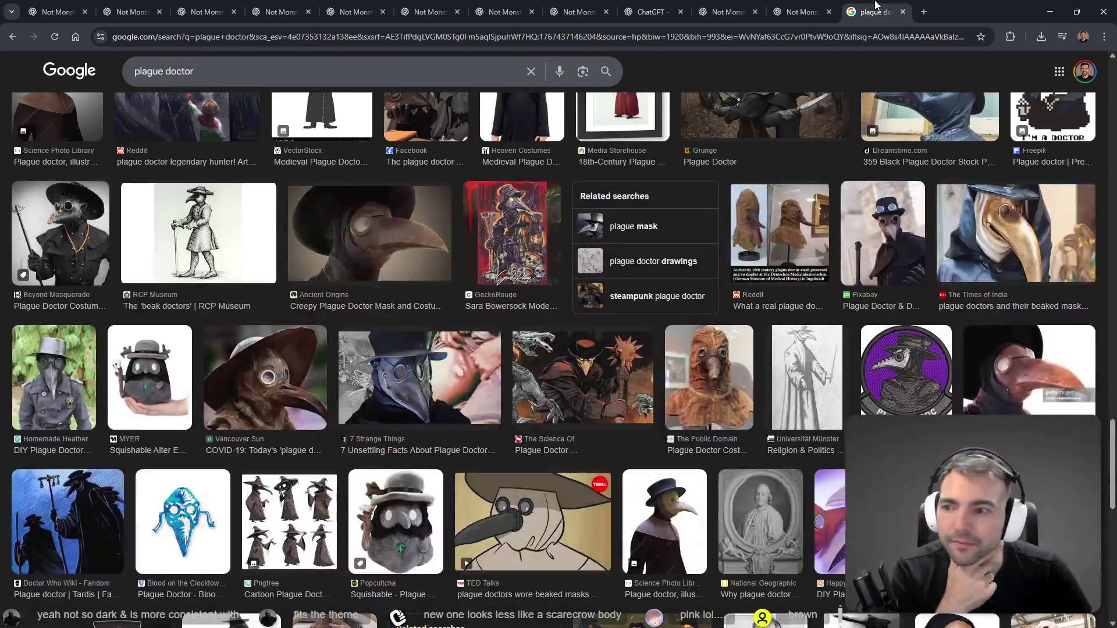
middle_click(875, 6)
left_click(1050, 12)
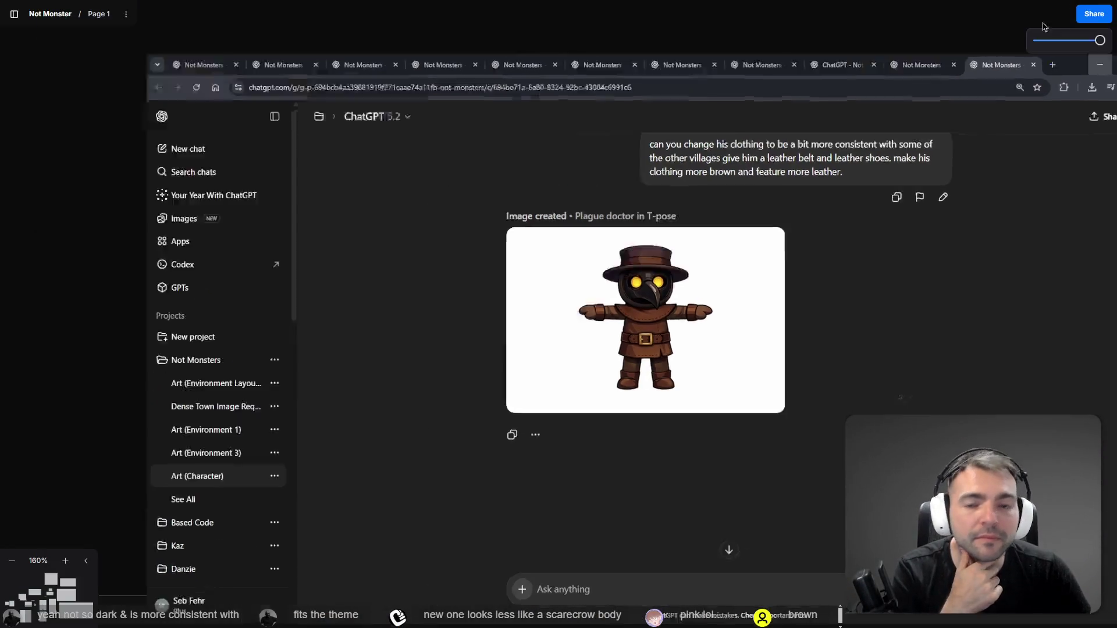
Swap the old Plague Doctor picture for the belted leather version and center the card
left_click(865, 180)
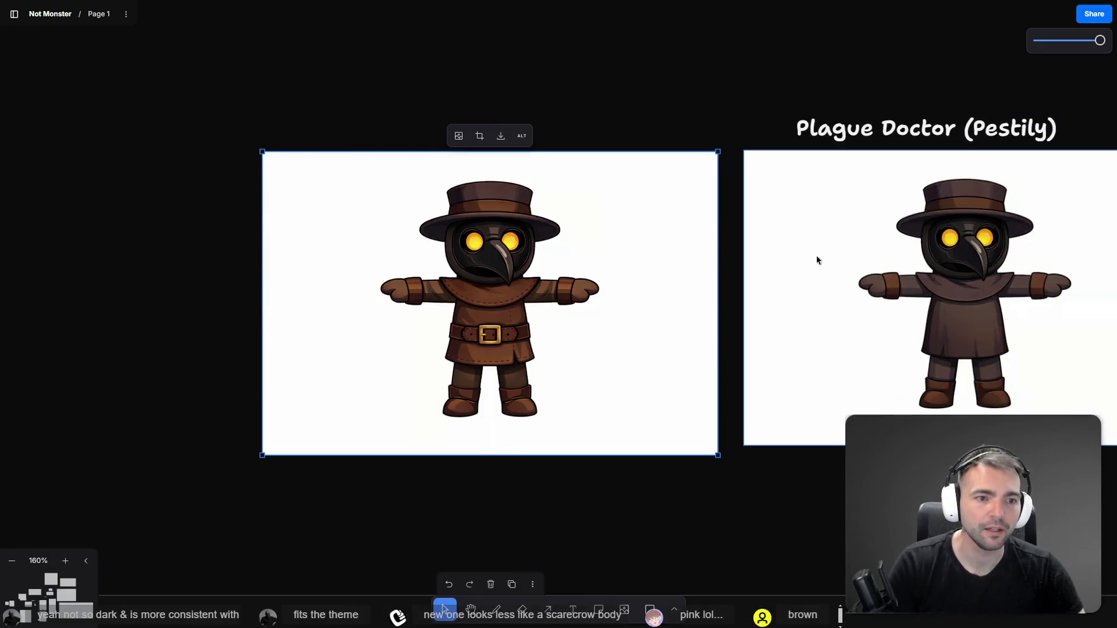
left_click_drag(815, 260, 819, 260)
key("ctrl+z")
key("ctrl+z")
key("ctrl+z")
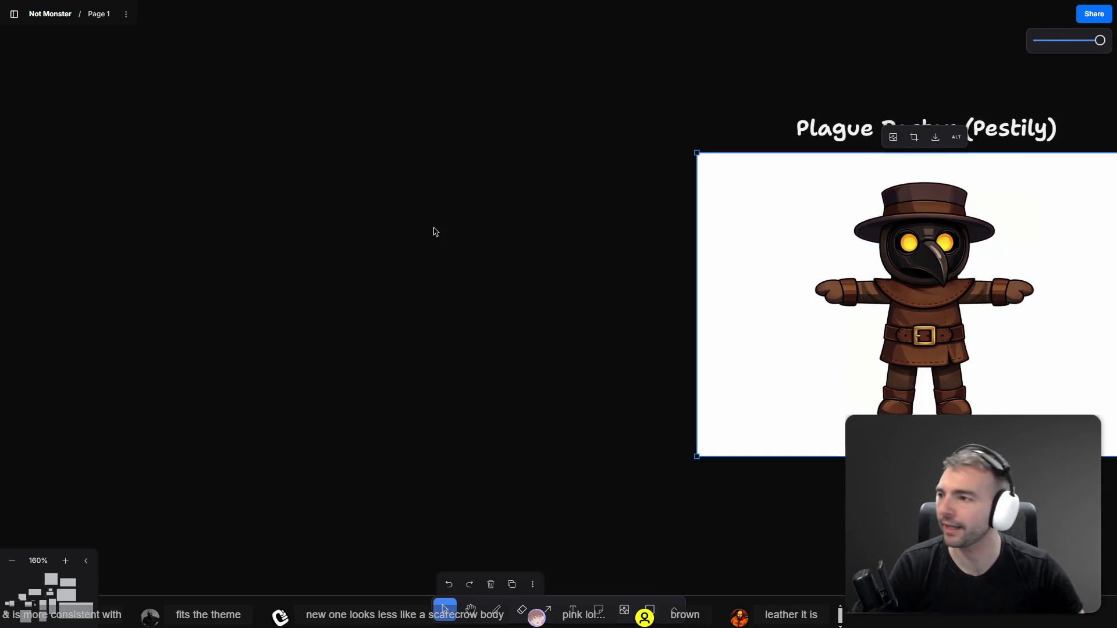
left_click(436, 233)
left_click_drag(536, 213, 271, 198)
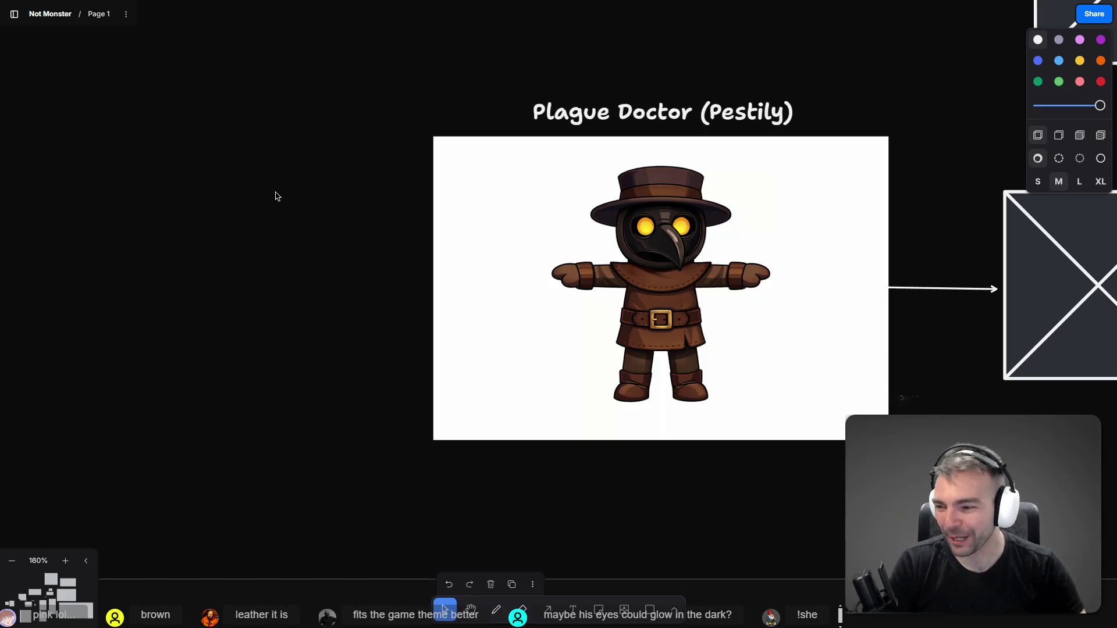
scroll(279, 254, "right", 3)
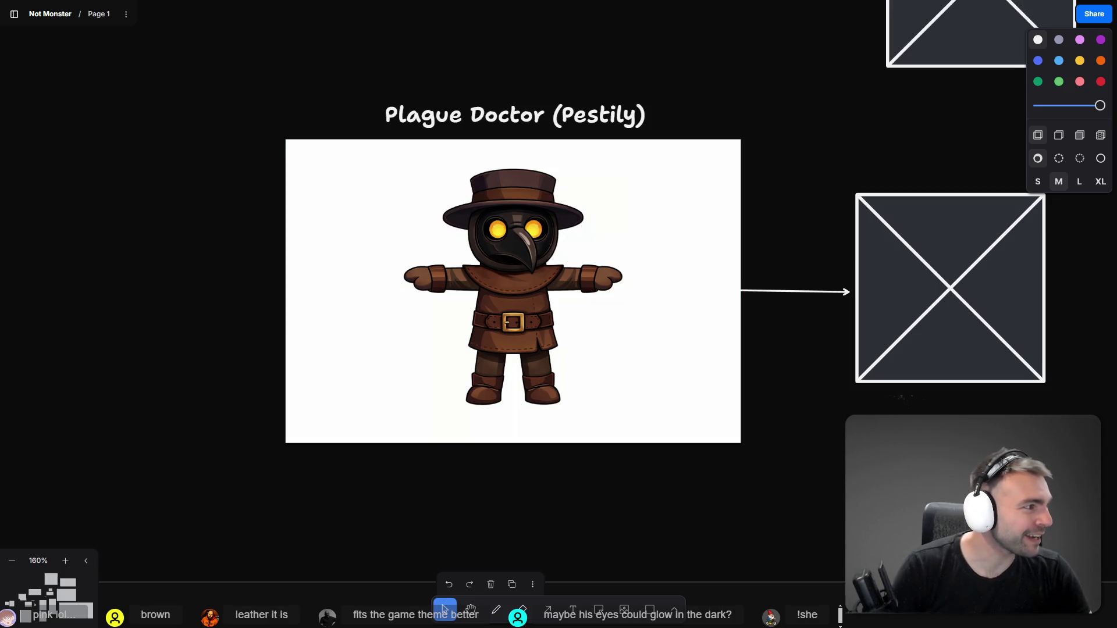
key("alt+Tab")
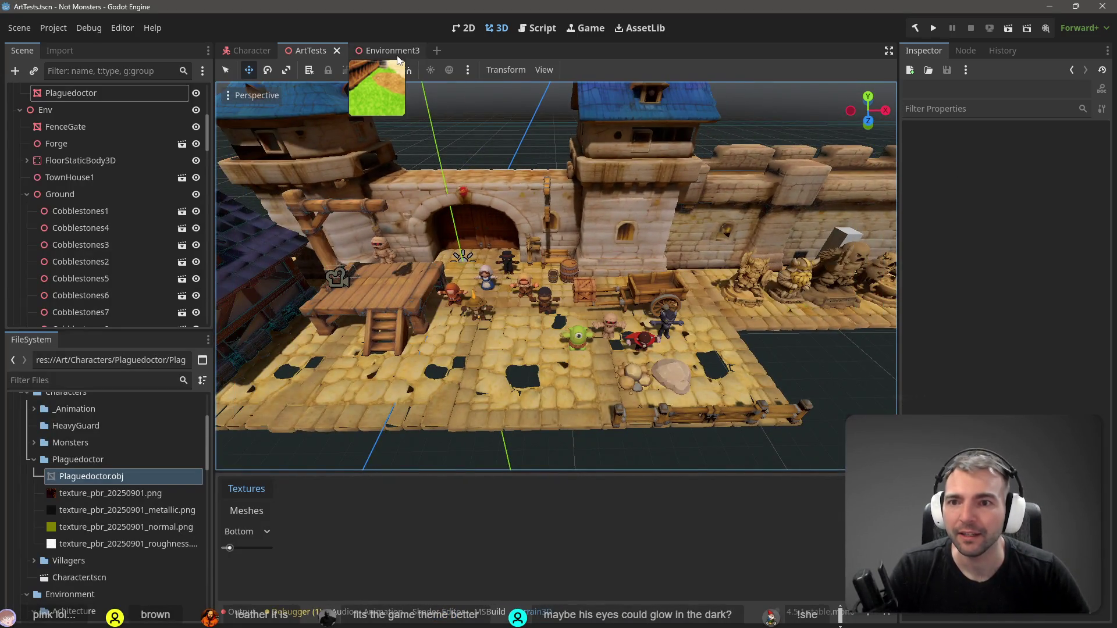
Fly the Environment3 view over the cobblestones and exit Terrain3D painting with the Select tool
left_click(384, 50)
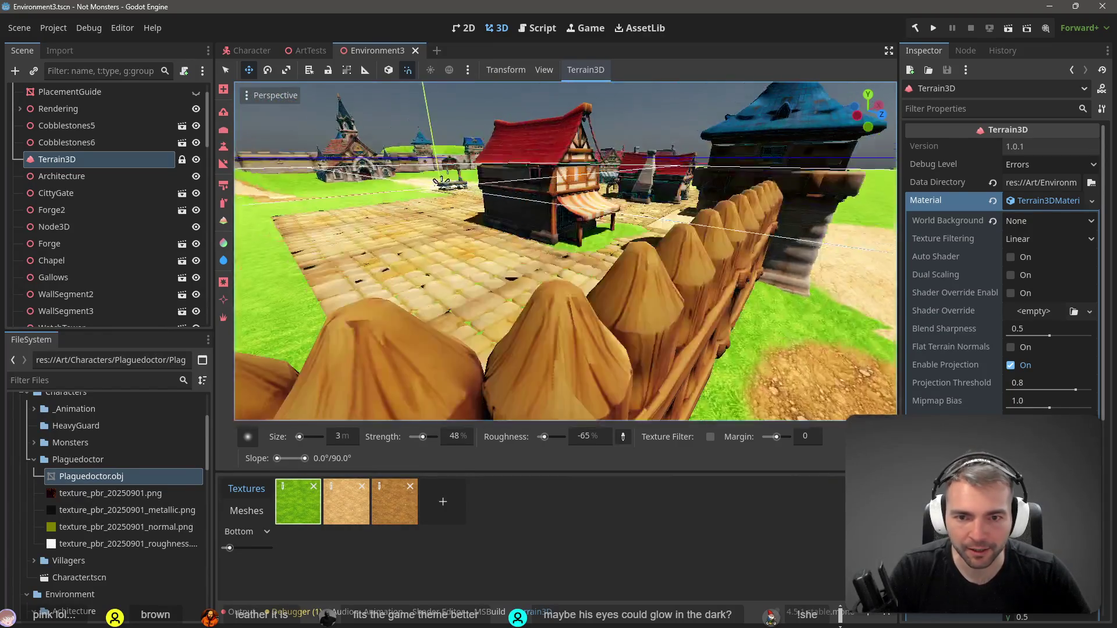
key("w")
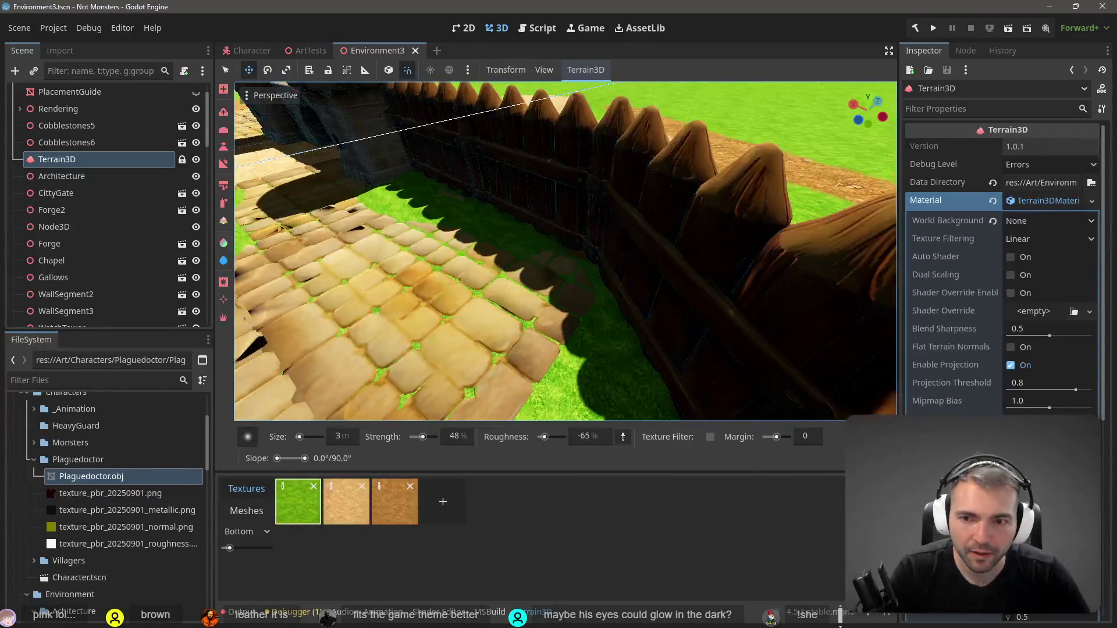
key("s")
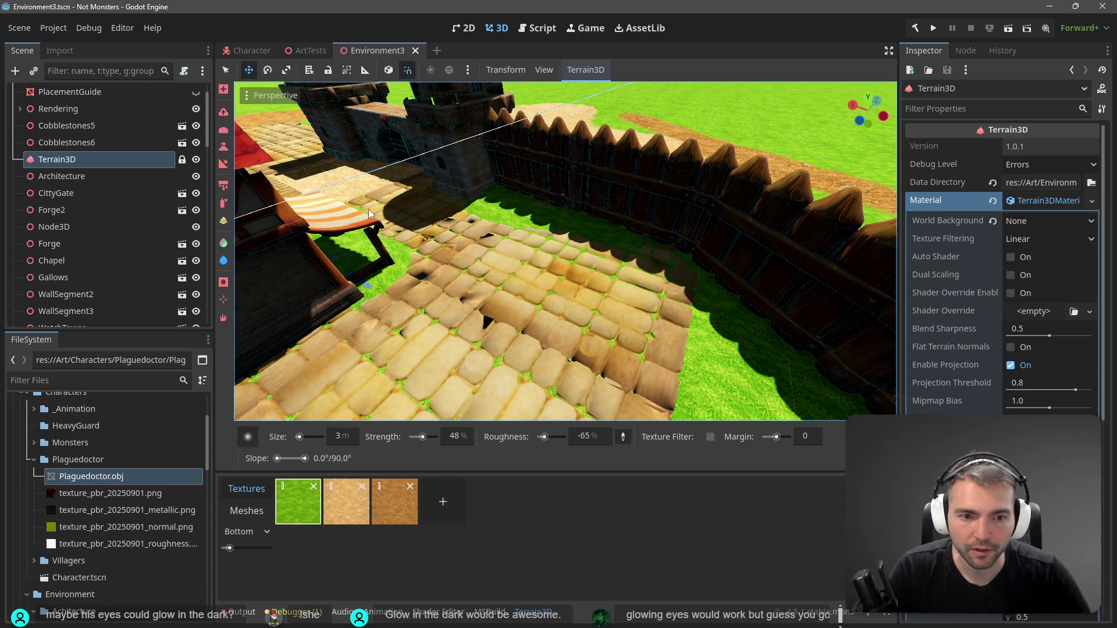
left_click(693, 255)
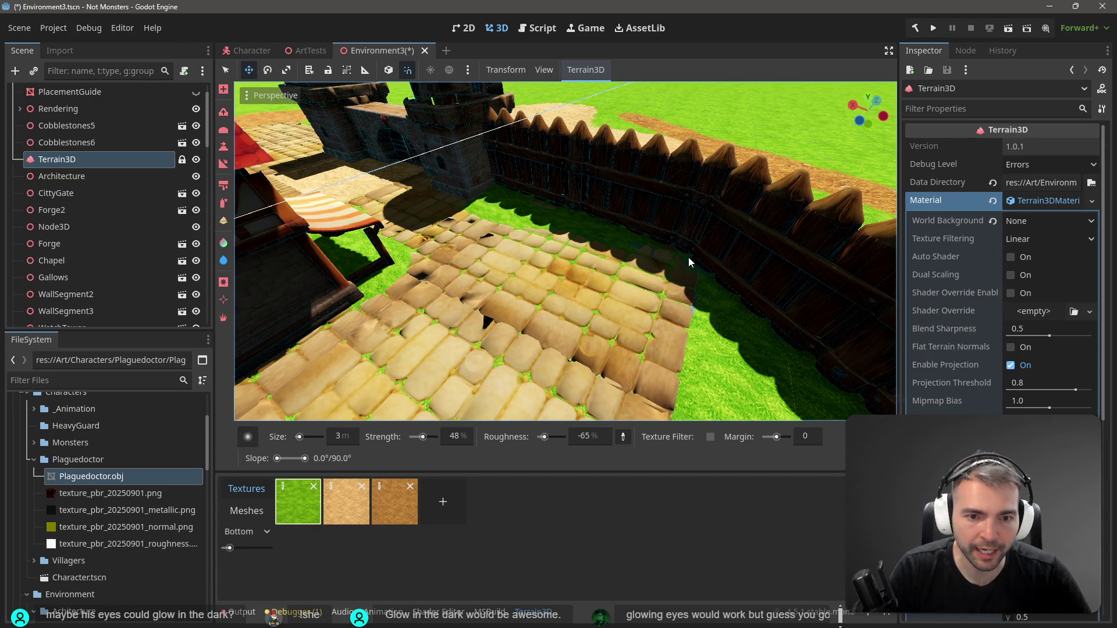
scroll(565, 251, "down", 6)
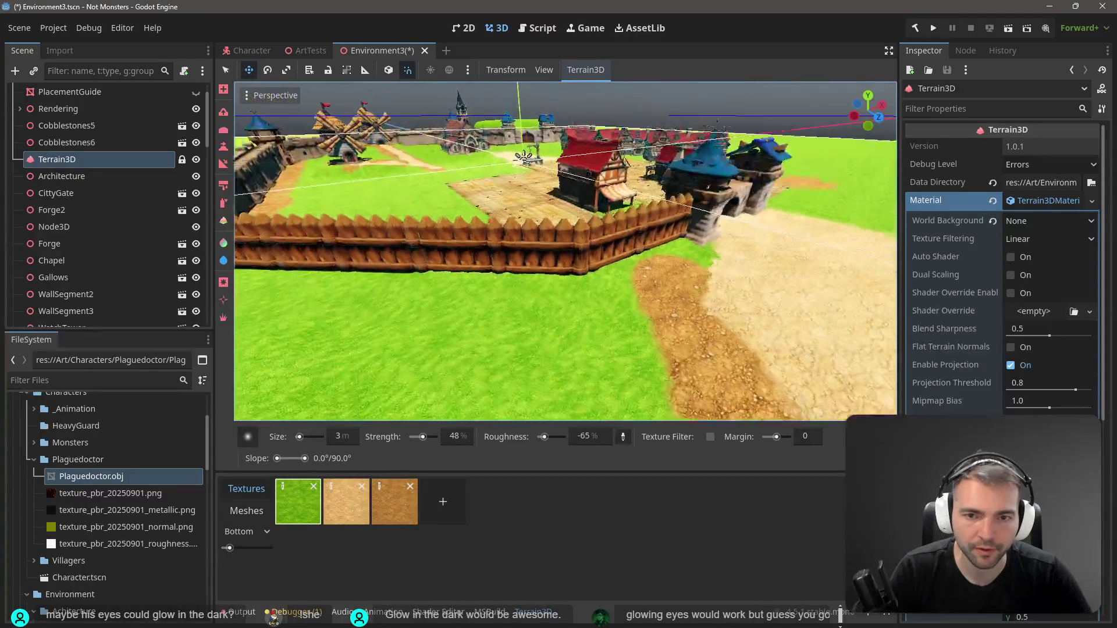
scroll(697, 259, "up", 5)
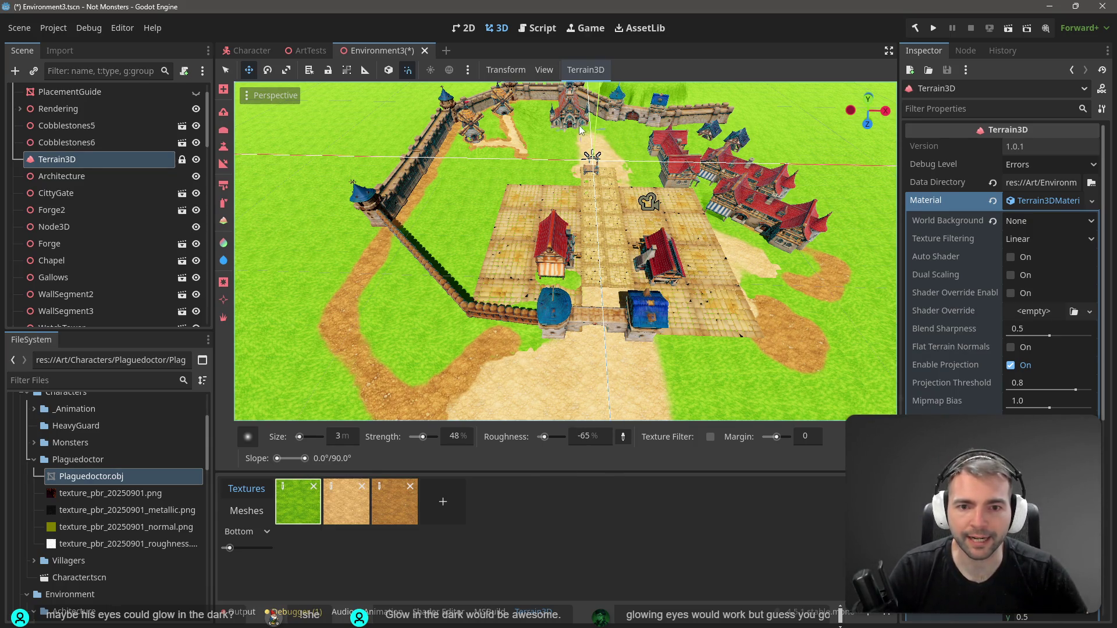
left_click(226, 70)
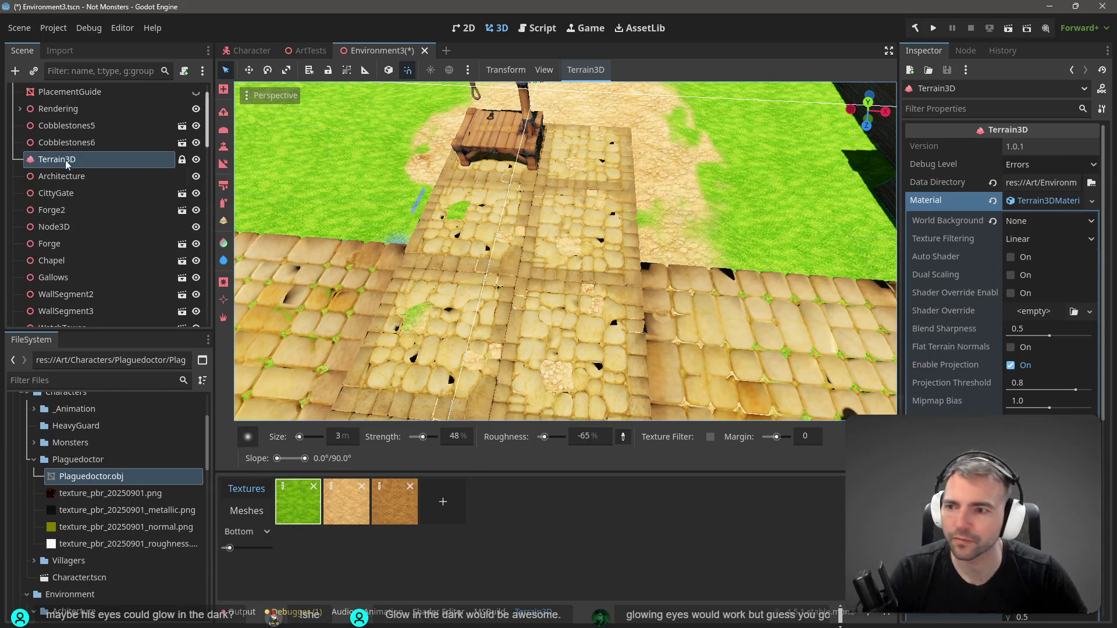
left_click(70, 193)
scroll(80, 271, "down", 5)
scroll(80, 271, "down", 3)
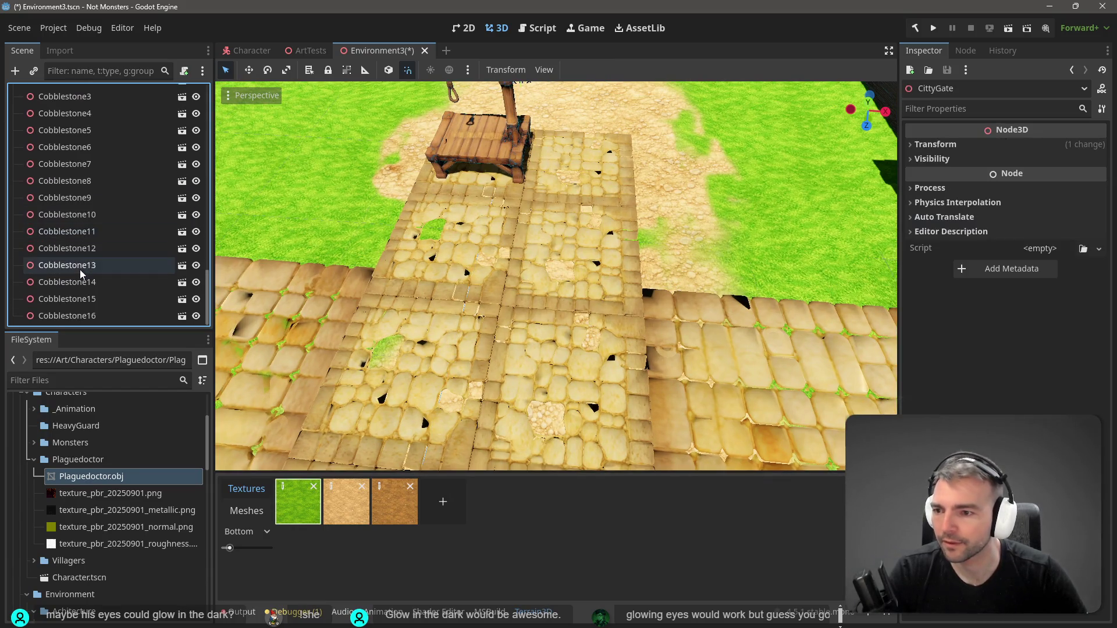
left_click(67, 231)
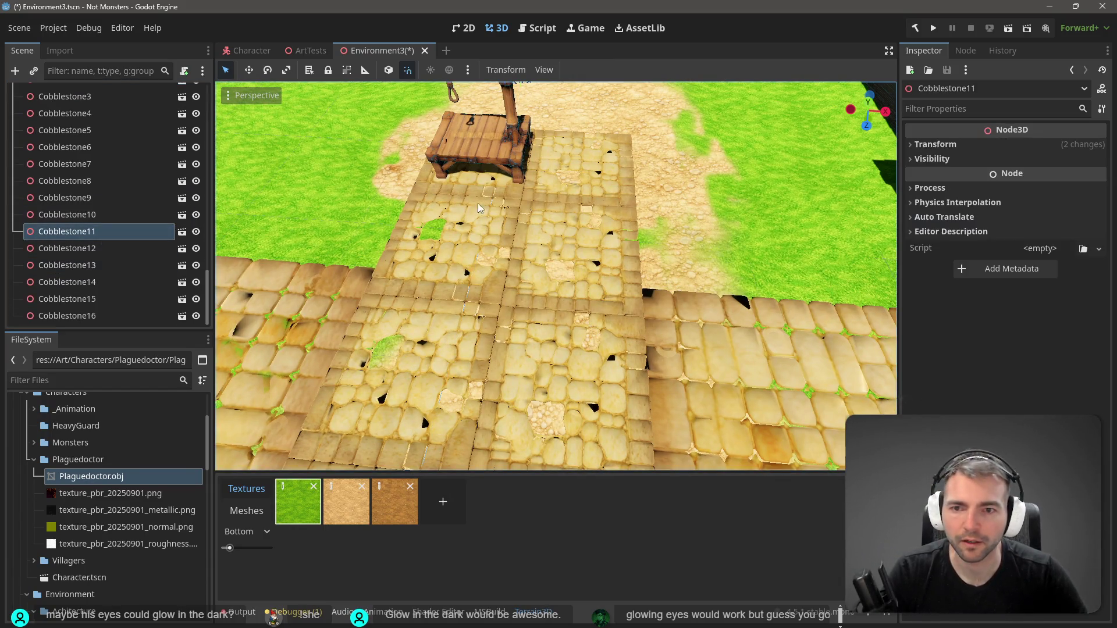
left_click(491, 249)
left_click(547, 255, "shift")
left_click(592, 177, "shift")
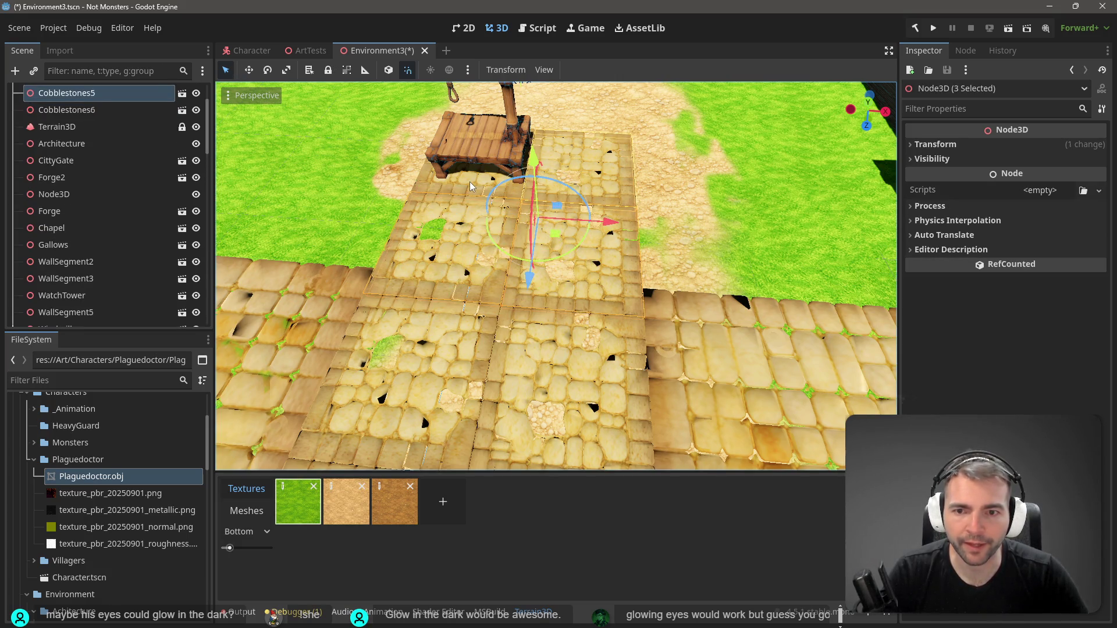
left_click(315, 291)
key("f")
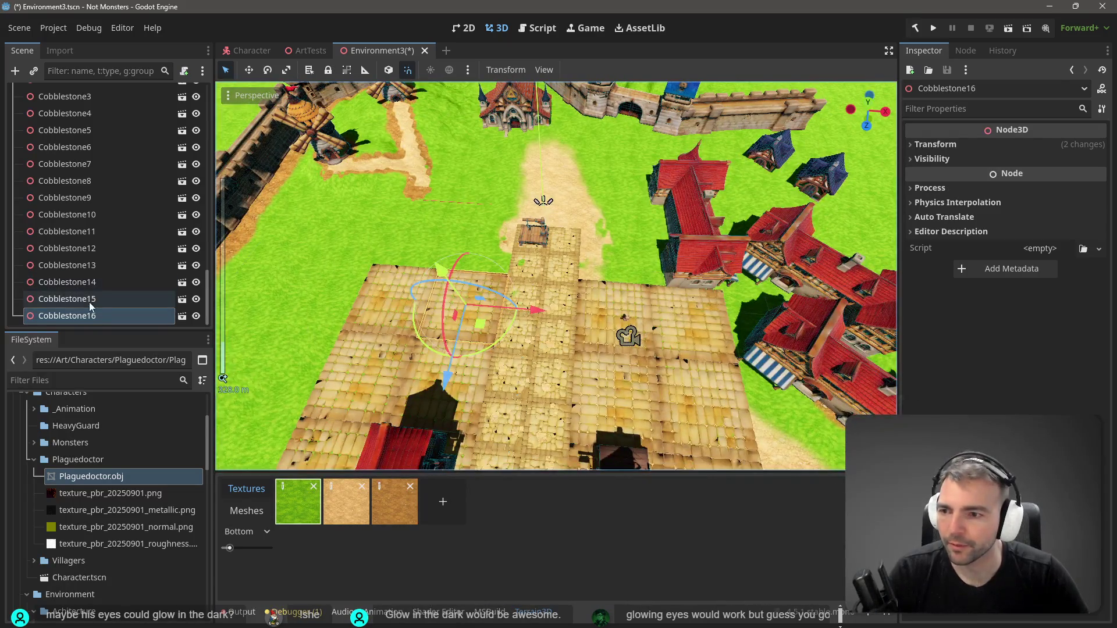
left_click(92, 316)
scroll(92, 305, "down", 5)
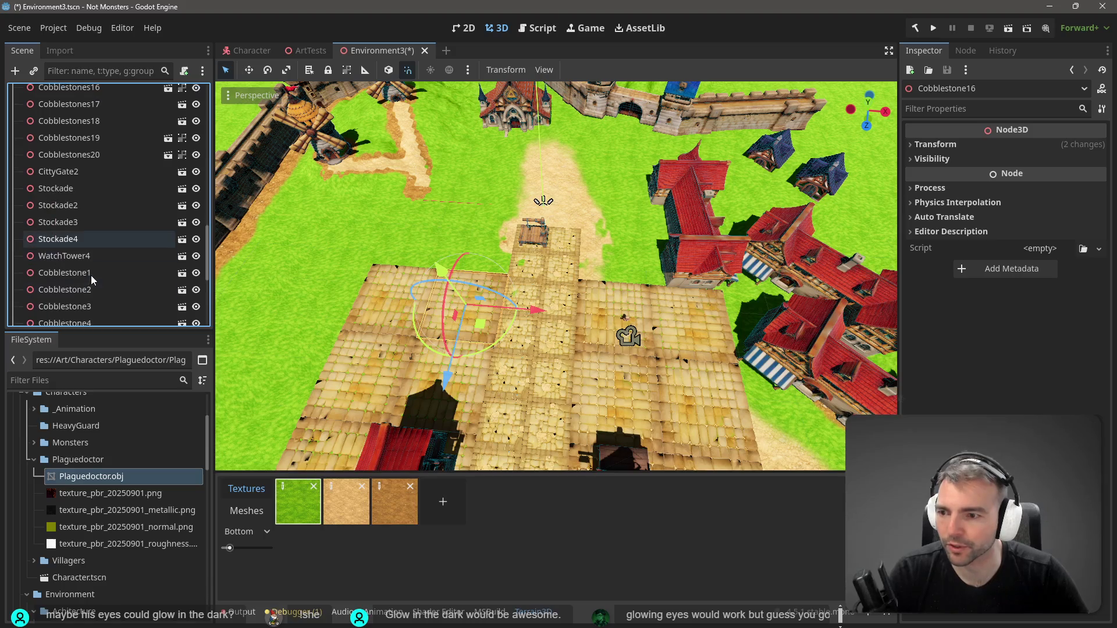
key("ctrl+v")
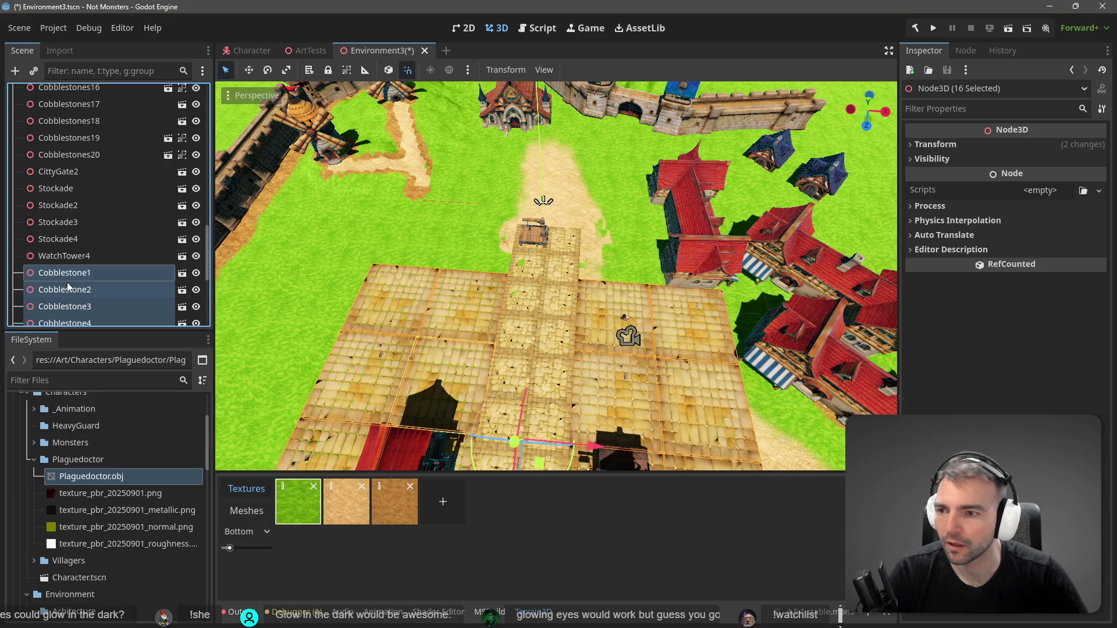
right_click(71, 260)
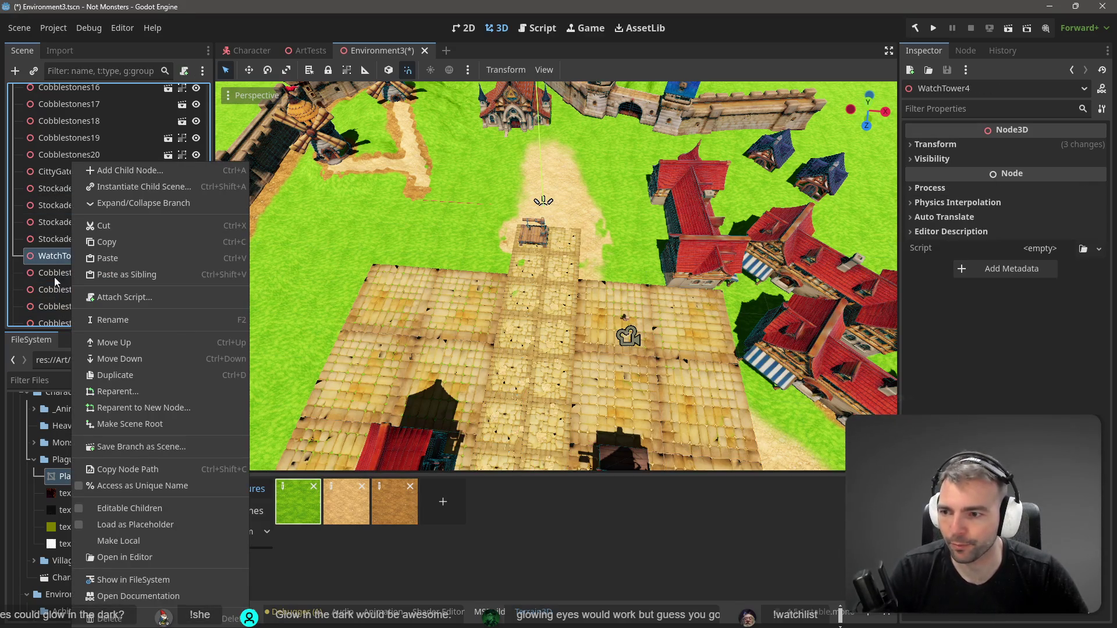
left_click(54, 277)
scroll(73, 285, "down", 2)
left_click(107, 213)
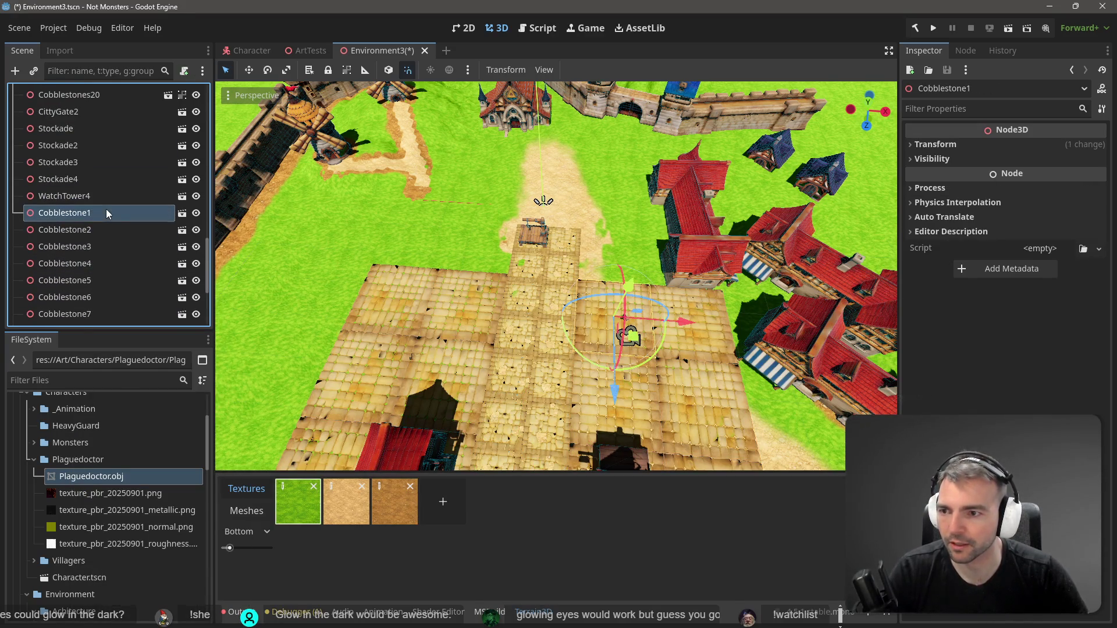
scroll(106, 221, "down", 5)
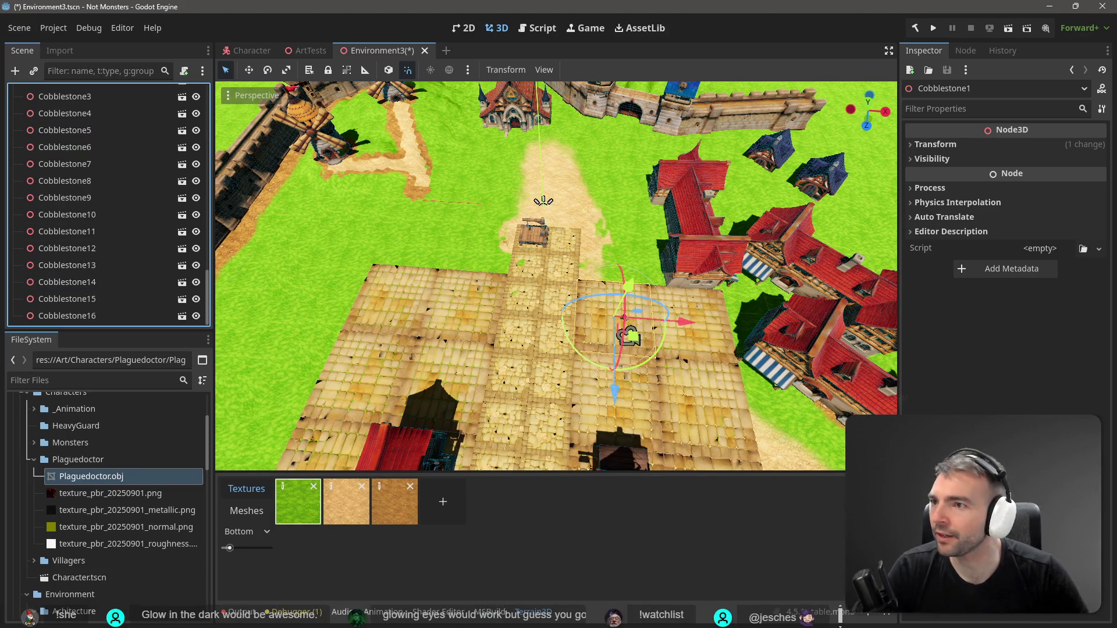
Reparent the selected tiles through Cobblestone16 to a new parent node
left_click(87, 315, "shift")
right_click(86, 316)
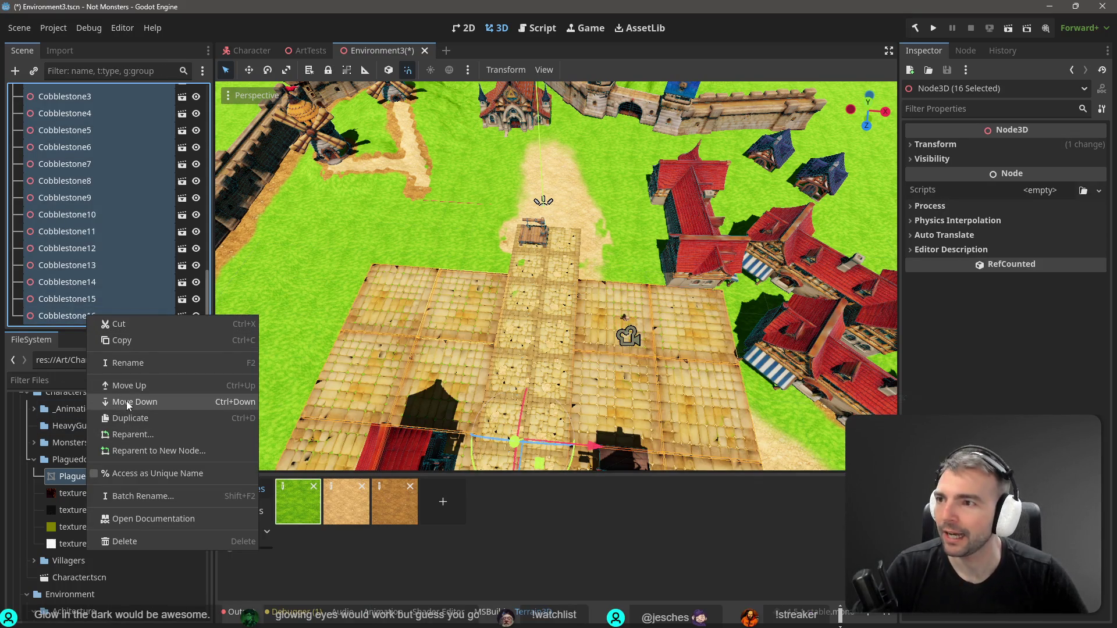
left_click(183, 452)
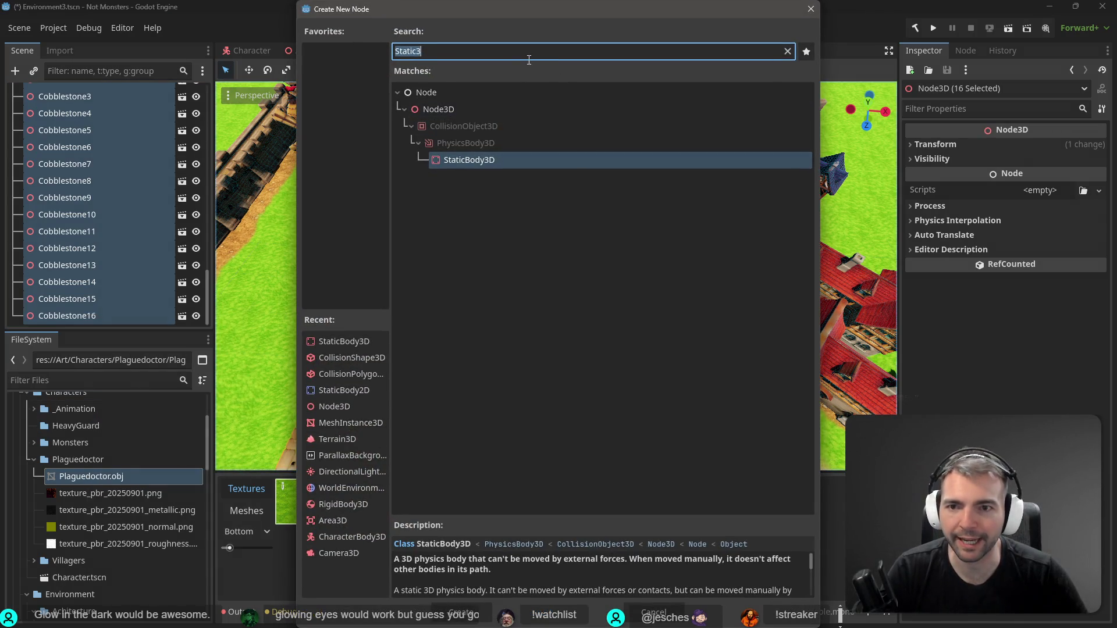
key("Return")
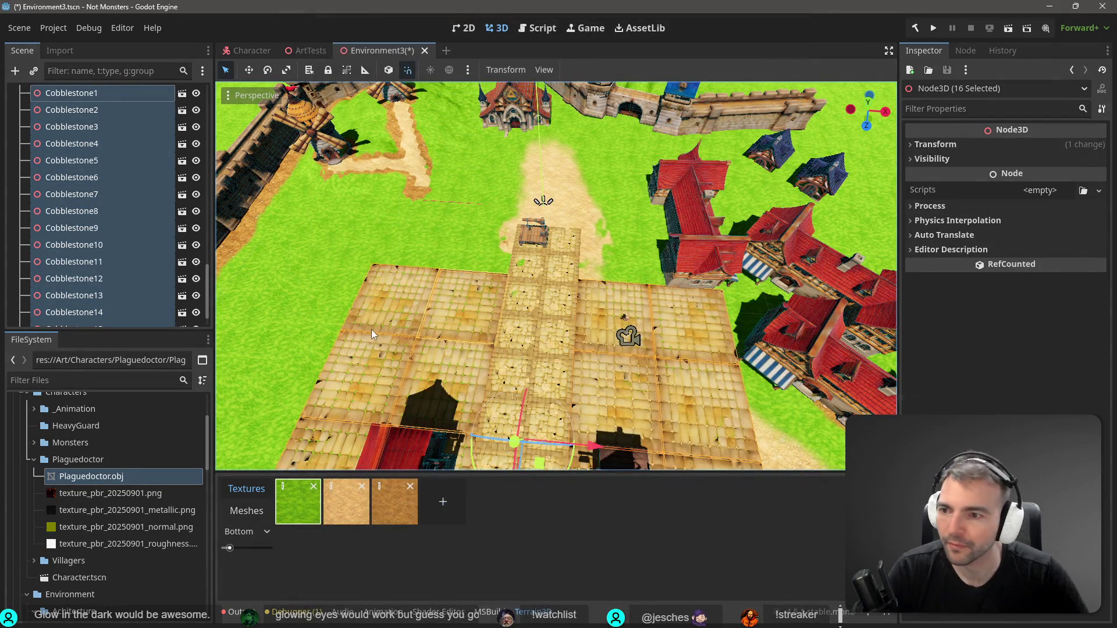
scroll(95, 231, "down", 2)
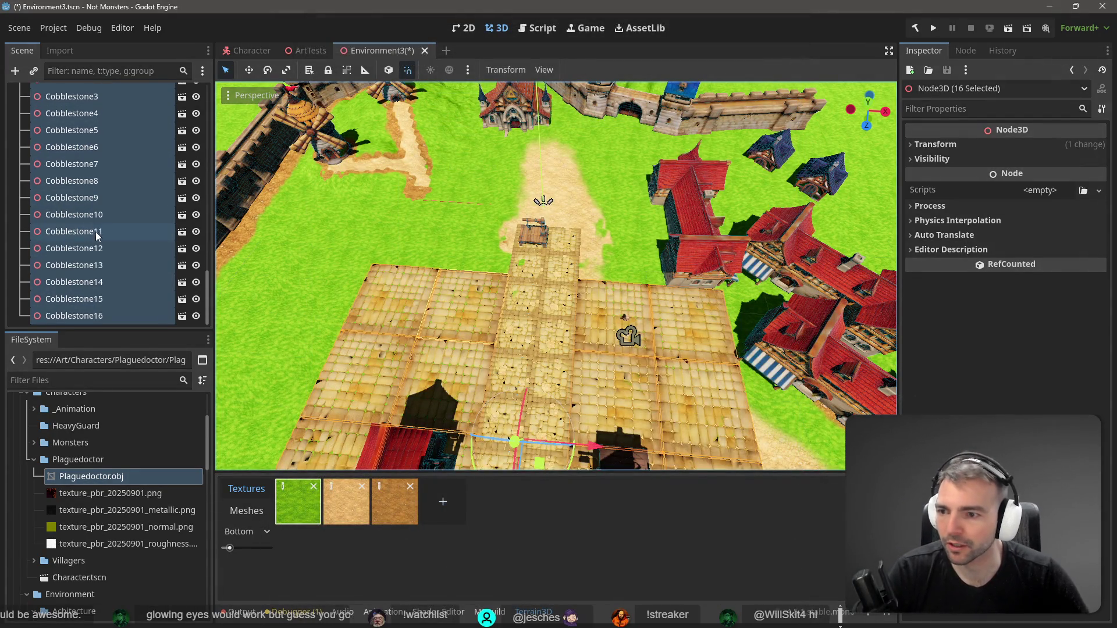
key("ctrl+z")
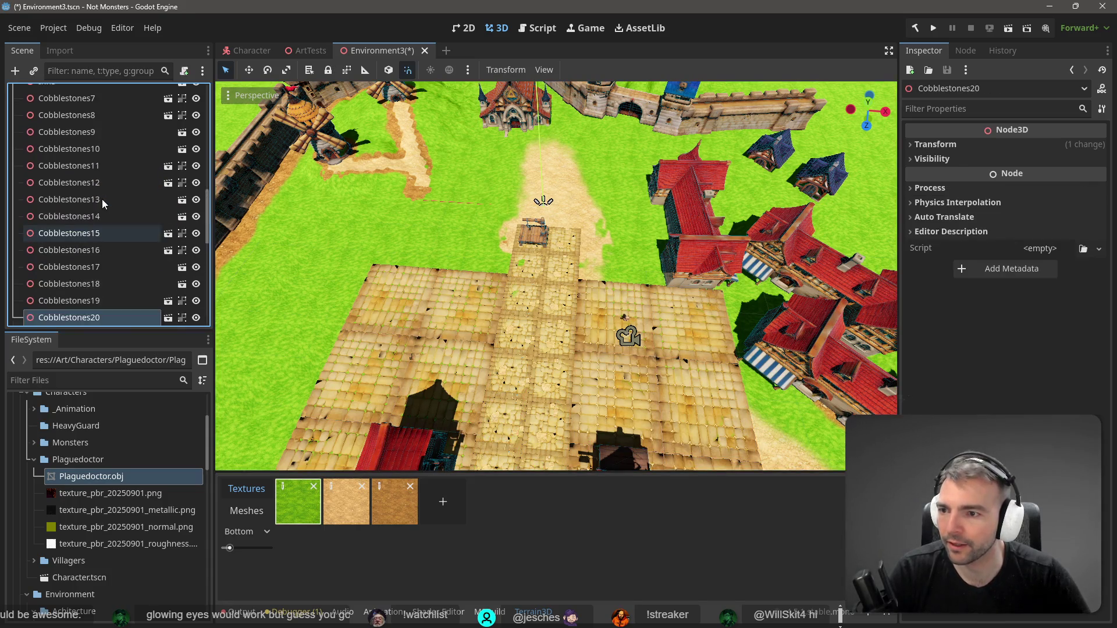
Select the Cobblestones7–20 tiles, then select Node3D2 and nudge it along Z
left_click(93, 224, "shift")
scroll(93, 228, "down", 3)
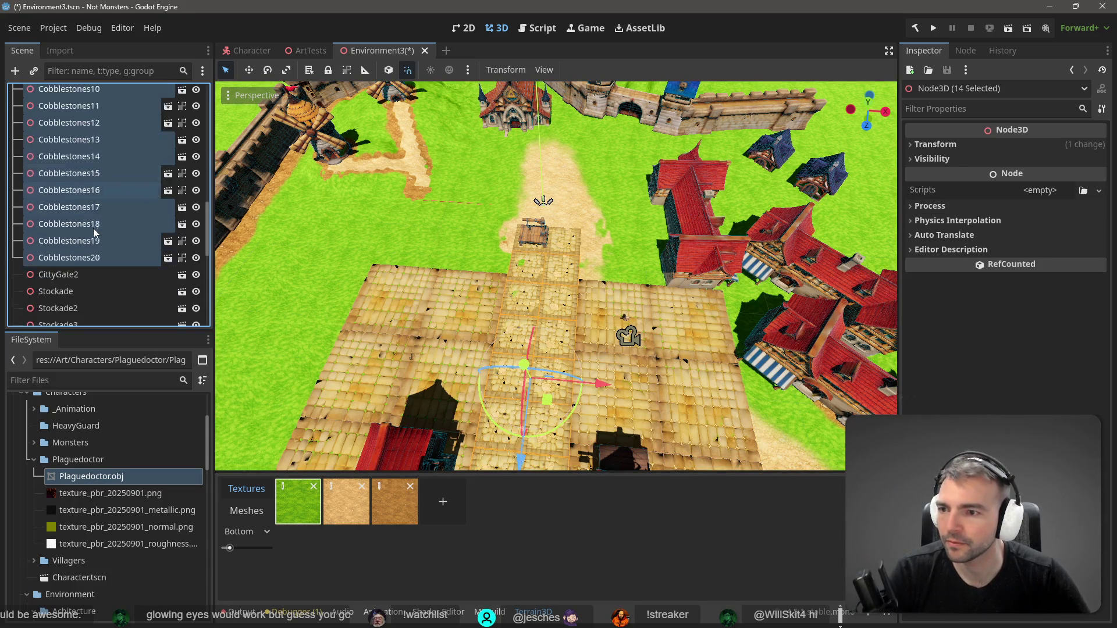
scroll(94, 229, "down", 3)
left_click_drag(98, 169, 83, 286)
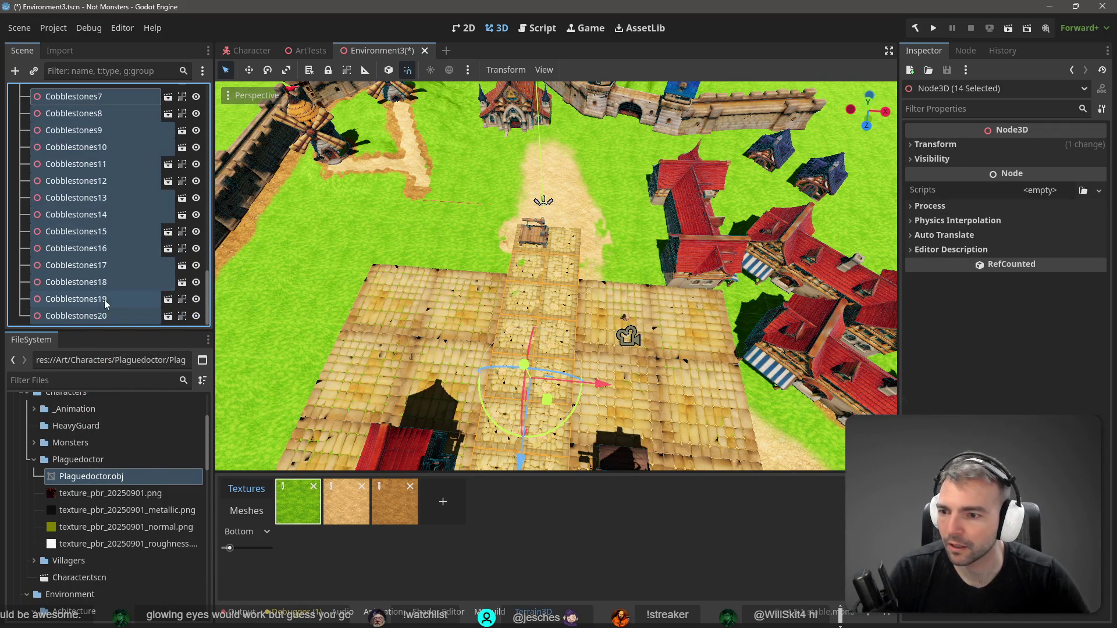
scroll(116, 244, "up", 5)
scroll(116, 240, "up", 4)
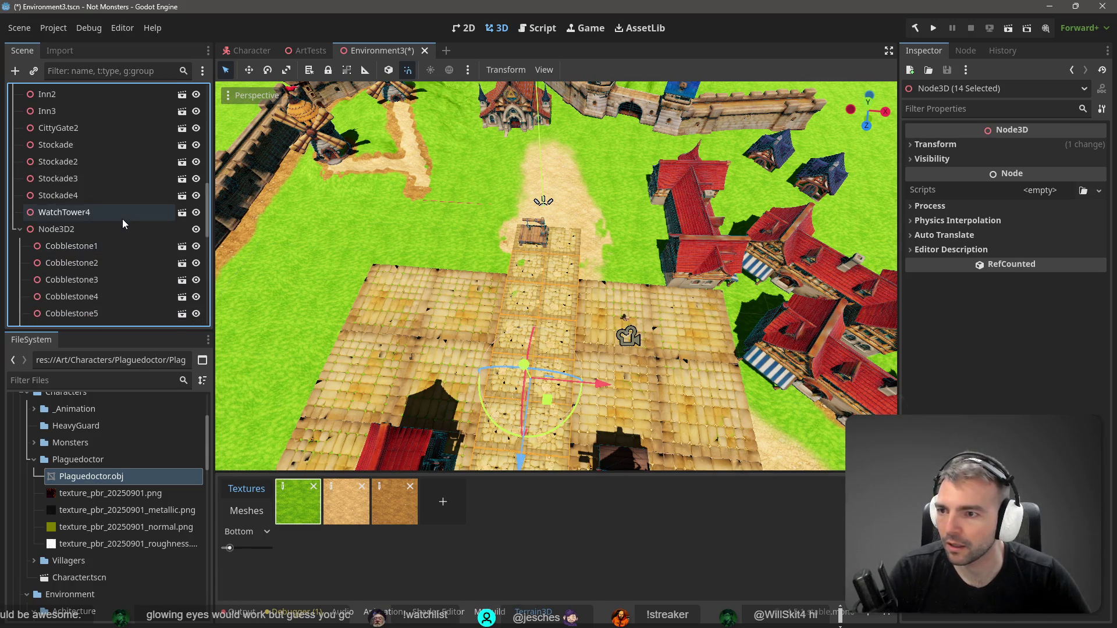
scroll(118, 210, "down", 1)
left_click(99, 201)
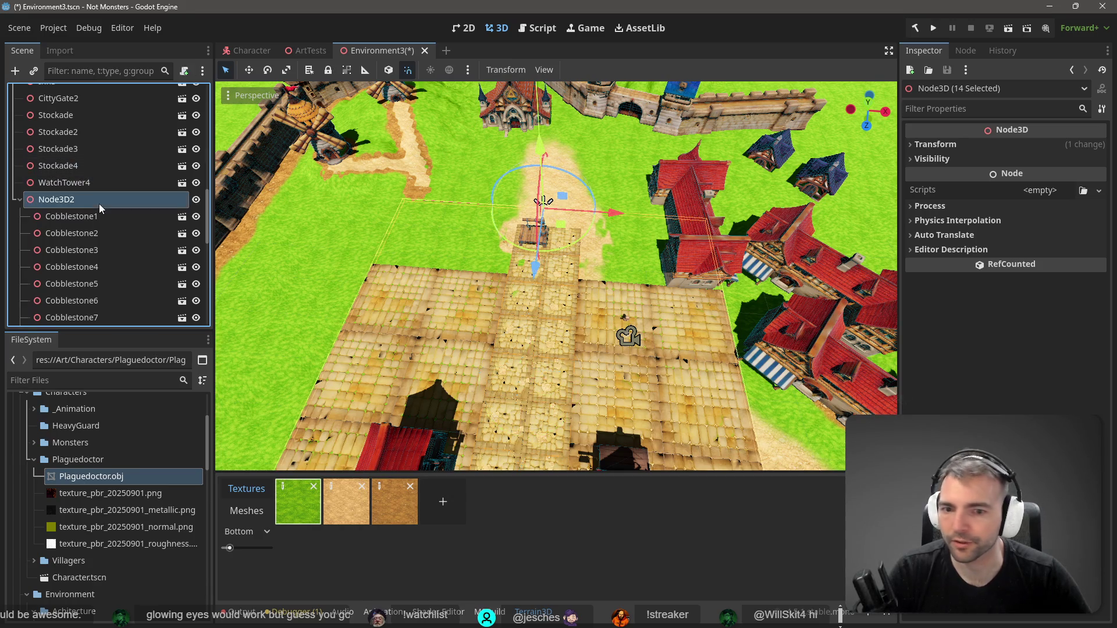
left_click_drag(535, 269, 535, 274)
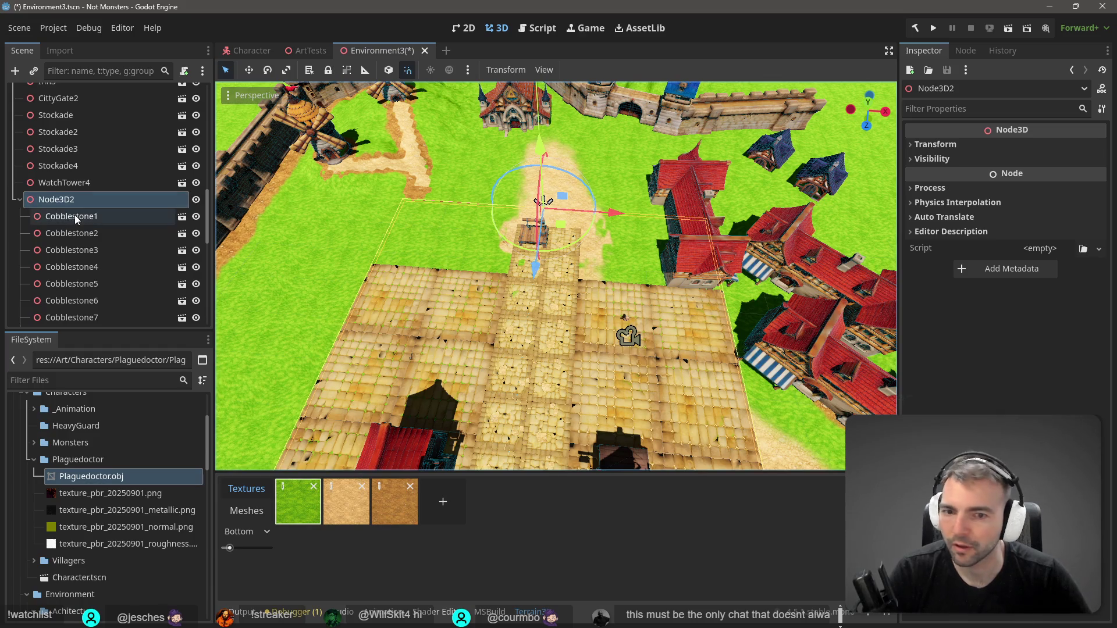
Move Cobblestones5 and Cobblestones6 into the Node3D2 group in the scene tree
left_click(72, 216)
left_click(575, 245)
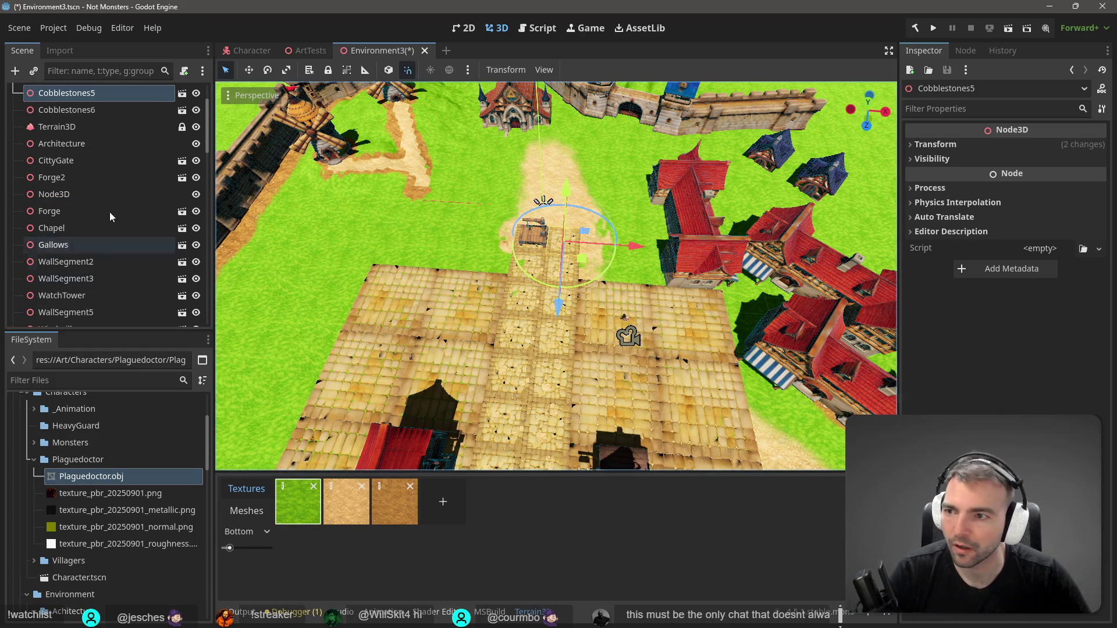
scroll(94, 174, "up", 3)
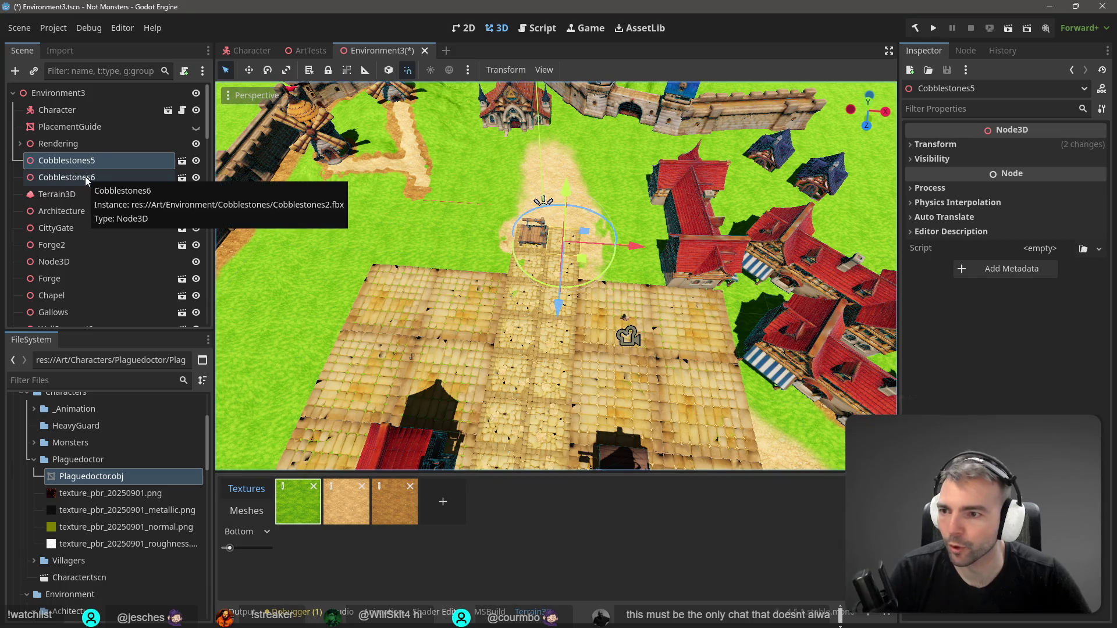
left_click(93, 177, "shift")
mouse_move(93, 178)
left_mouse_down()
mouse_move(109, 215)
mouse_move(86, 120)
left_mouse_up()
left_click_drag(87, 144, 90, 143)
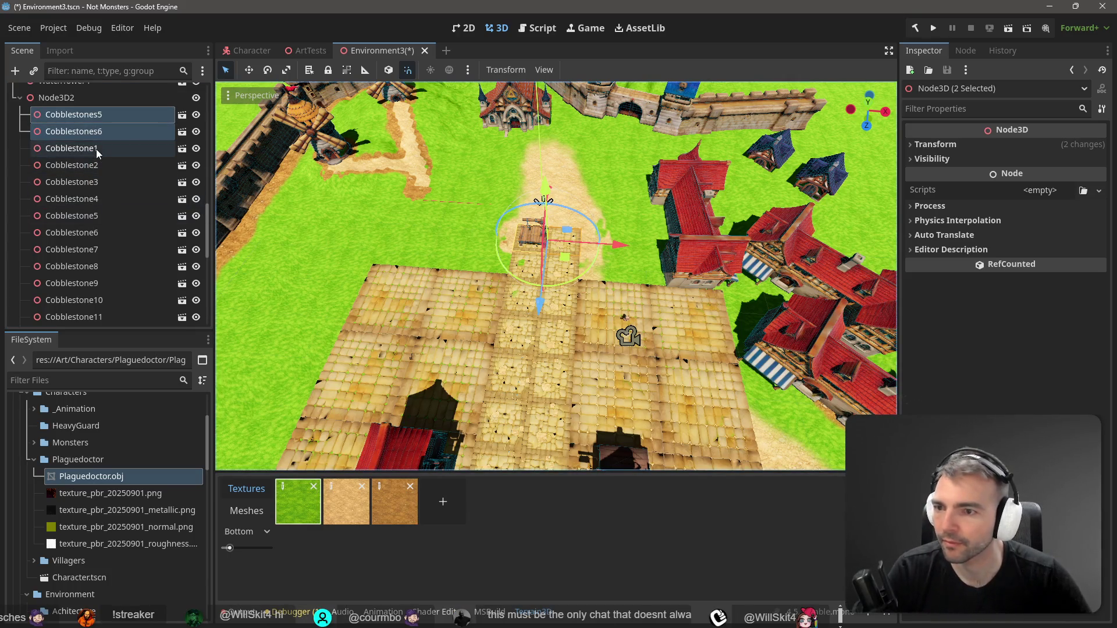
Select Cobblestone1, then the path tiles Cobblestones5, 6 and 7 near the gallows in turn
left_click(96, 149)
left_click(570, 249)
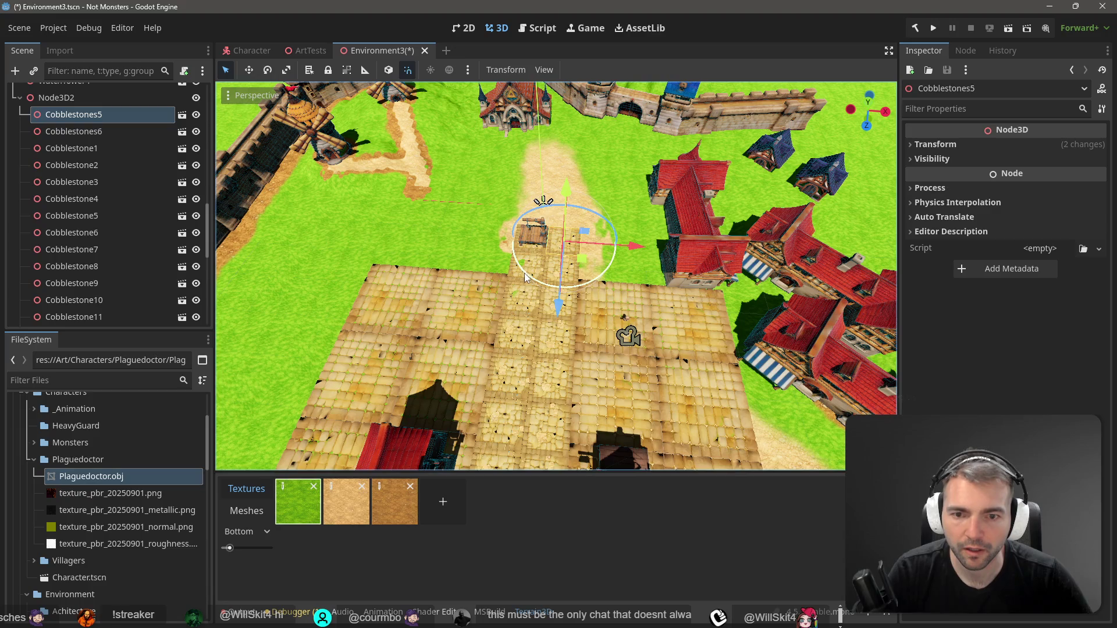
scroll(536, 257, "down", 5)
scroll(537, 256, "up", 5)
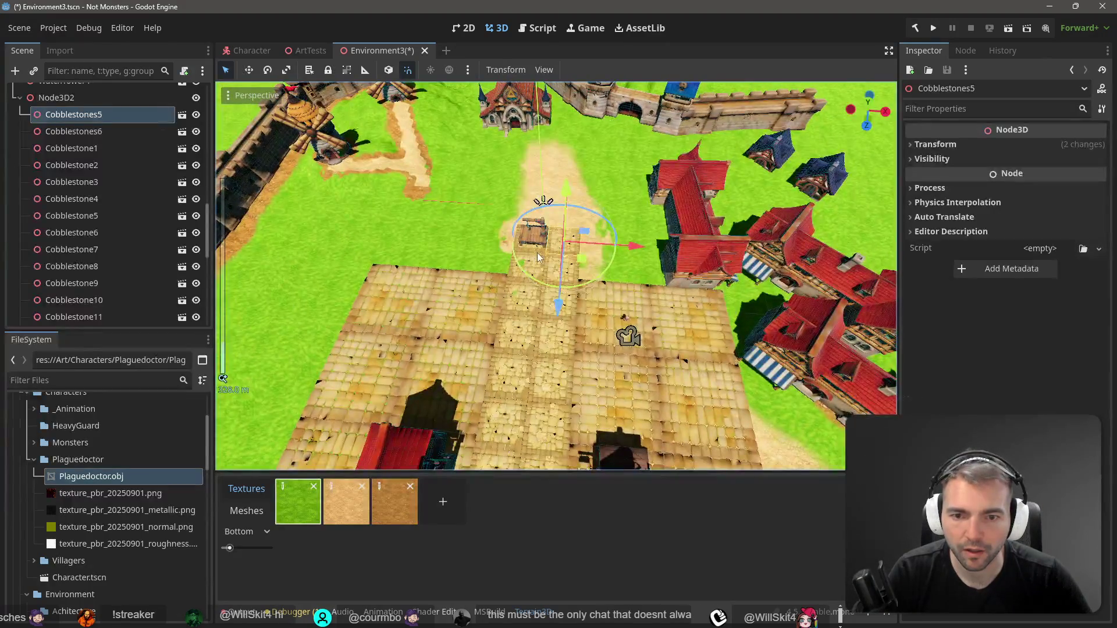
scroll(522, 269, "down", 5)
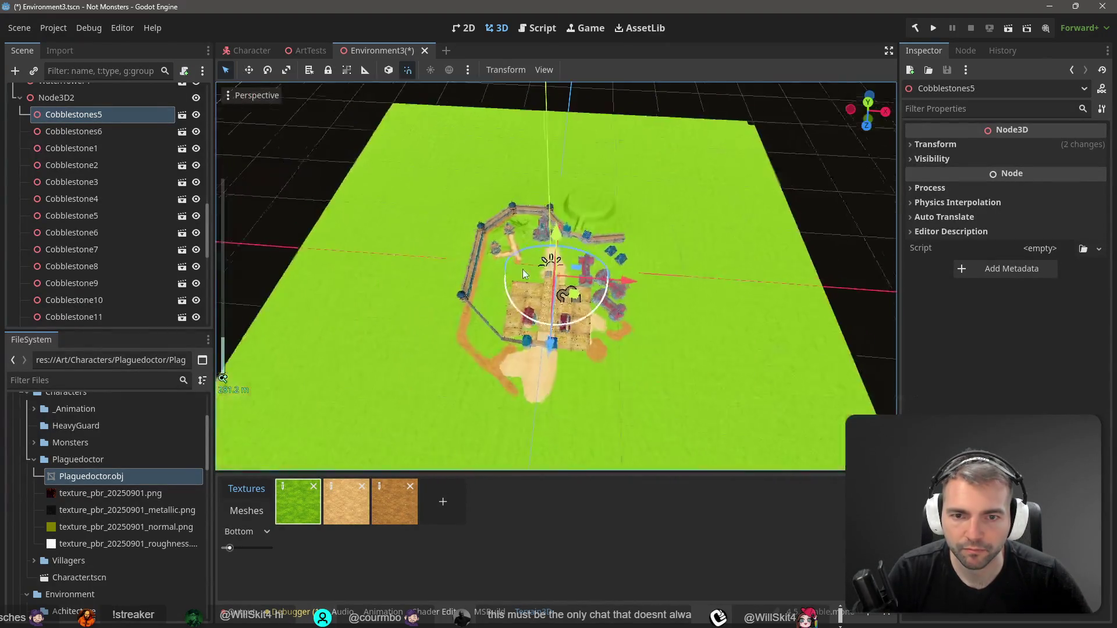
scroll(522, 284, "up", 4)
scroll(548, 291, "up", 3)
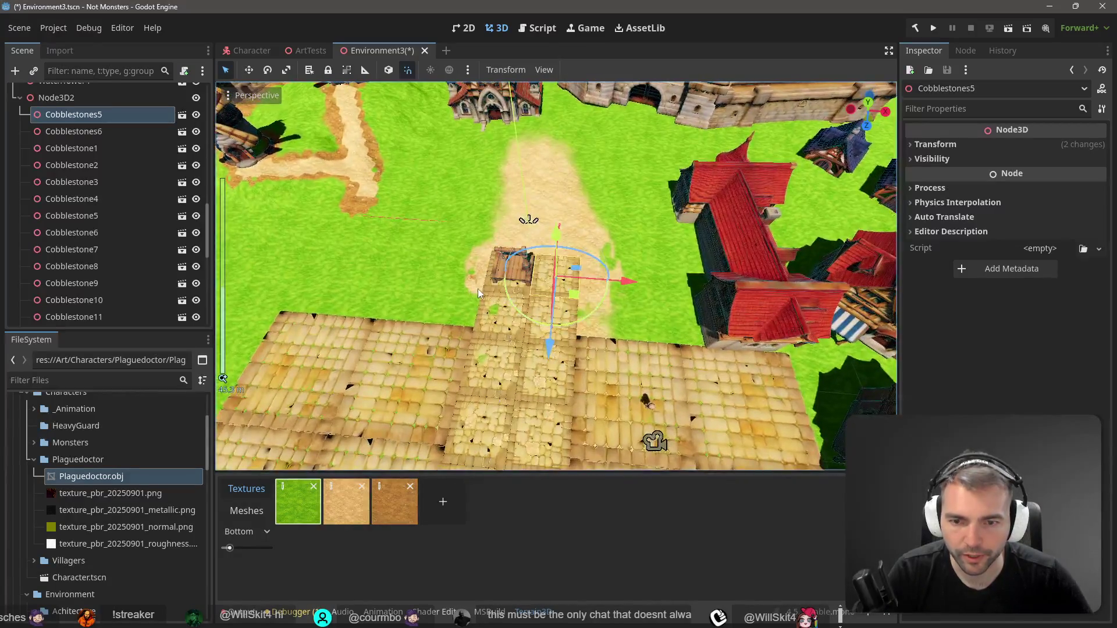
left_click(575, 297)
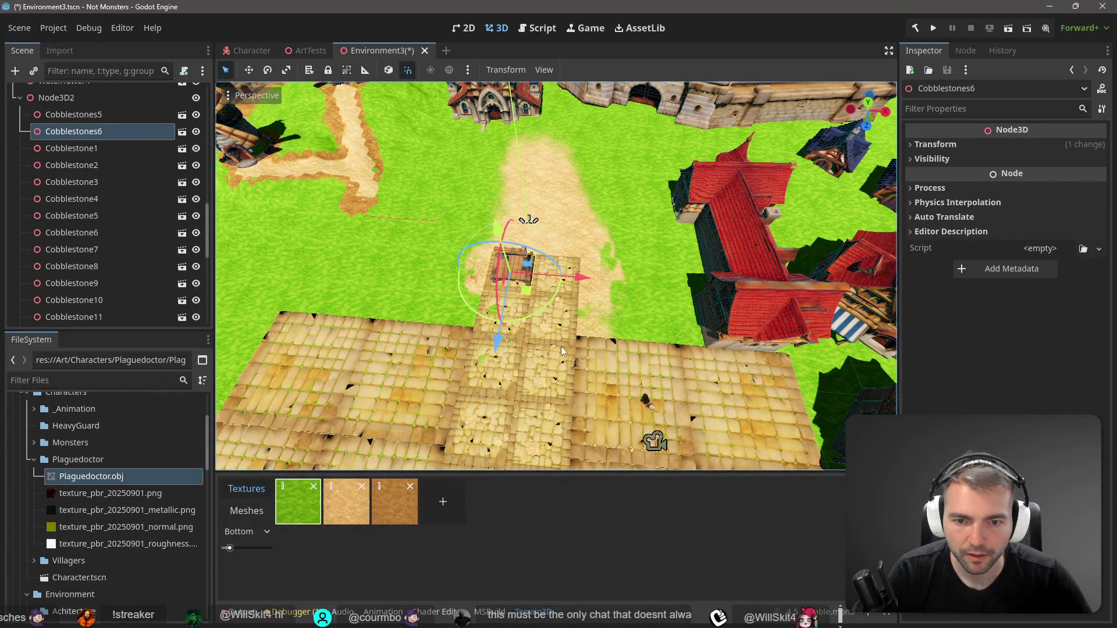
left_click(552, 385)
left_click(561, 277)
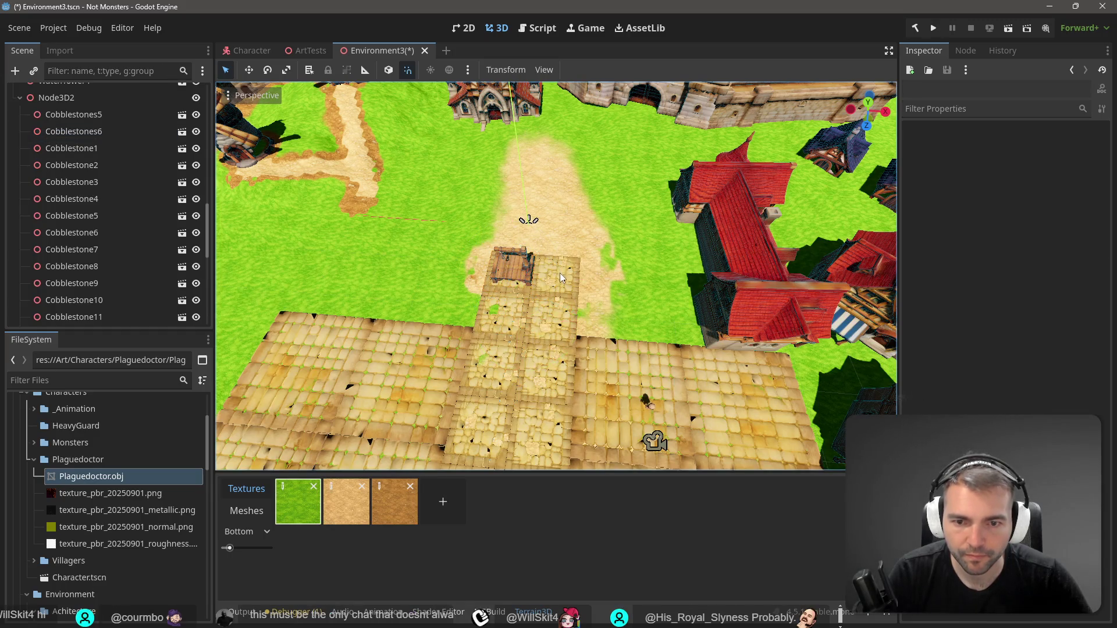
left_click(568, 329)
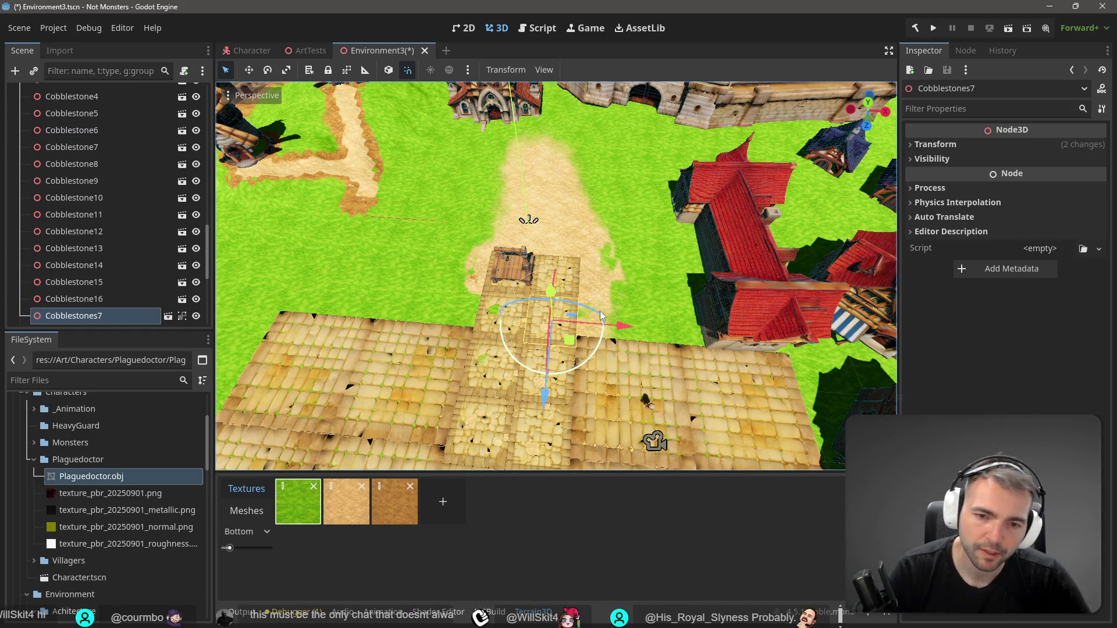
left_click(576, 277)
left_click(570, 278)
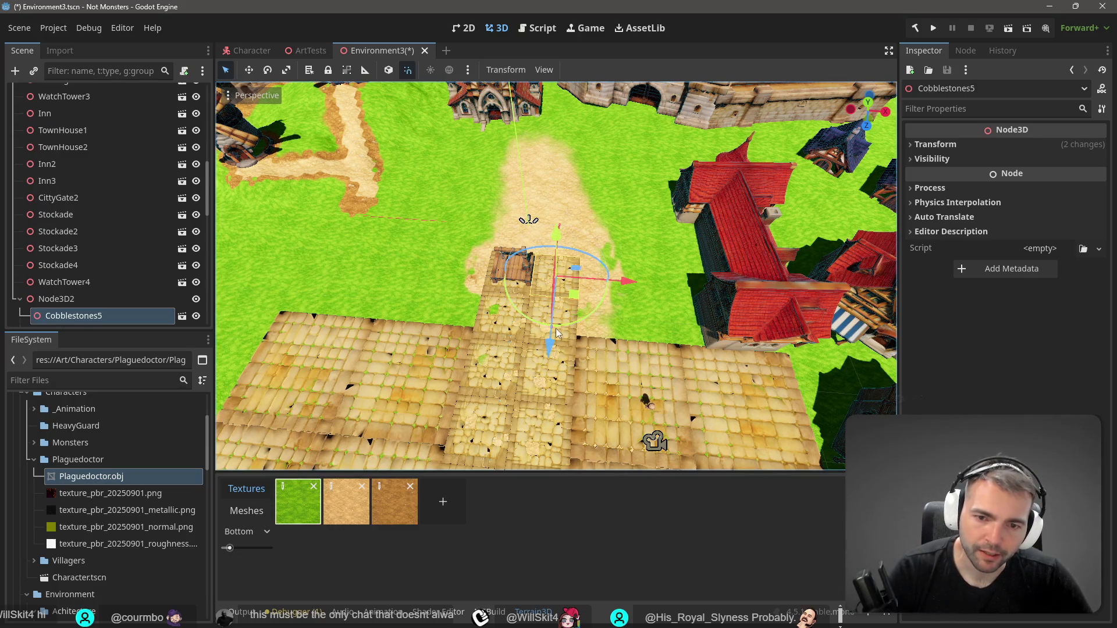
Begin the plaza selection by shift-clicking tiles across the middle of the plaza
left_click(416, 351)
left_click(343, 351, "shift")
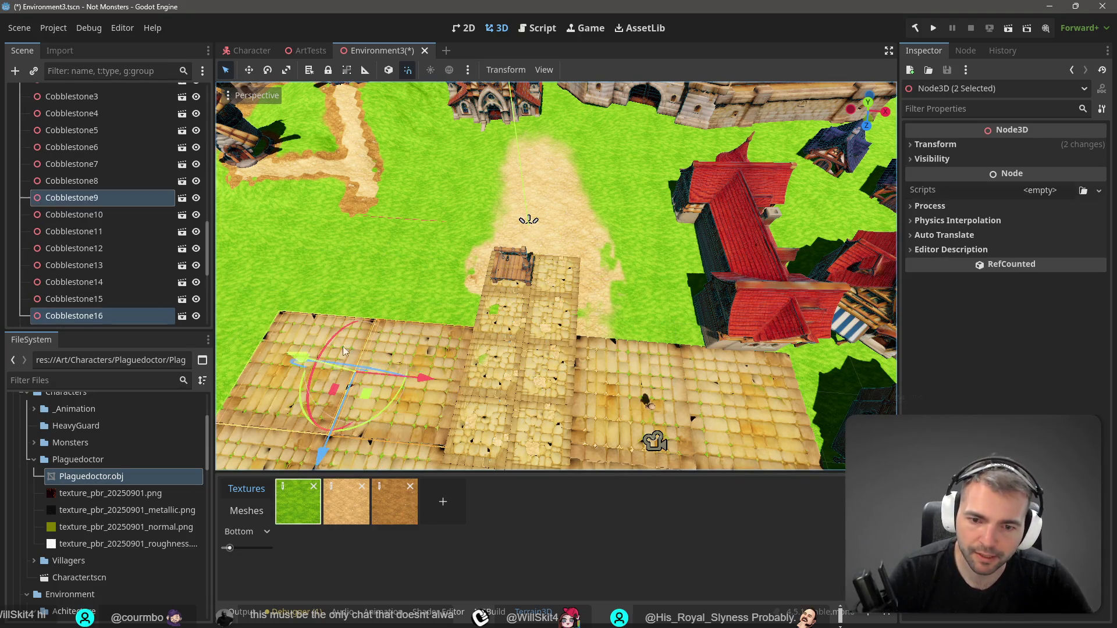
left_click(637, 358, "shift")
left_click(731, 376, "shift")
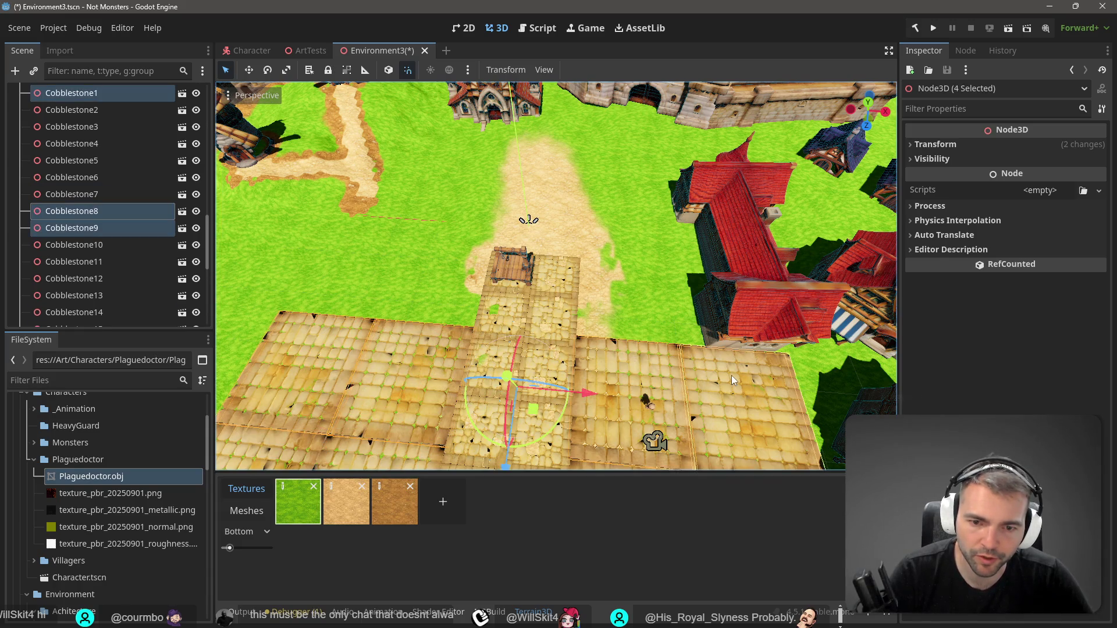
scroll(732, 376, "down", 5)
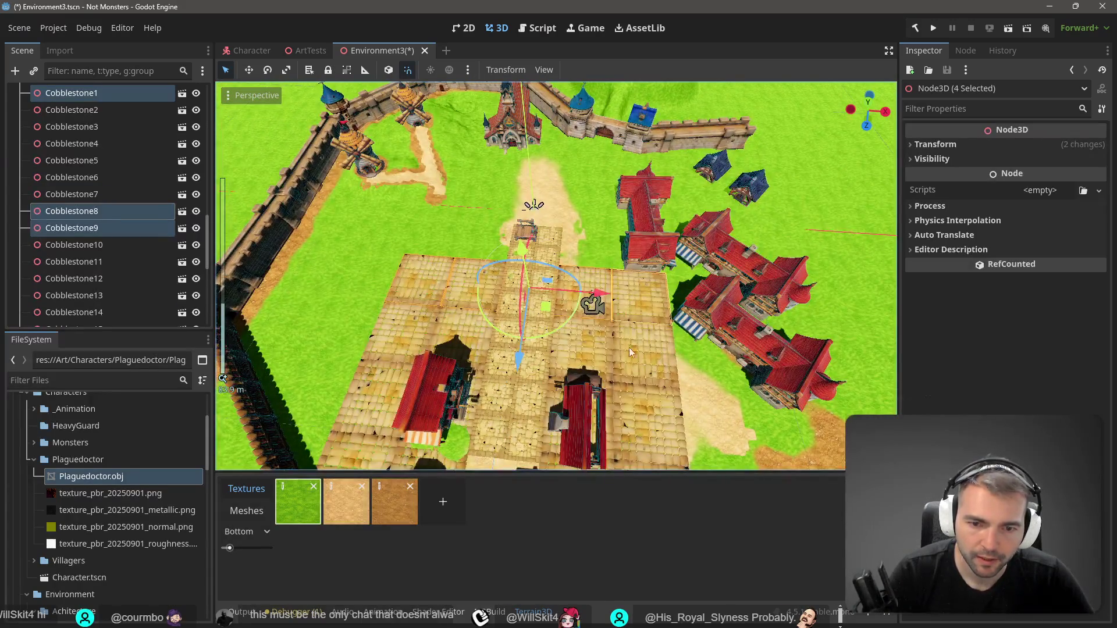
left_click(629, 347, "shift")
left_click(519, 337, "shift")
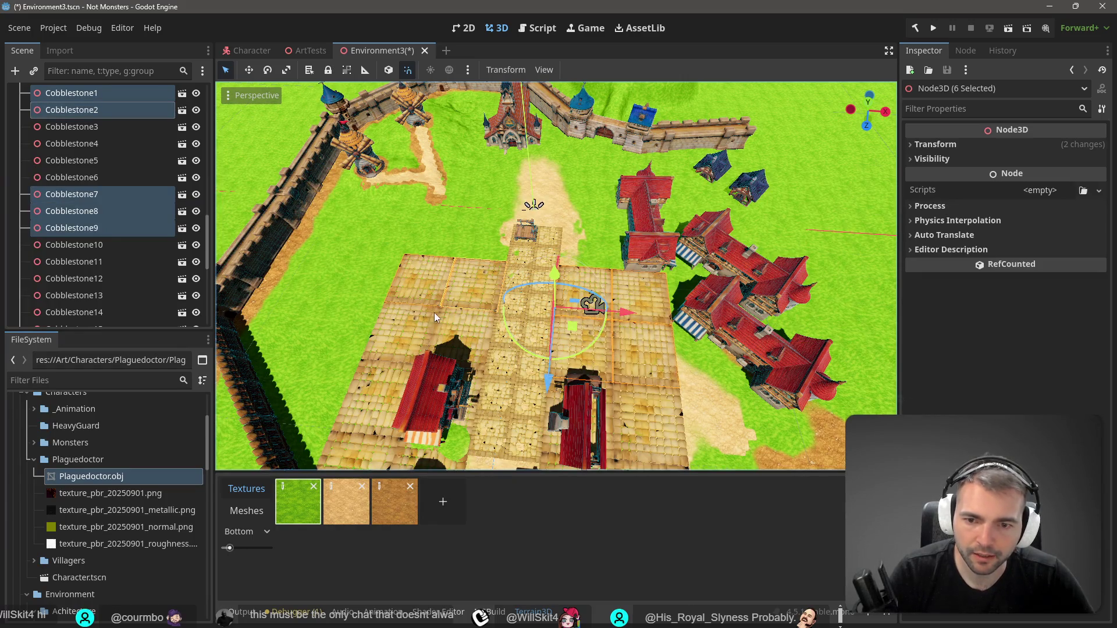
left_click(478, 323, "shift")
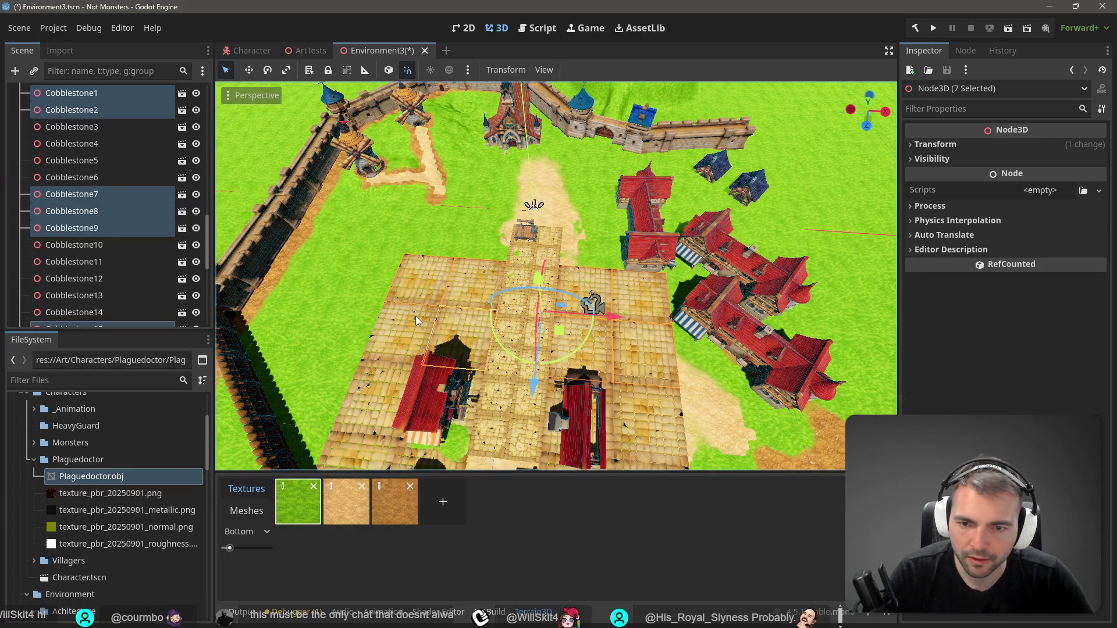
left_click(456, 297, "shift")
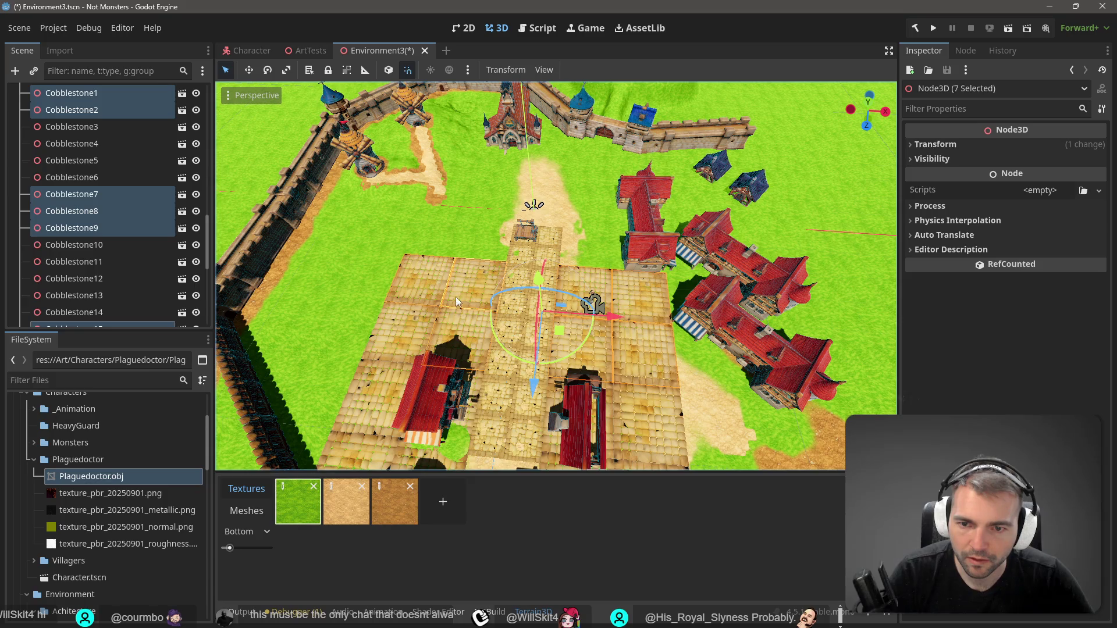
left_click(396, 323, "shift")
left_click(372, 389, "shift")
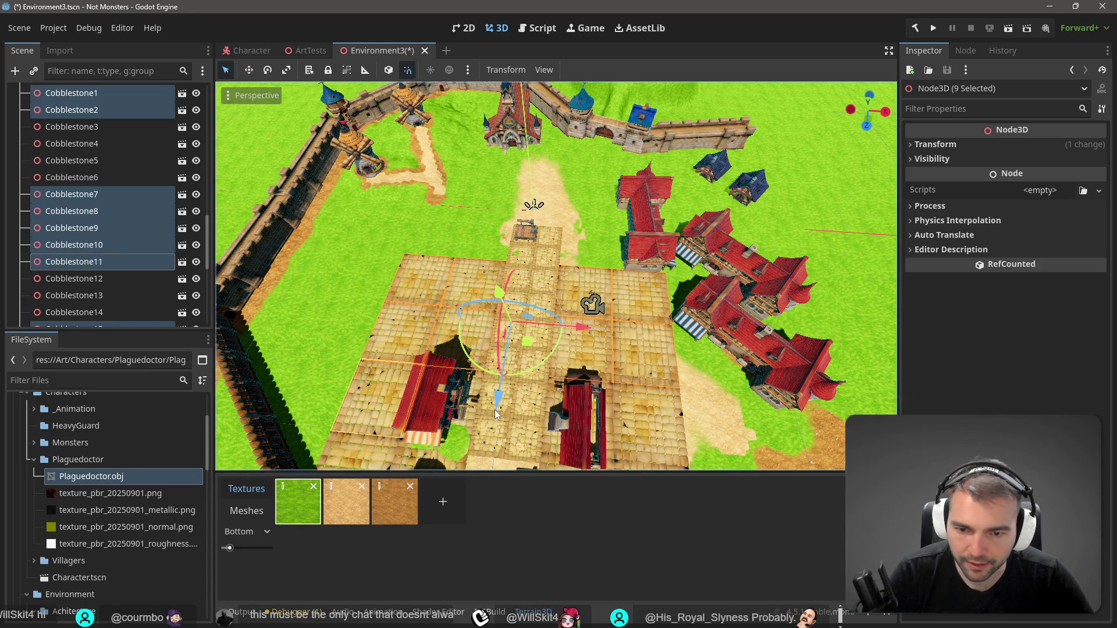
Add Cobblestone6, 3, 14, 13, 4 and the lower plaza tiles, reaching 16 selected
left_click(657, 417, "shift")
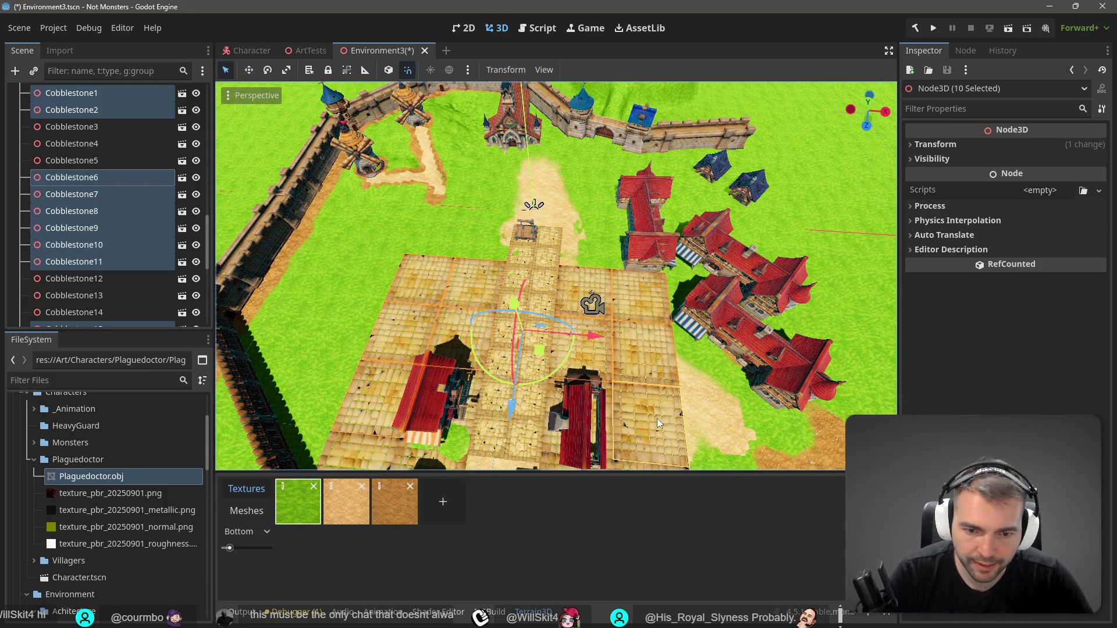
left_click(545, 451, "shift")
left_click(469, 420, "shift")
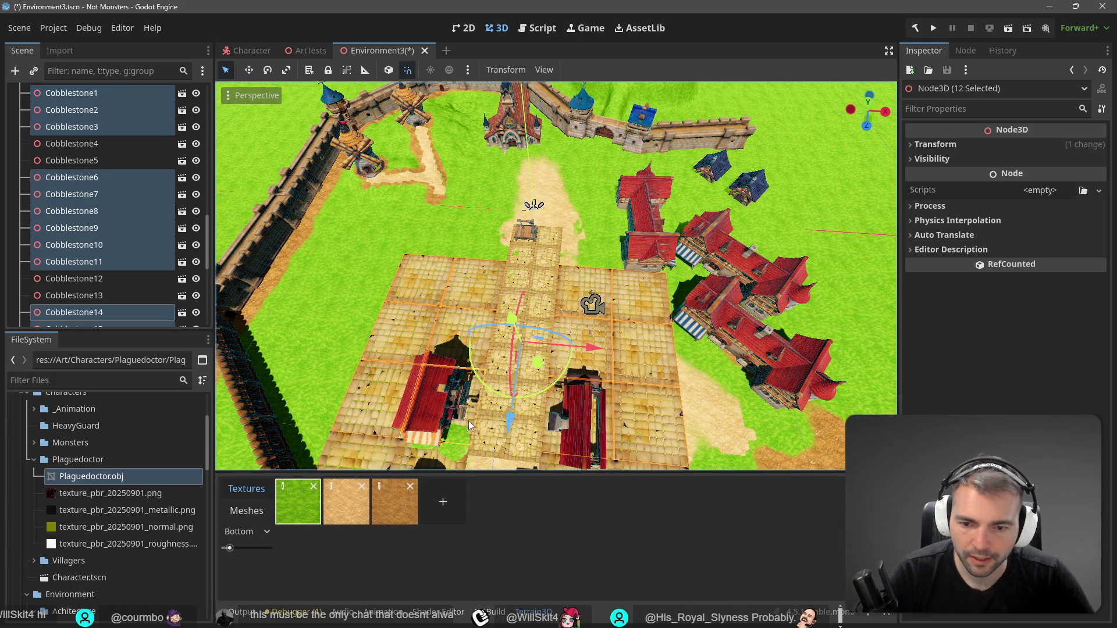
scroll(471, 424, "down", 4)
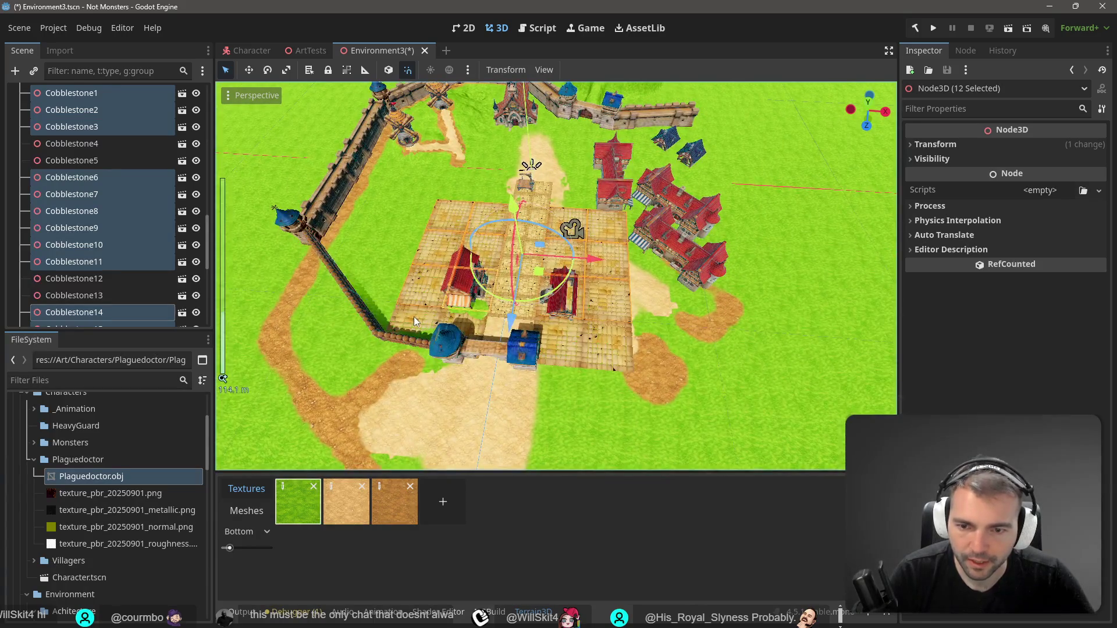
left_click(413, 316, "shift")
left_click(482, 336, "shift")
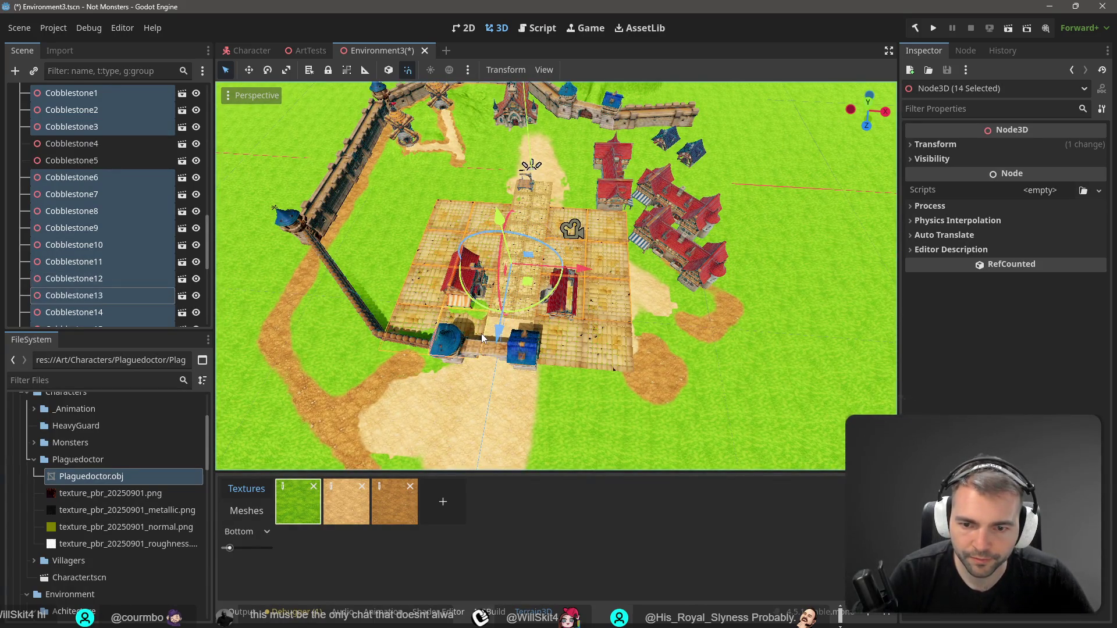
left_click(579, 349, "shift")
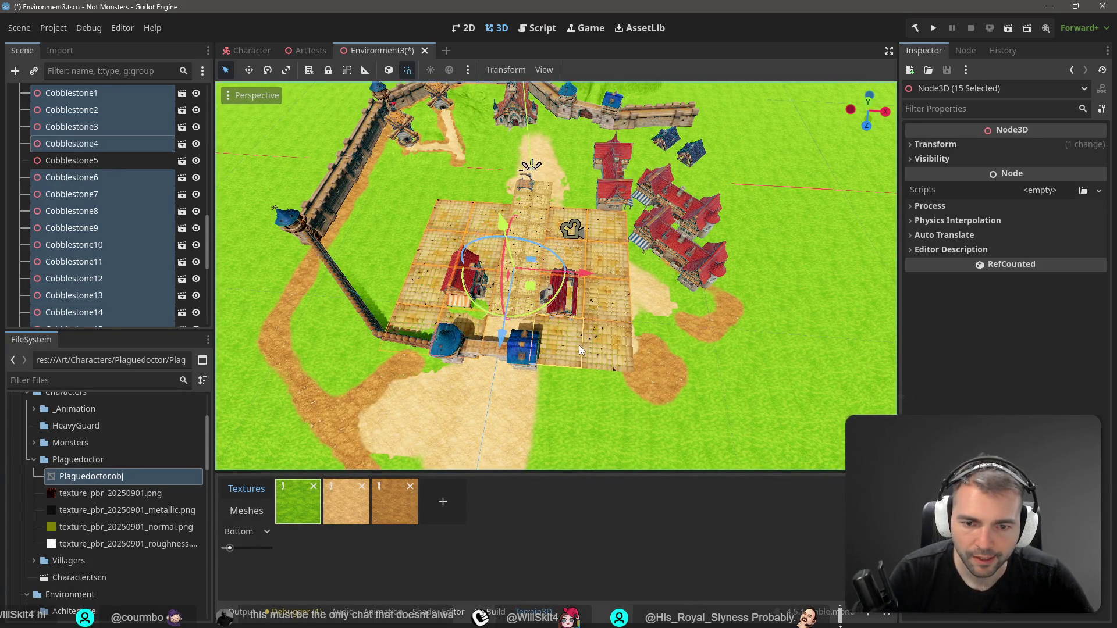
left_click(621, 351, "shift")
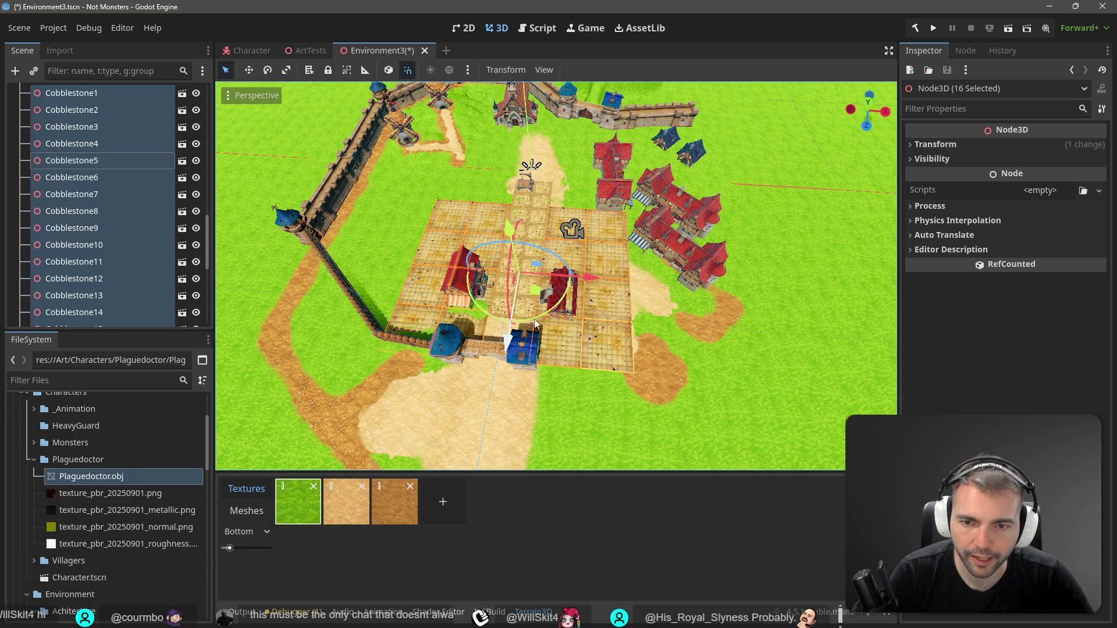
scroll(536, 325, "up", 5)
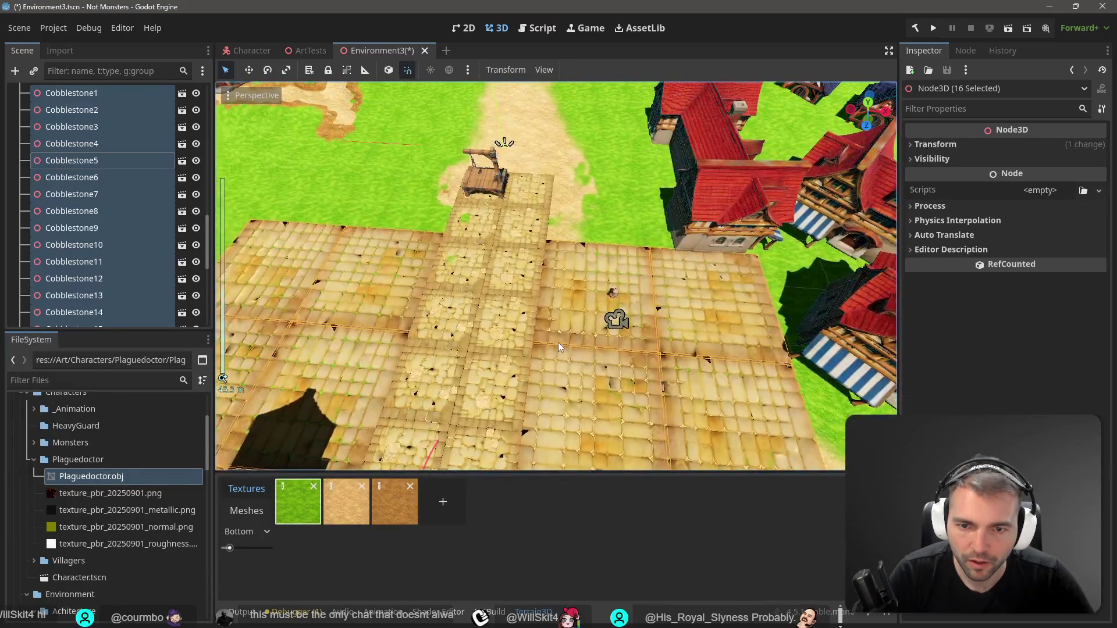
Orbit across the plaza and move the sixteen selected tiles to a new position with G
mouse_move(558, 342)
left_mouse_down()
mouse_move(547, 312)
mouse_move(428, 343)
mouse_move(375, 318)
left_mouse_up()
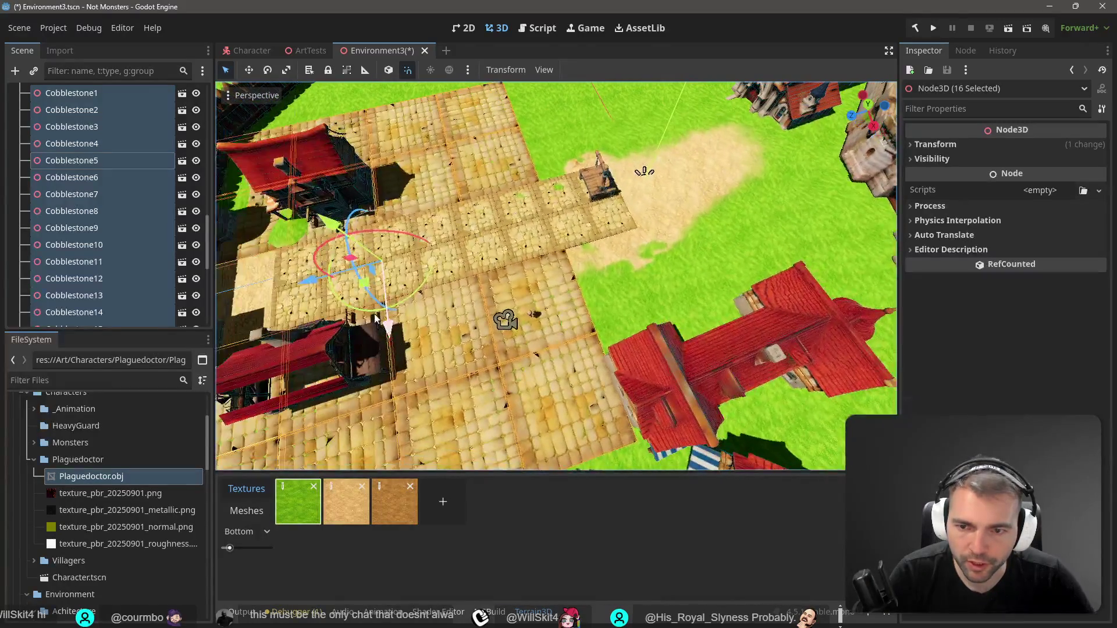
key("g")
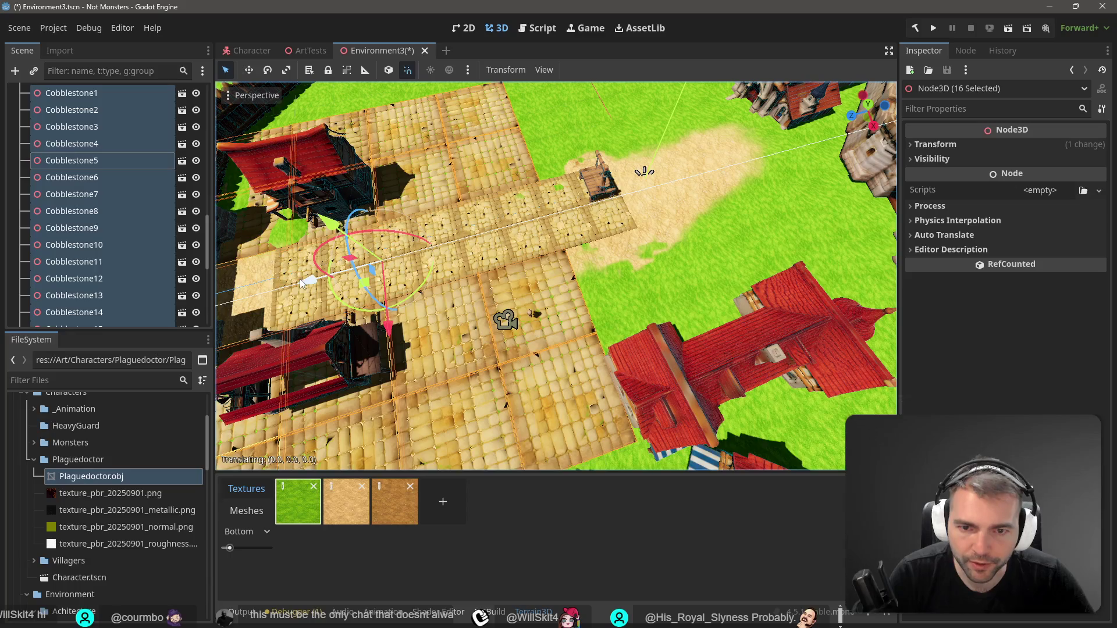
left_click(291, 285)
Select path tiles Cobblestones5–8 by the stall, frame them with F, and zoom out
left_click(585, 221)
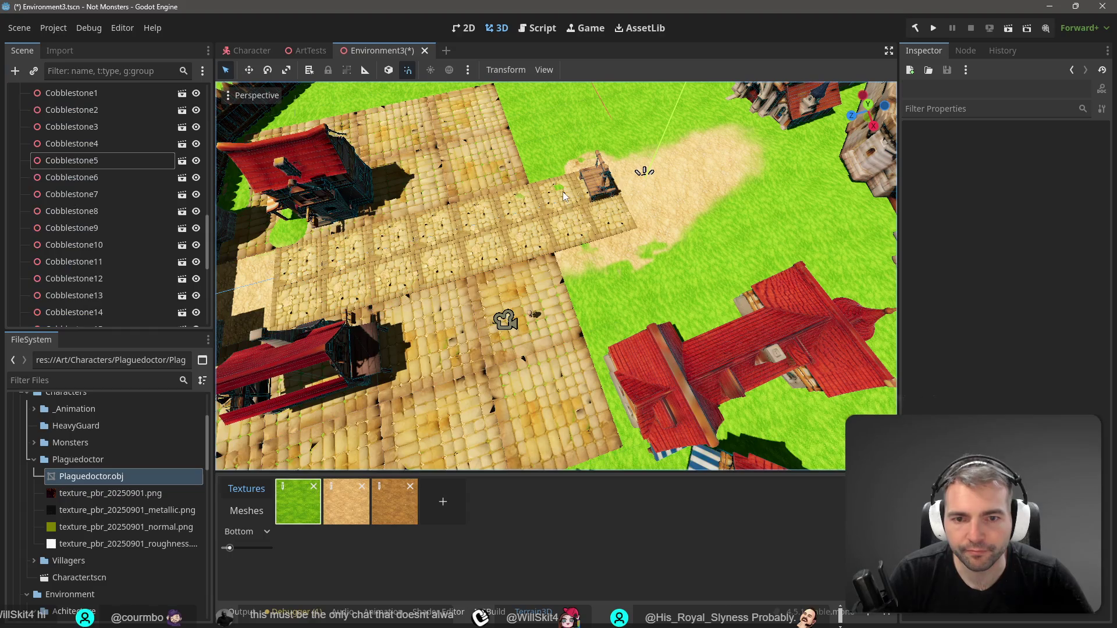
left_click(563, 196)
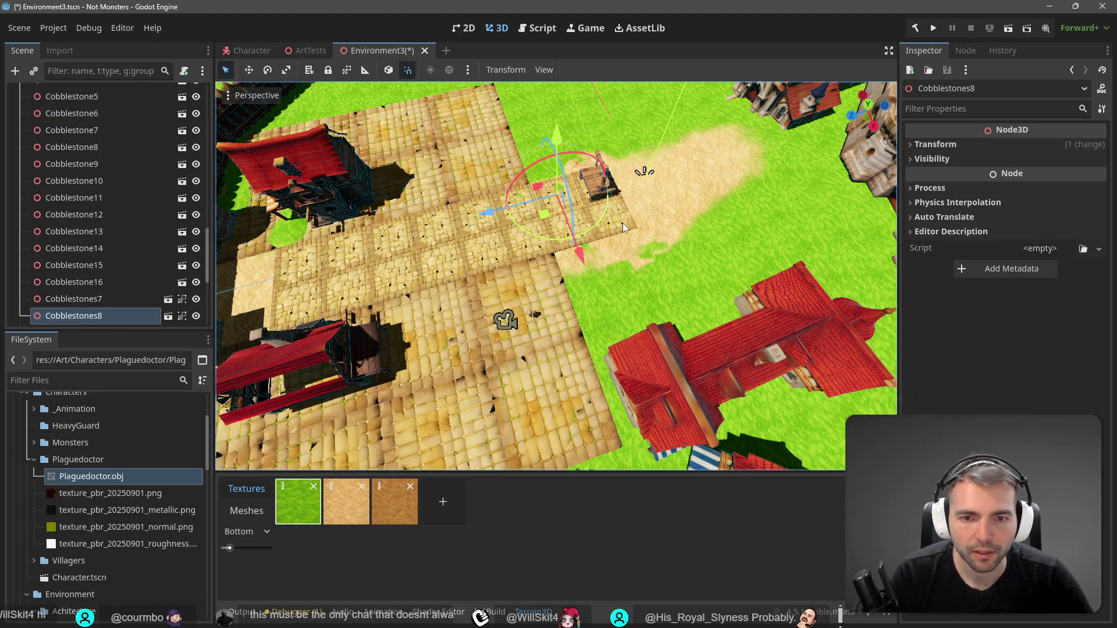
key("f")
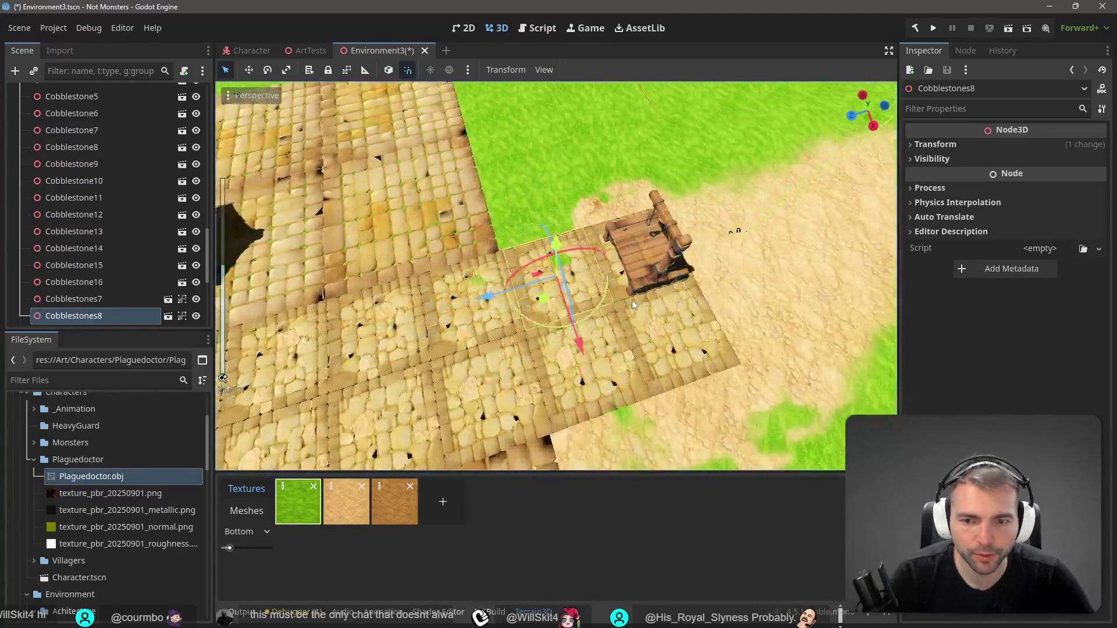
left_click(658, 336)
left_click(575, 386)
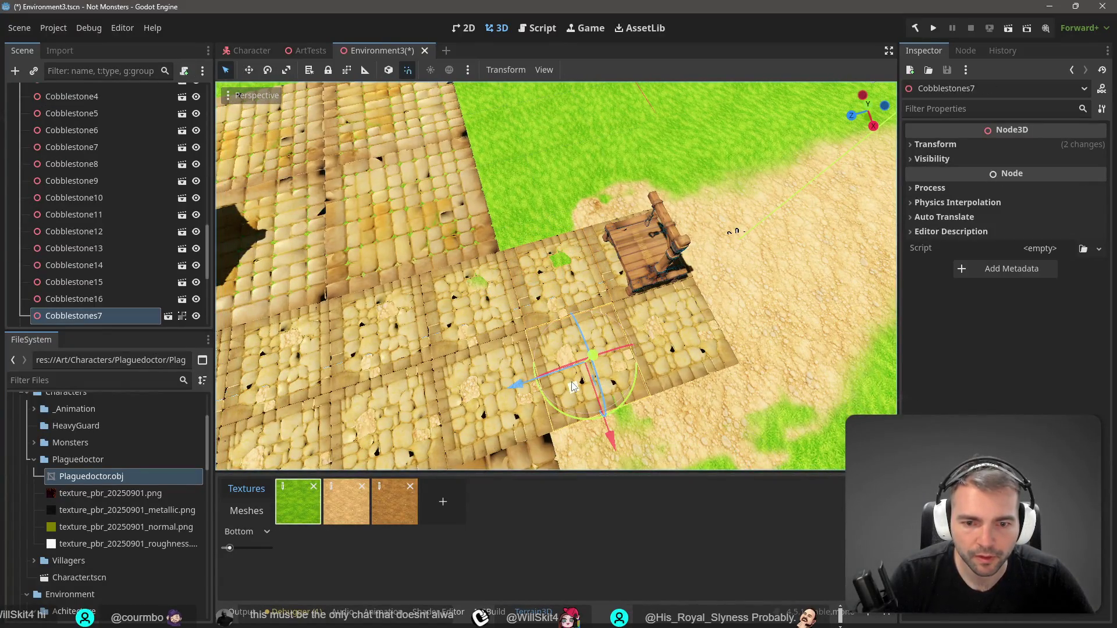
left_click(546, 263, "shift")
left_click(679, 312, "shift")
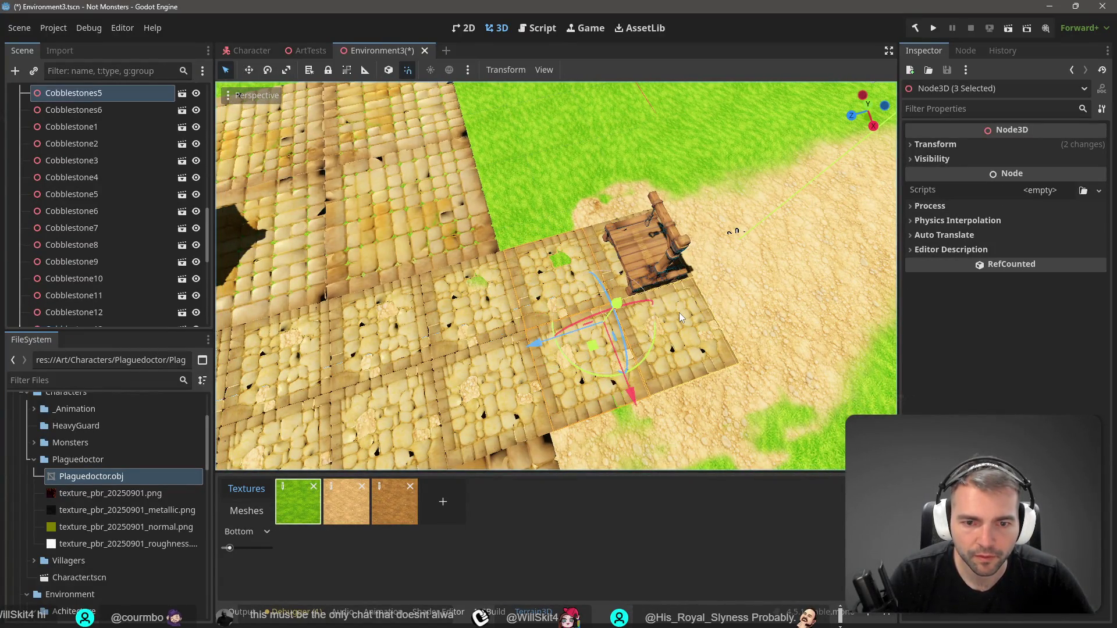
left_click(594, 232, "shift")
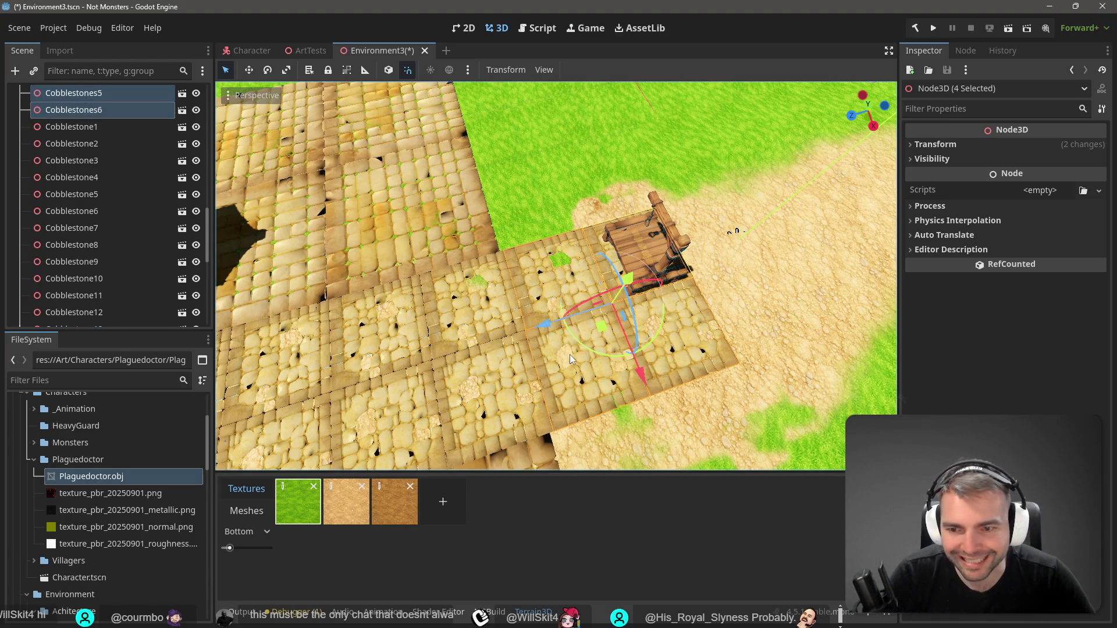
scroll(565, 356, "down", 3)
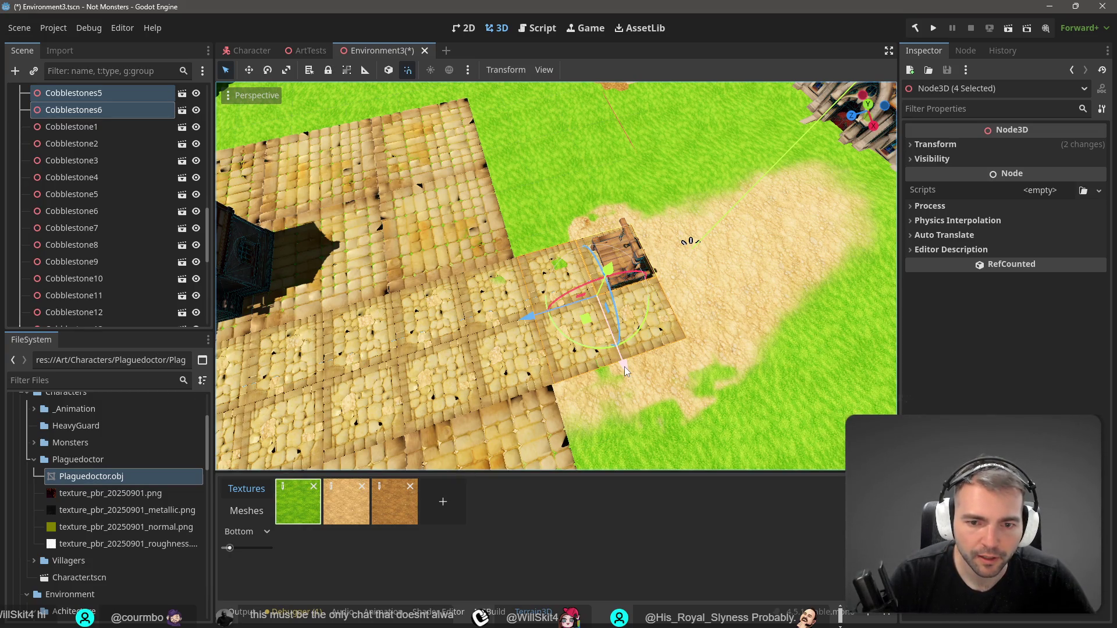
left_click(579, 364)
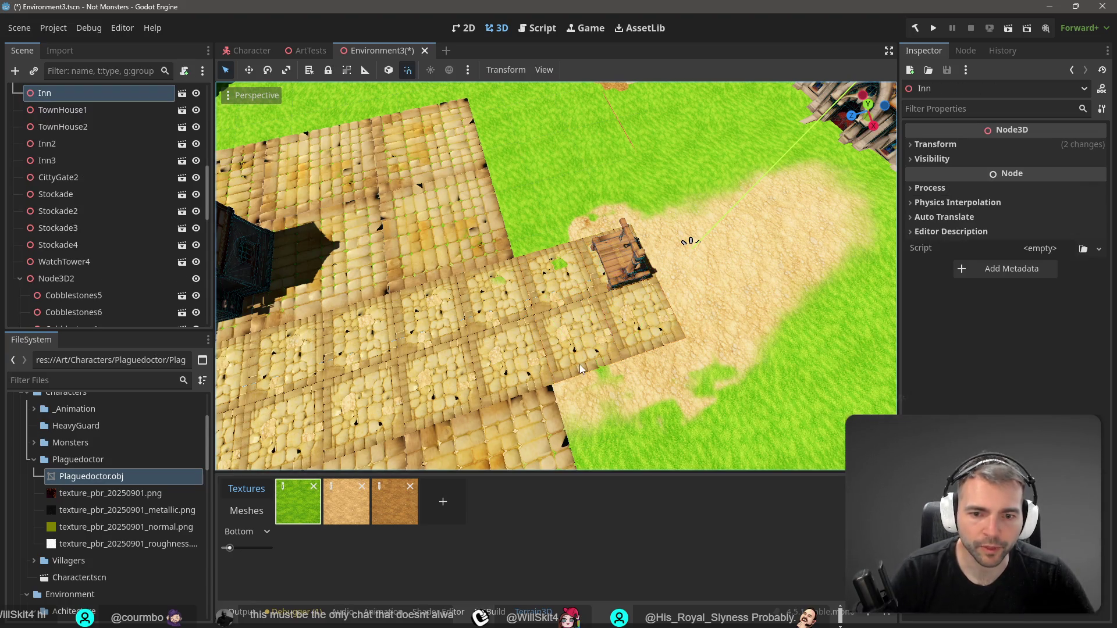
left_click(585, 344)
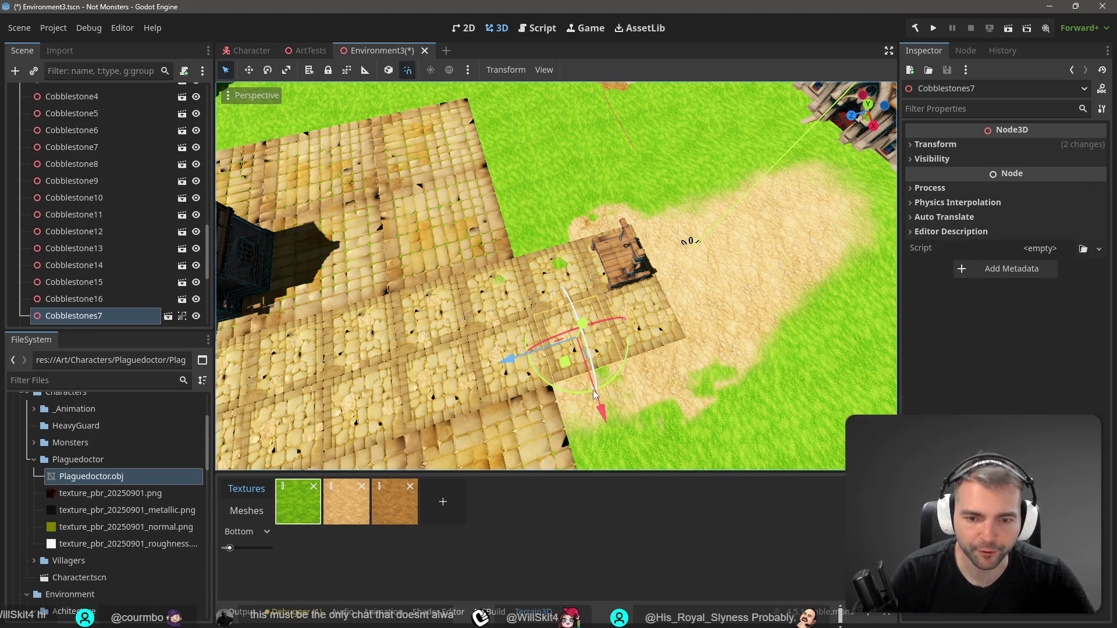
scroll(145, 244, "down", 5)
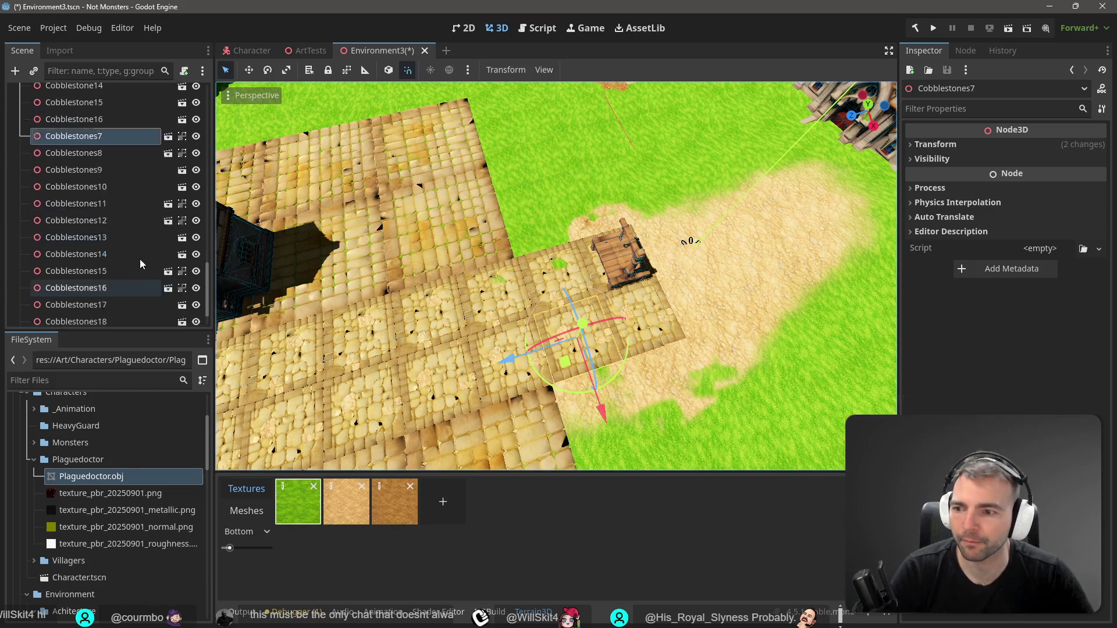